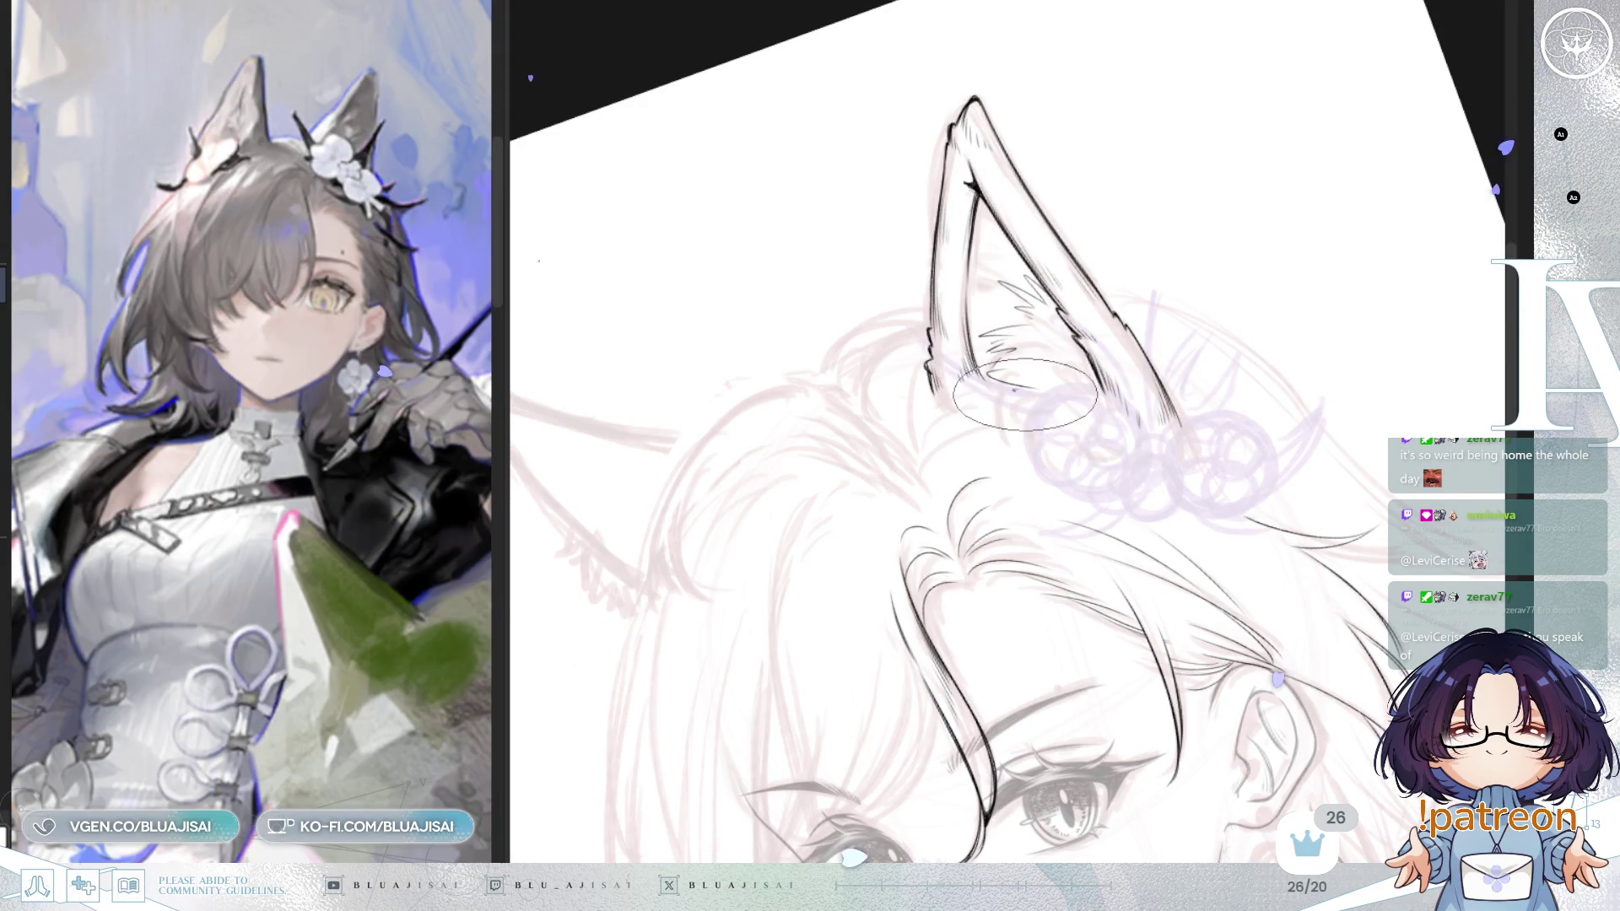
Step: Ink spiky fur strokes inside the wolf ear, rotating and zooming until the ear stands upright
mouse_move(1126, 352)
left_mouse_down()
mouse_move(1291, 253)
mouse_move(958, 428)
mouse_move(950, 341)
left_mouse_up()
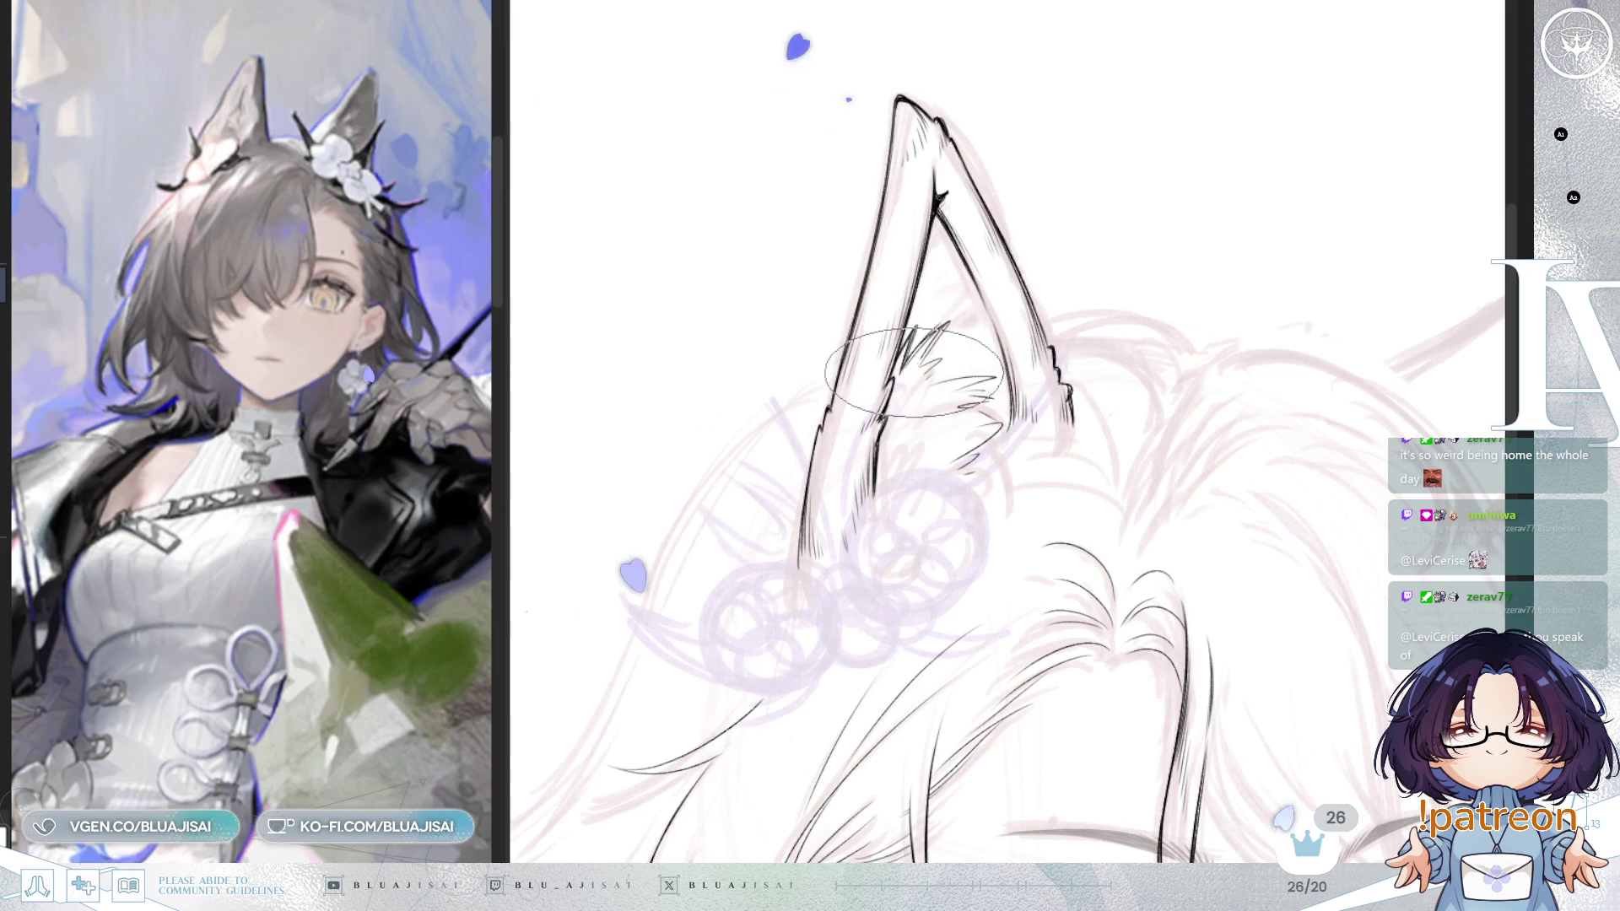
mouse_move(925, 383)
left_mouse_down()
mouse_move(928, 362)
mouse_move(850, 452)
mouse_move(897, 453)
left_mouse_up()
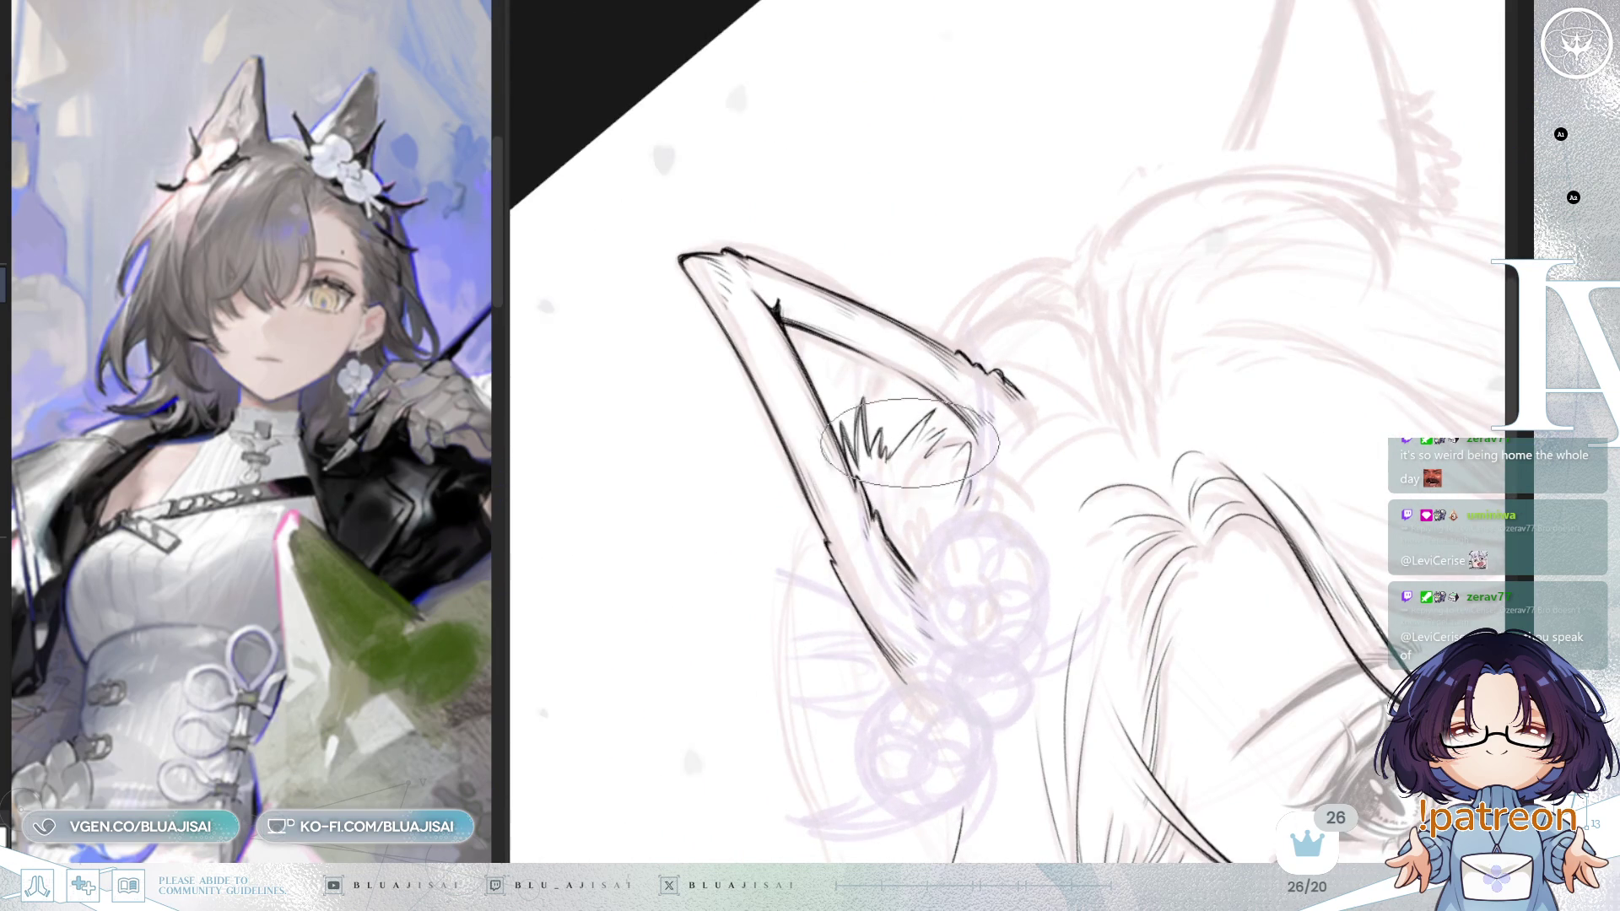
scroll(907, 445, "up", 2)
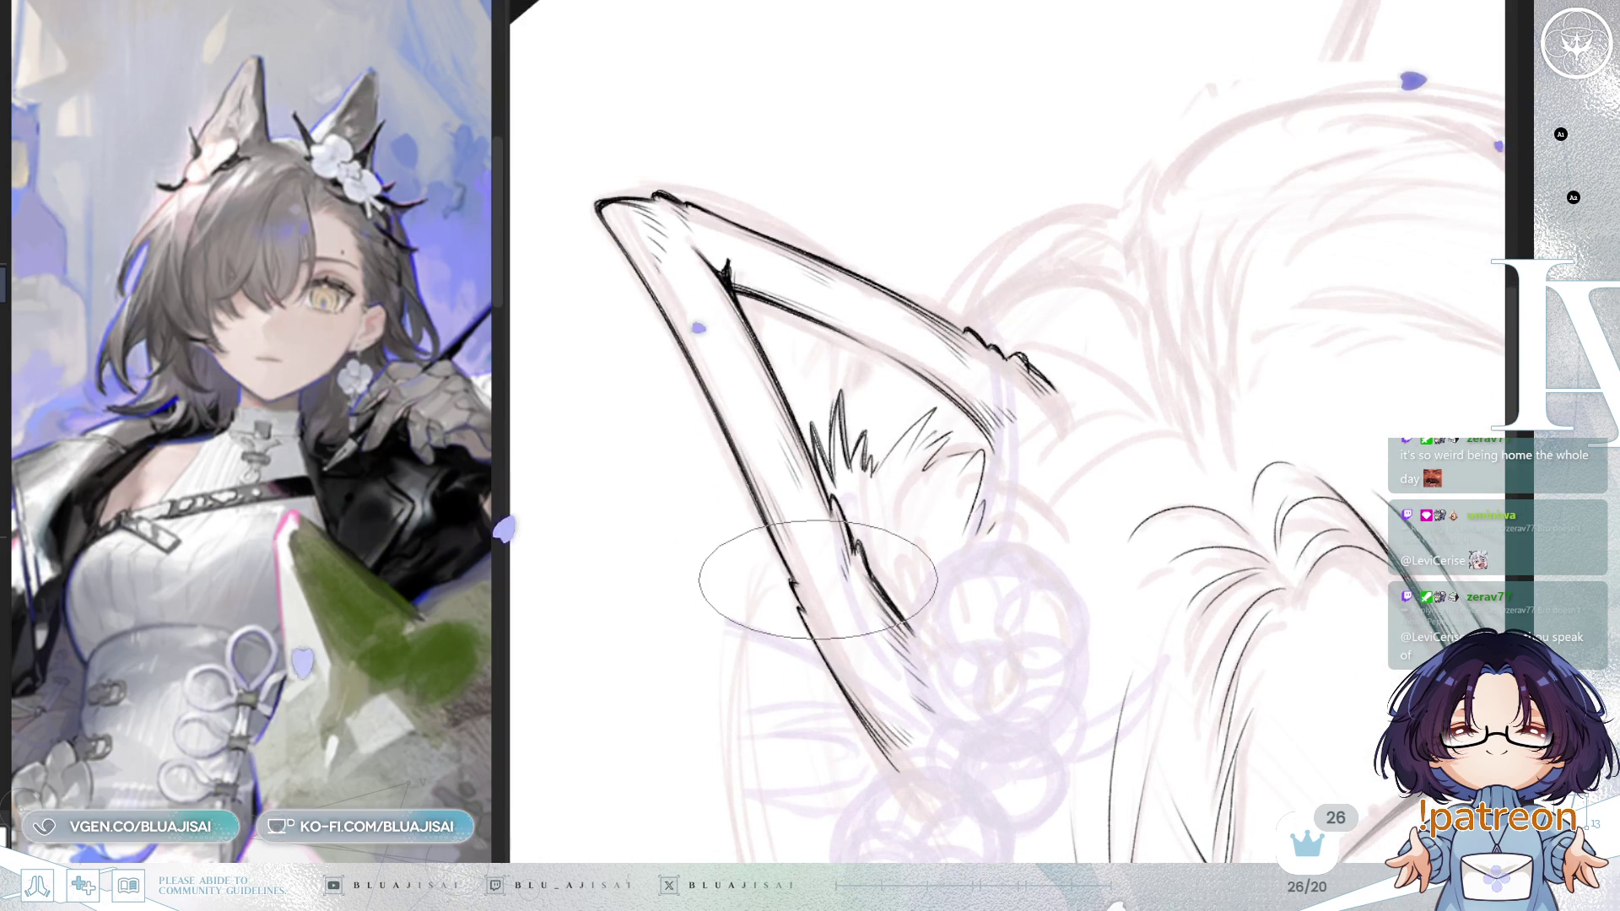
left_click_drag(796, 582, 741, 557)
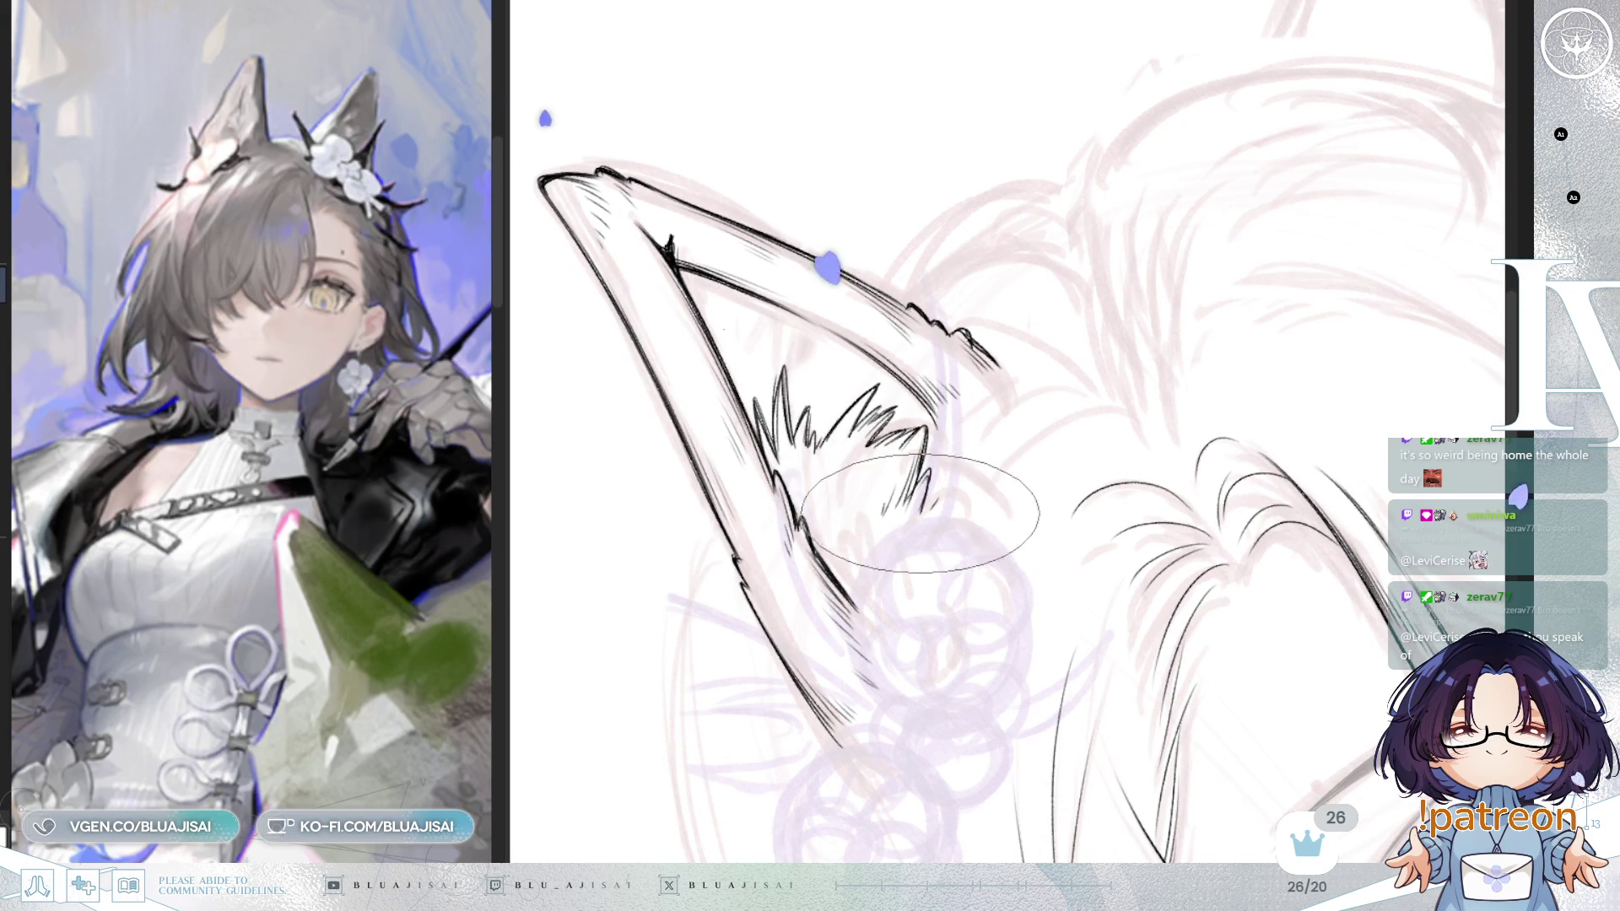
key("minus")
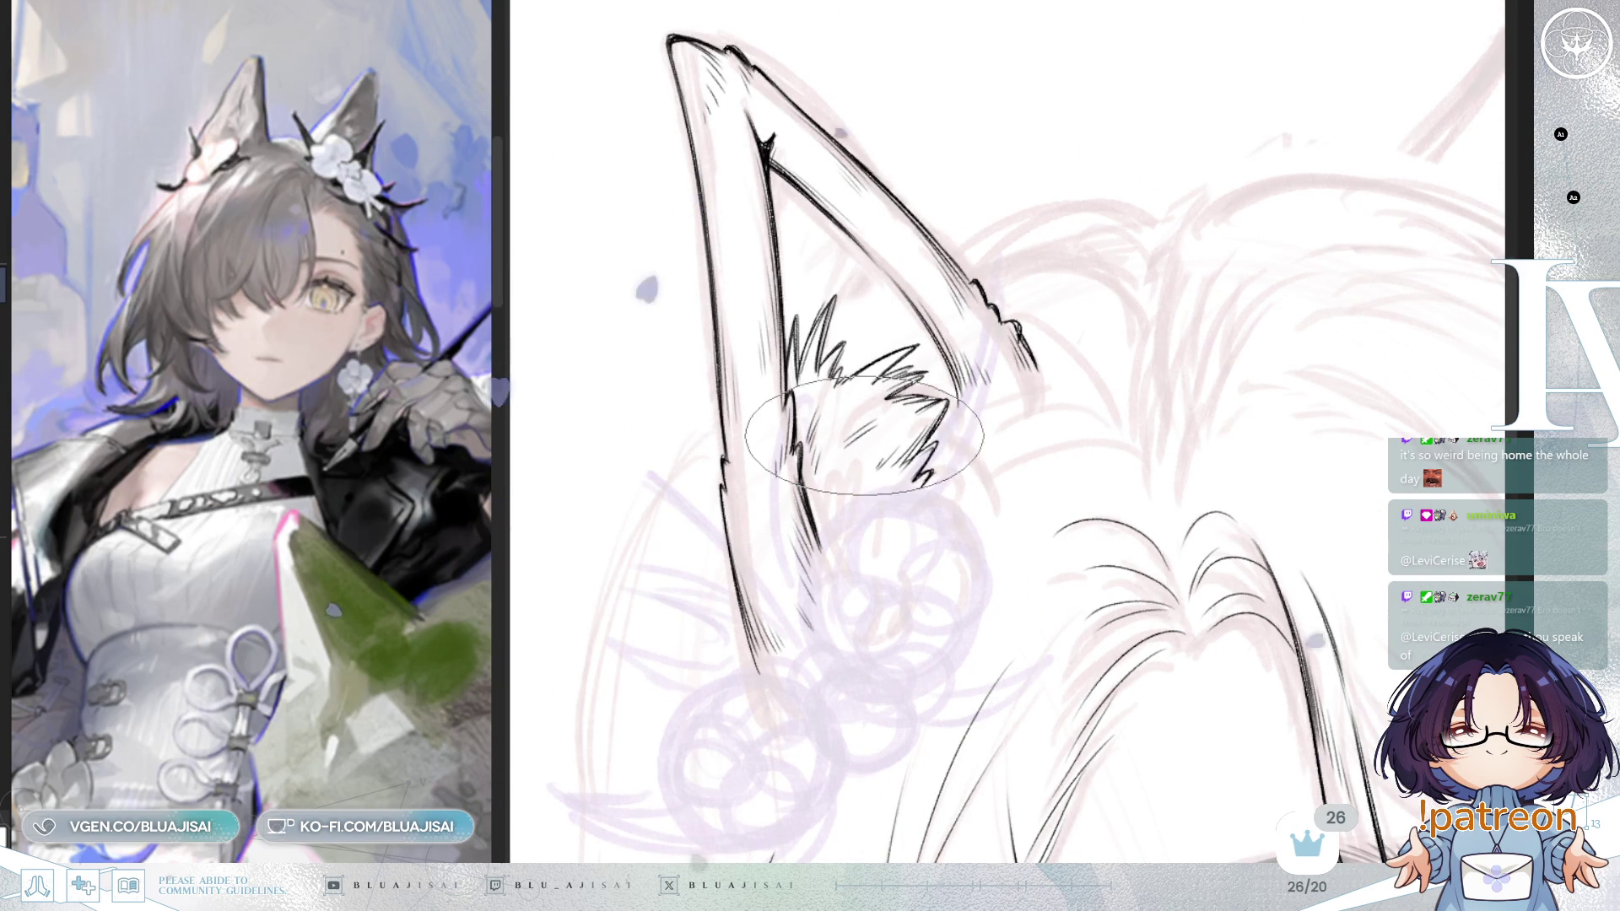
key("minus")
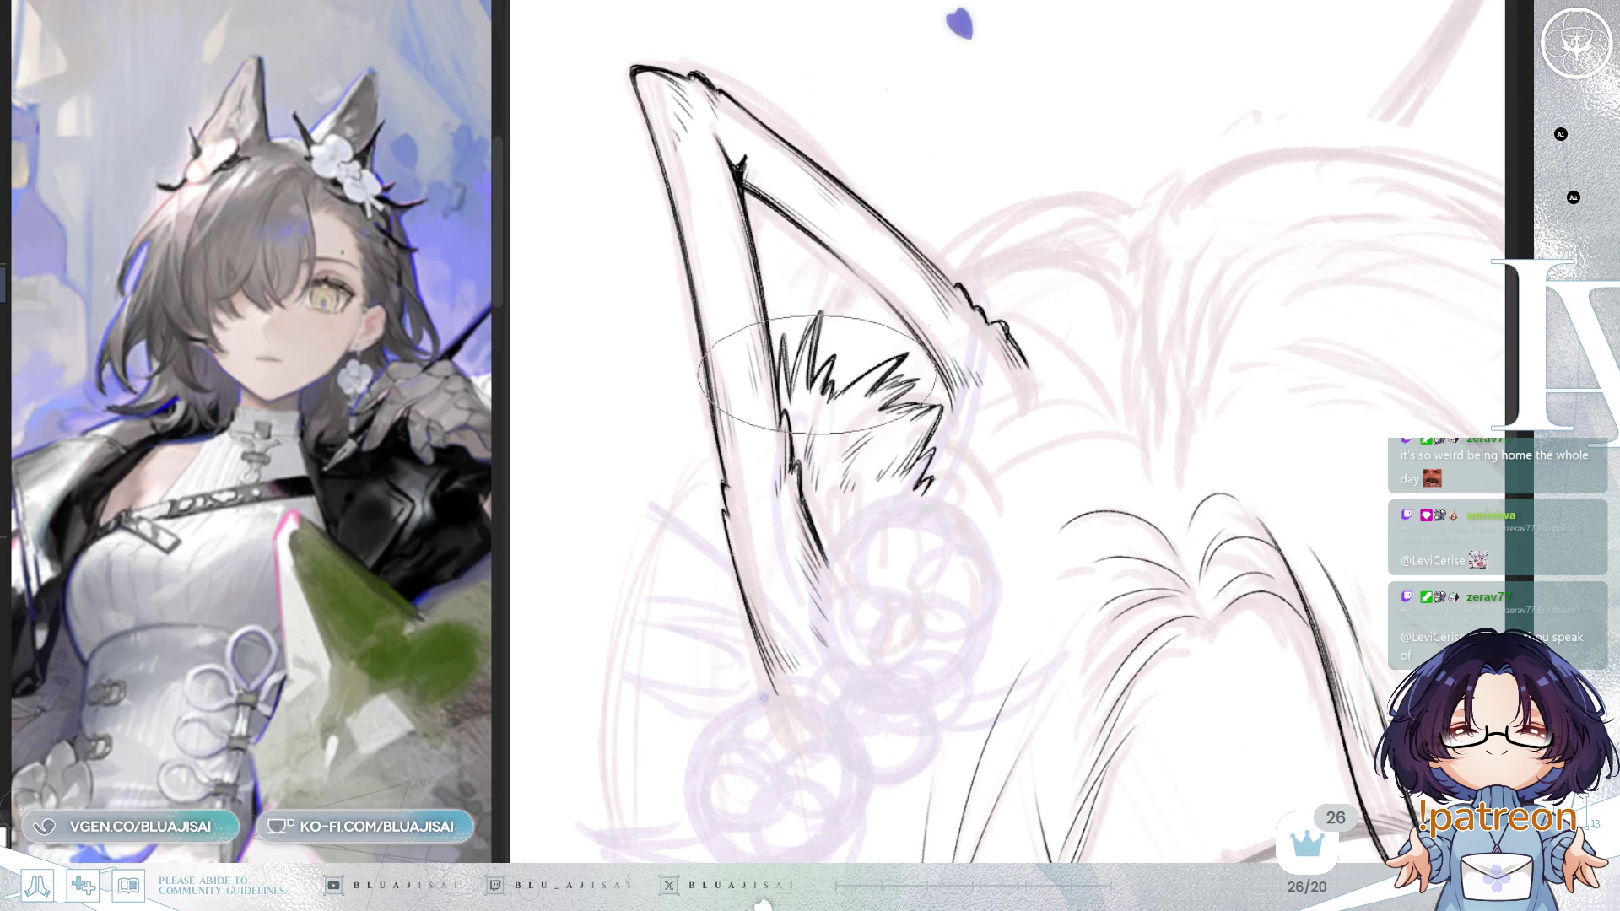
key("minus")
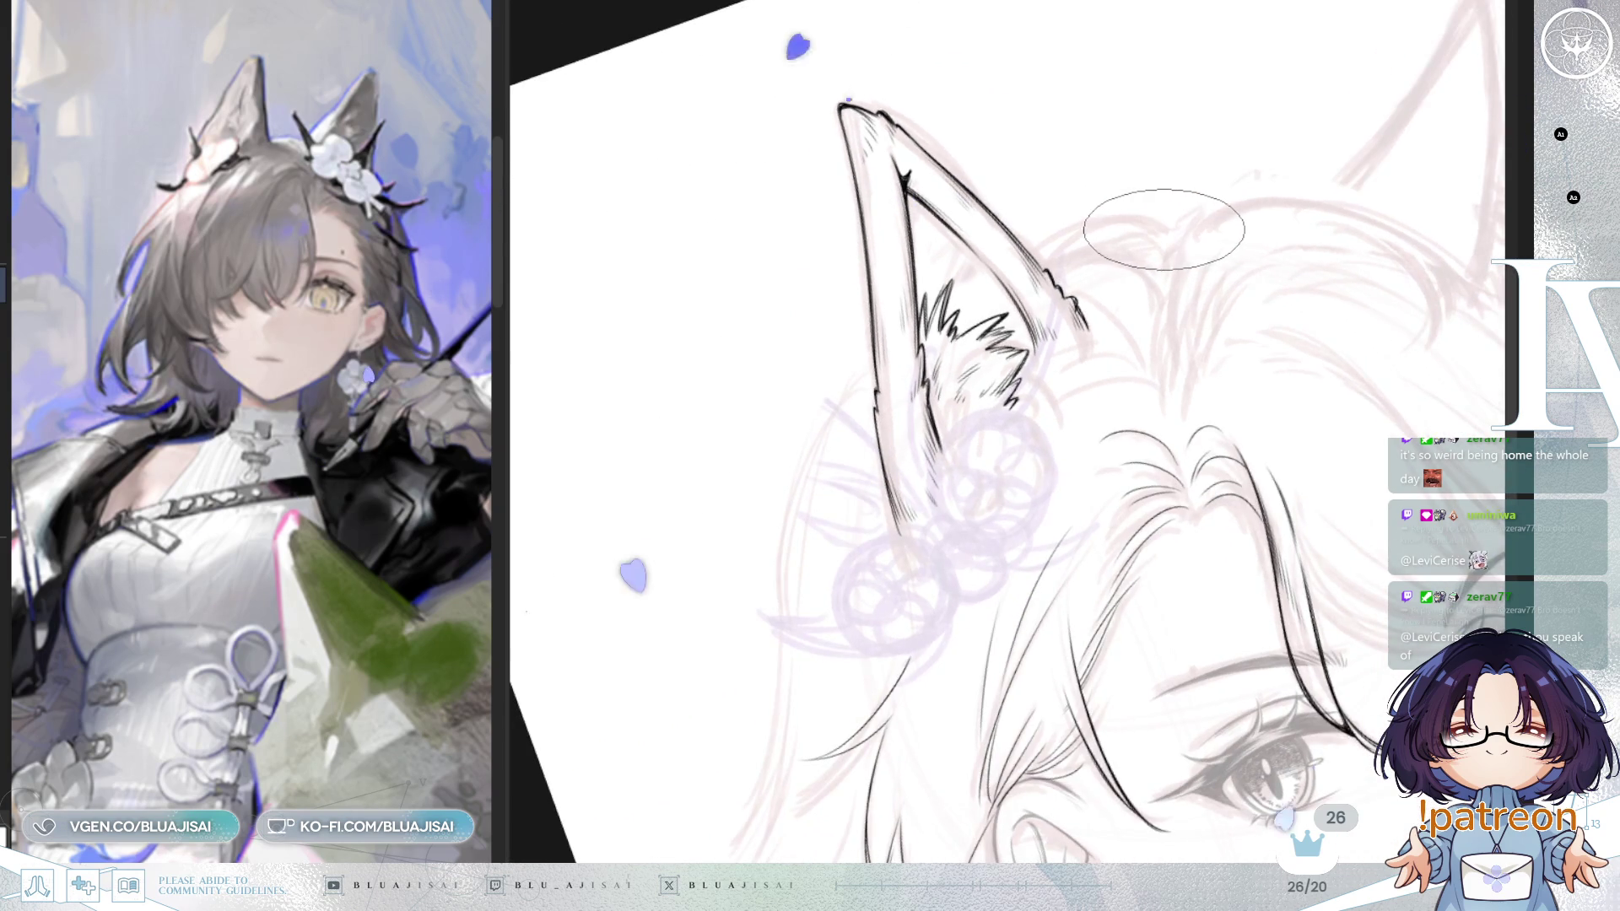
key("asciicircum")
key("asciicircum")
key("ctrl+plus")
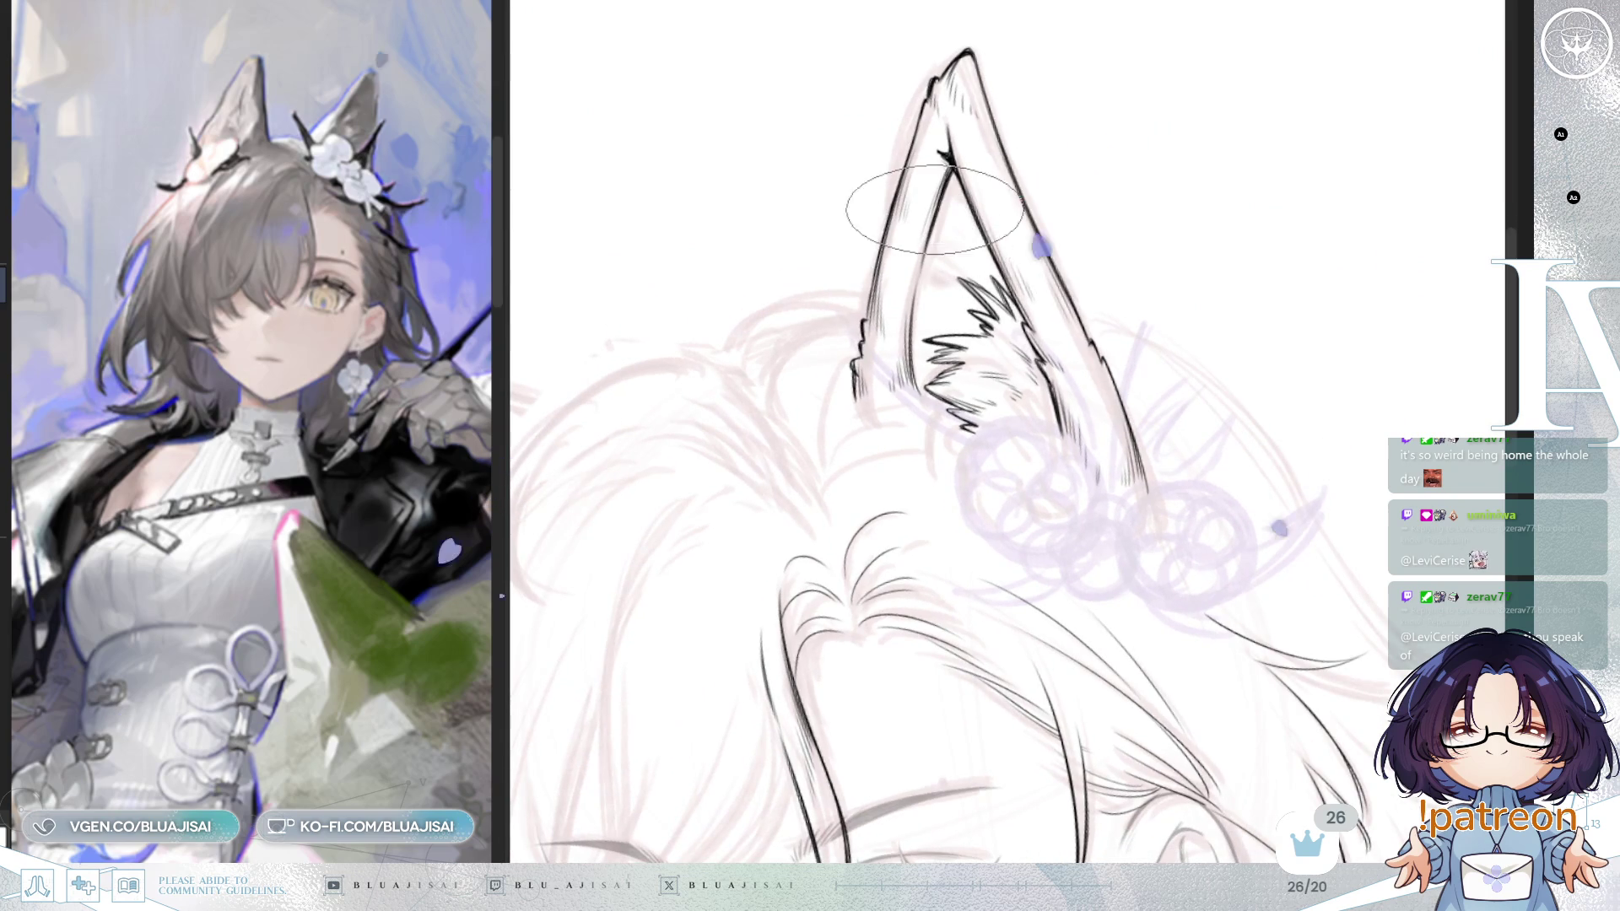
key("minus")
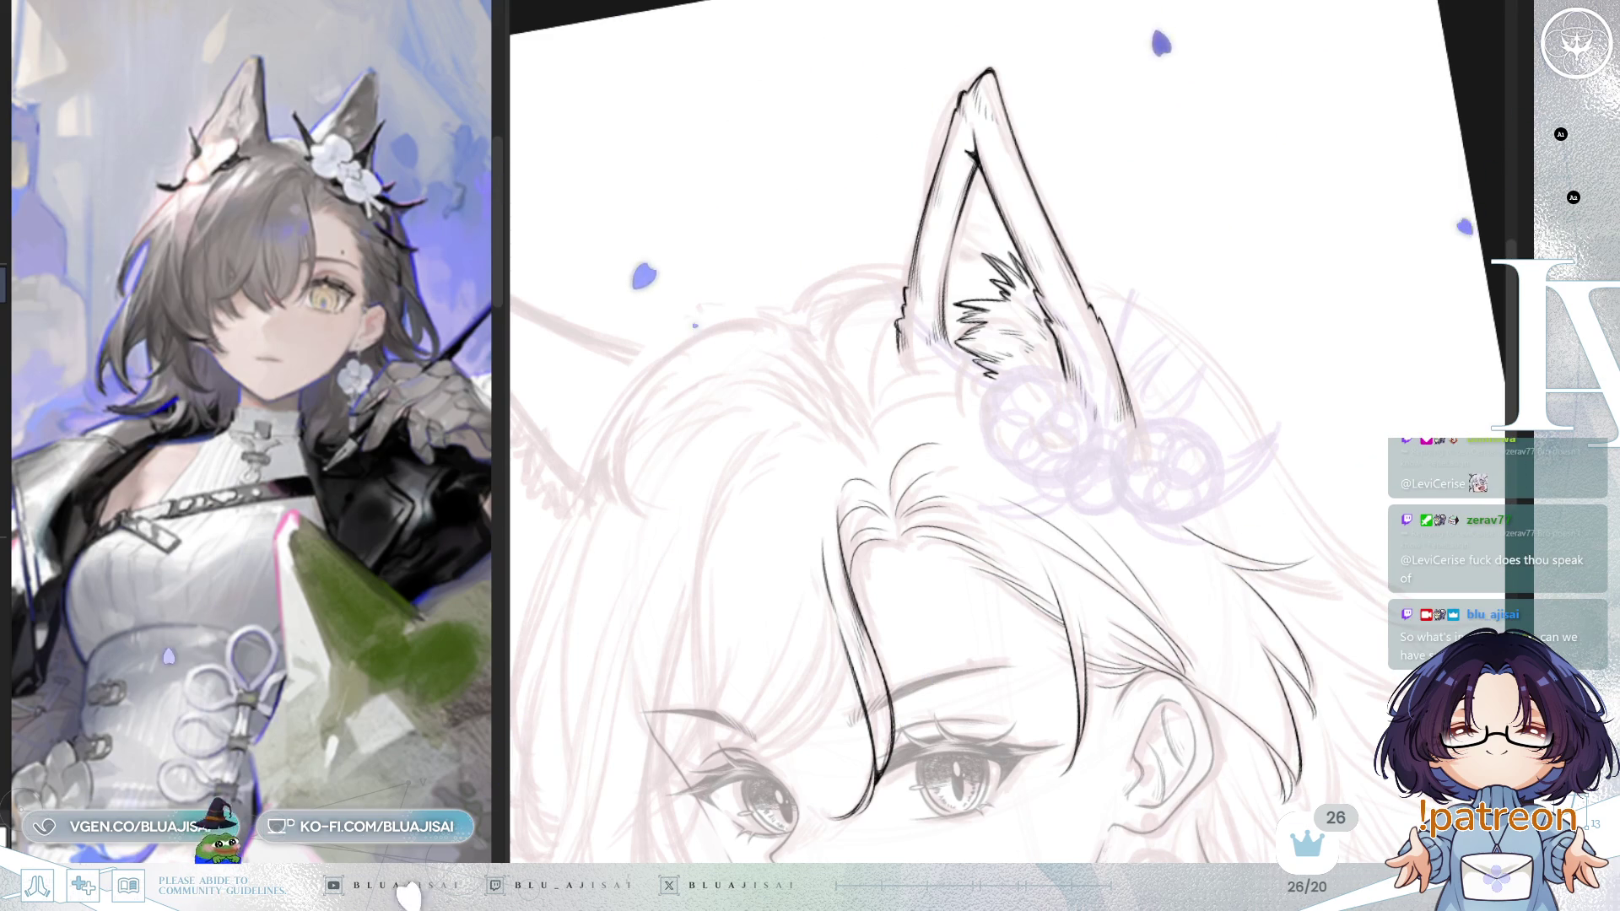
key("Delete")
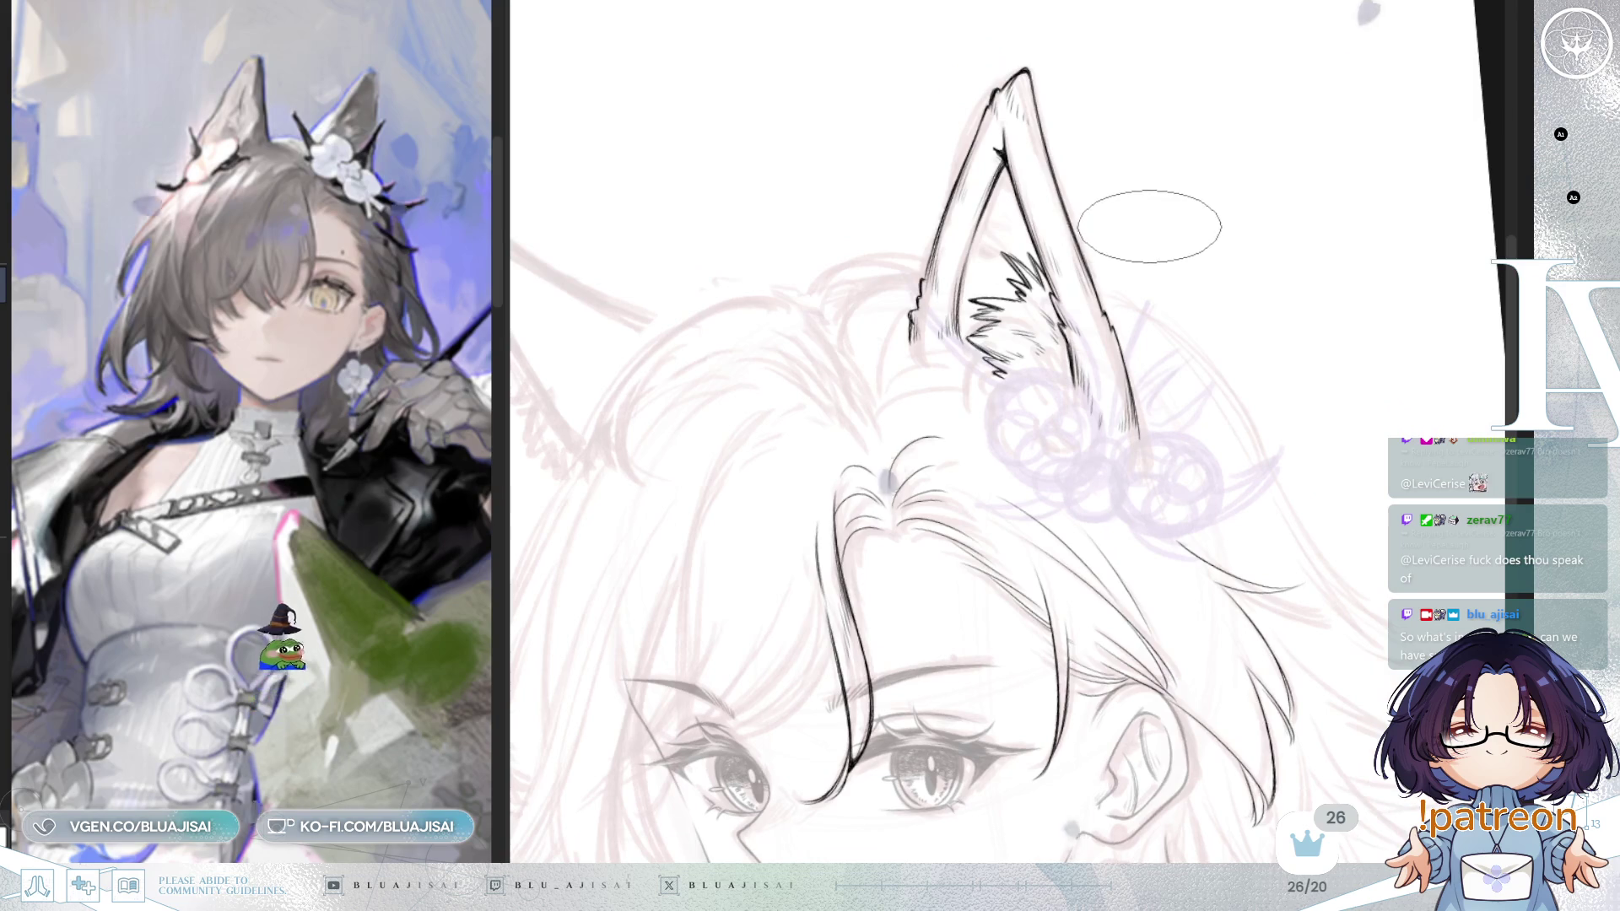
Step: Undo the dark inner-ear fur strokes and mirror the view to check the bare ear outline
left_click_drag(1239, 217, 1224, 227)
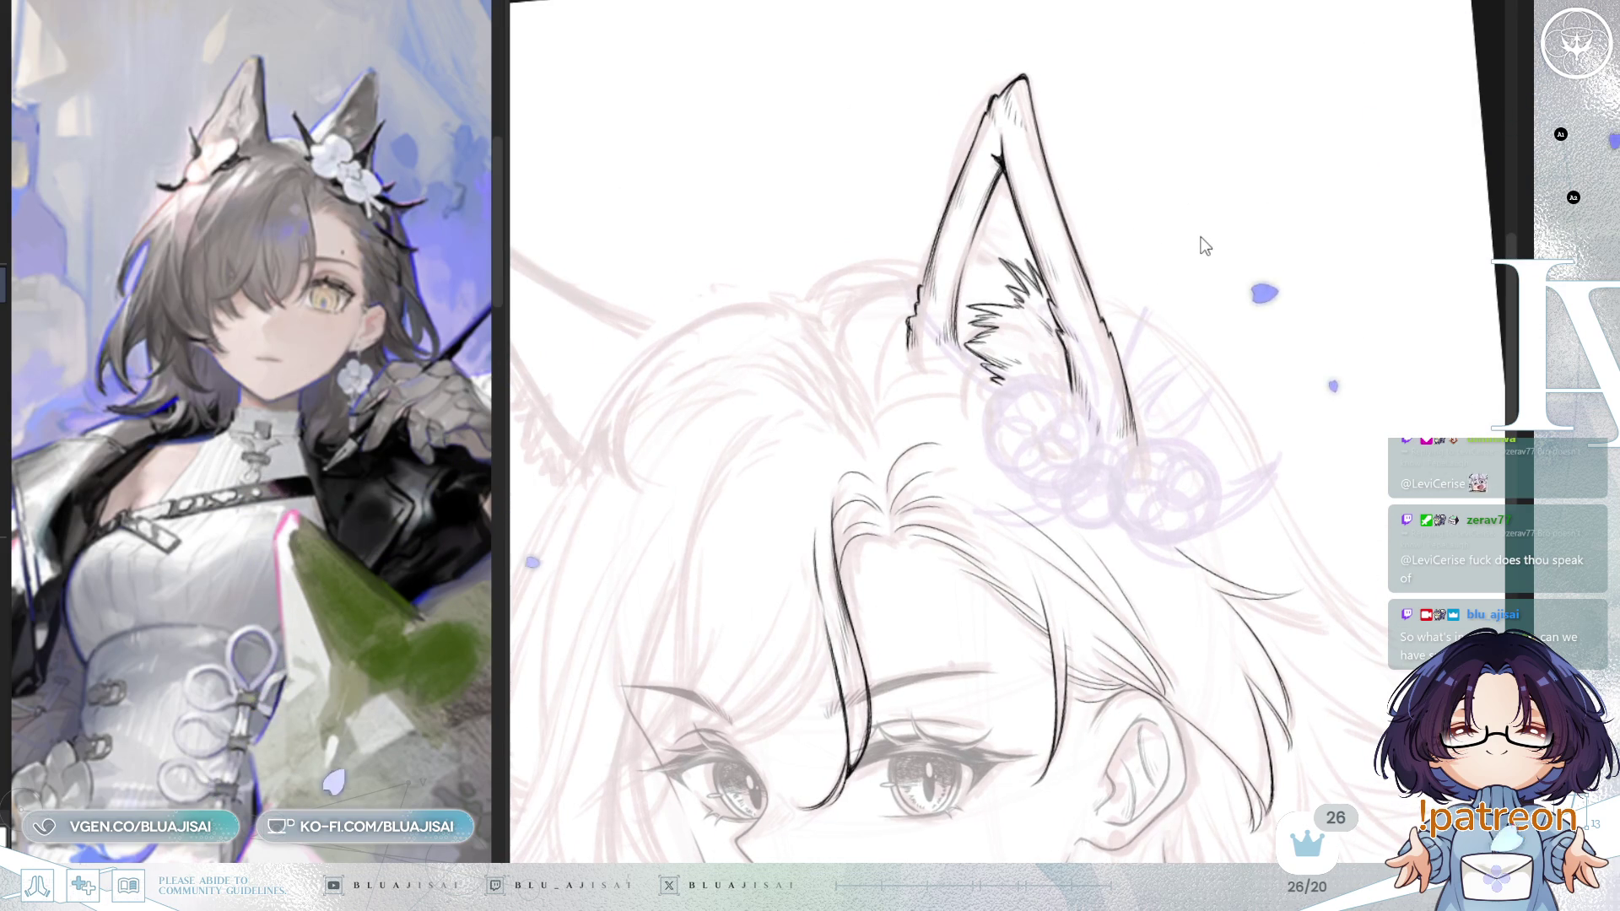
key("ctrl+z")
key("ctrl+z")
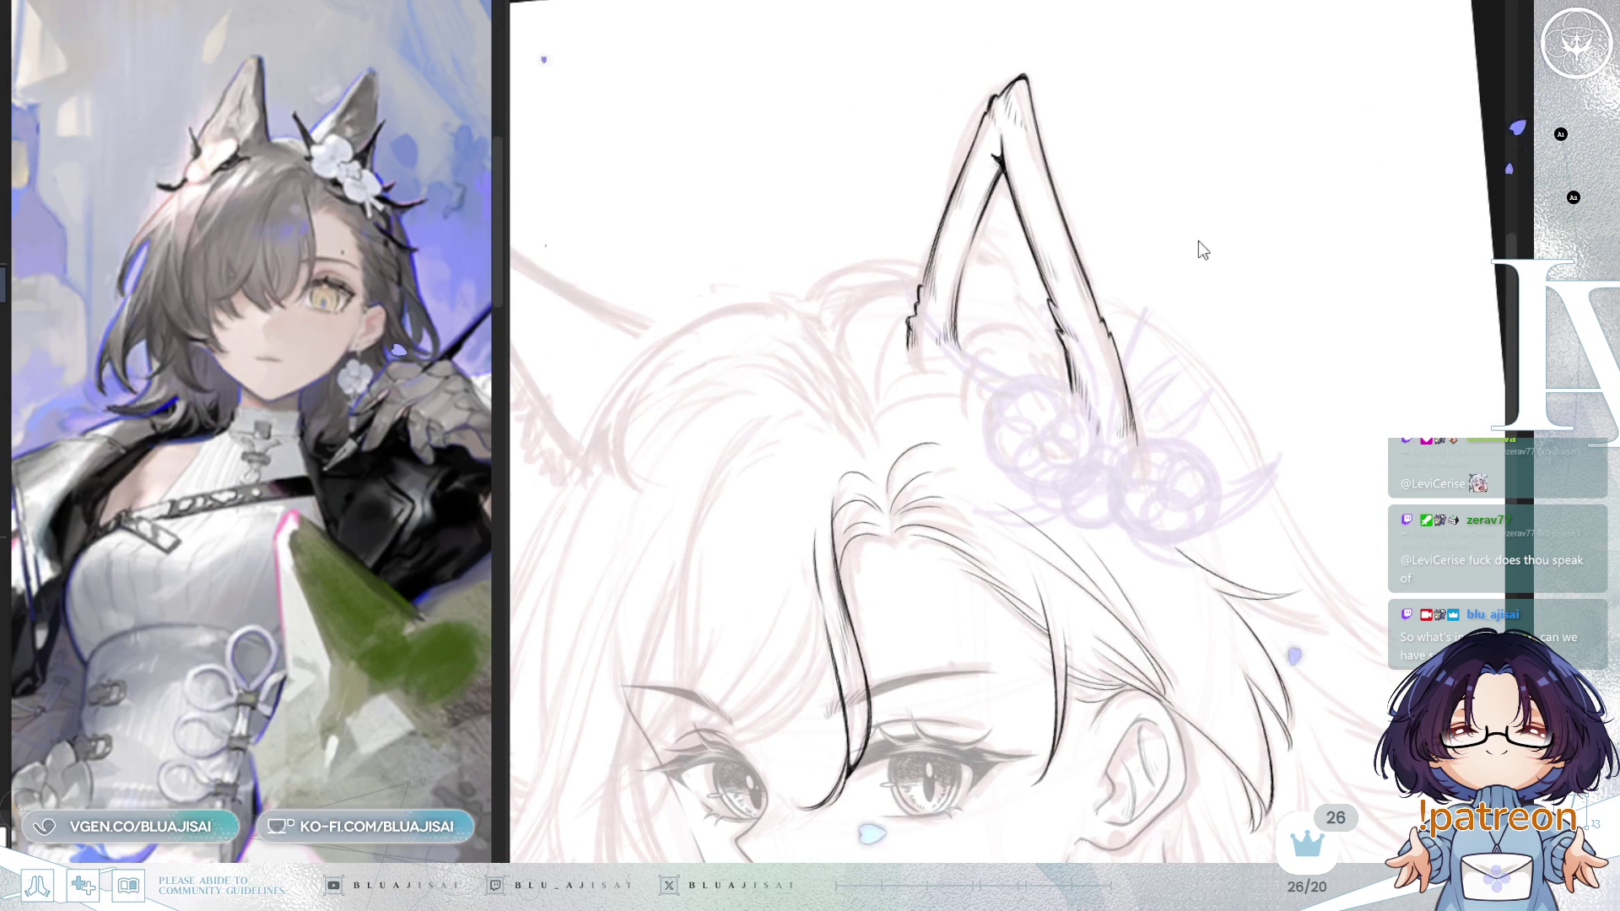
mouse_move(1181, 363)
left_mouse_down()
mouse_move(1280, 253)
mouse_move(1279, 124)
mouse_move(1231, 270)
left_mouse_up()
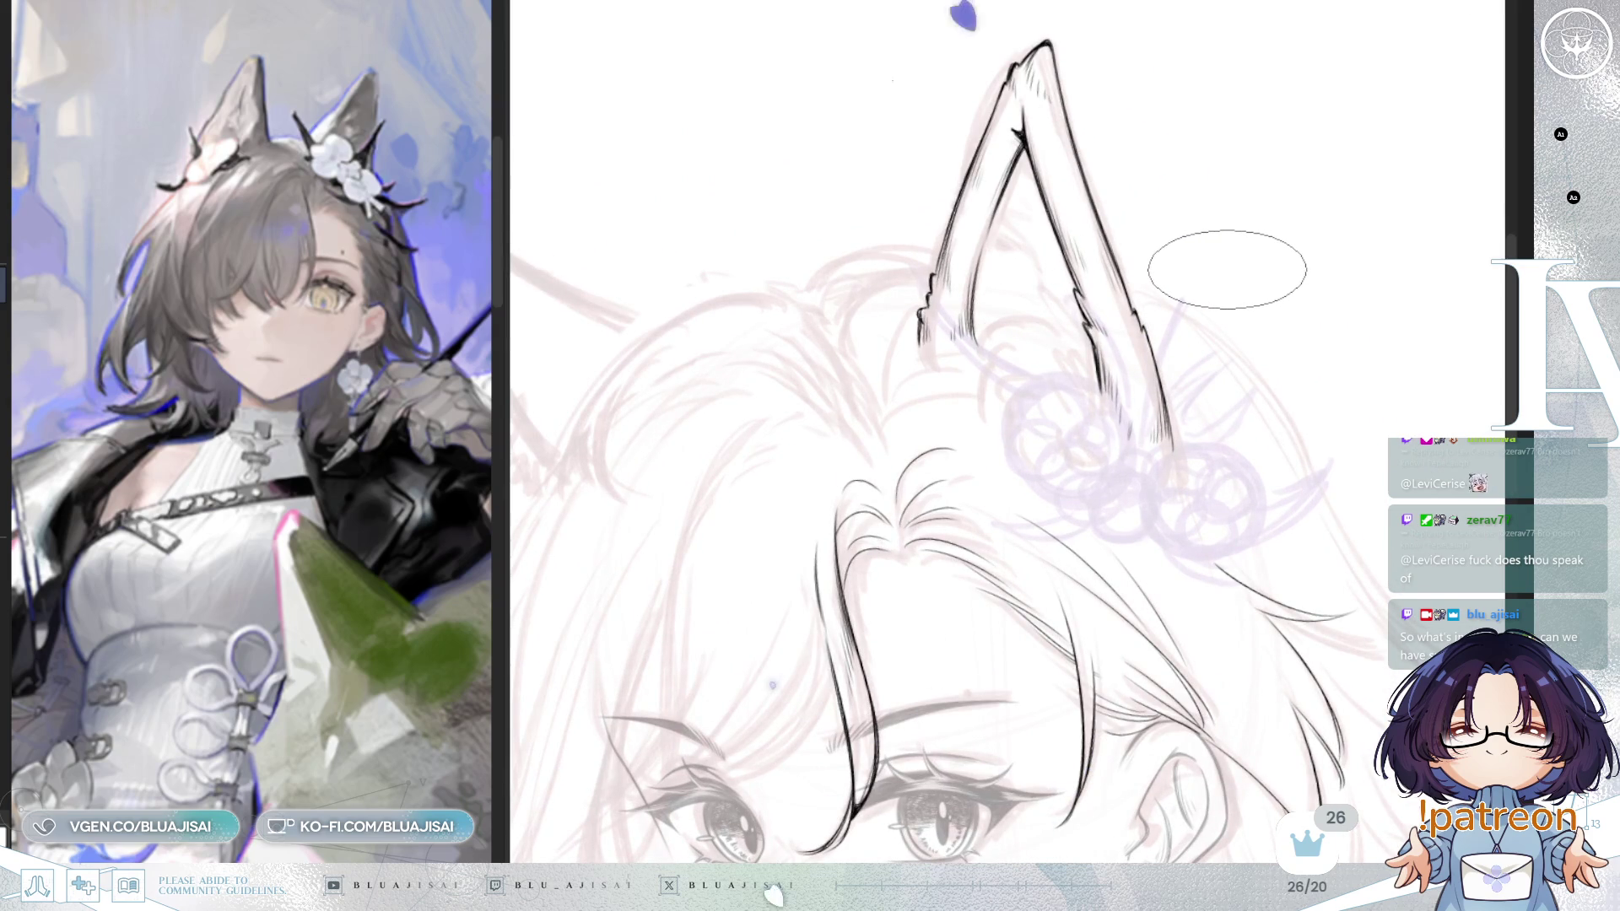
key("h")
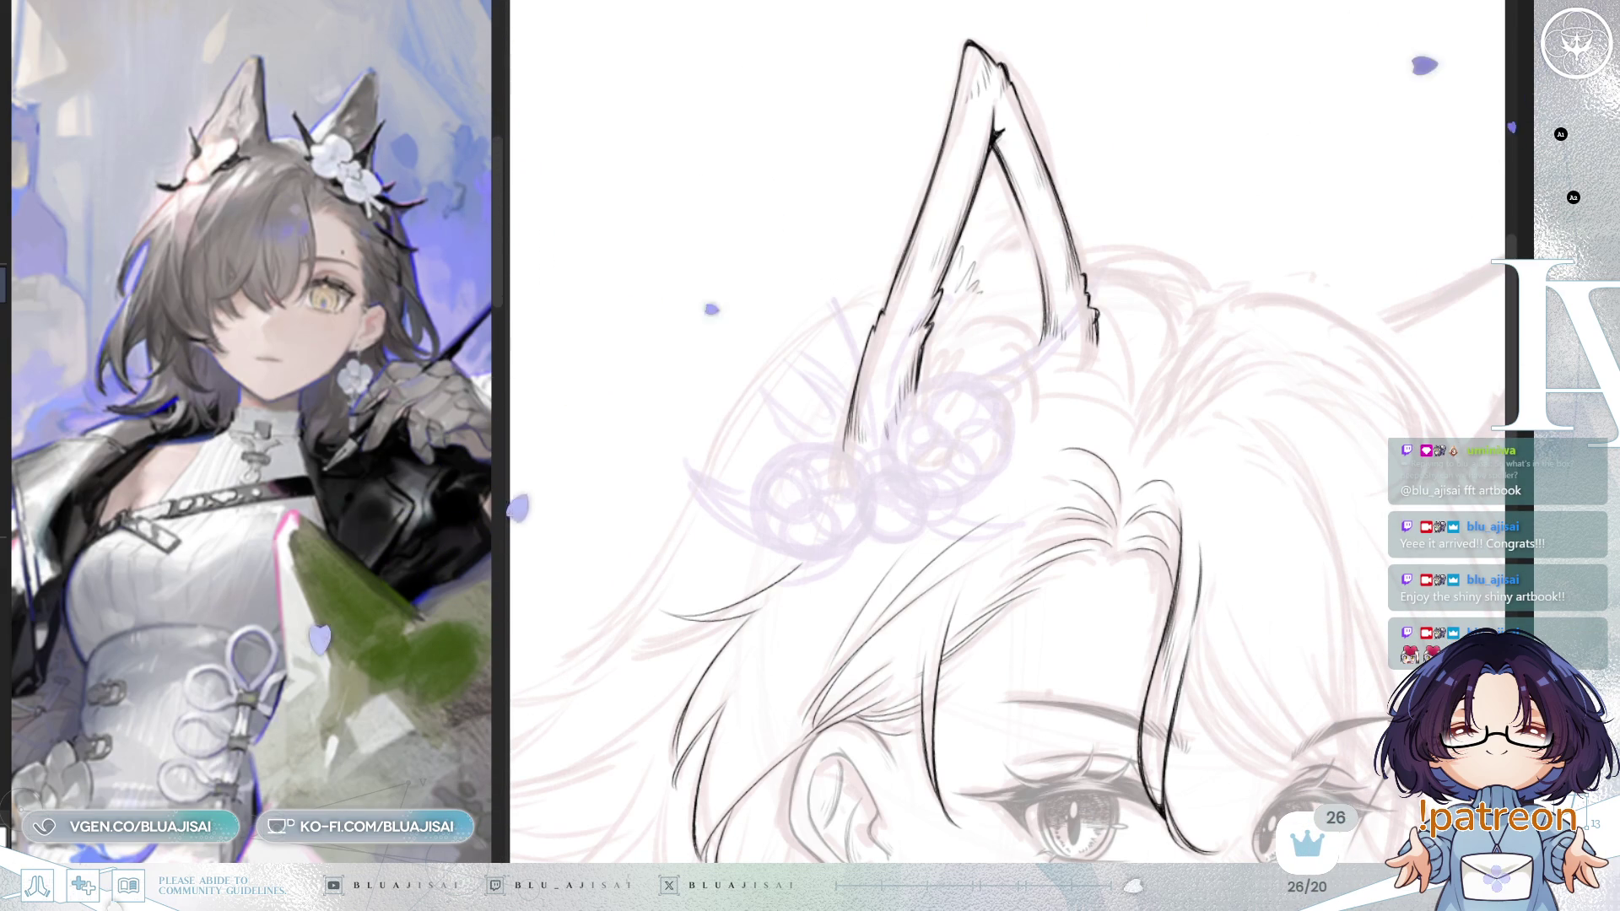
left_click_drag(996, 297, 966, 287)
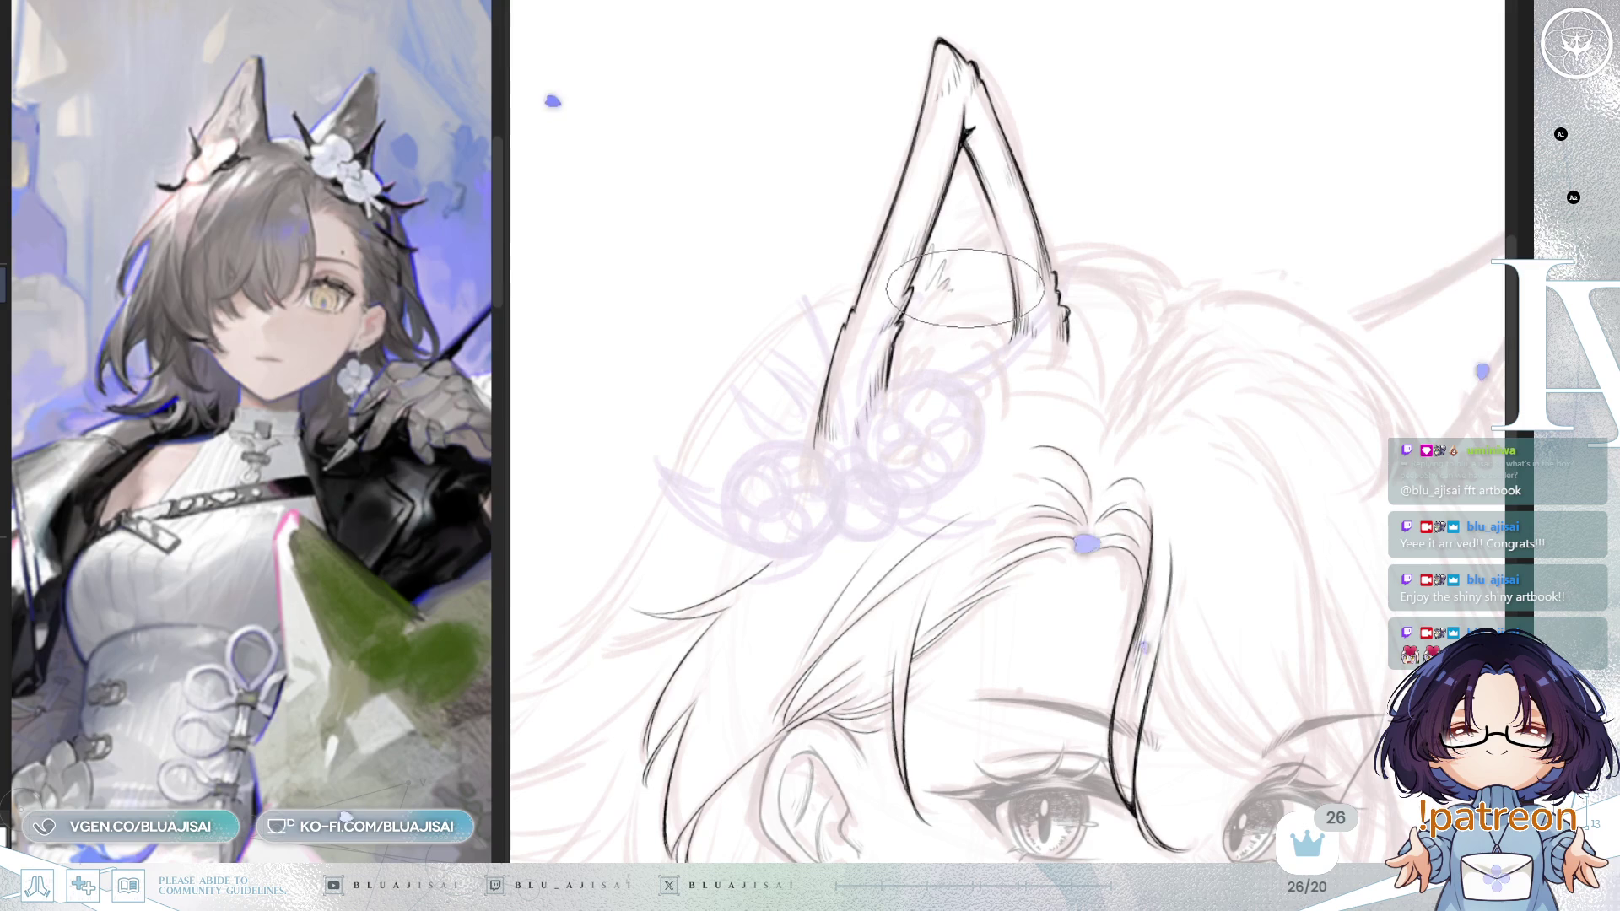
left_click_drag(1463, 228, 1289, 267)
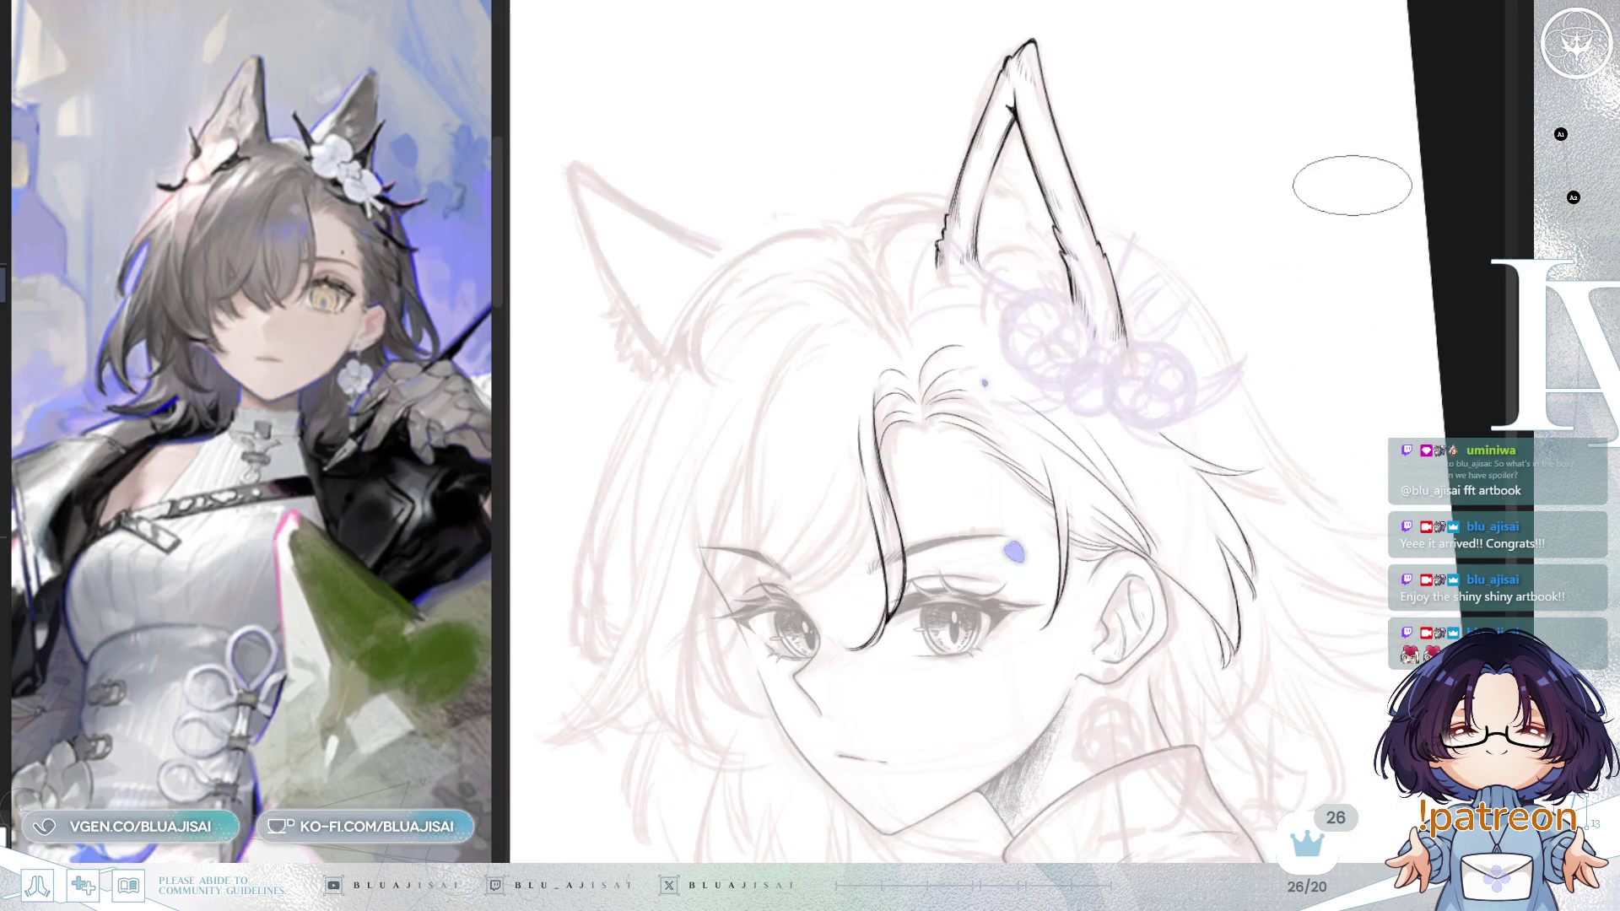
Step: Flip the view back, zoom in, and try a curved forehead hair stroke, then undo it
key("h")
scroll(988, 279, "up", 1)
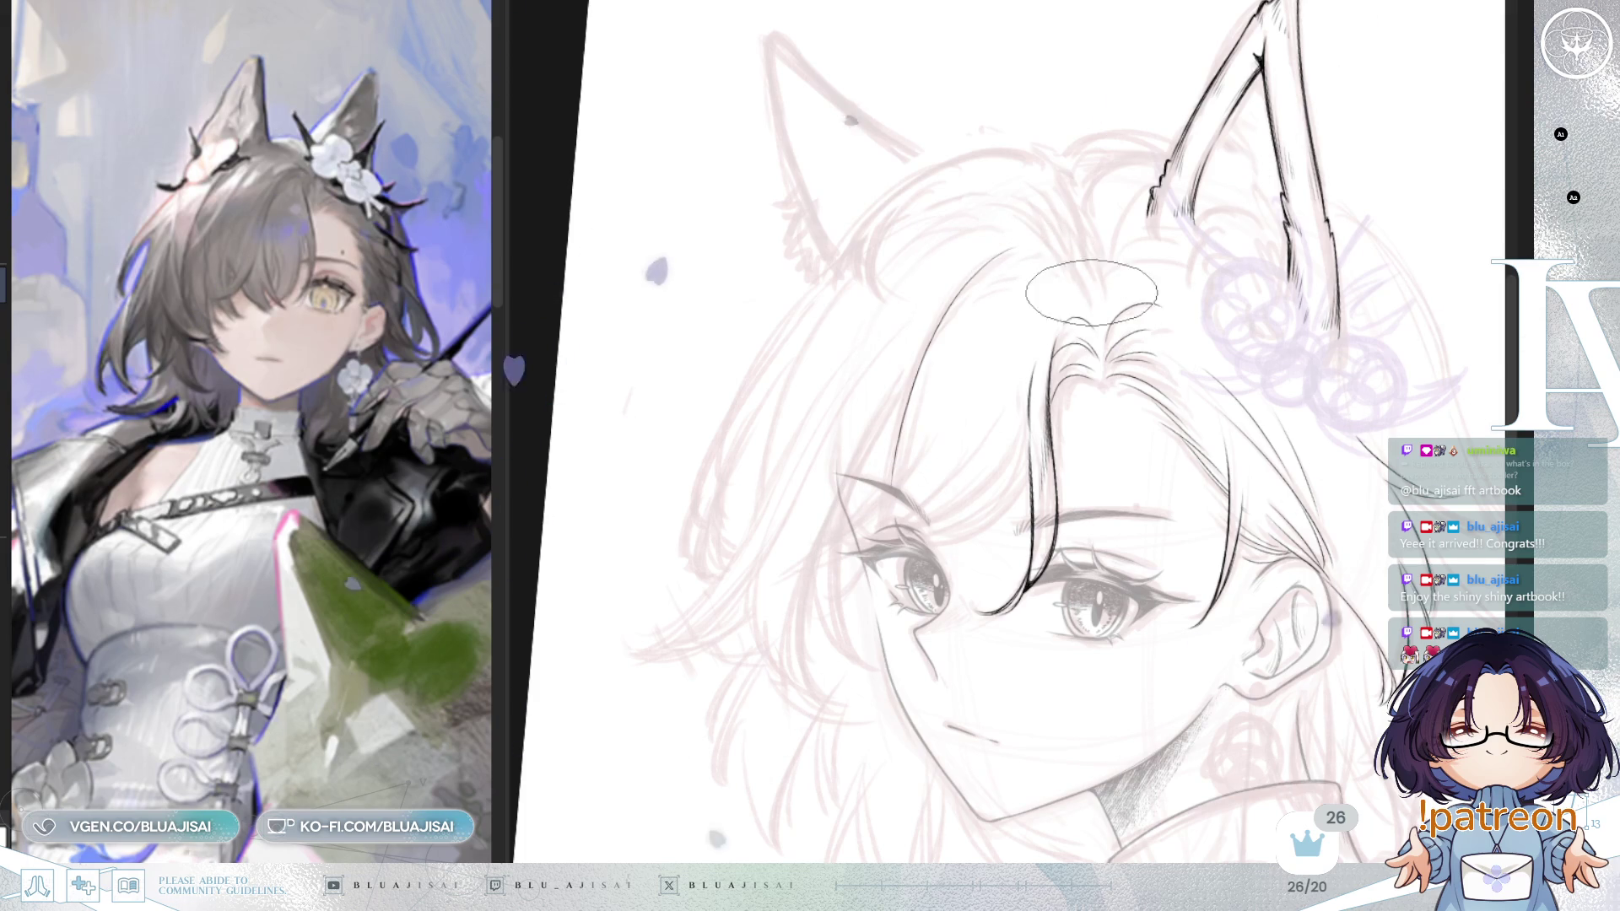
scroll(1088, 295, "up", 2)
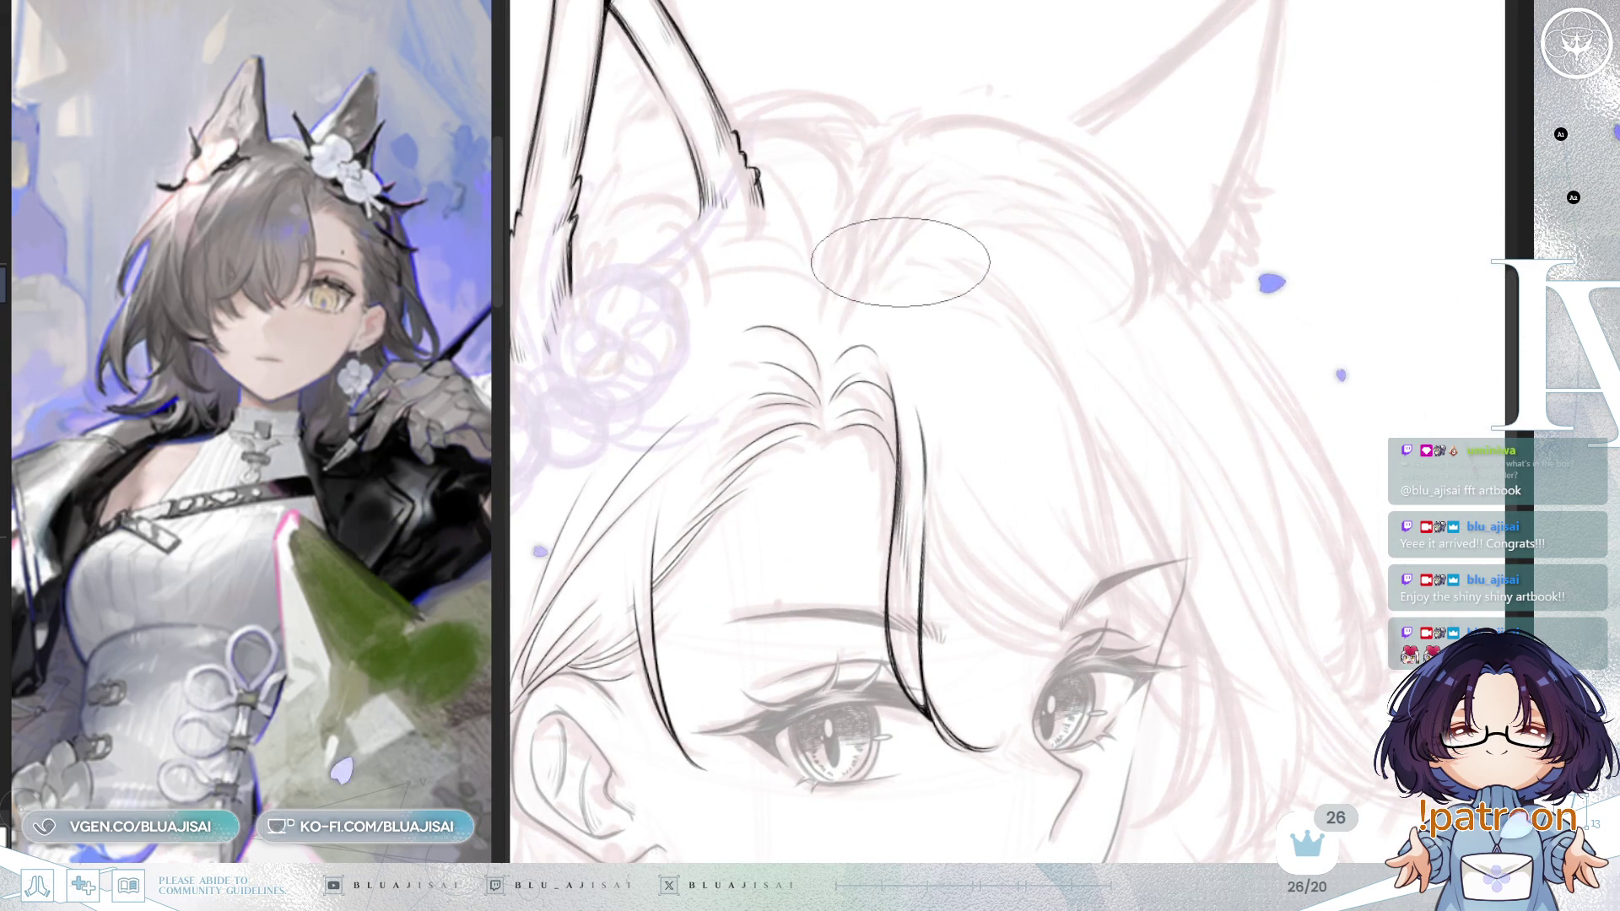
left_click_drag(827, 356, 916, 247)
key("ctrl+z")
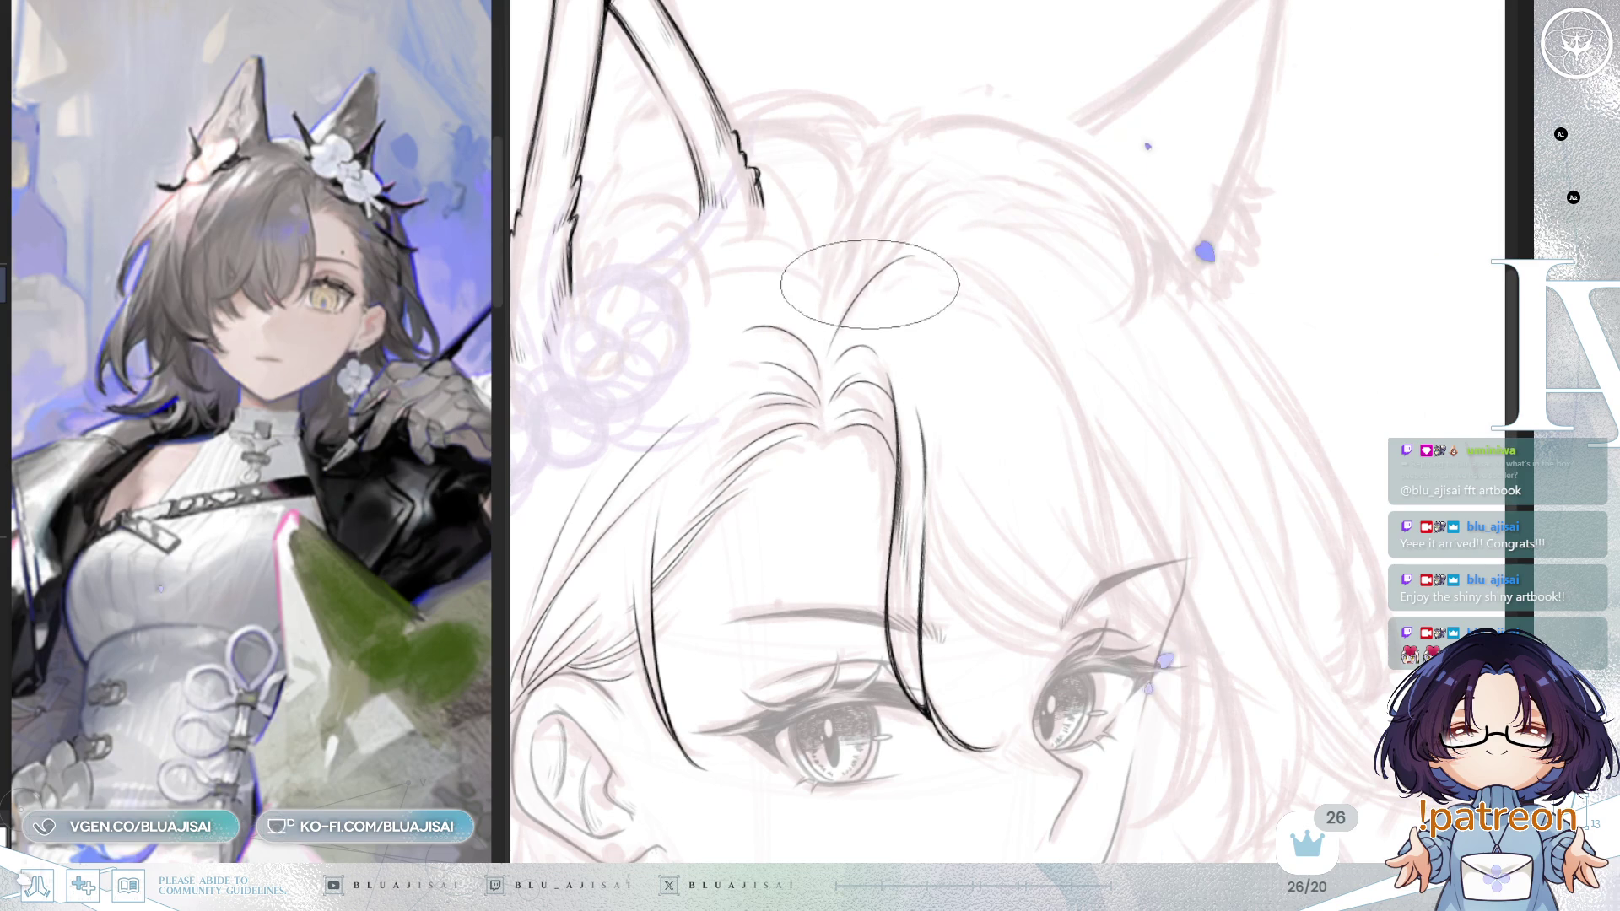
Step: Mirror the canvas and ink a long curved strand across the forehead, then recenter on the face
key("h")
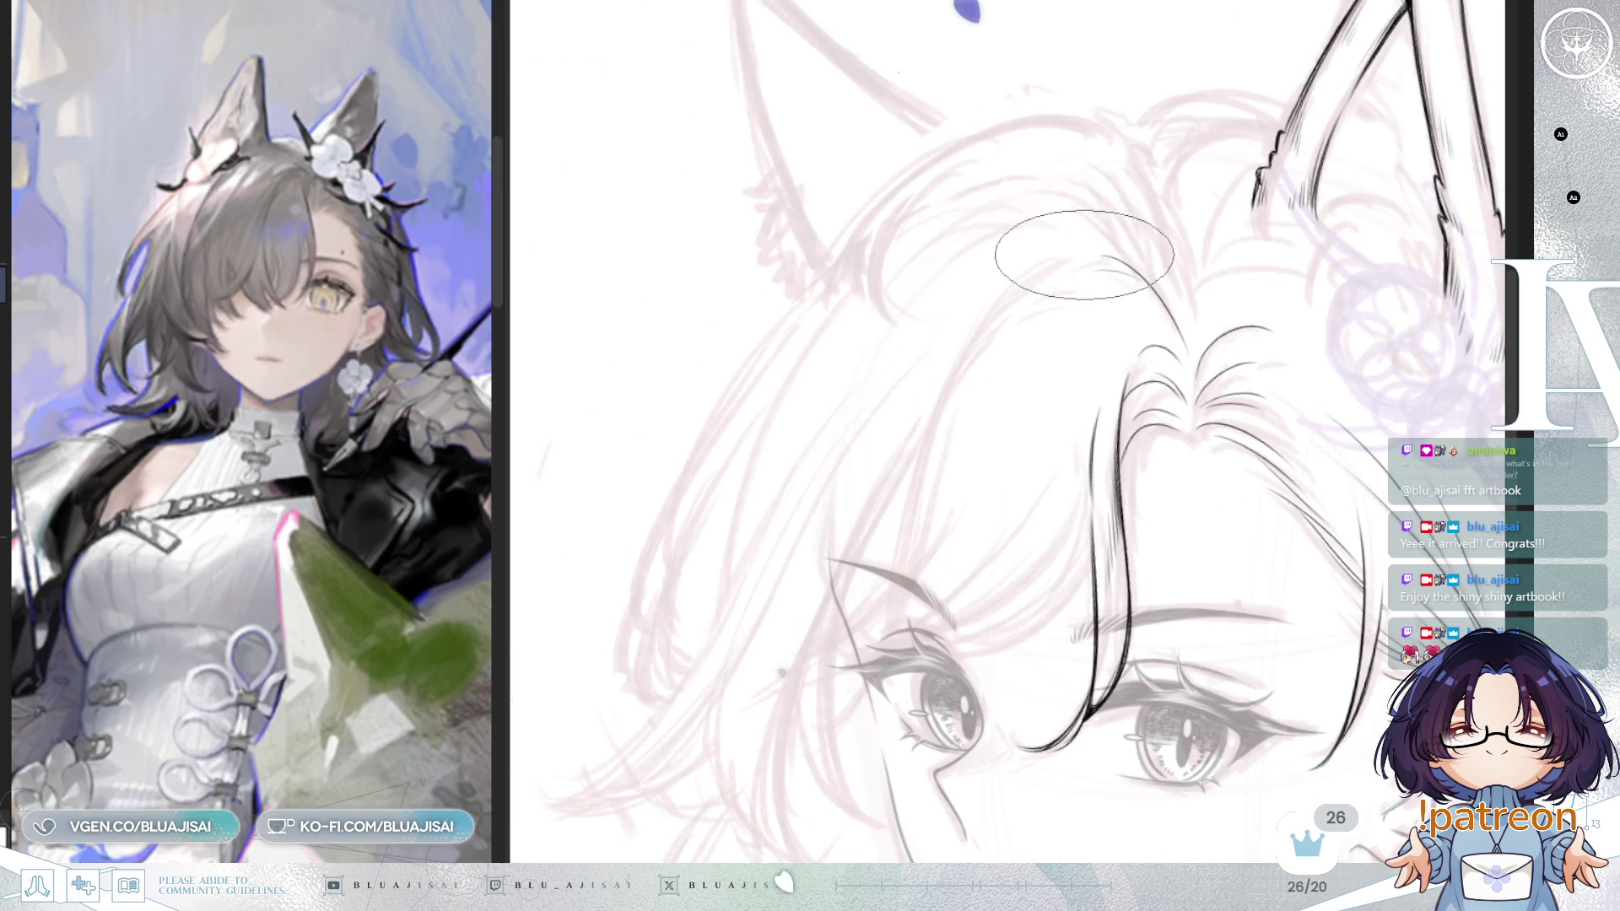
left_click_drag(1000, 342, 961, 502)
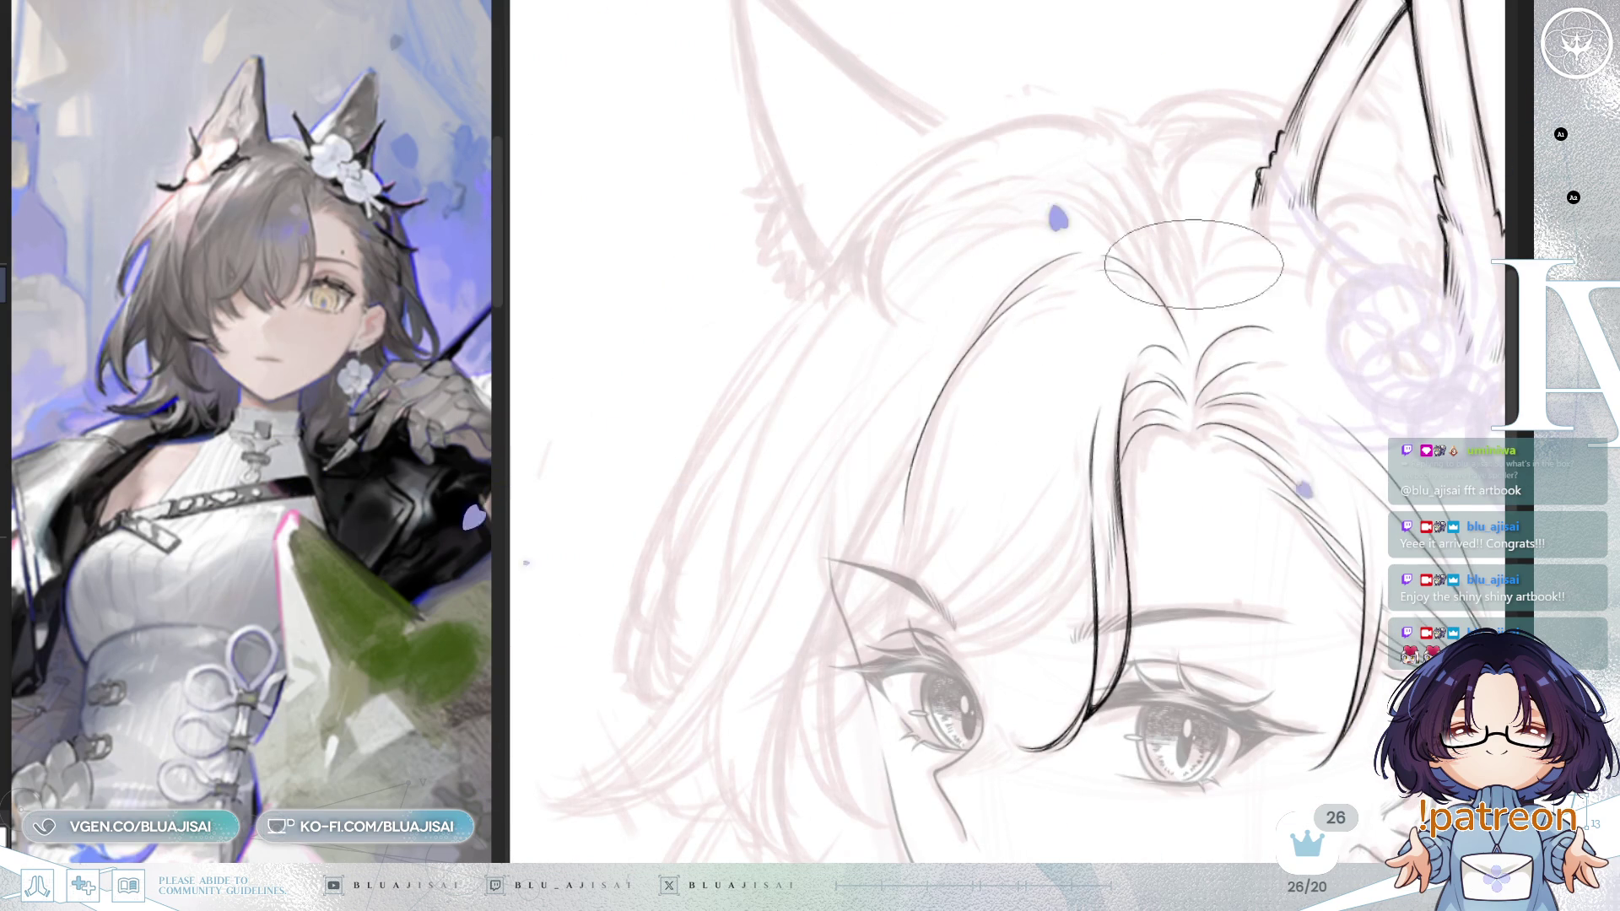
left_click_drag(1193, 209, 1176, 256)
scroll(1105, 350, "down", 2)
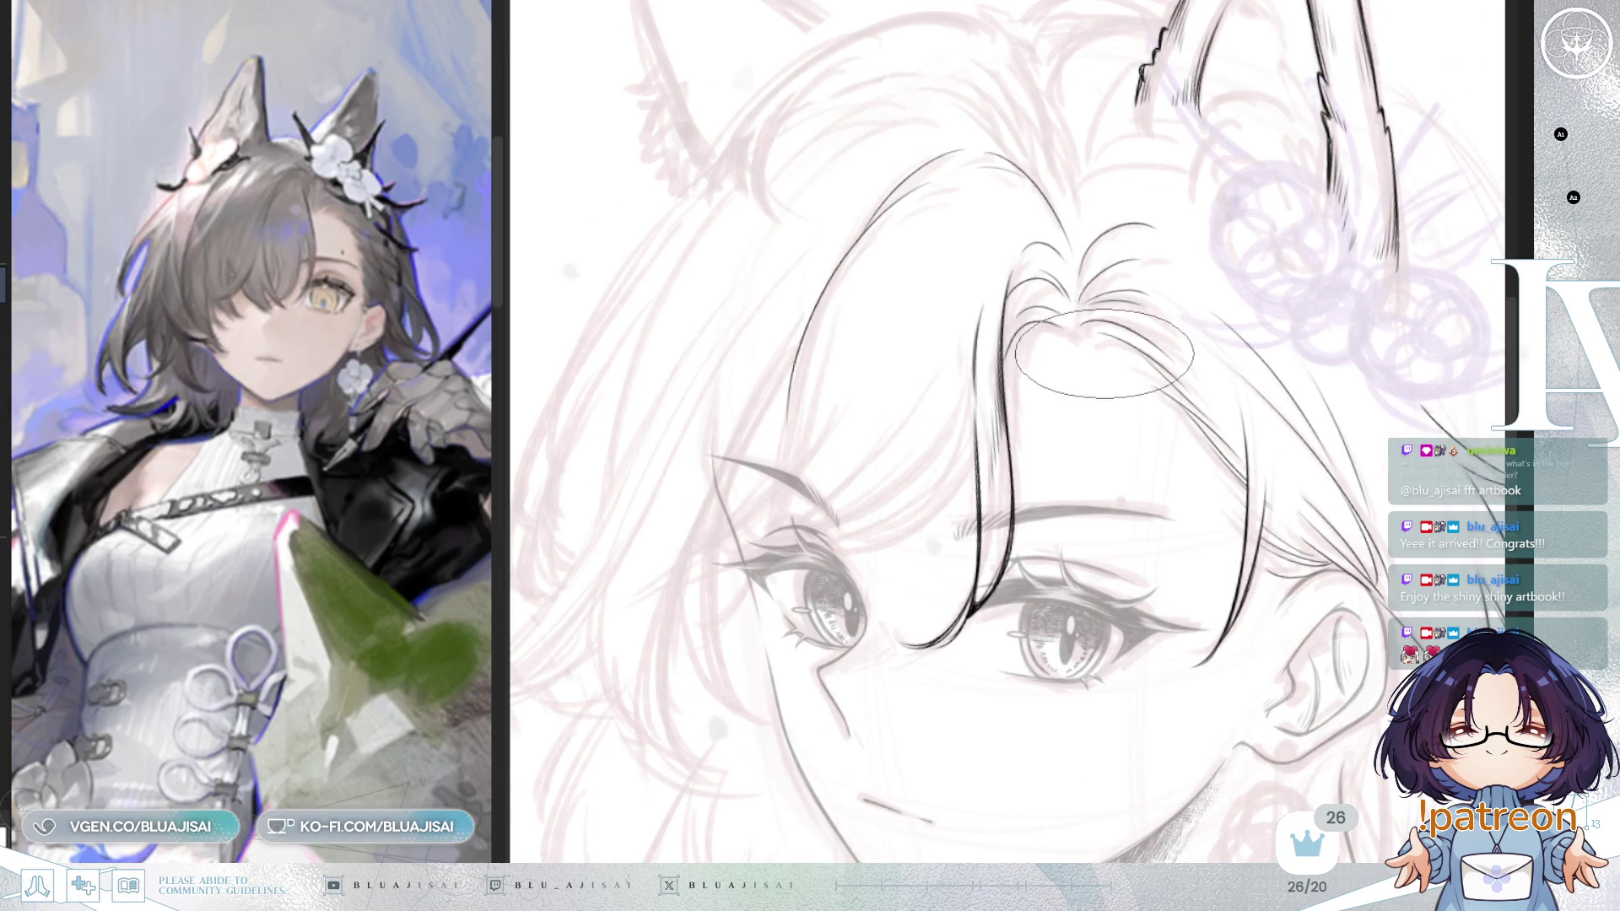
left_click_drag(1111, 390, 1164, 345)
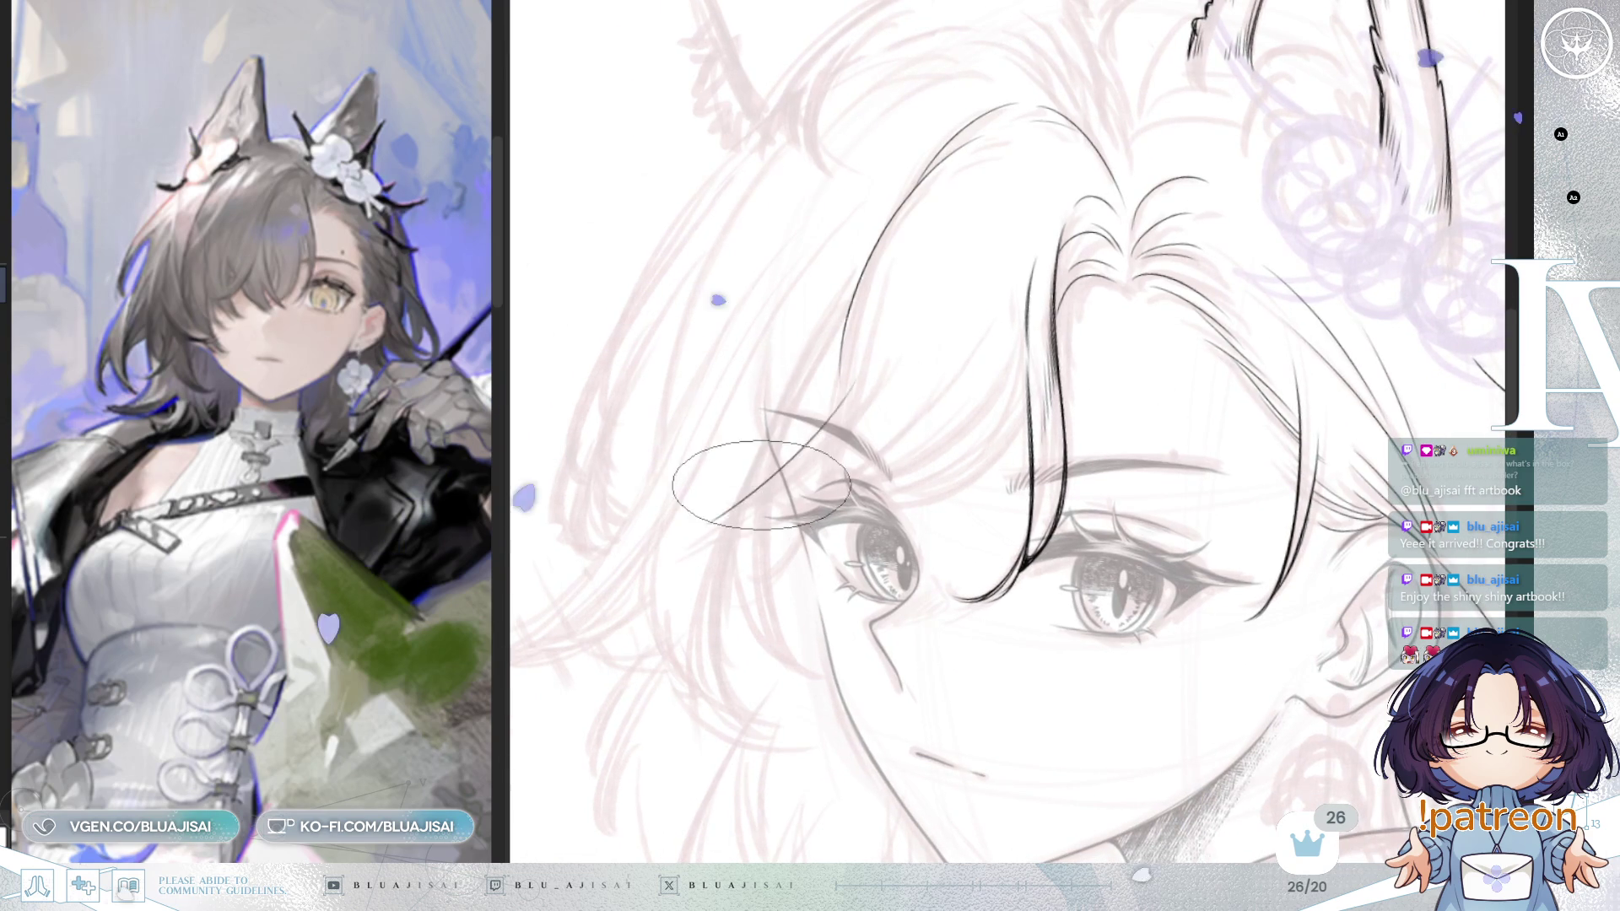
Step: Ink two thin hair strands toward the left eyebrow, then mirror and re-tilt the canvas
left_click_drag(727, 511, 842, 402)
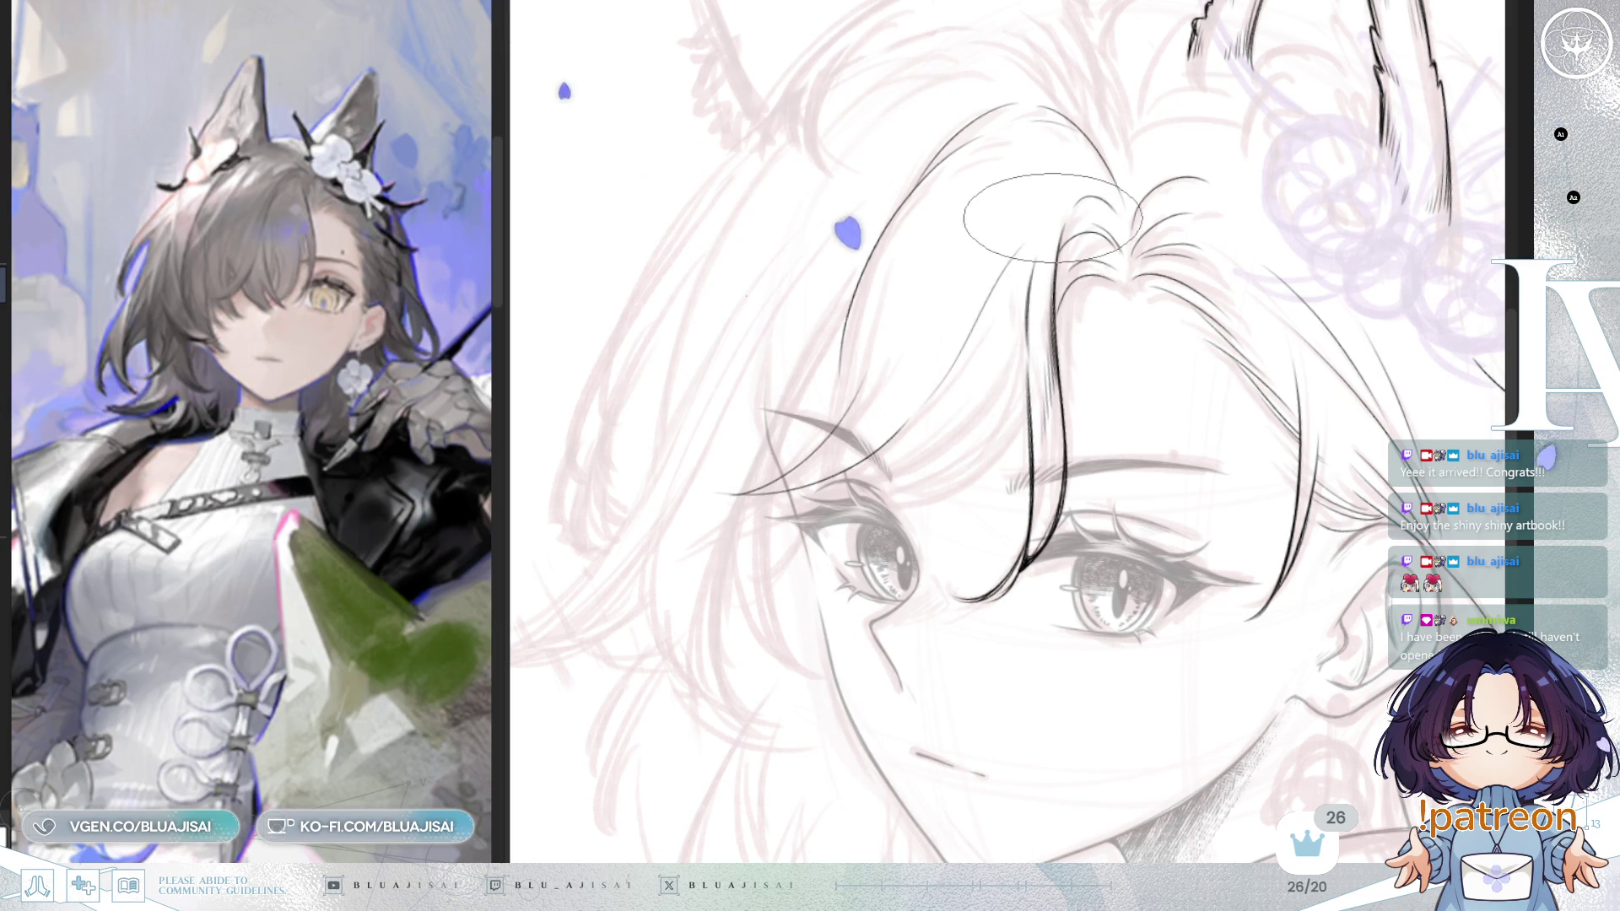
left_click_drag(1023, 211, 878, 443)
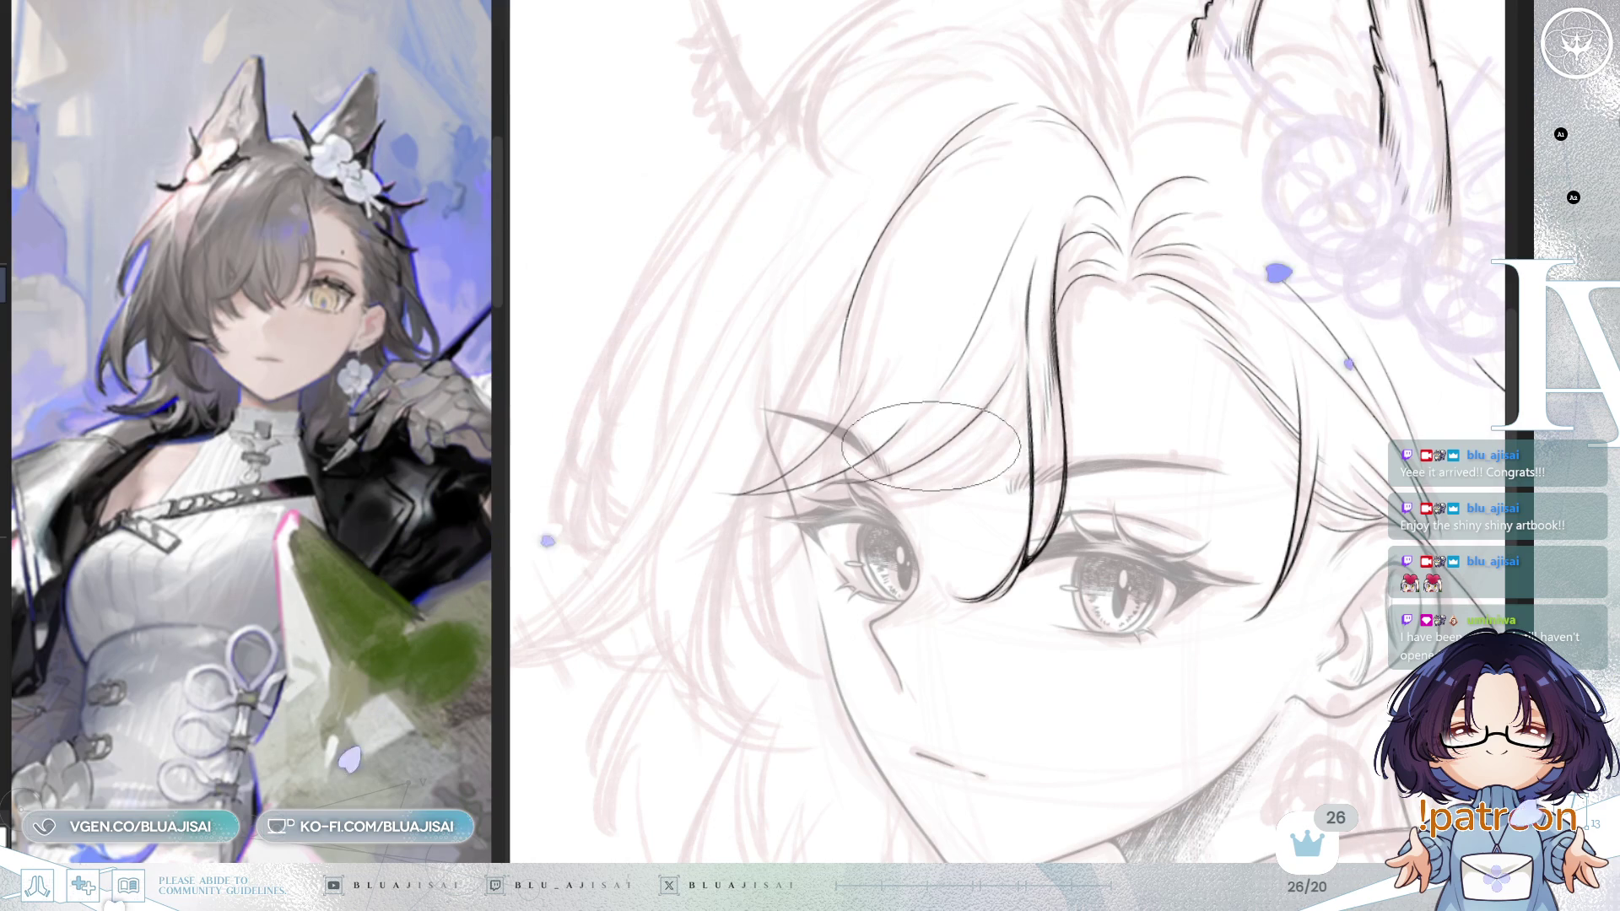
key("m")
mouse_move(1076, 384)
left_mouse_down()
mouse_move(1084, 401)
mouse_move(1058, 388)
left_mouse_up()
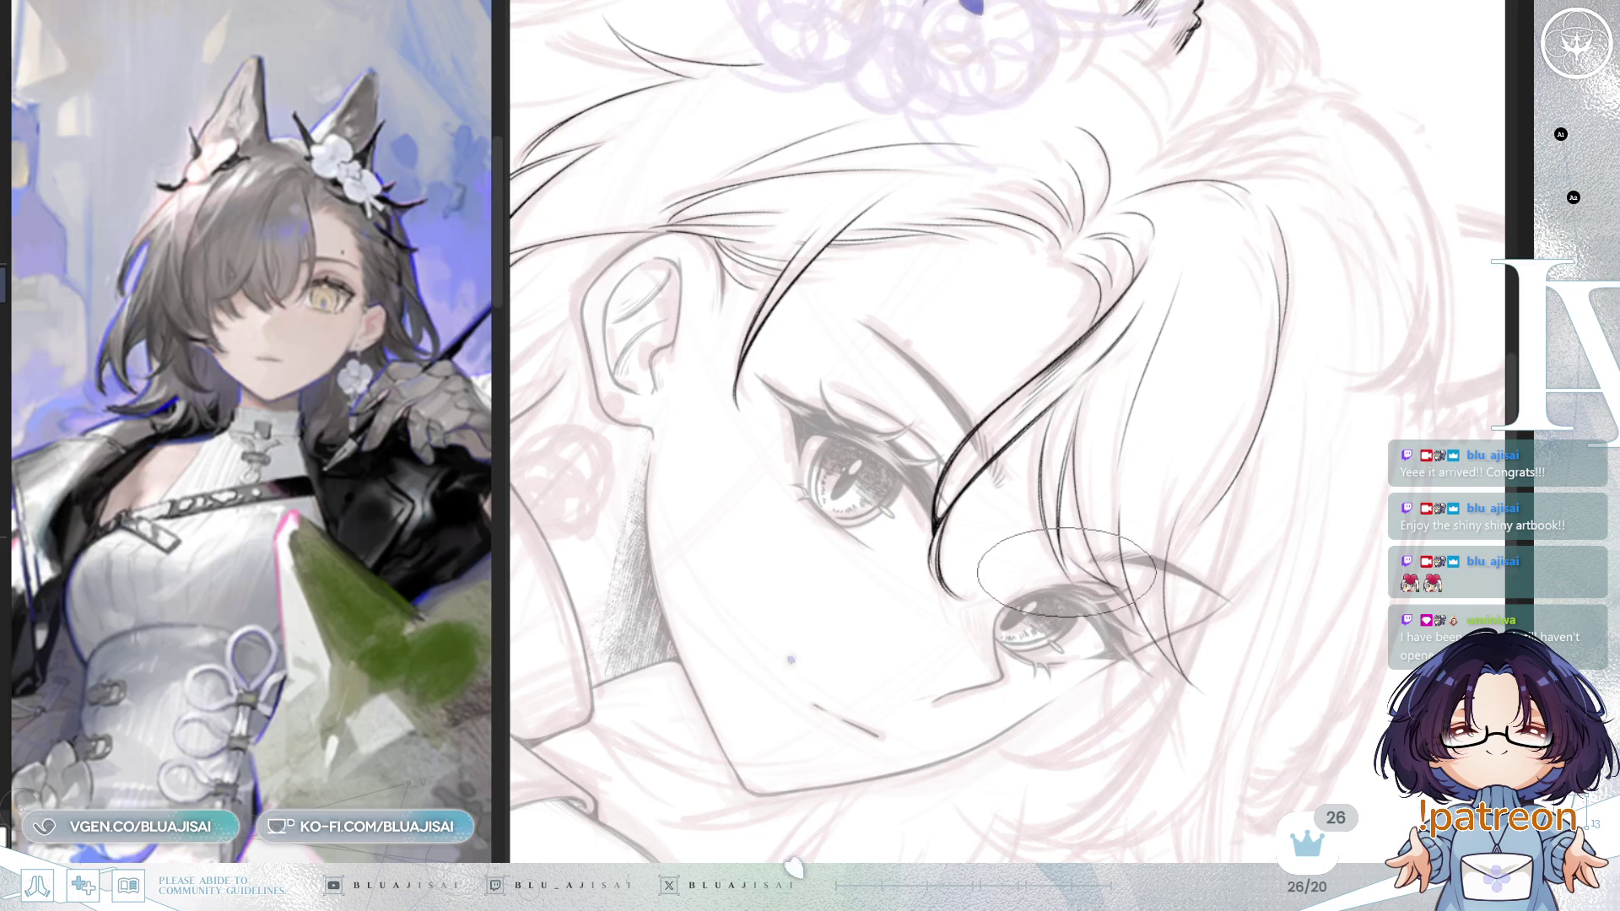
key("m")
left_click_drag(1057, 523, 983, 534)
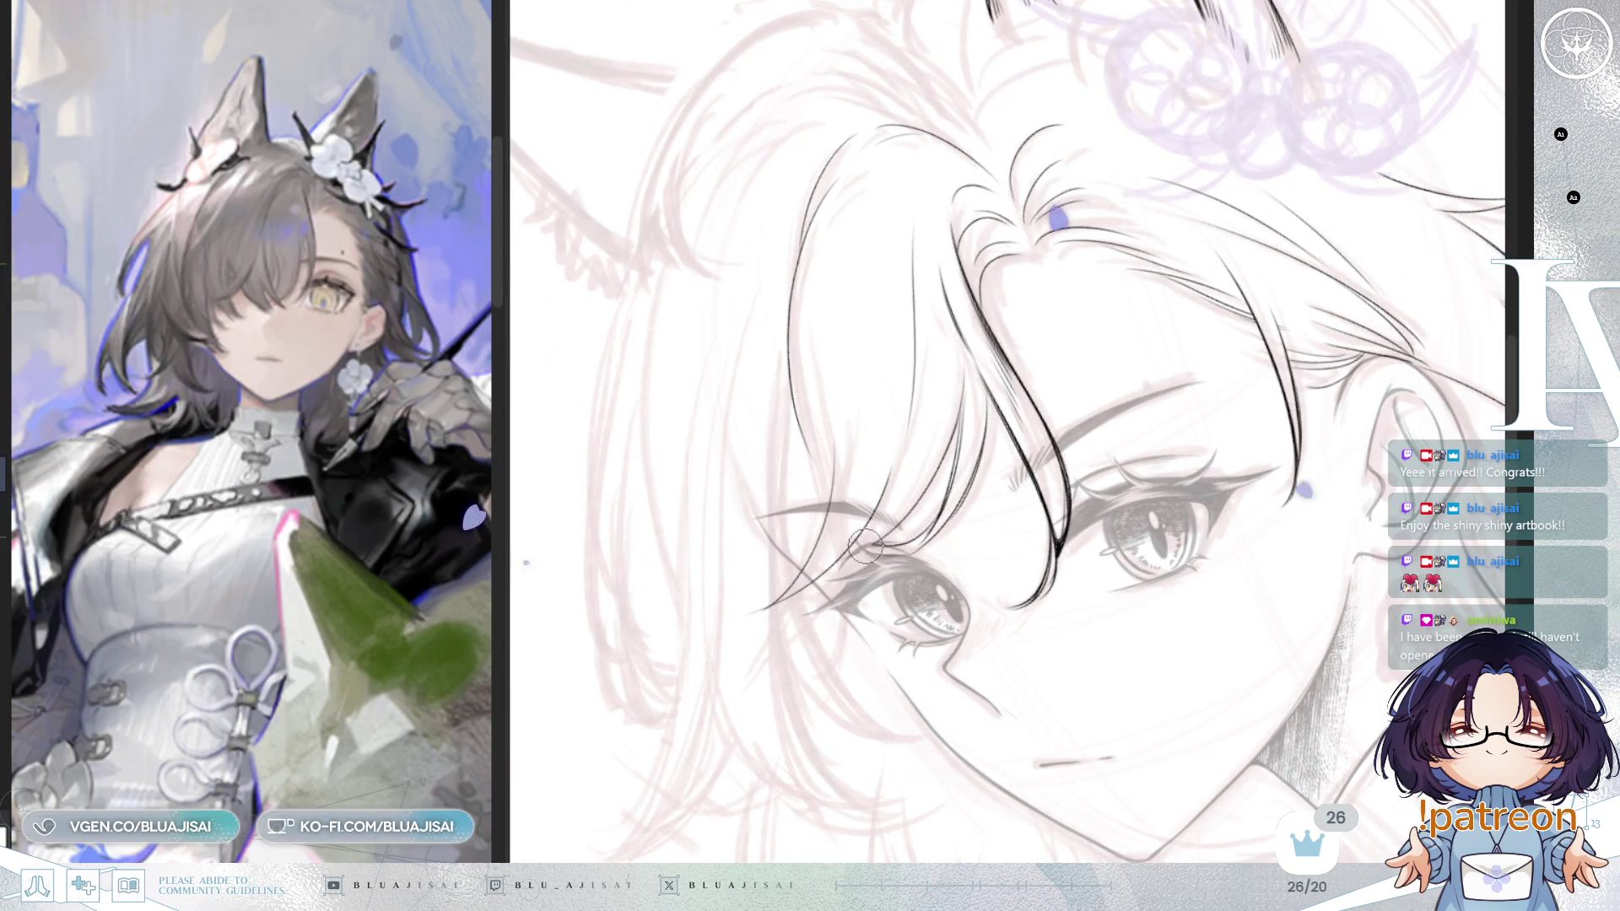
left_click_drag(966, 476, 907, 476)
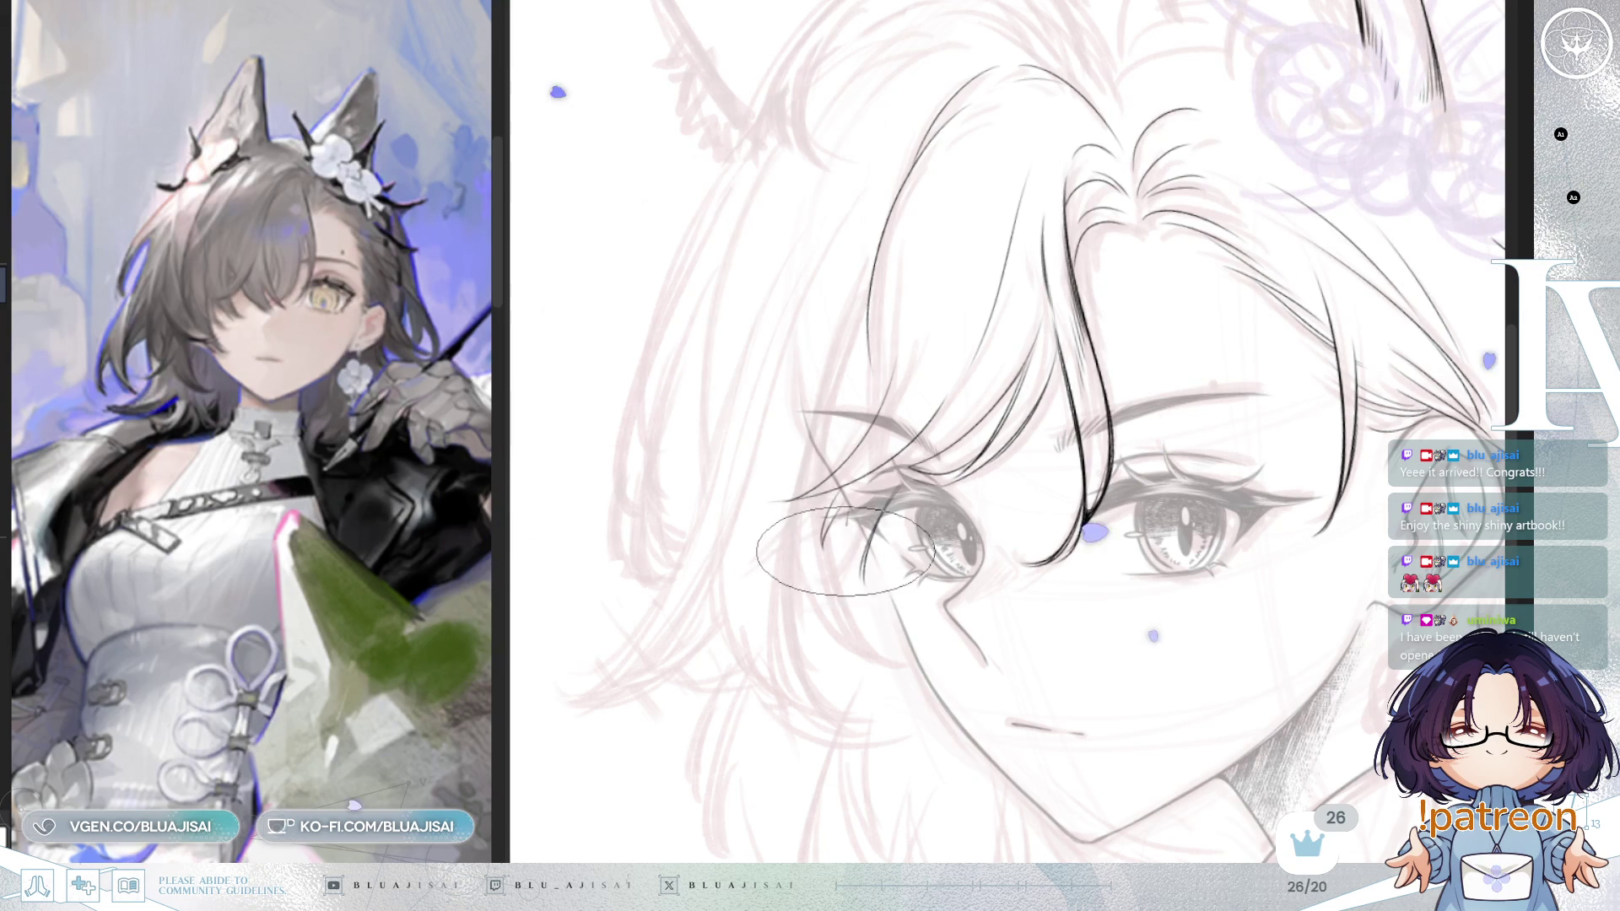
left_click_drag(1059, 396, 1081, 431)
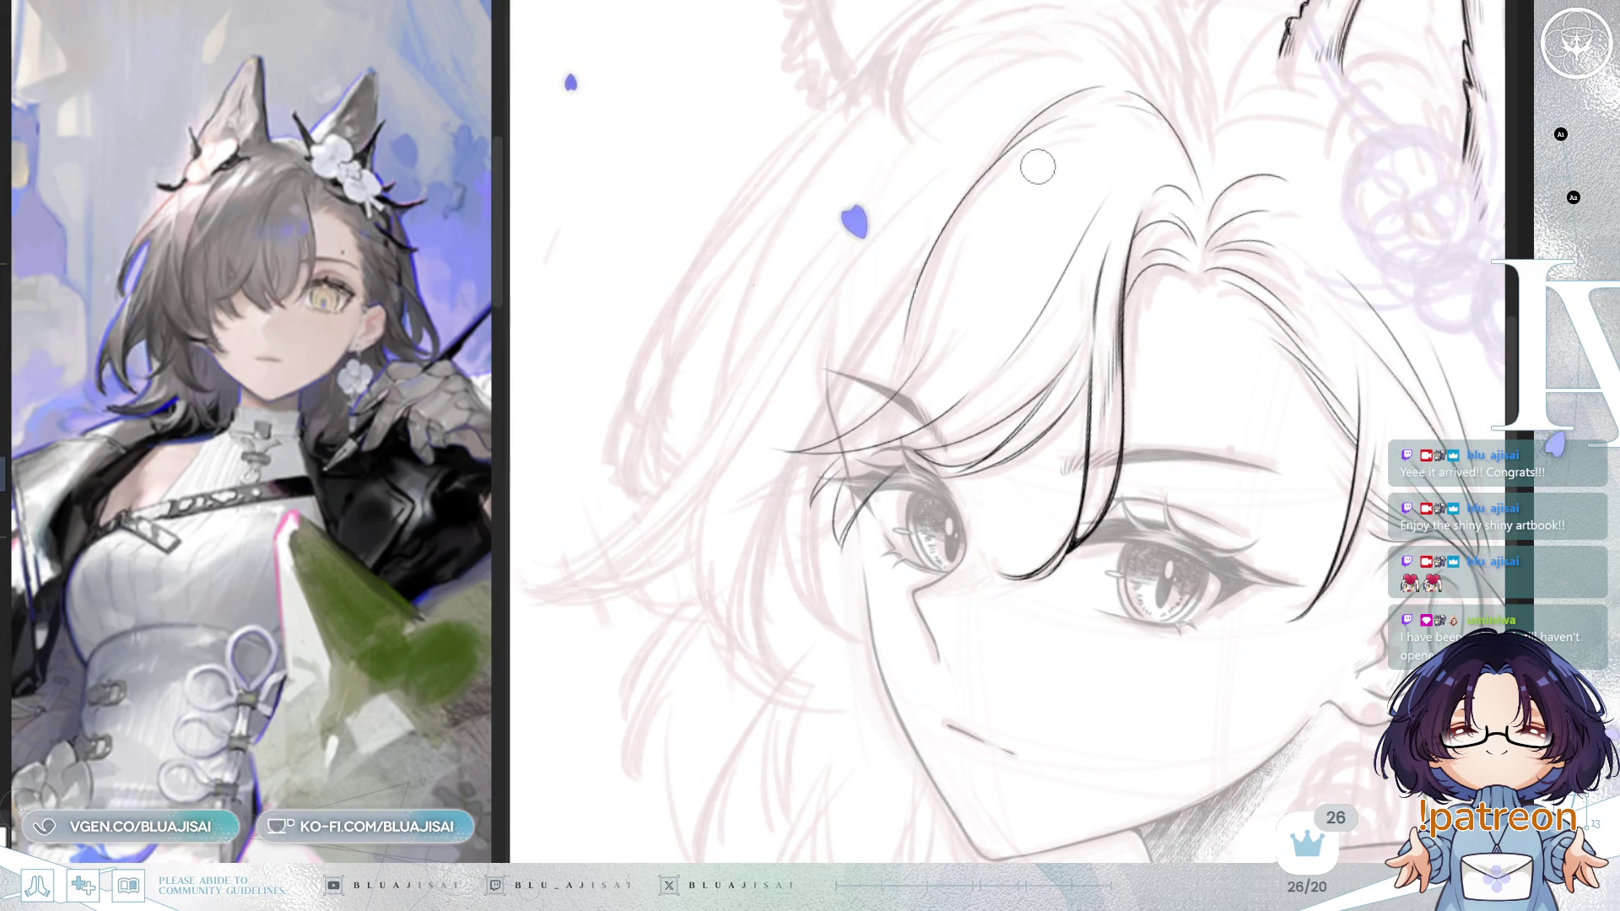
Step: Draw strands down the left hair, redrawing one cleanly, plus a long strand toward the cheek
mouse_move(1038, 145)
left_mouse_down()
mouse_move(1078, 115)
mouse_move(921, 300)
mouse_move(901, 371)
left_mouse_up()
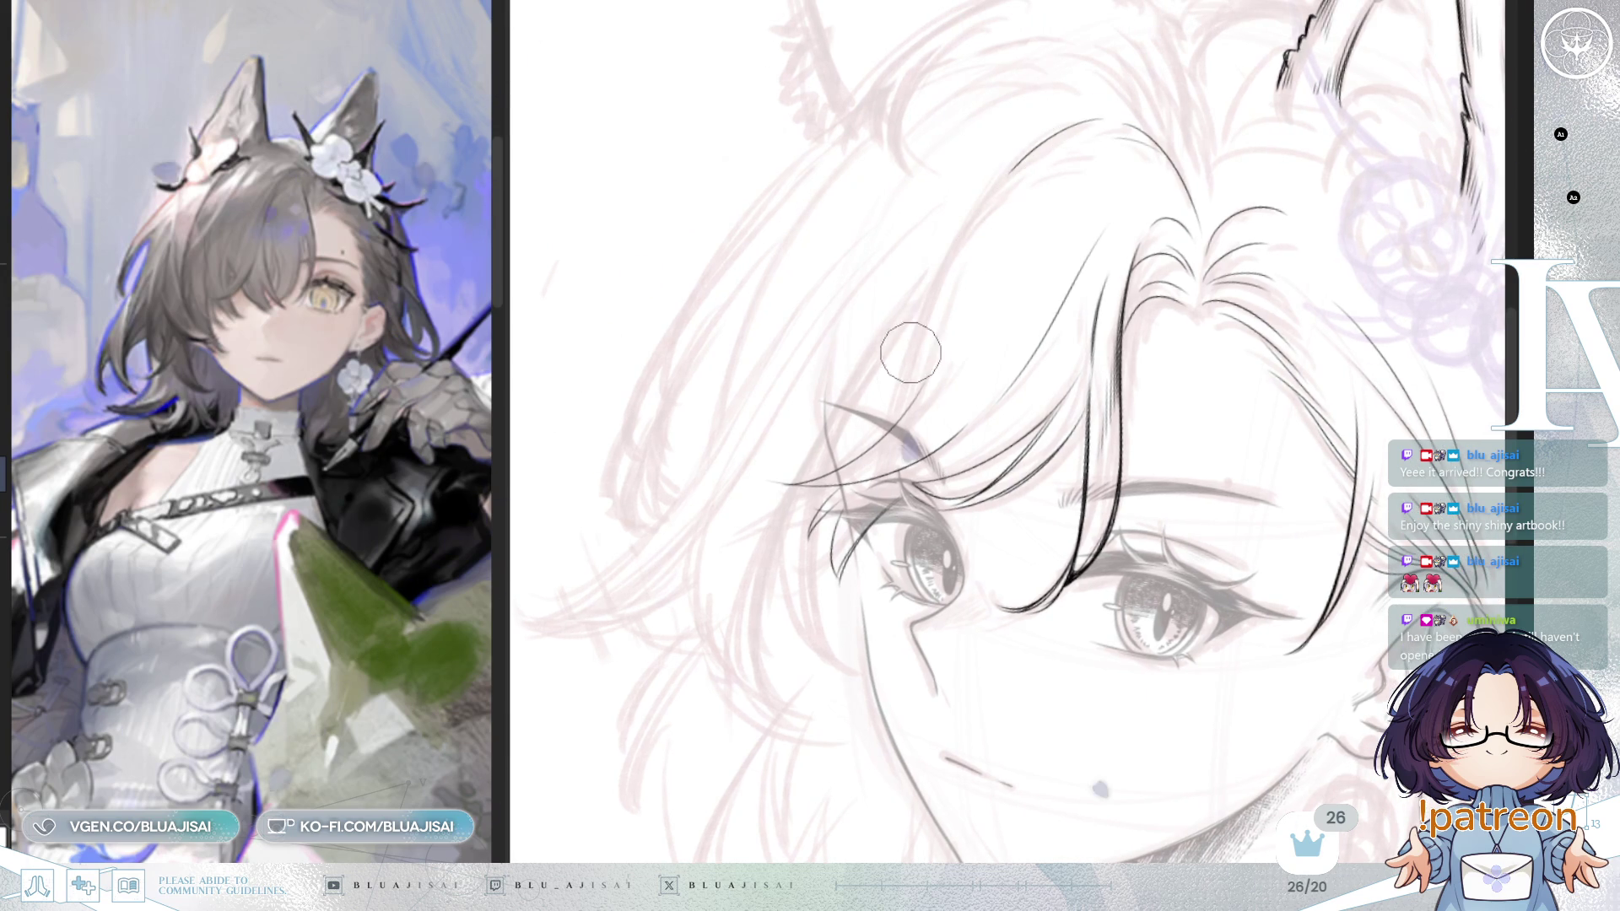
left_click_drag(1097, 123, 903, 397)
key("ctrl+z")
left_click_drag(1101, 119, 901, 405)
left_click_drag(918, 188, 898, 405)
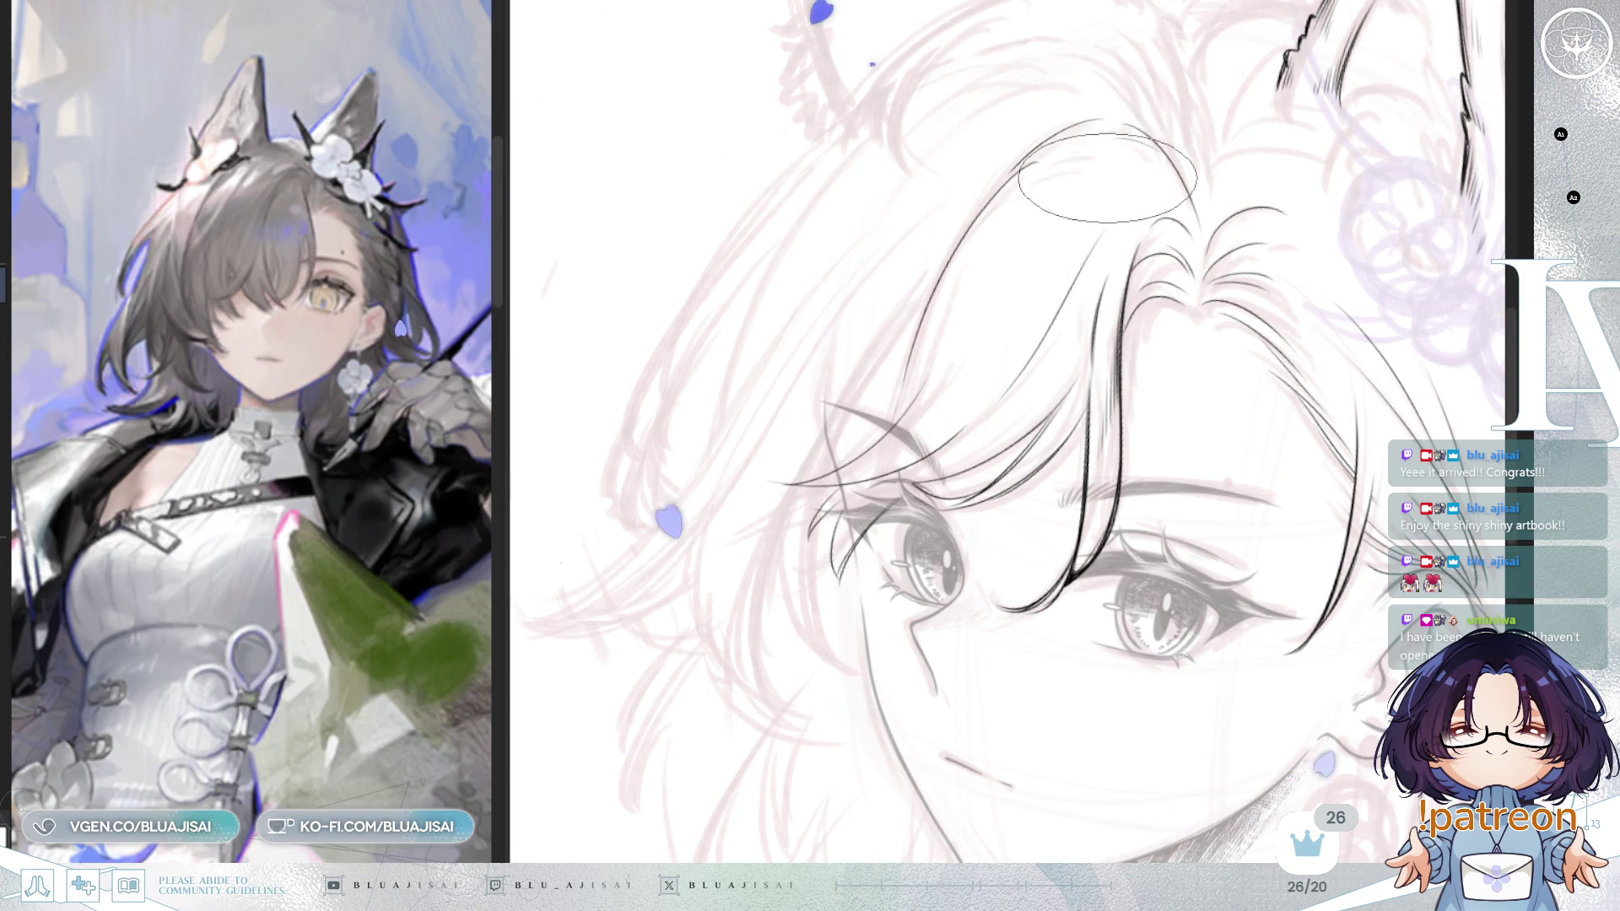
key("minus")
key("minus")
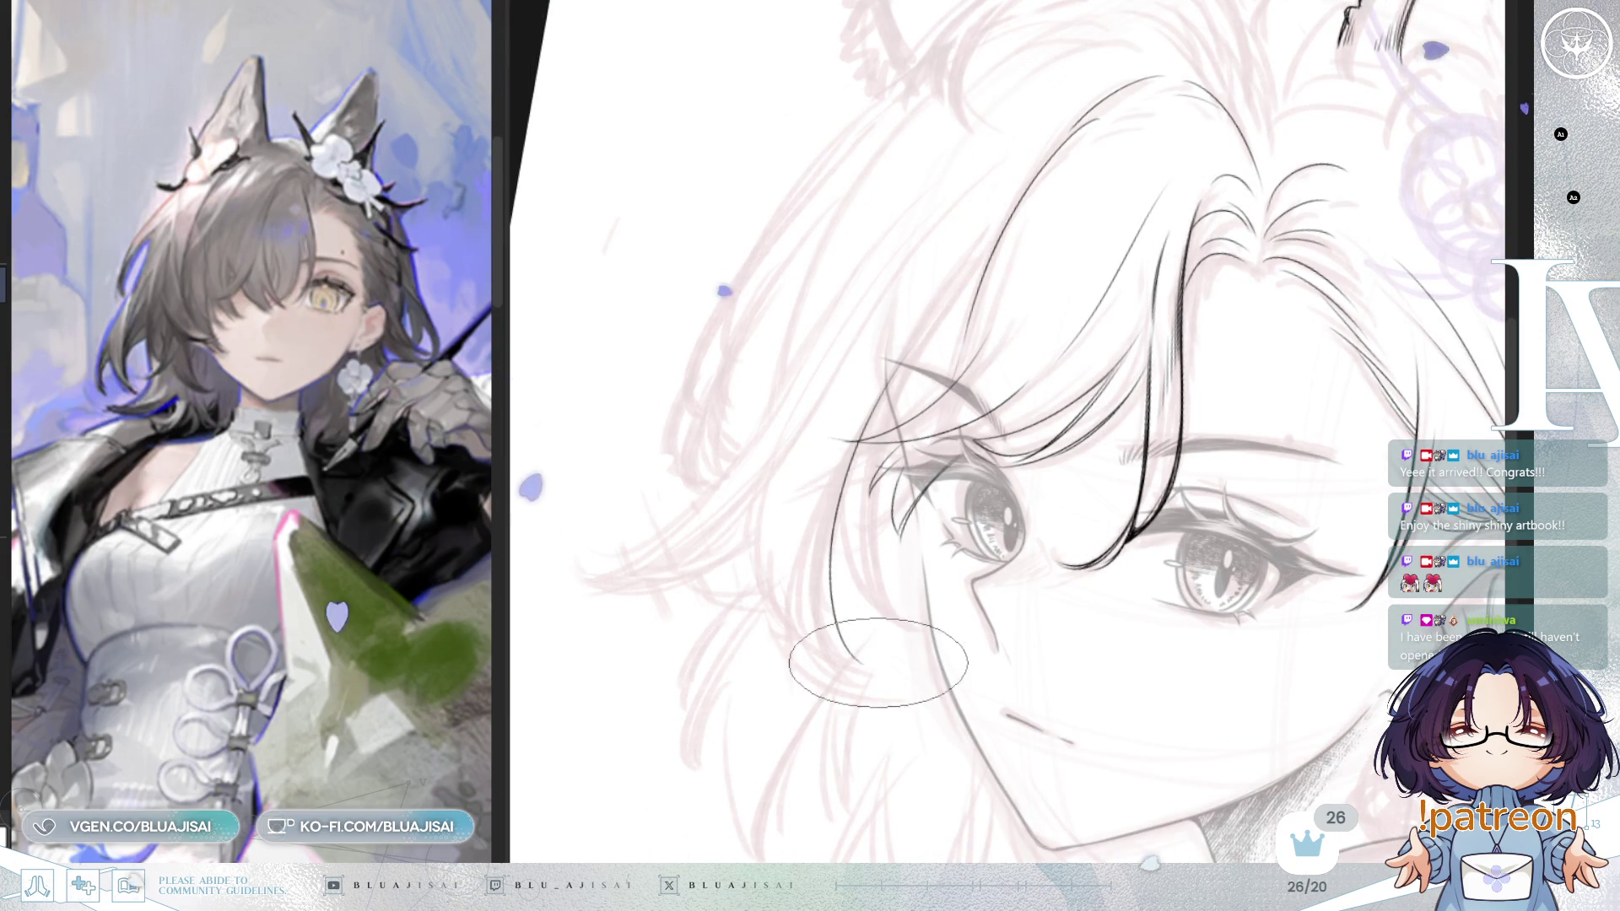
left_click_drag(954, 375, 829, 649)
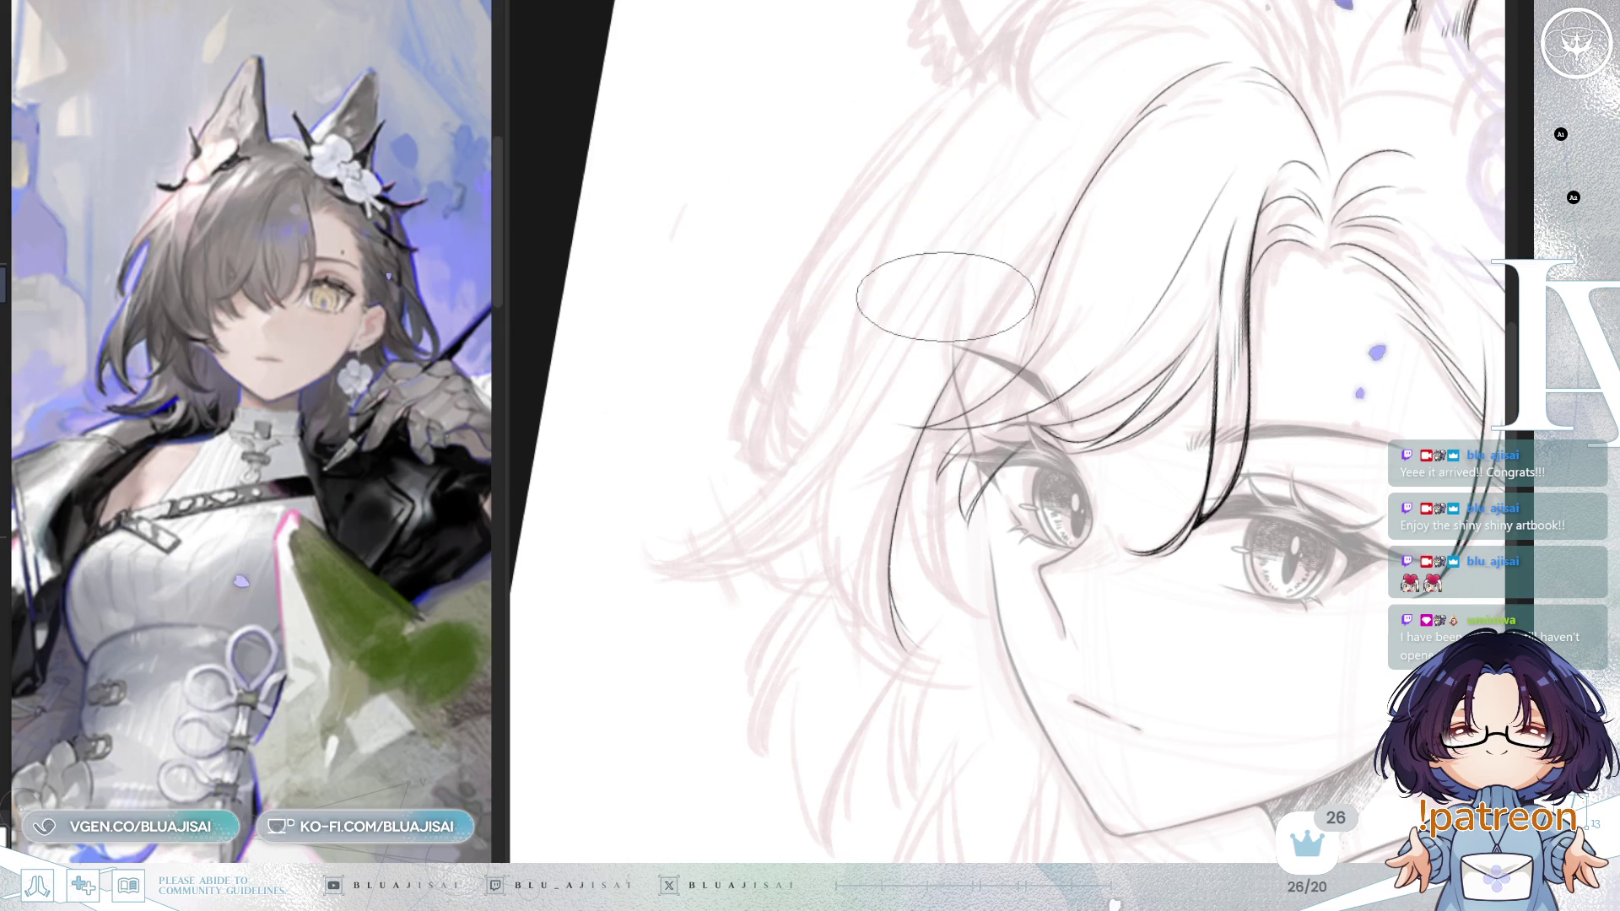
Step: Ink a curving strand beside the face and two thin strands inside the hair
left_click_drag(920, 255, 685, 540)
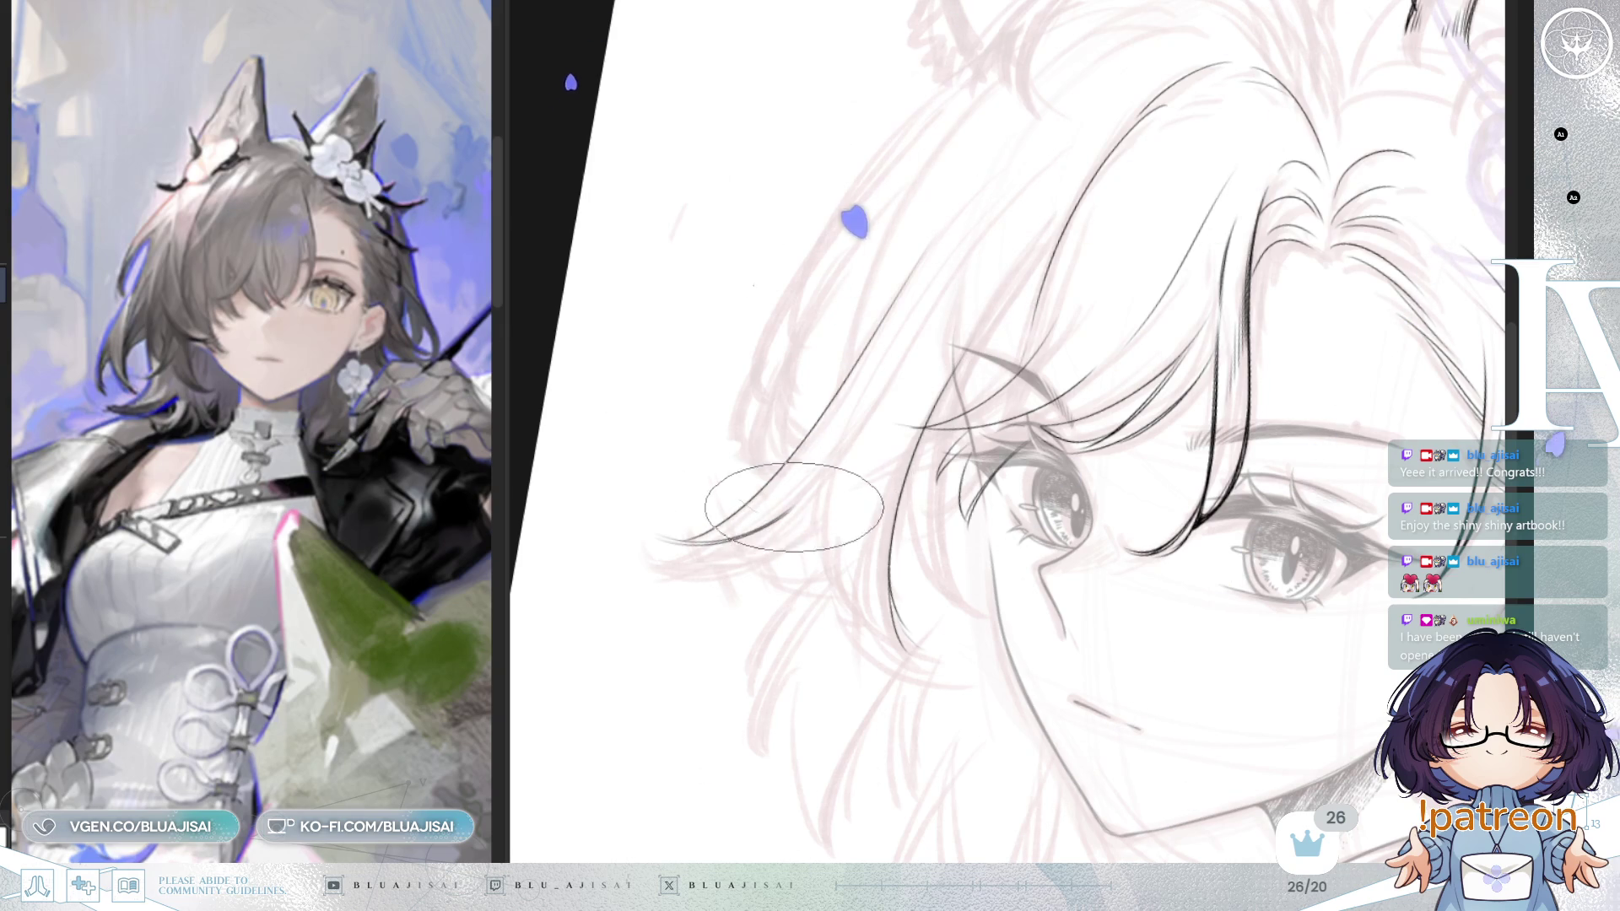
left_click_drag(820, 463, 815, 576)
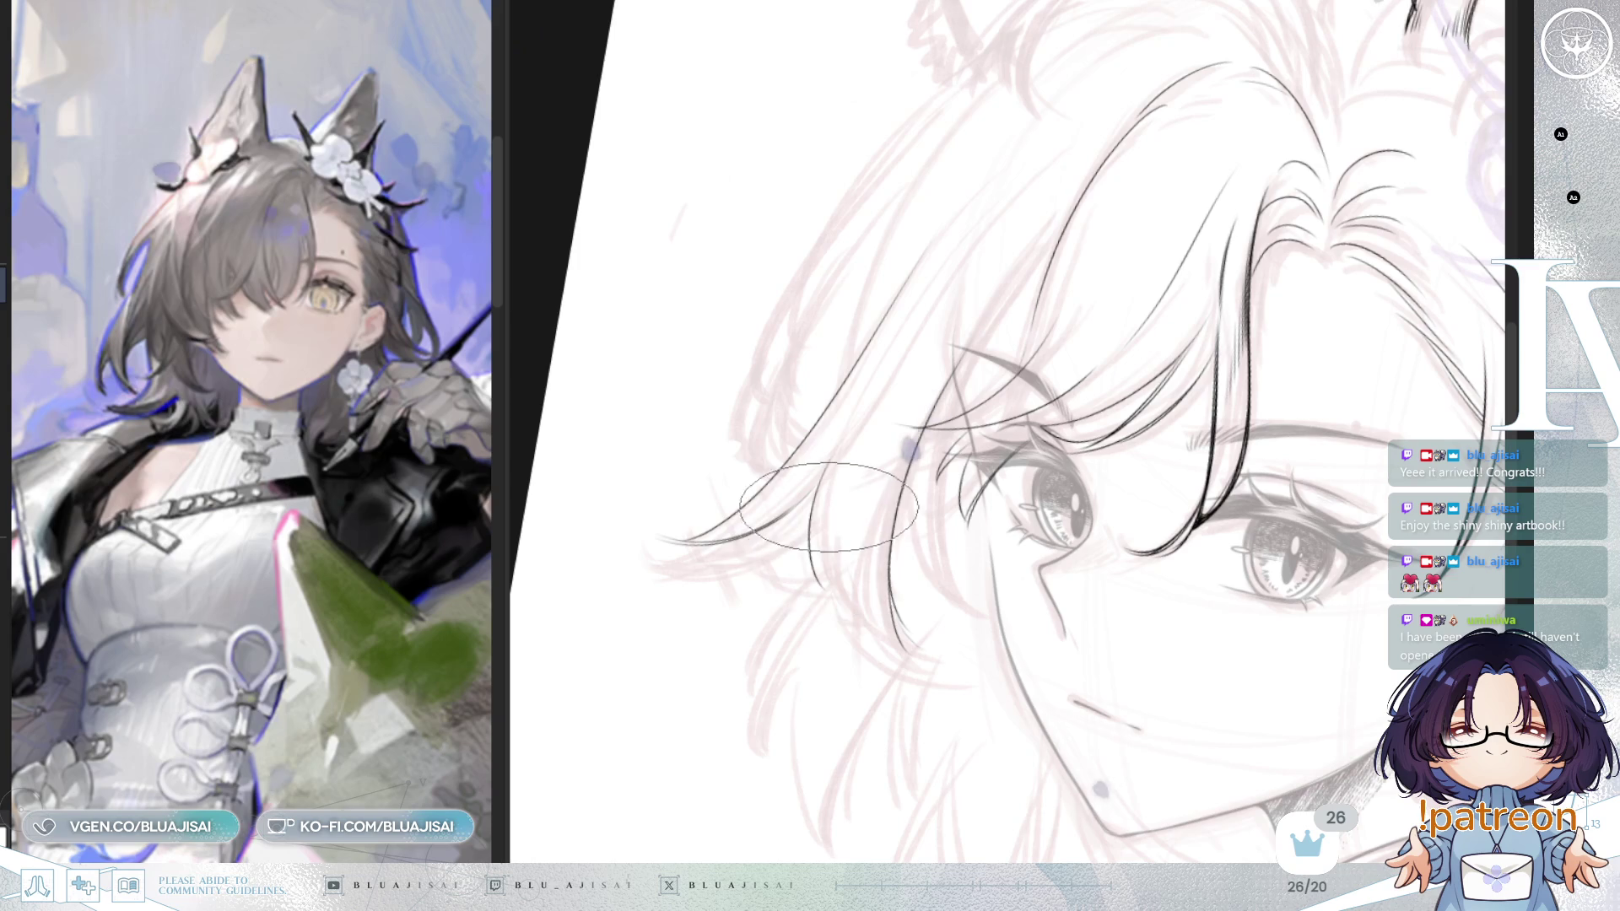
left_click_drag(811, 493, 823, 593)
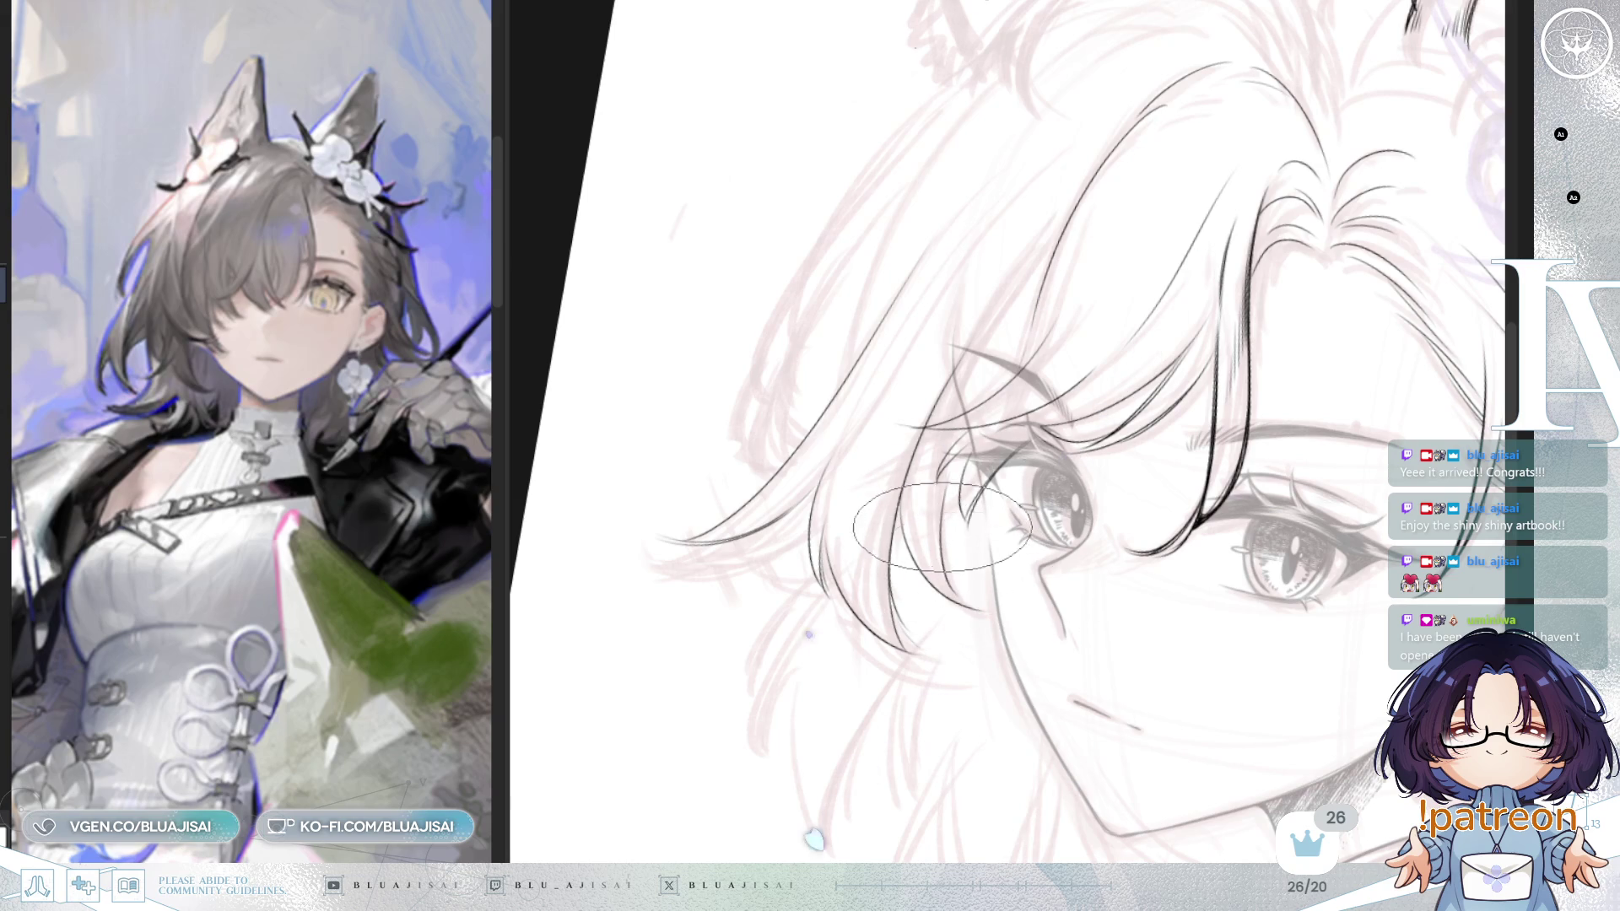
scroll(1314, 417, "down", 2)
left_click_drag(1314, 417, 1055, 524)
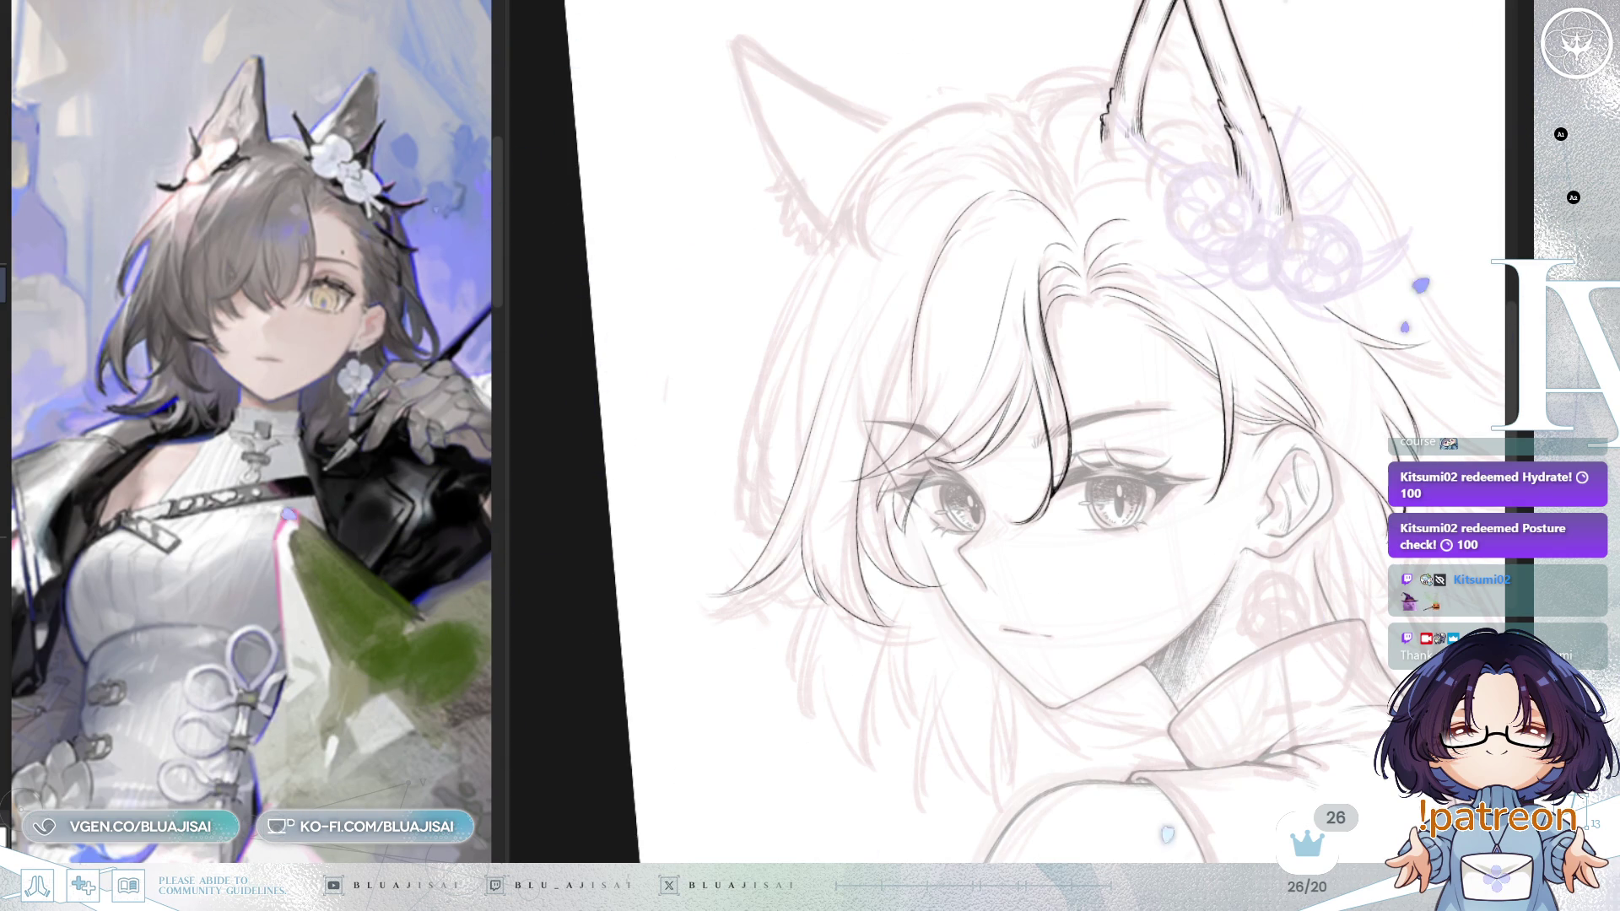
Step: Add a thin stroke at the hairline and two more strands in the left hair
mouse_move(1232, 28)
left_mouse_down()
mouse_move(1139, 126)
mouse_move(1090, 136)
left_mouse_up()
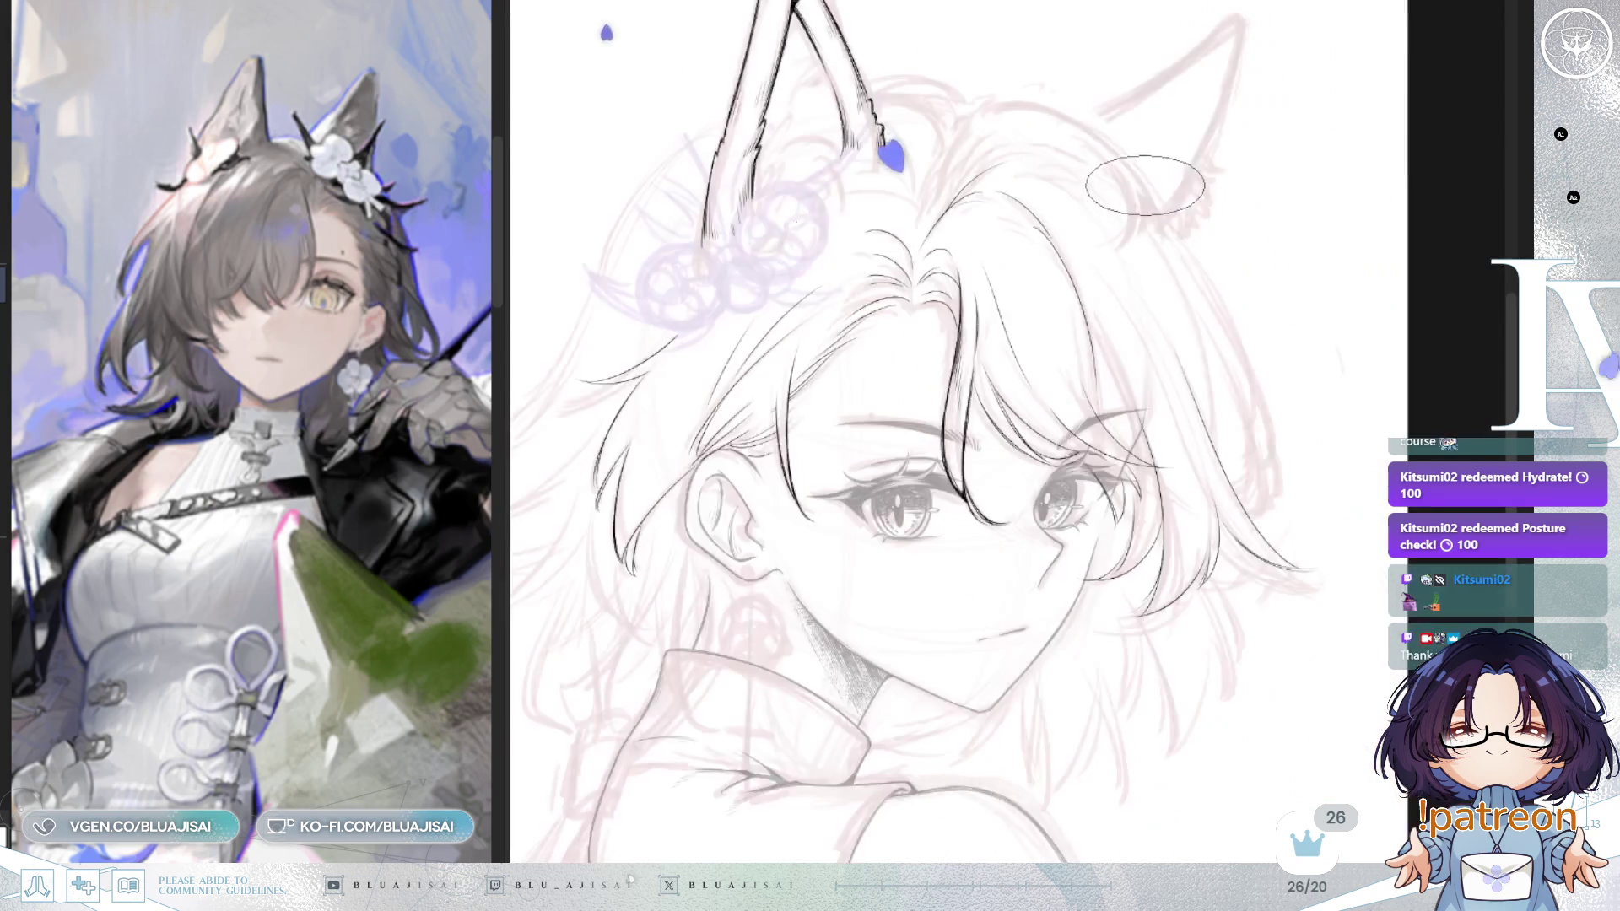
left_click_drag(1122, 135, 902, 233)
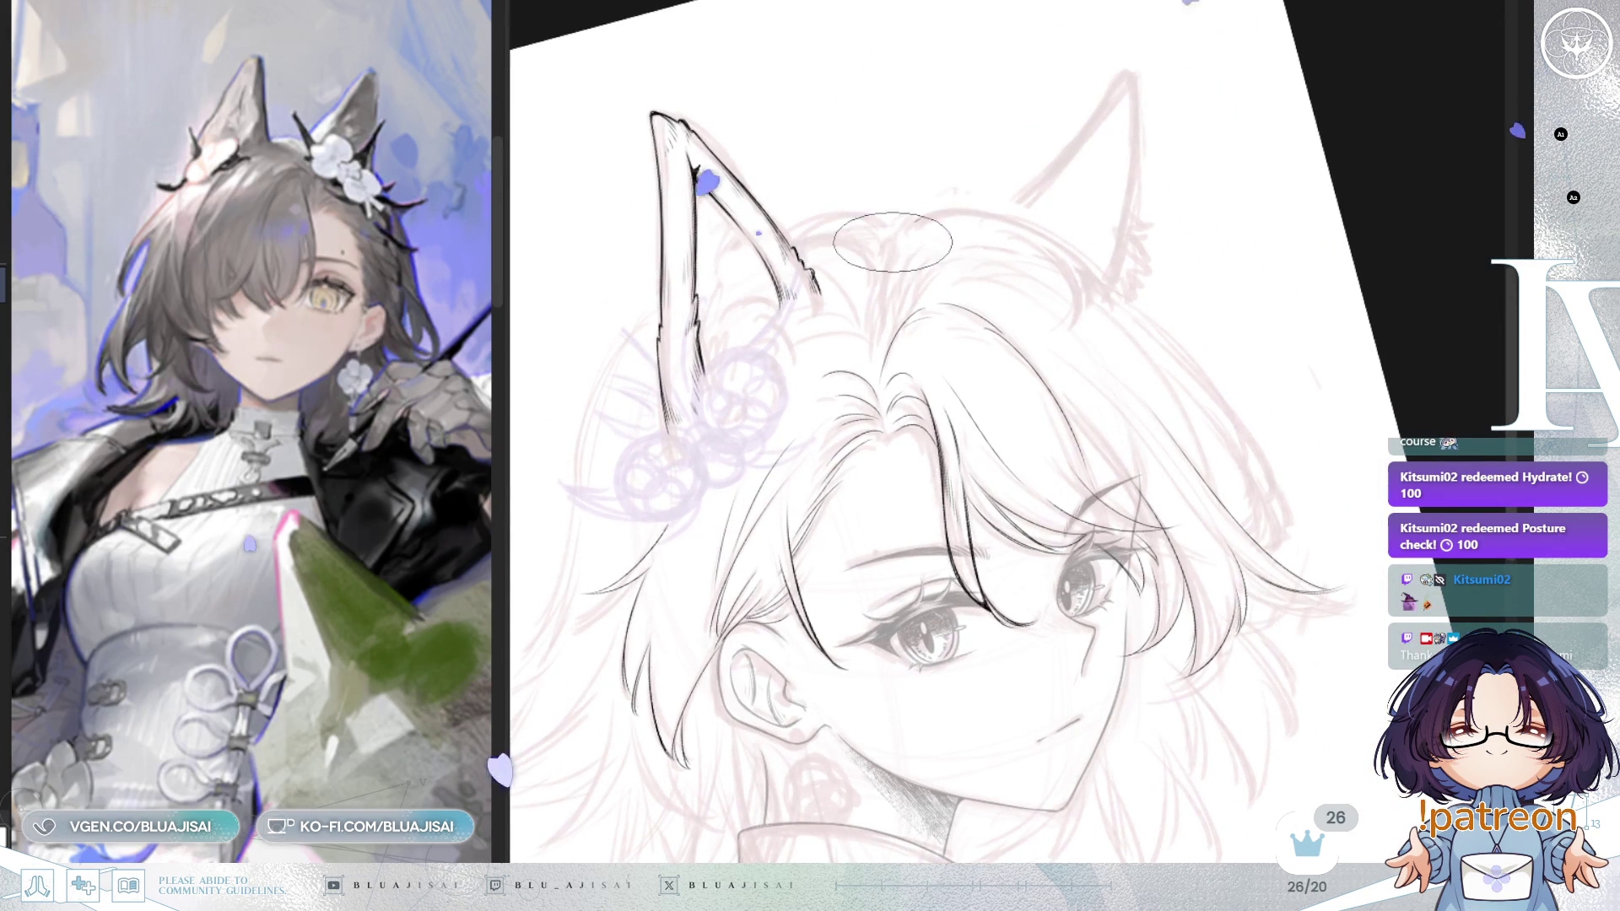
scroll(906, 229, "up", 2)
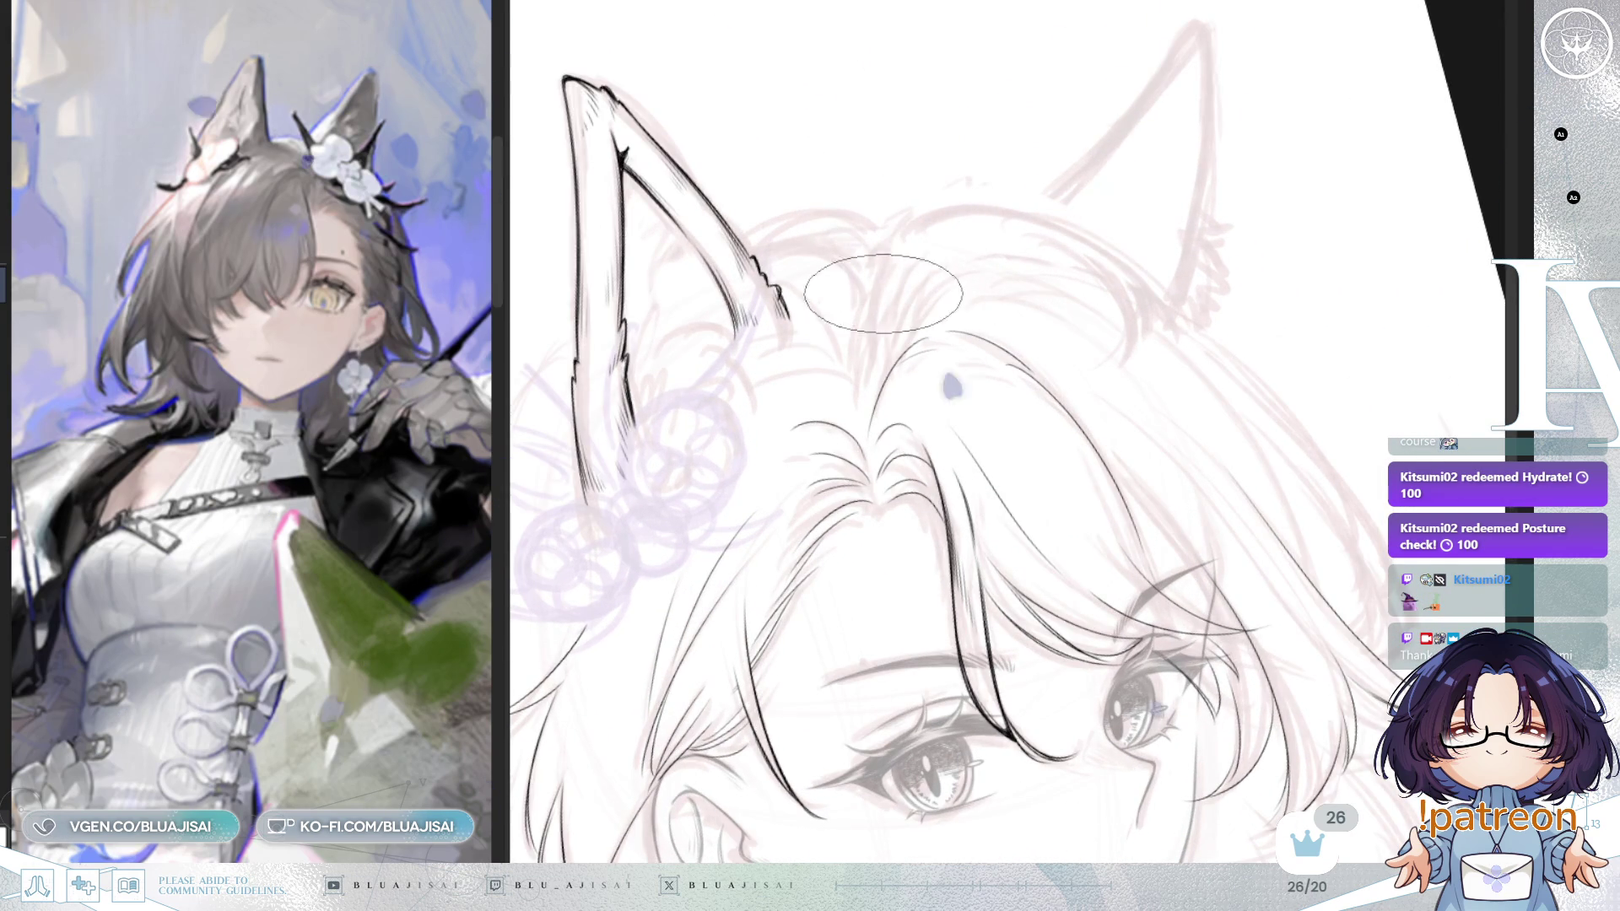
left_click_drag(904, 217, 876, 332)
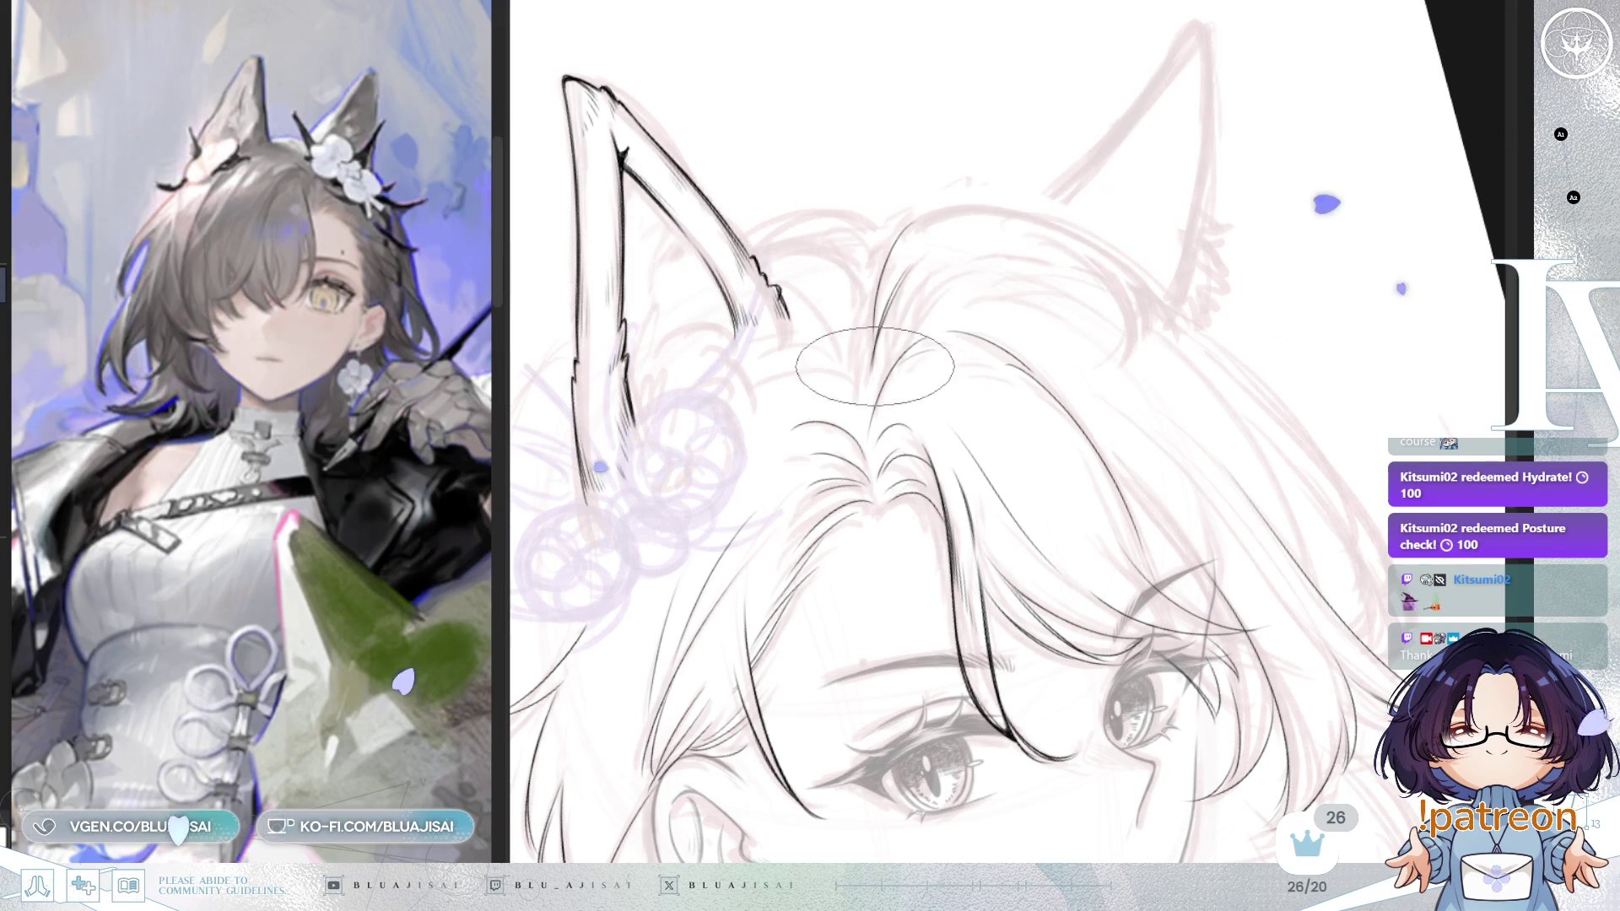
mouse_move(1229, 169)
left_mouse_down()
mouse_move(880, 242)
mouse_move(781, 443)
left_mouse_up()
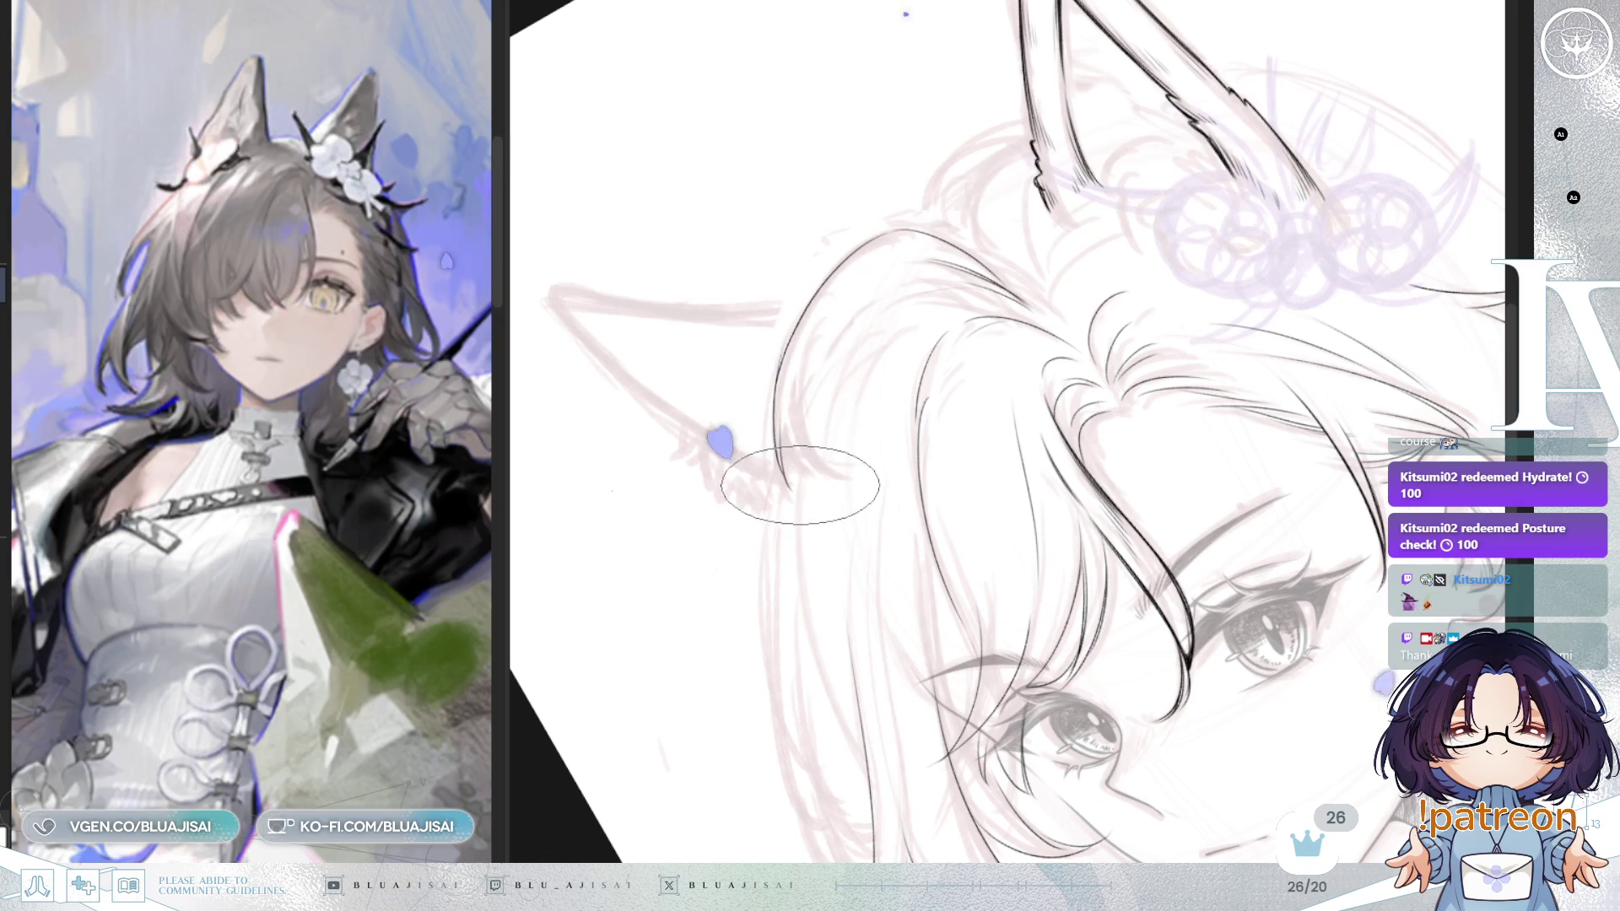
left_click_drag(776, 444, 892, 314)
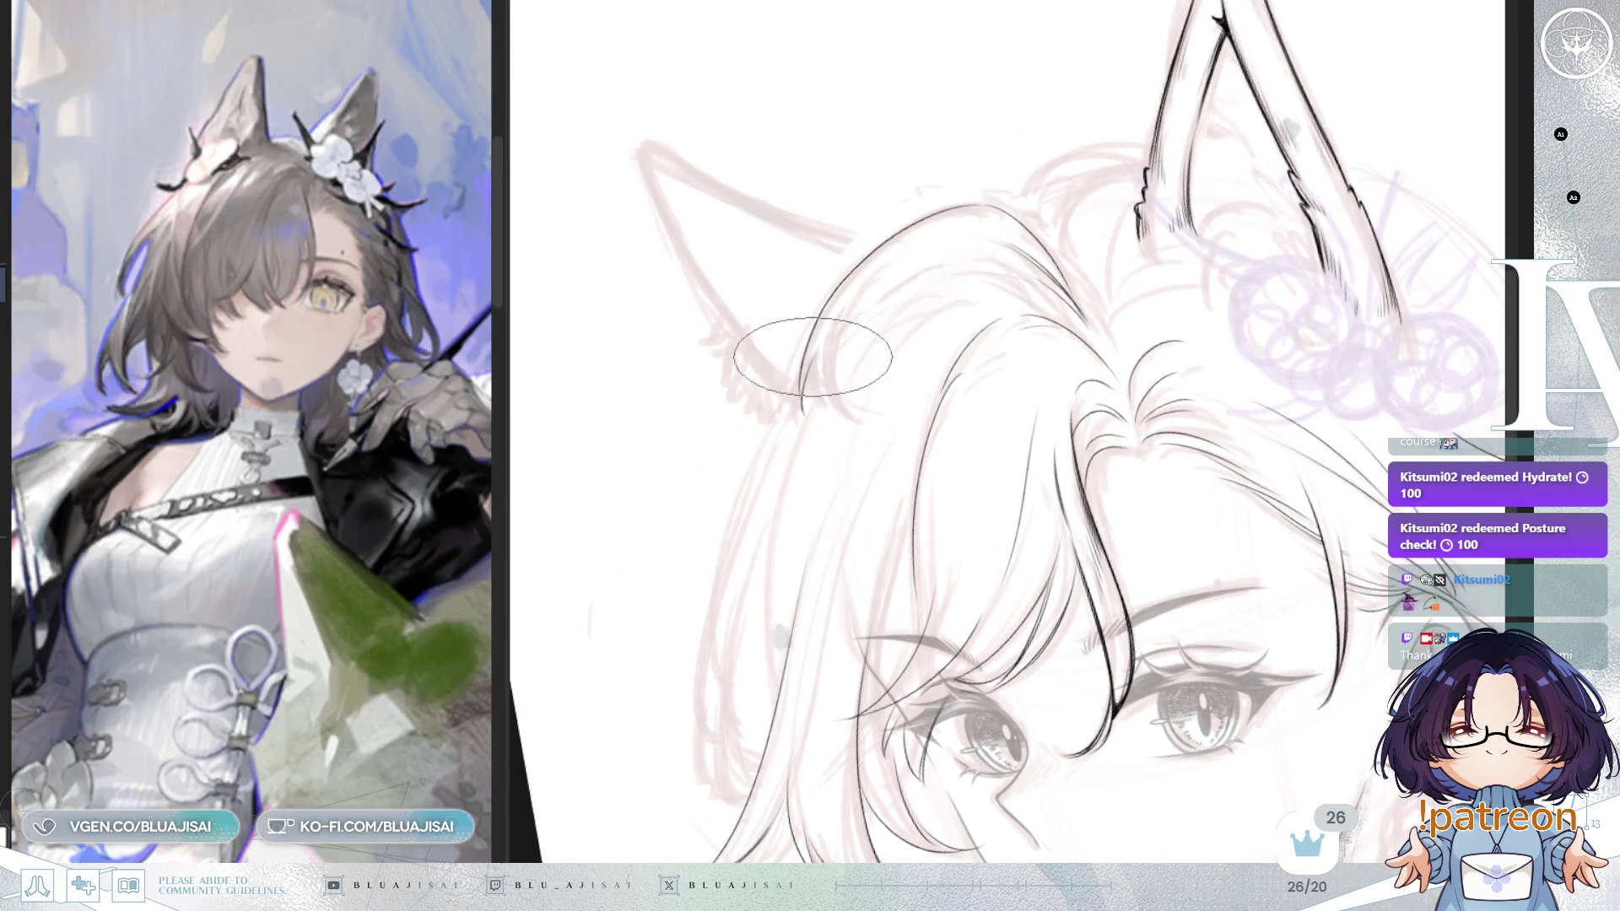
left_click_drag(852, 274, 833, 415)
left_click_drag(850, 311, 862, 443)
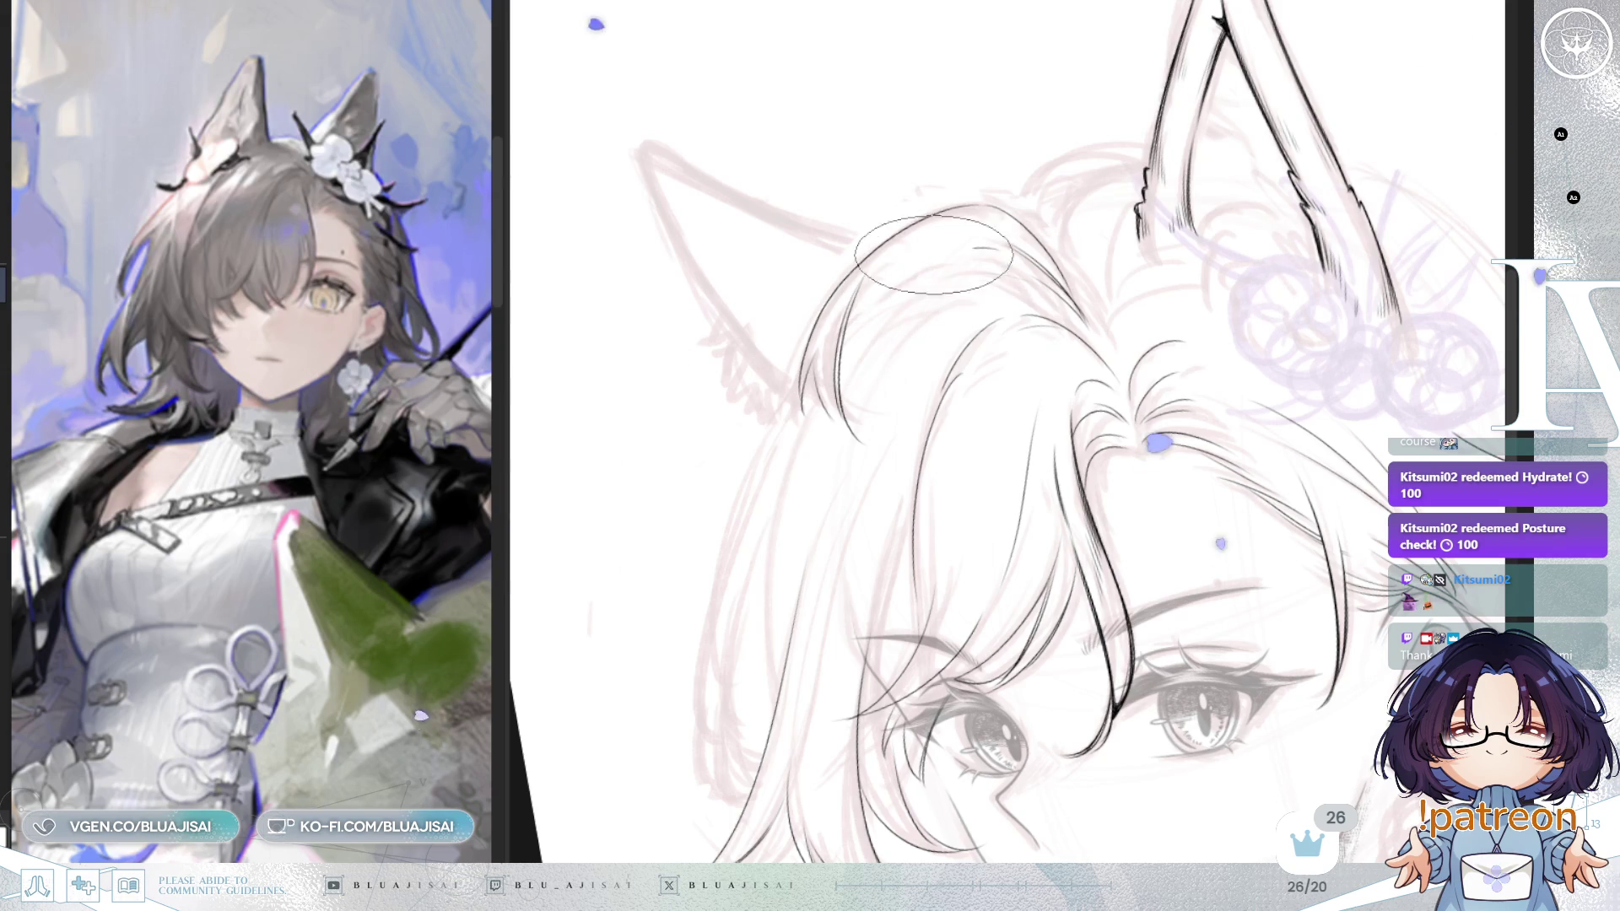
Step: Ink a line along the top of the head, a long curve down the side, and a short stroke
left_click_drag(989, 247, 836, 329)
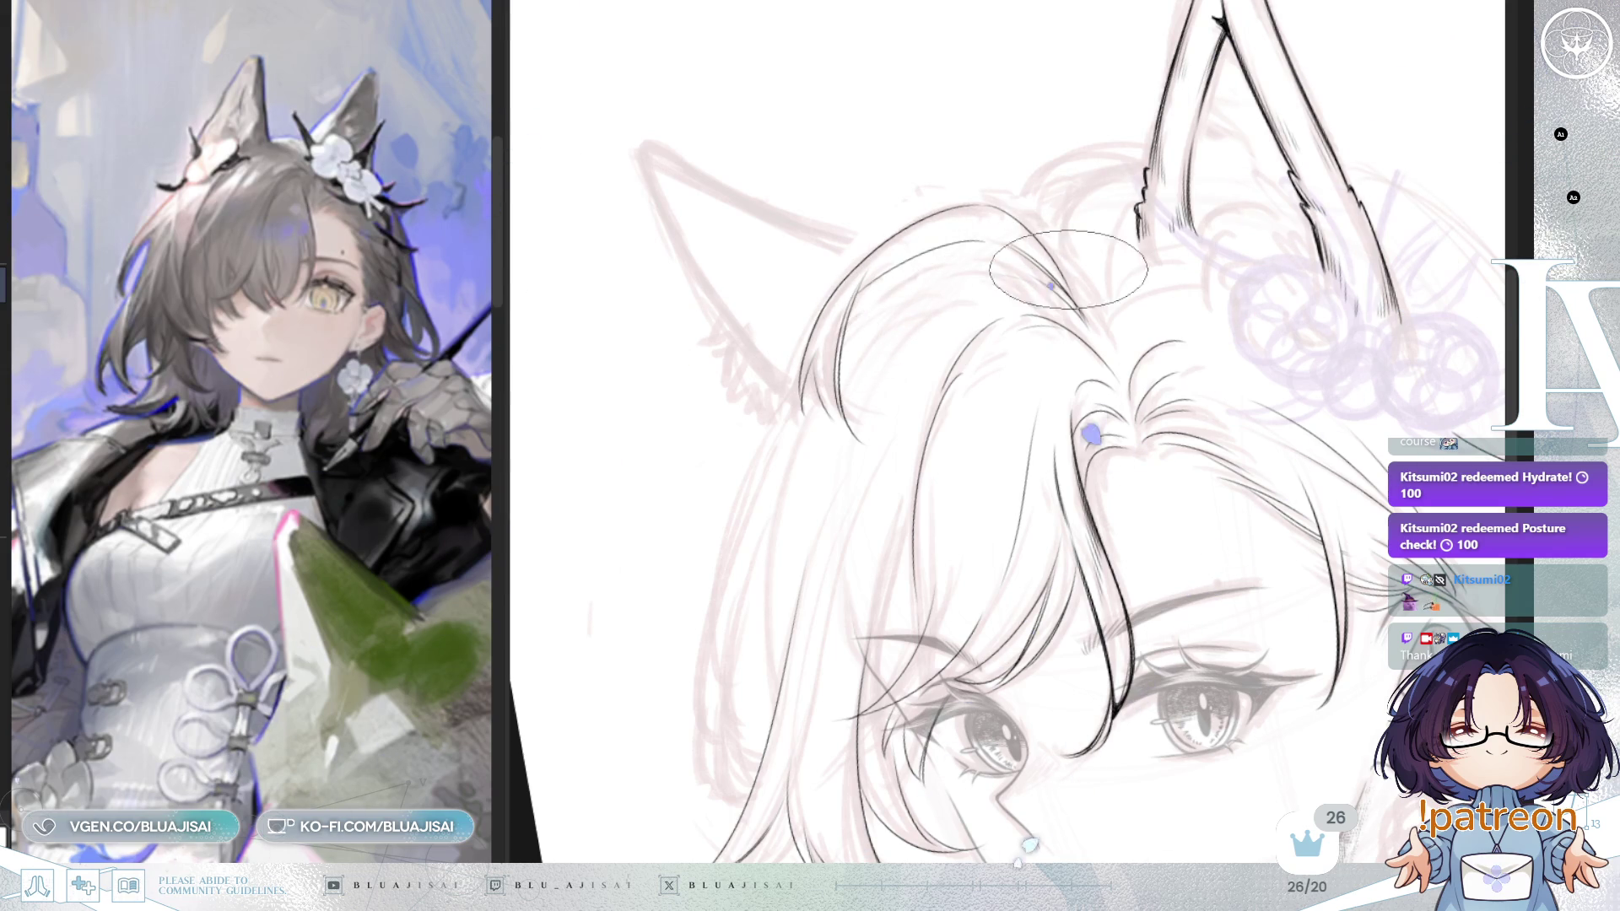
key("End")
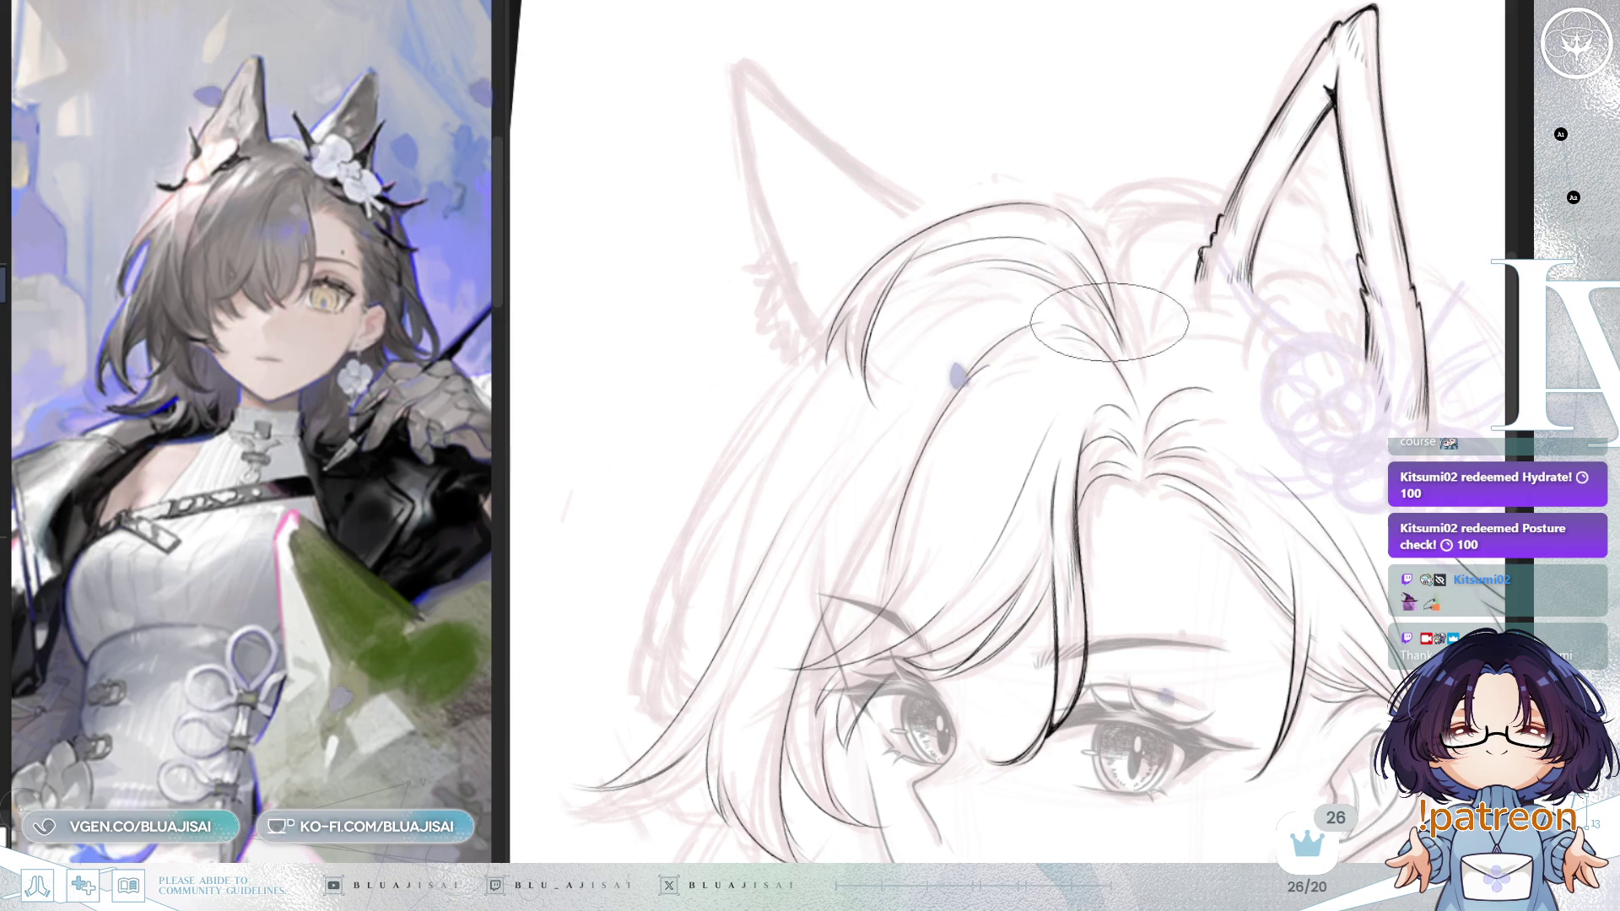
scroll(1086, 254, "down", 2)
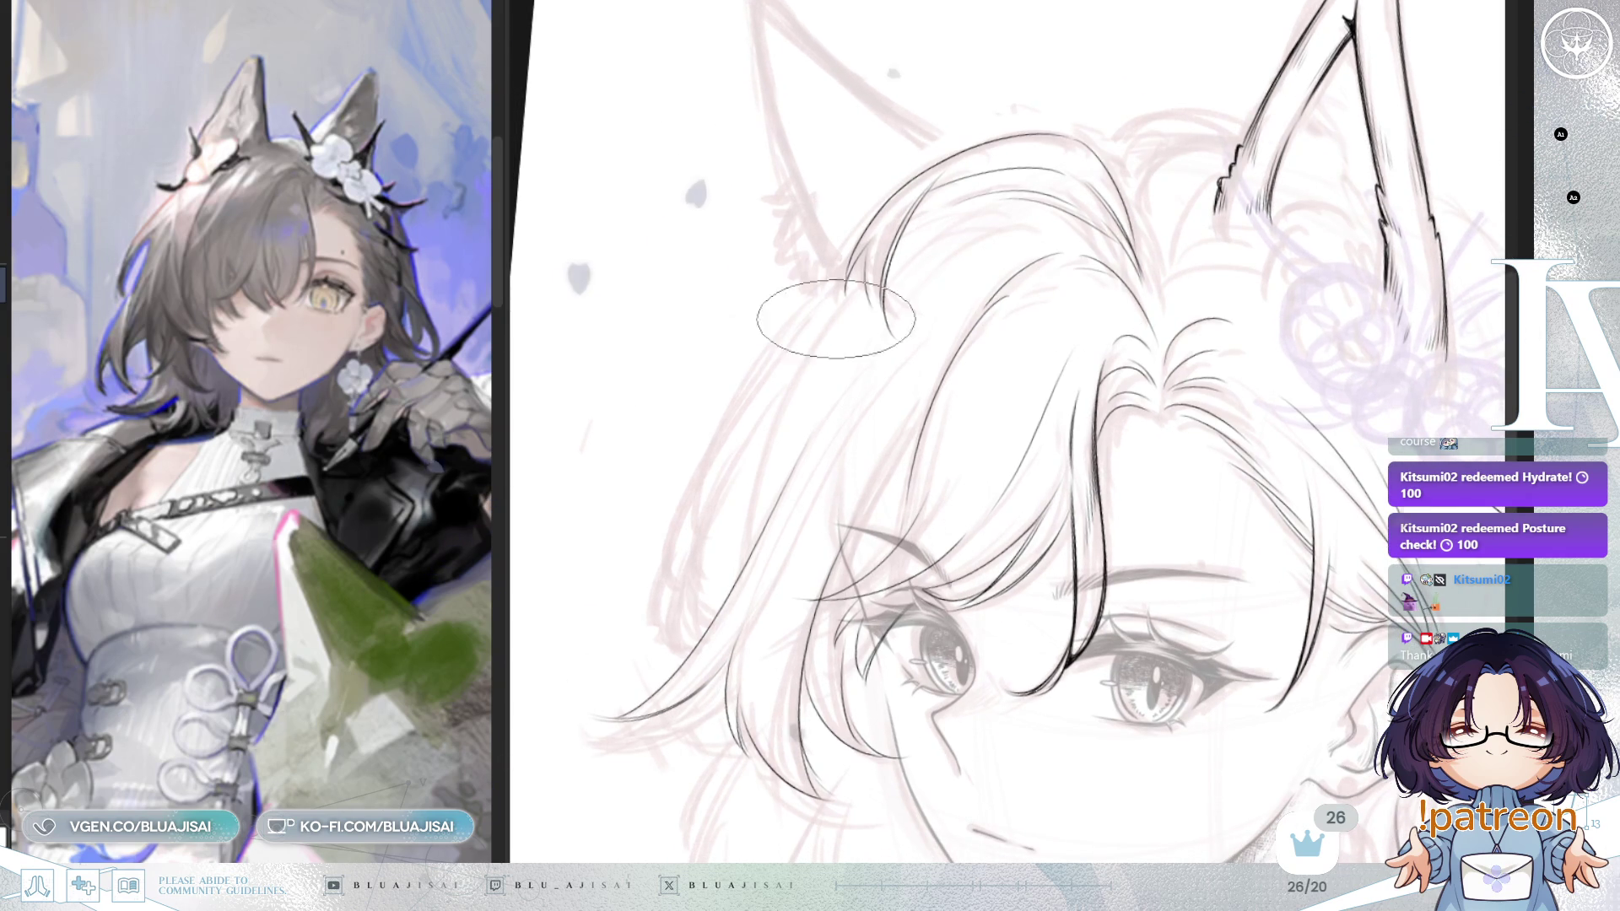
left_click_drag(850, 258, 662, 585)
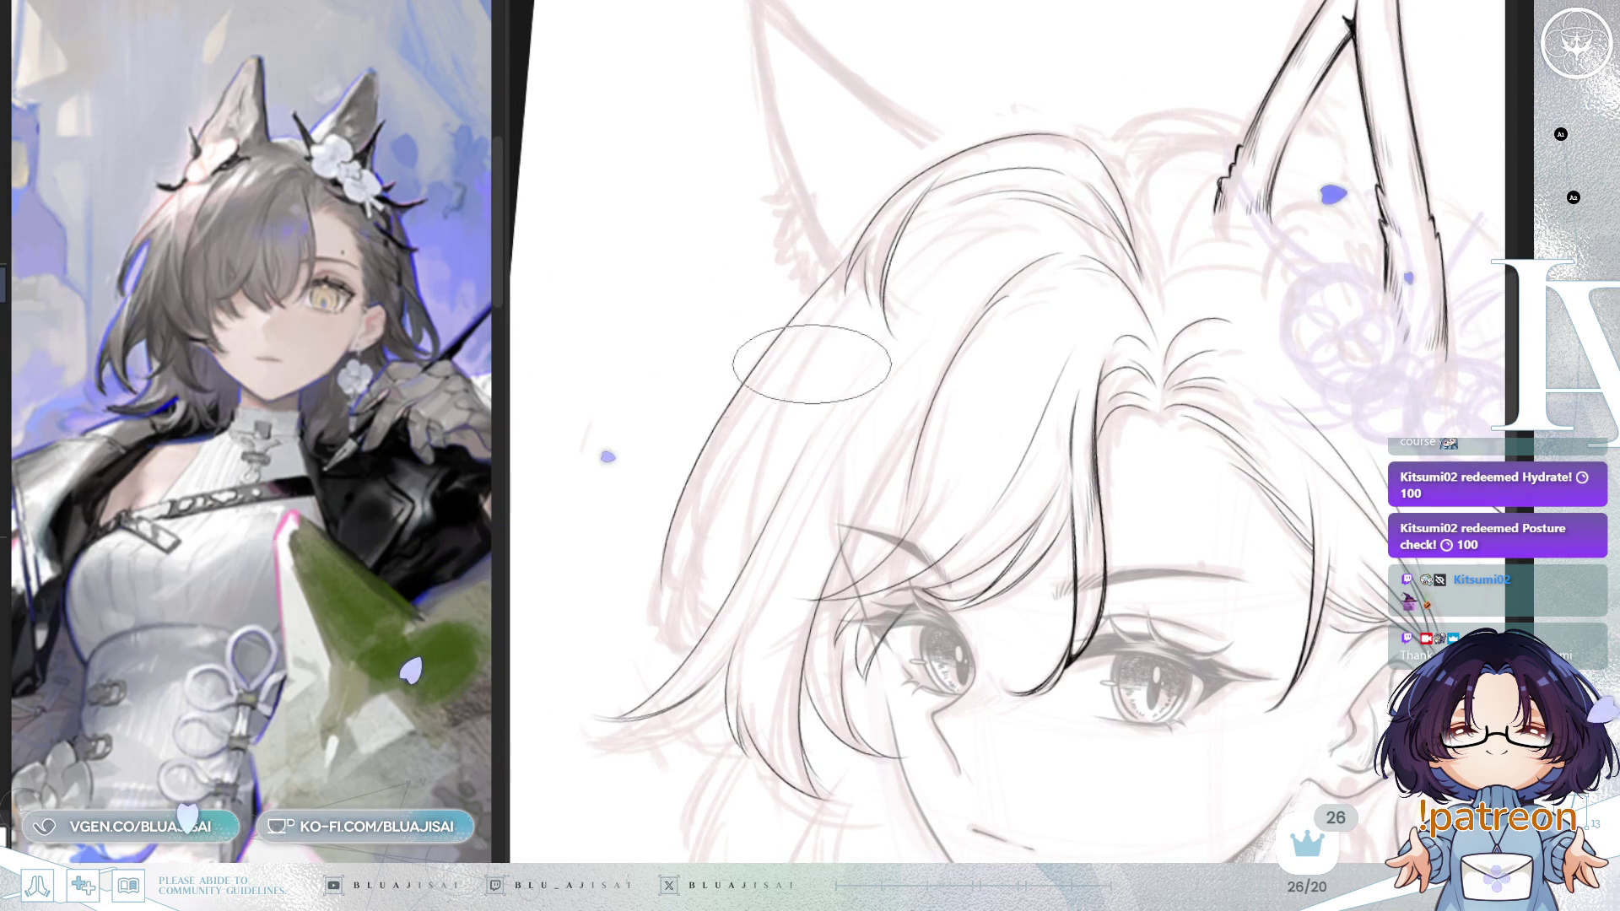
scroll(790, 404, "down", 1)
left_click_drag(777, 422, 744, 580)
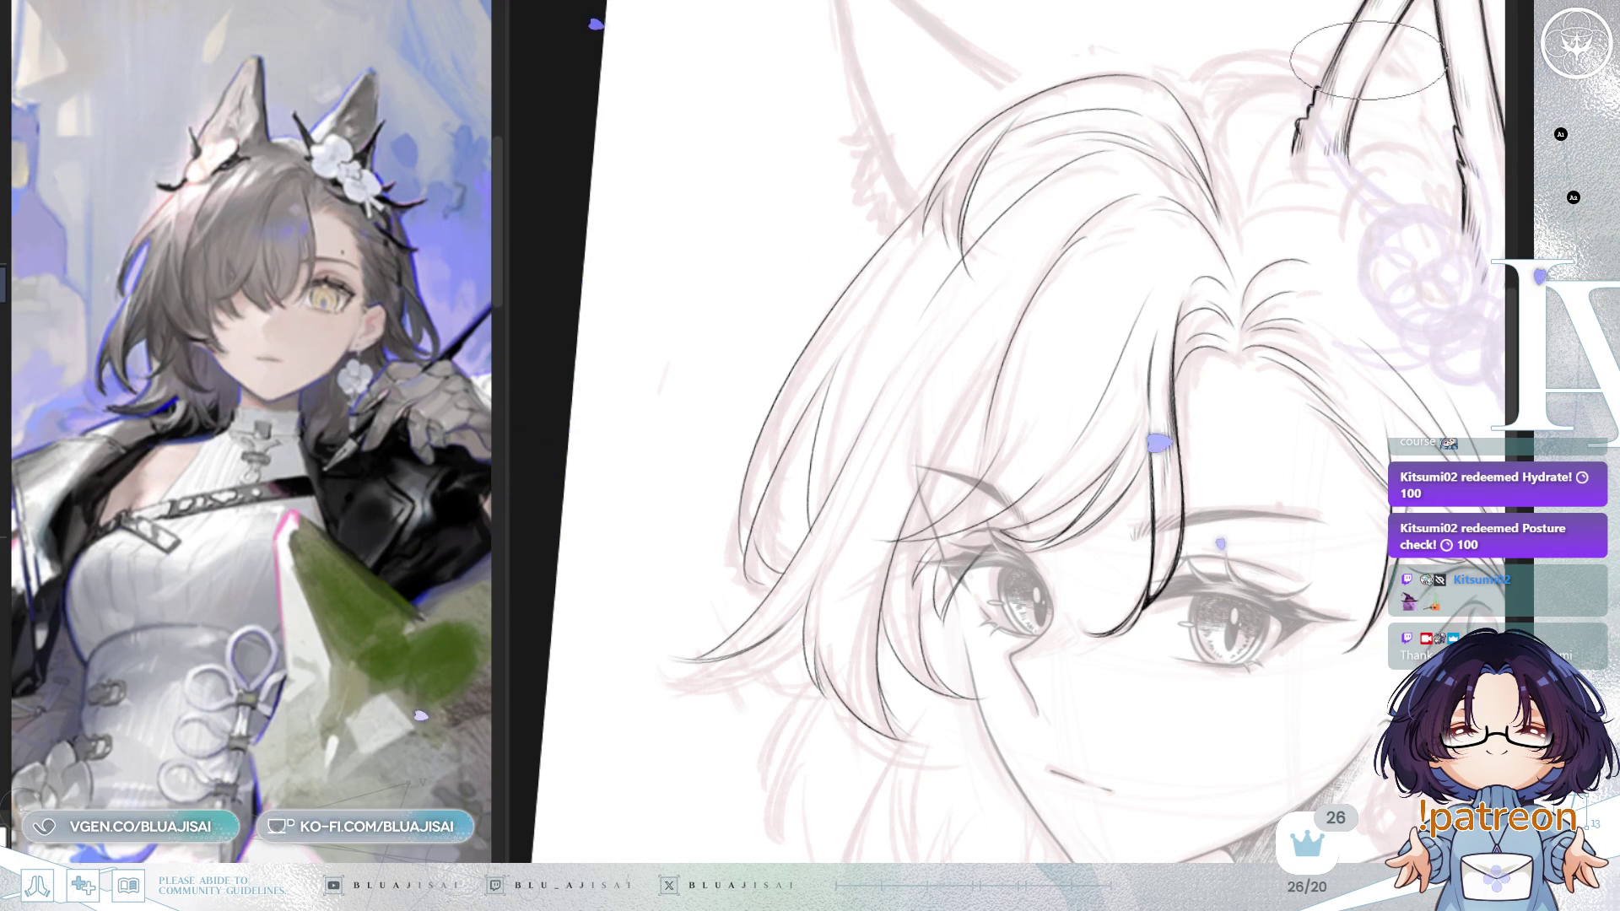
Step: Mirror the canvas to check the drawing, then flip back and recenter on the face
key("m")
scroll(1063, 234, "up", 5)
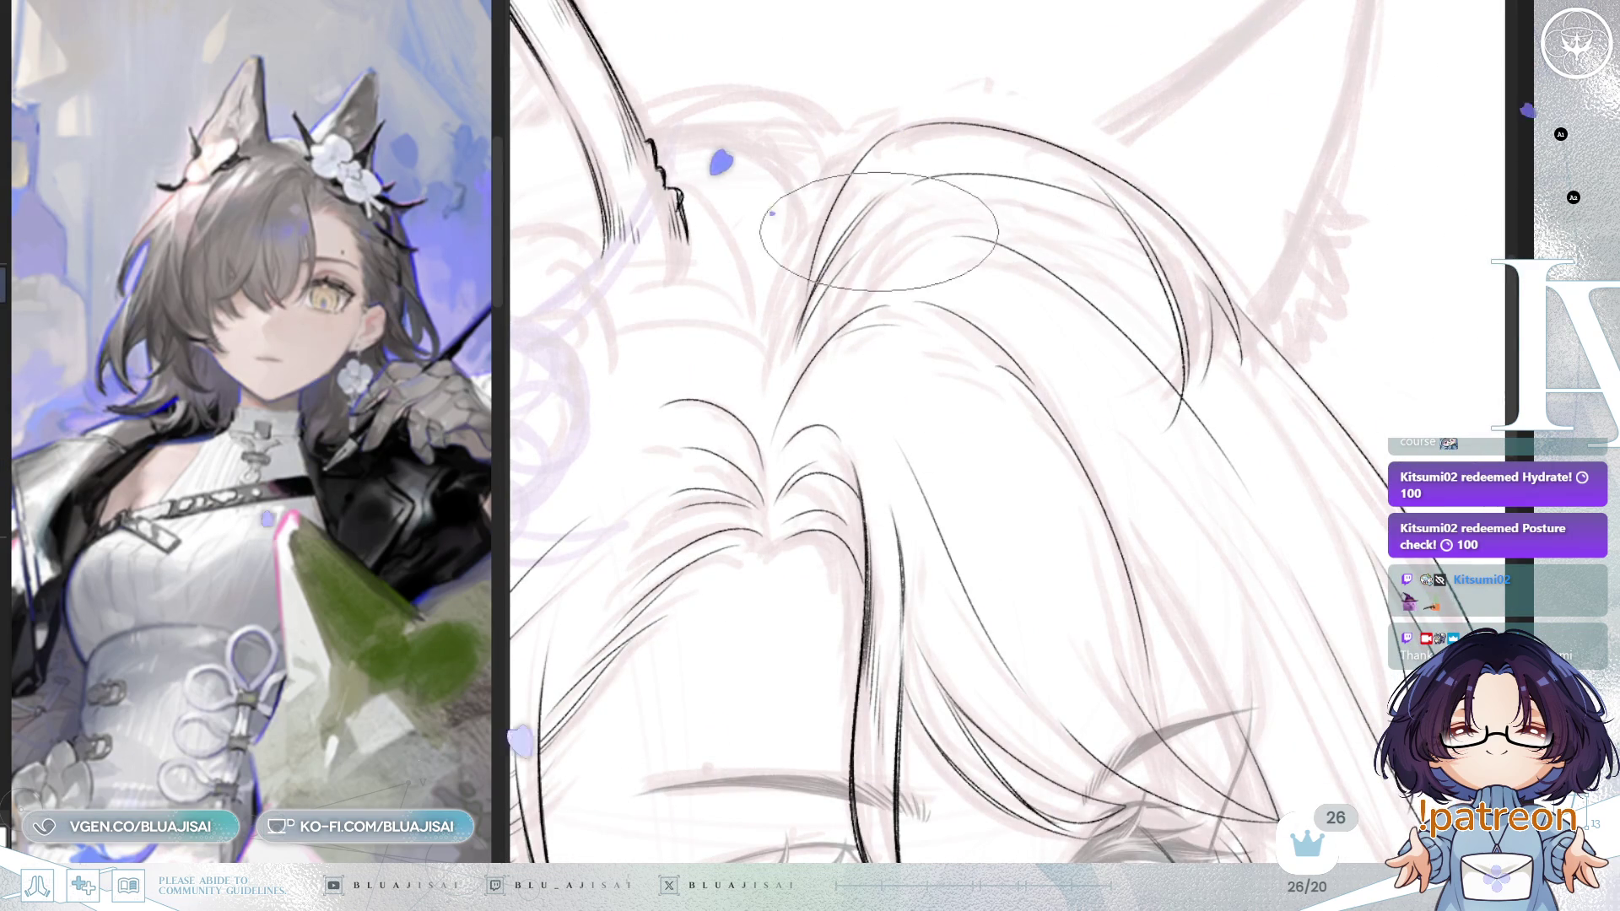
key("m")
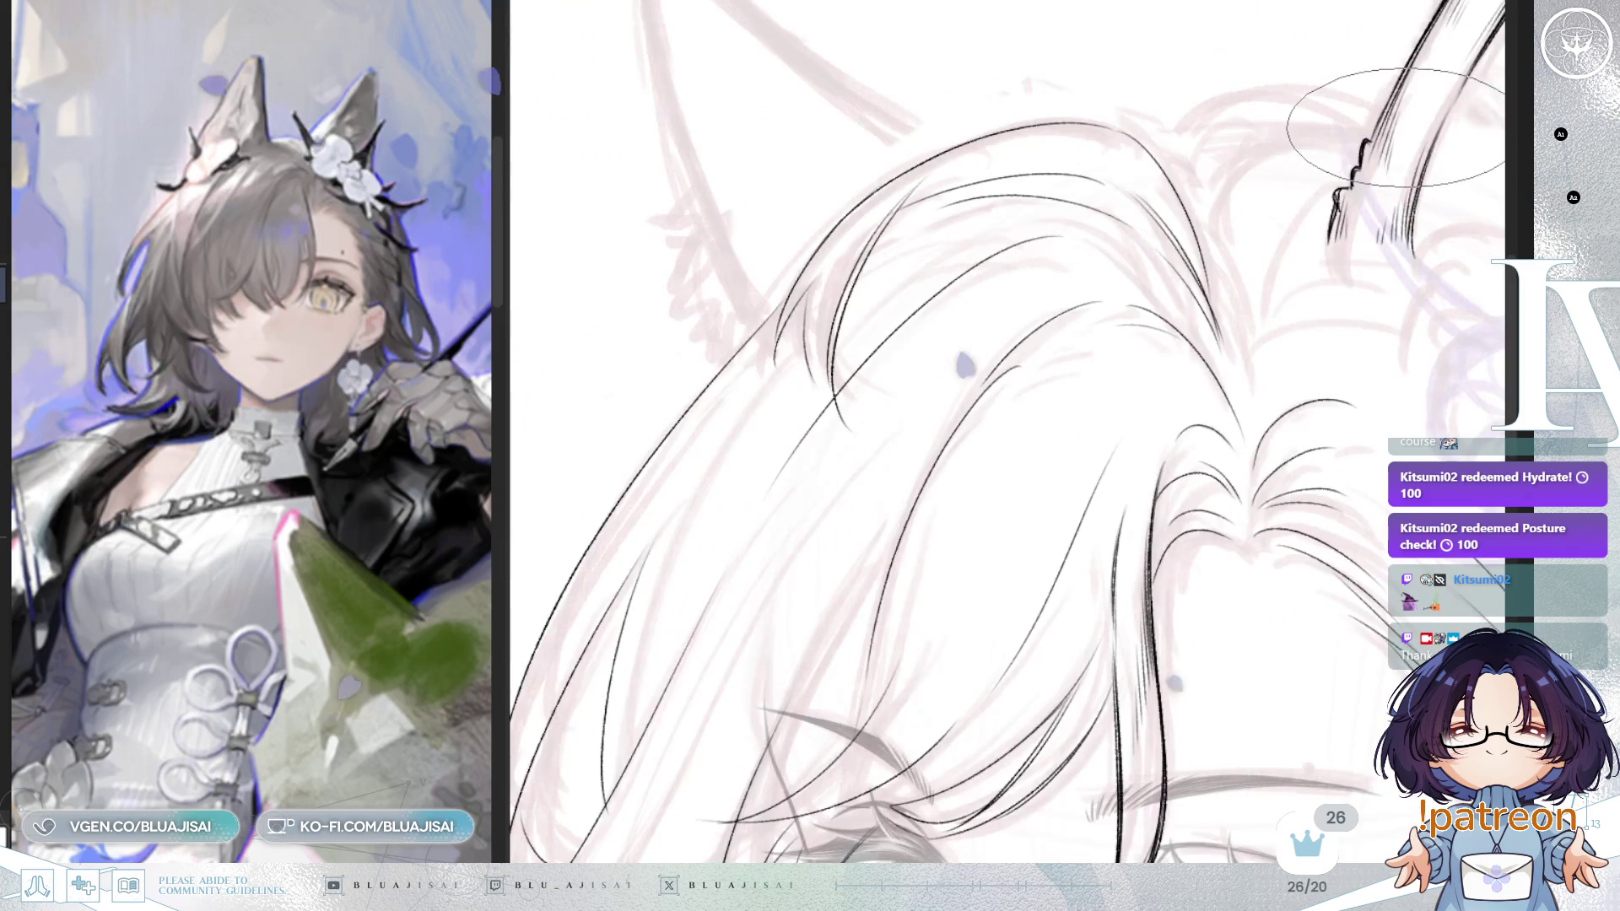
scroll(1378, 144, "down", 4)
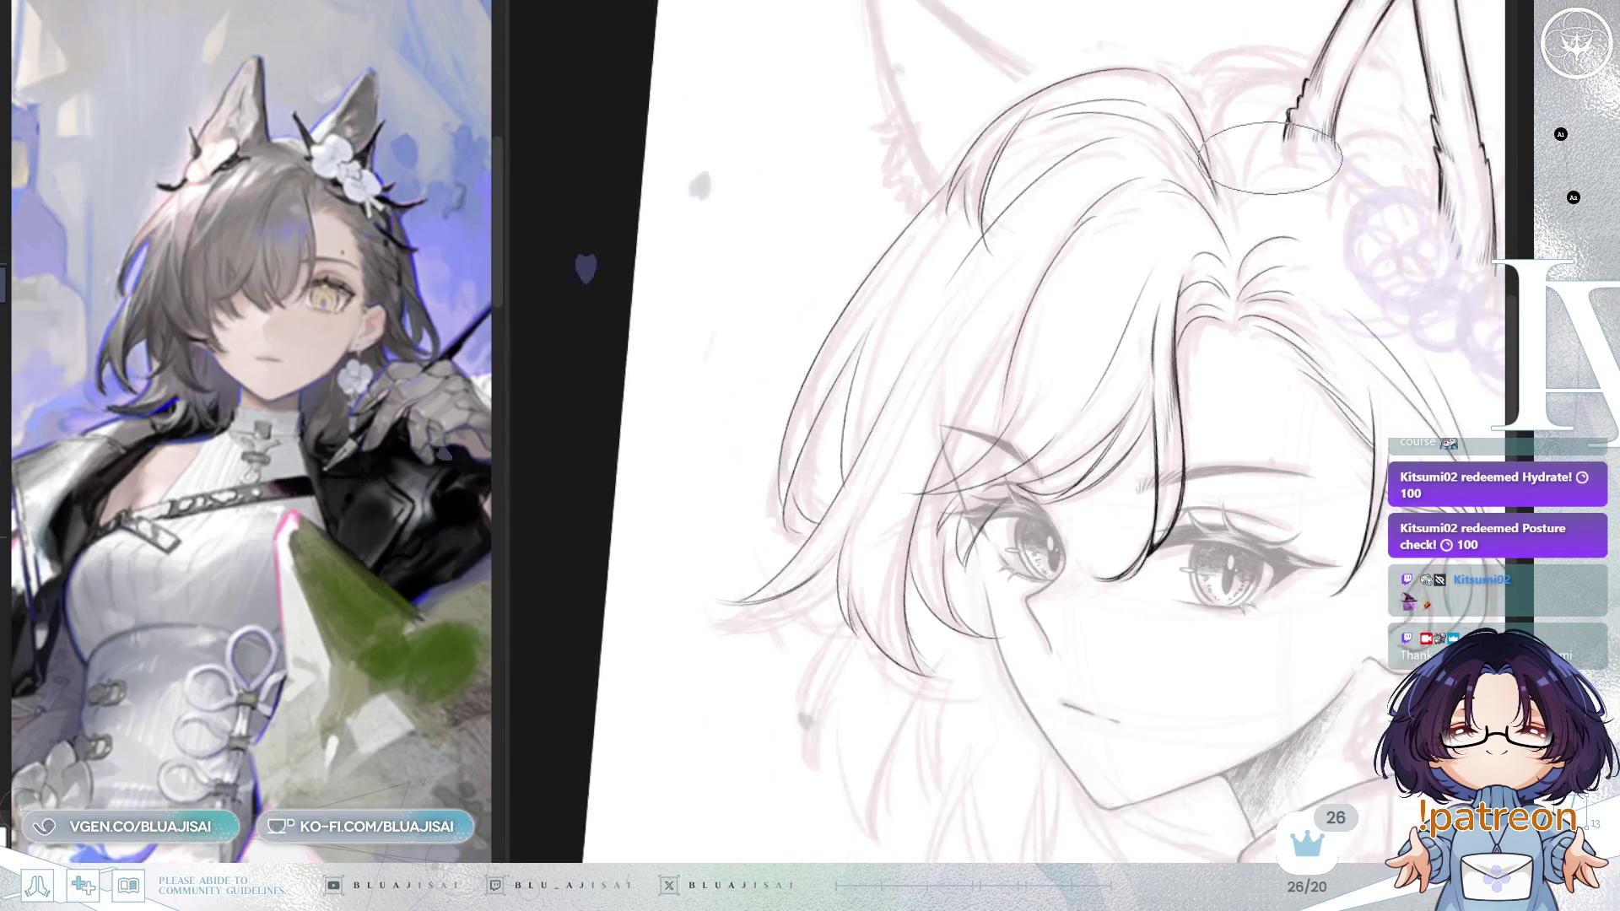
mouse_move(1300, 156)
left_mouse_down()
mouse_move(1247, 134)
mouse_move(1271, 195)
left_mouse_up()
left_click_drag(1089, 284, 1151, 235)
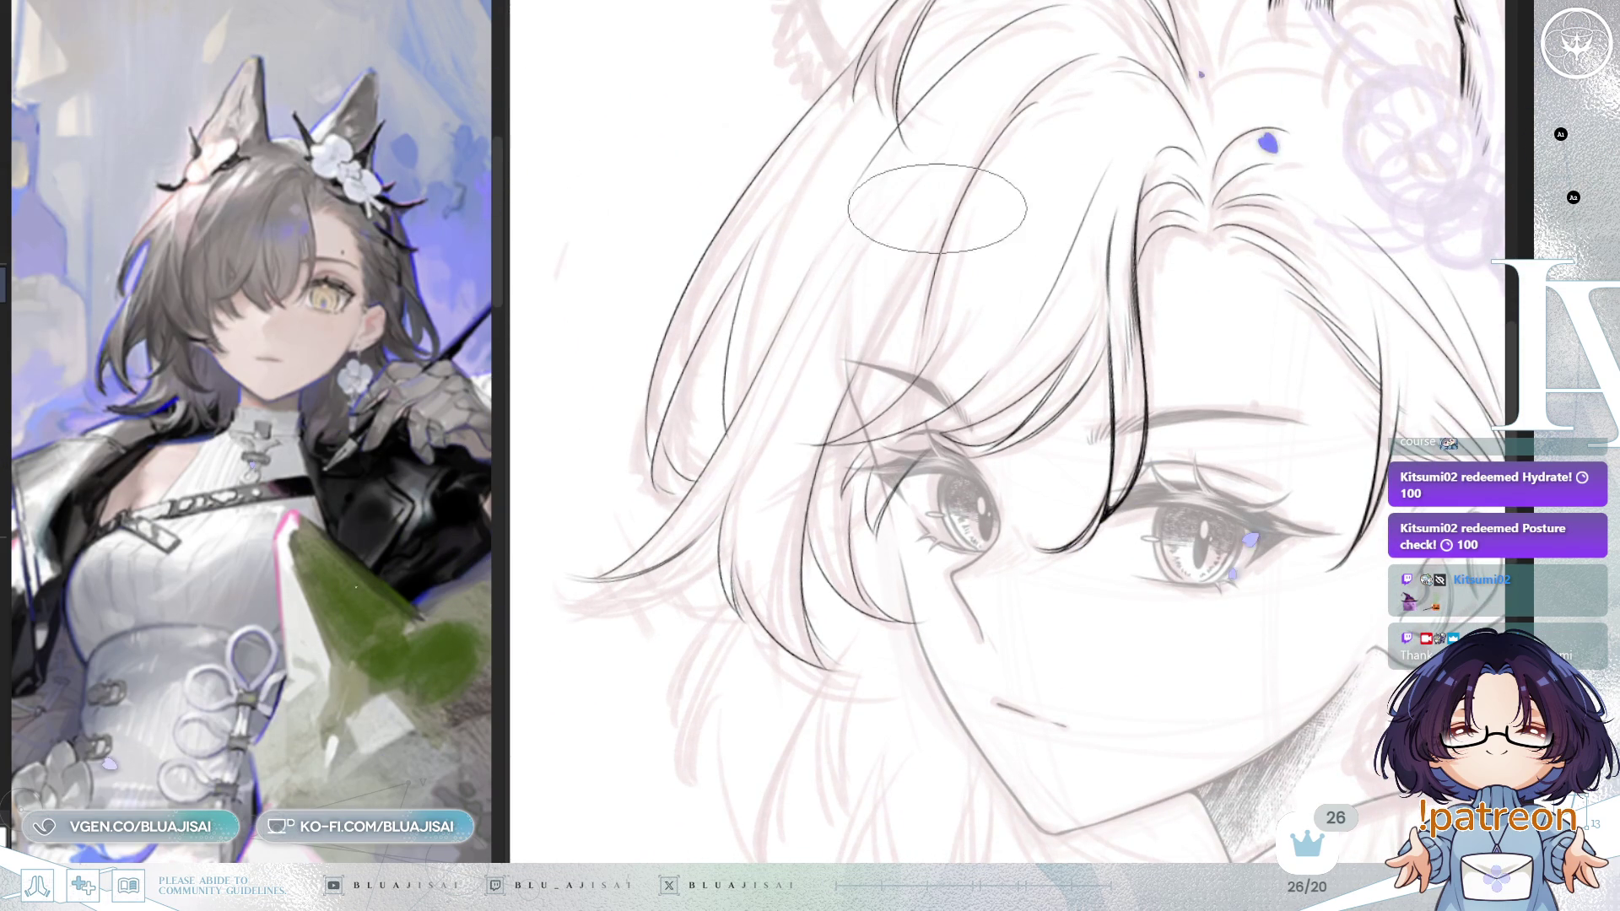
mouse_move(1198, 263)
left_mouse_down()
mouse_move(1272, 184)
mouse_move(1195, 309)
left_mouse_up()
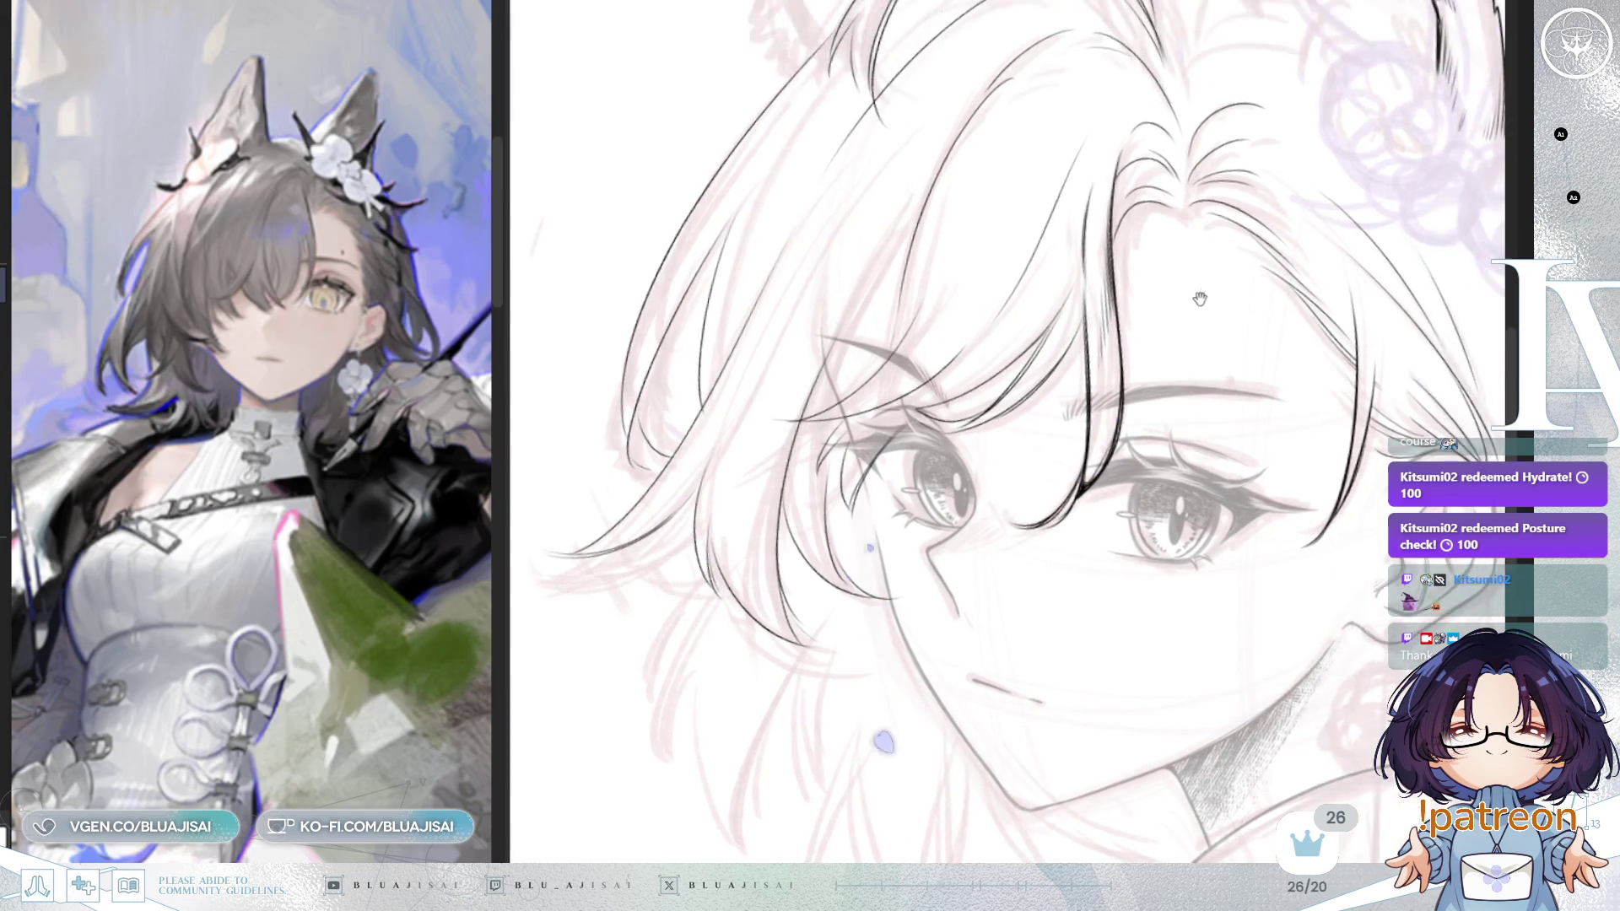
mouse_move(1092, 323)
left_mouse_down()
mouse_move(886, 380)
mouse_move(987, 435)
left_mouse_up()
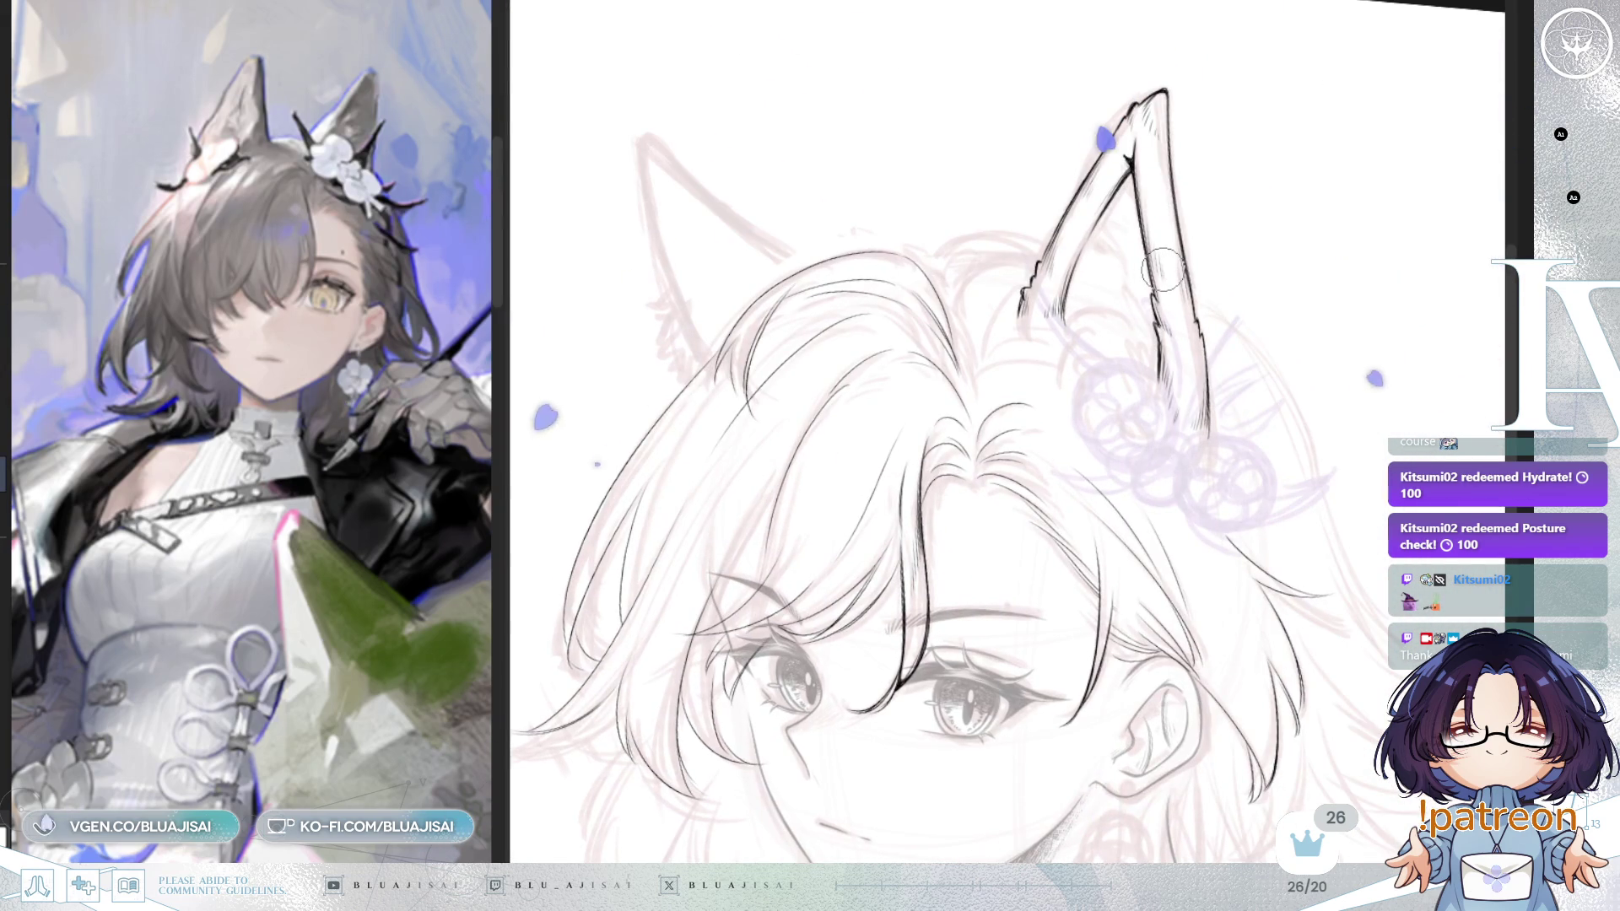
Step: Ink short fur tufts along the ear's inner base, then zoom out to the whole head
scroll(991, 382, "up", 2)
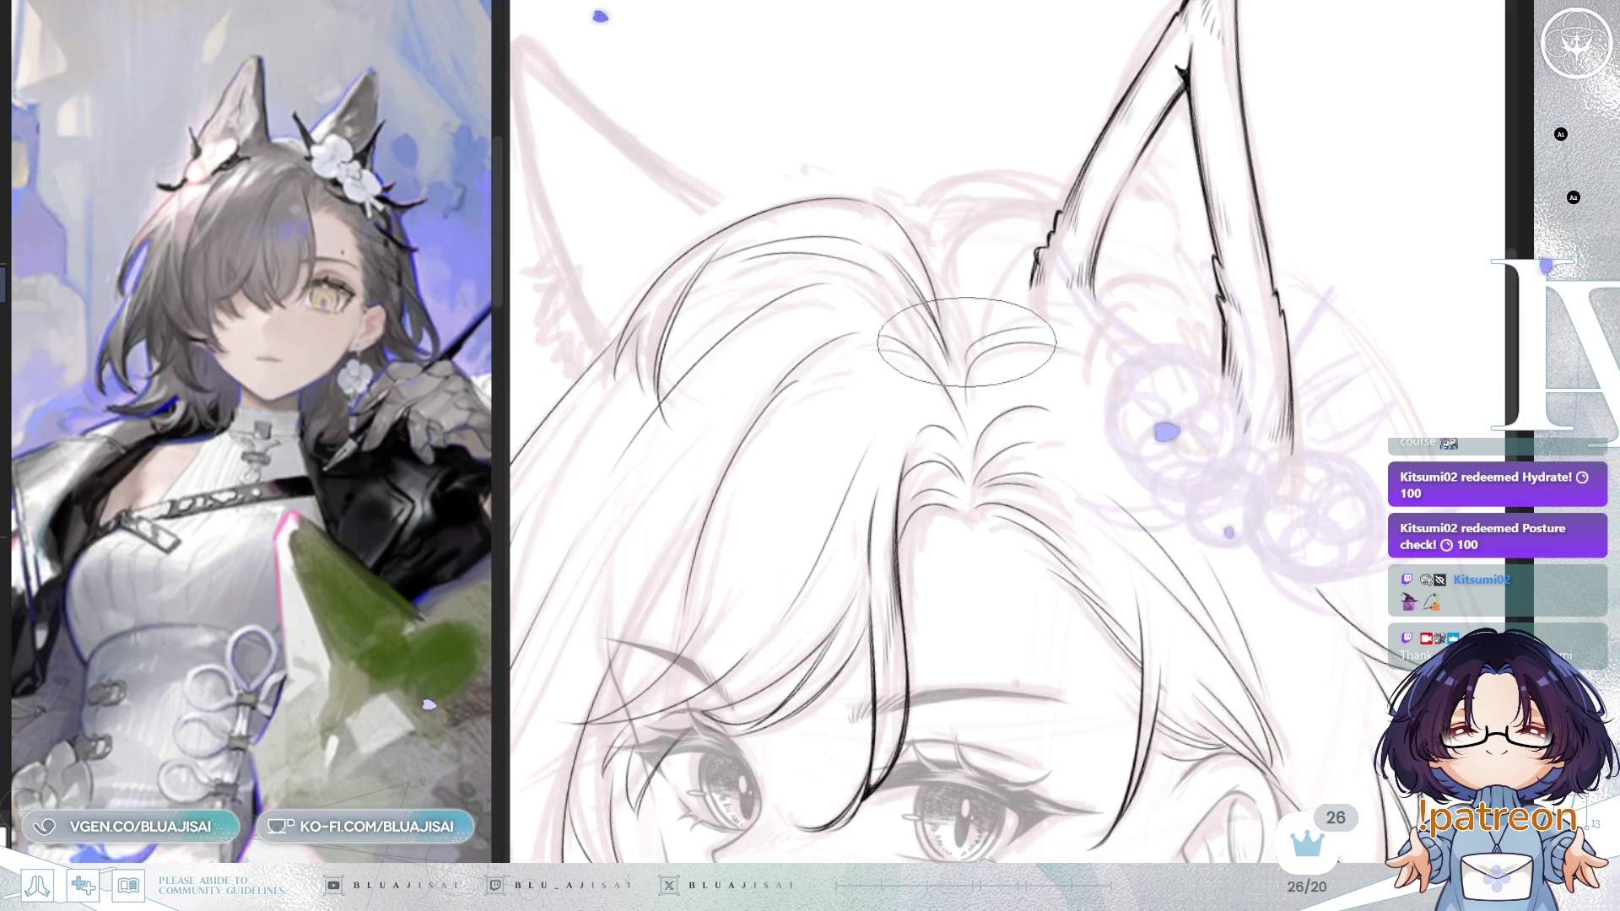
key("h")
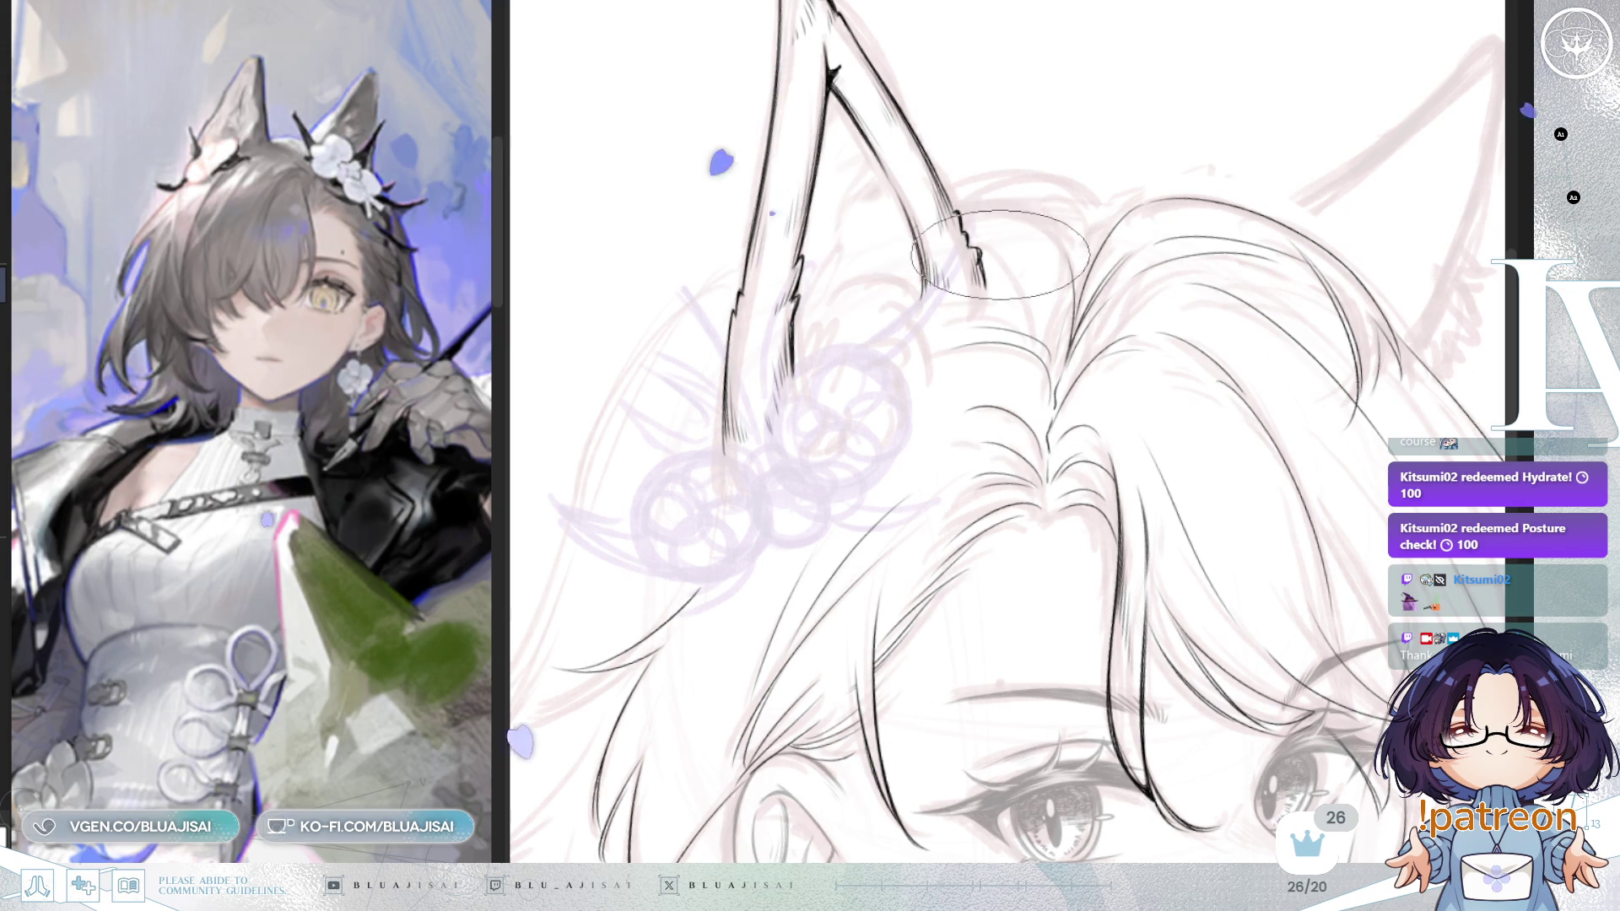
key("Delete")
key("Delete")
key("Delete")
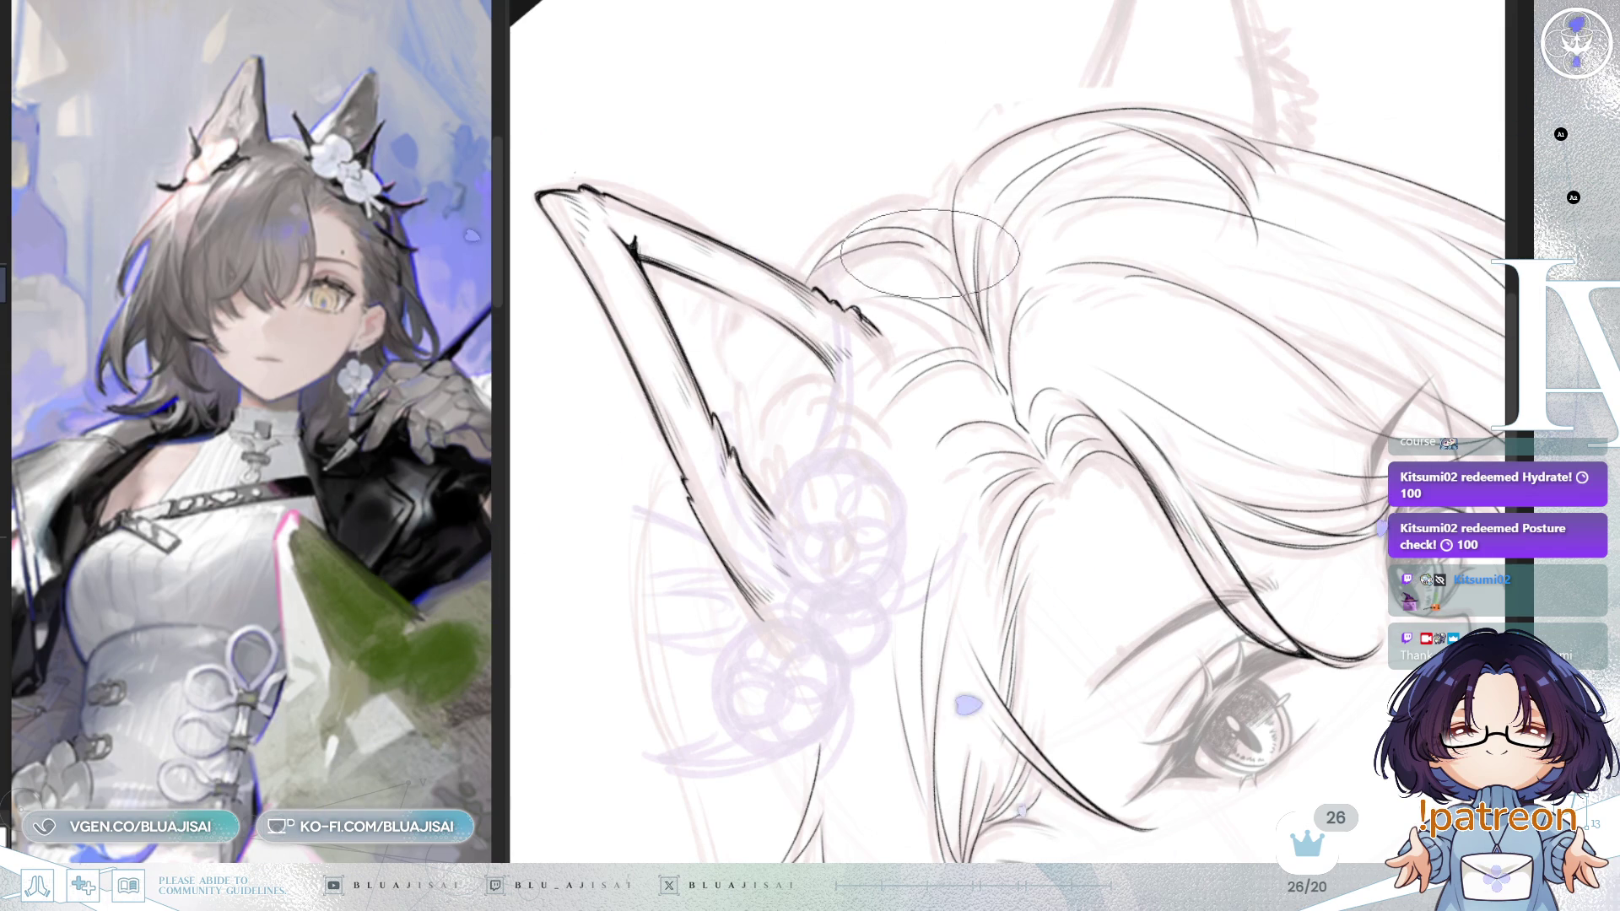
key("minus")
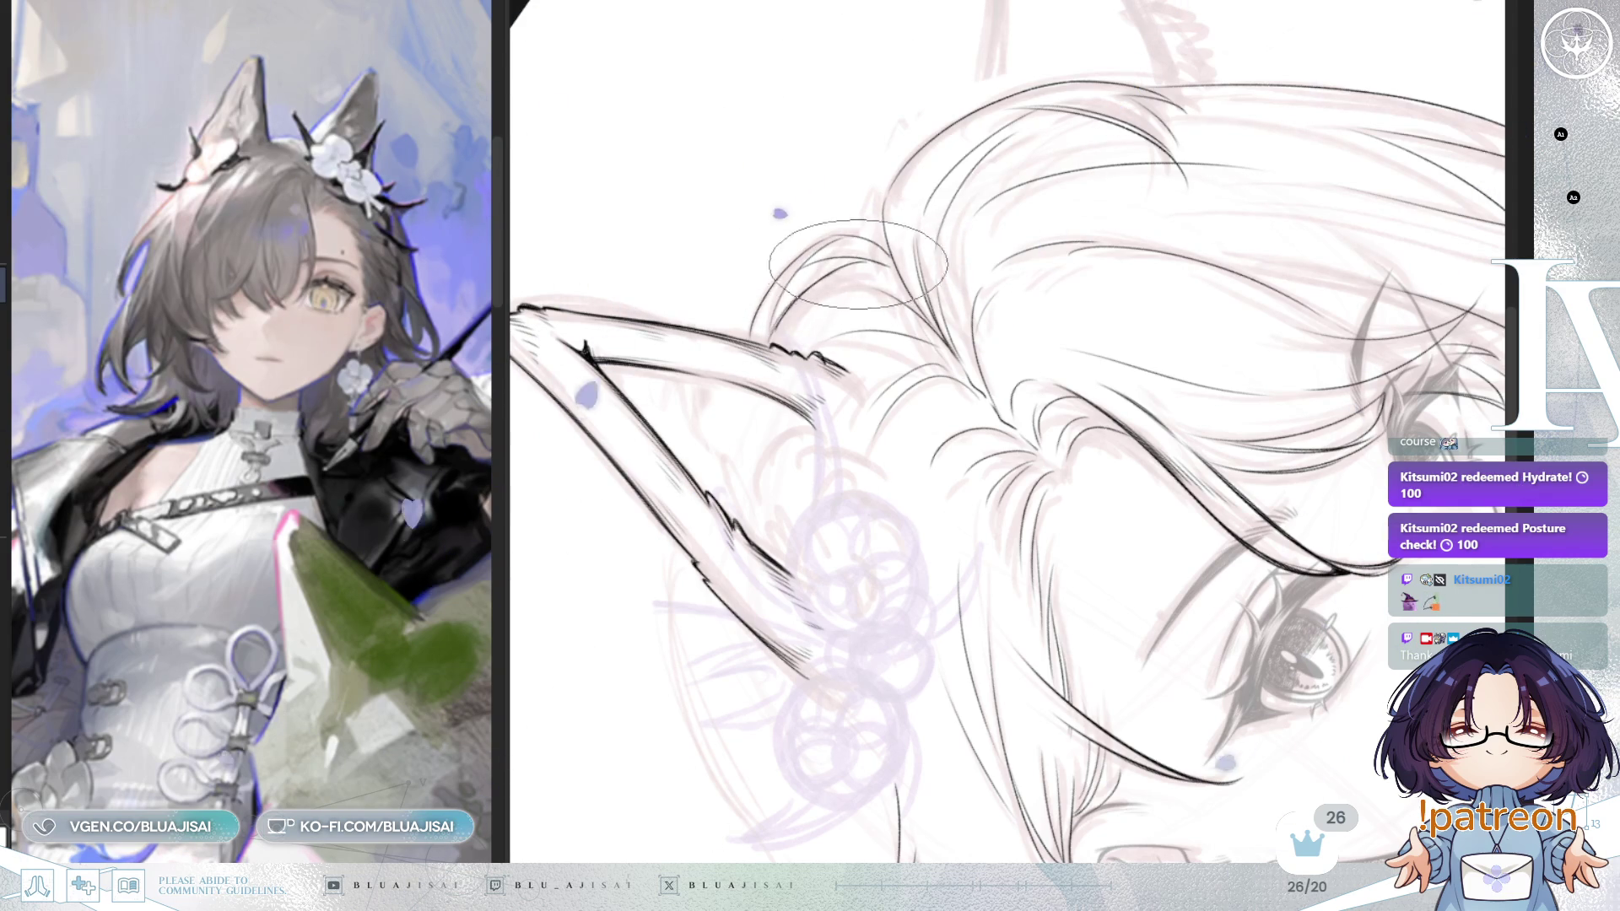
left_click_drag(909, 281, 1341, 178)
Step: Mirror-check the canvas, then pan the view onto the hair beside the face
key("h")
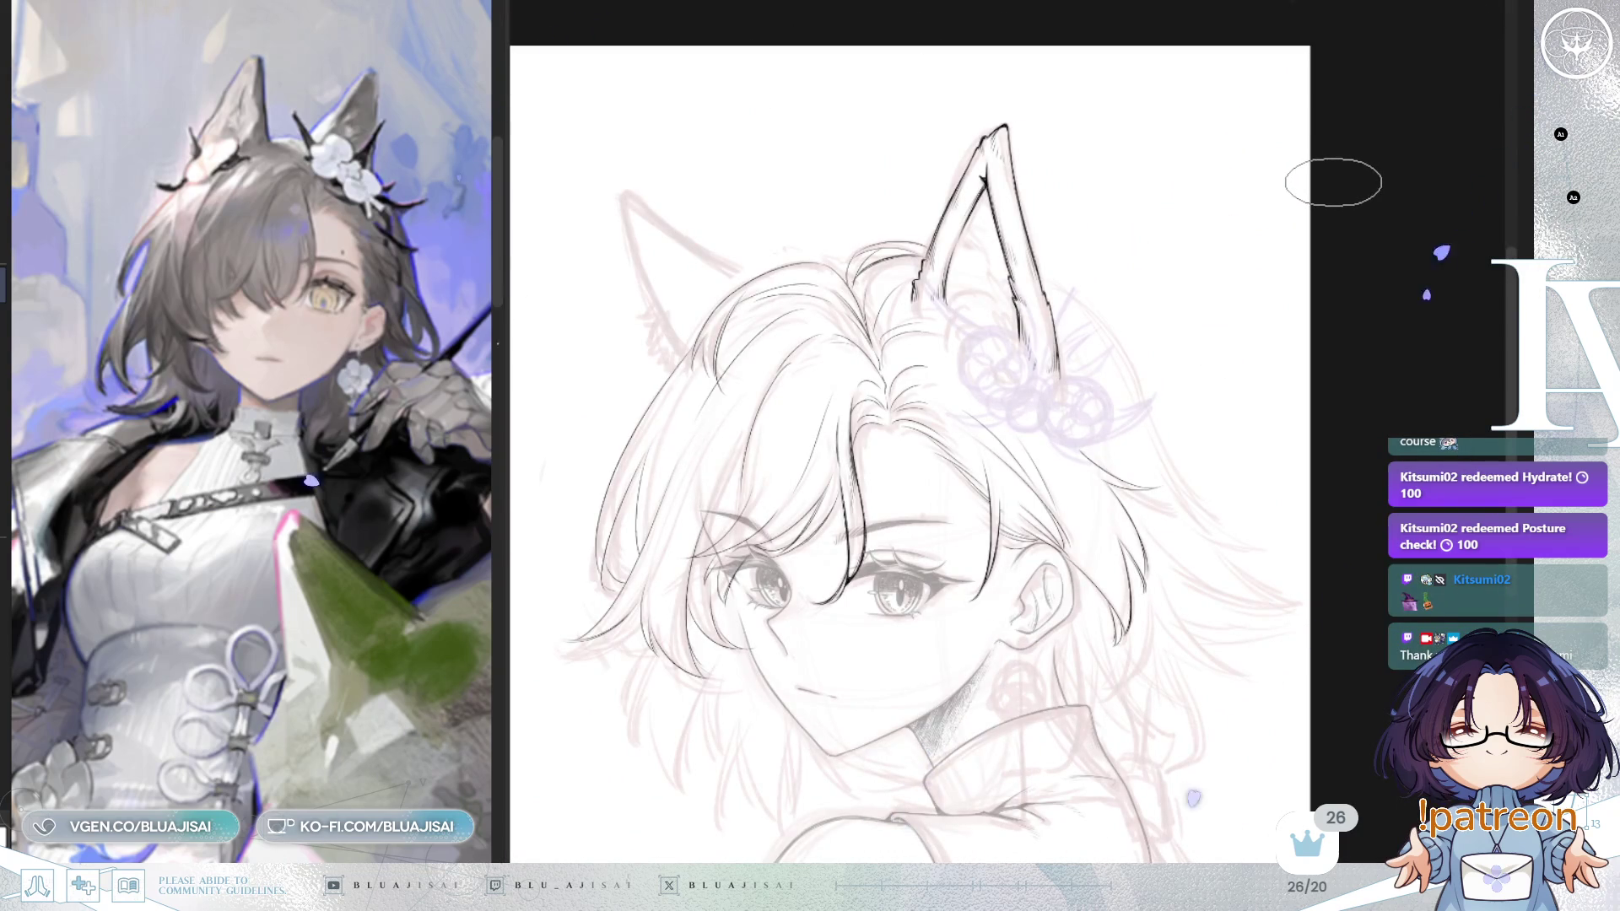
key("h")
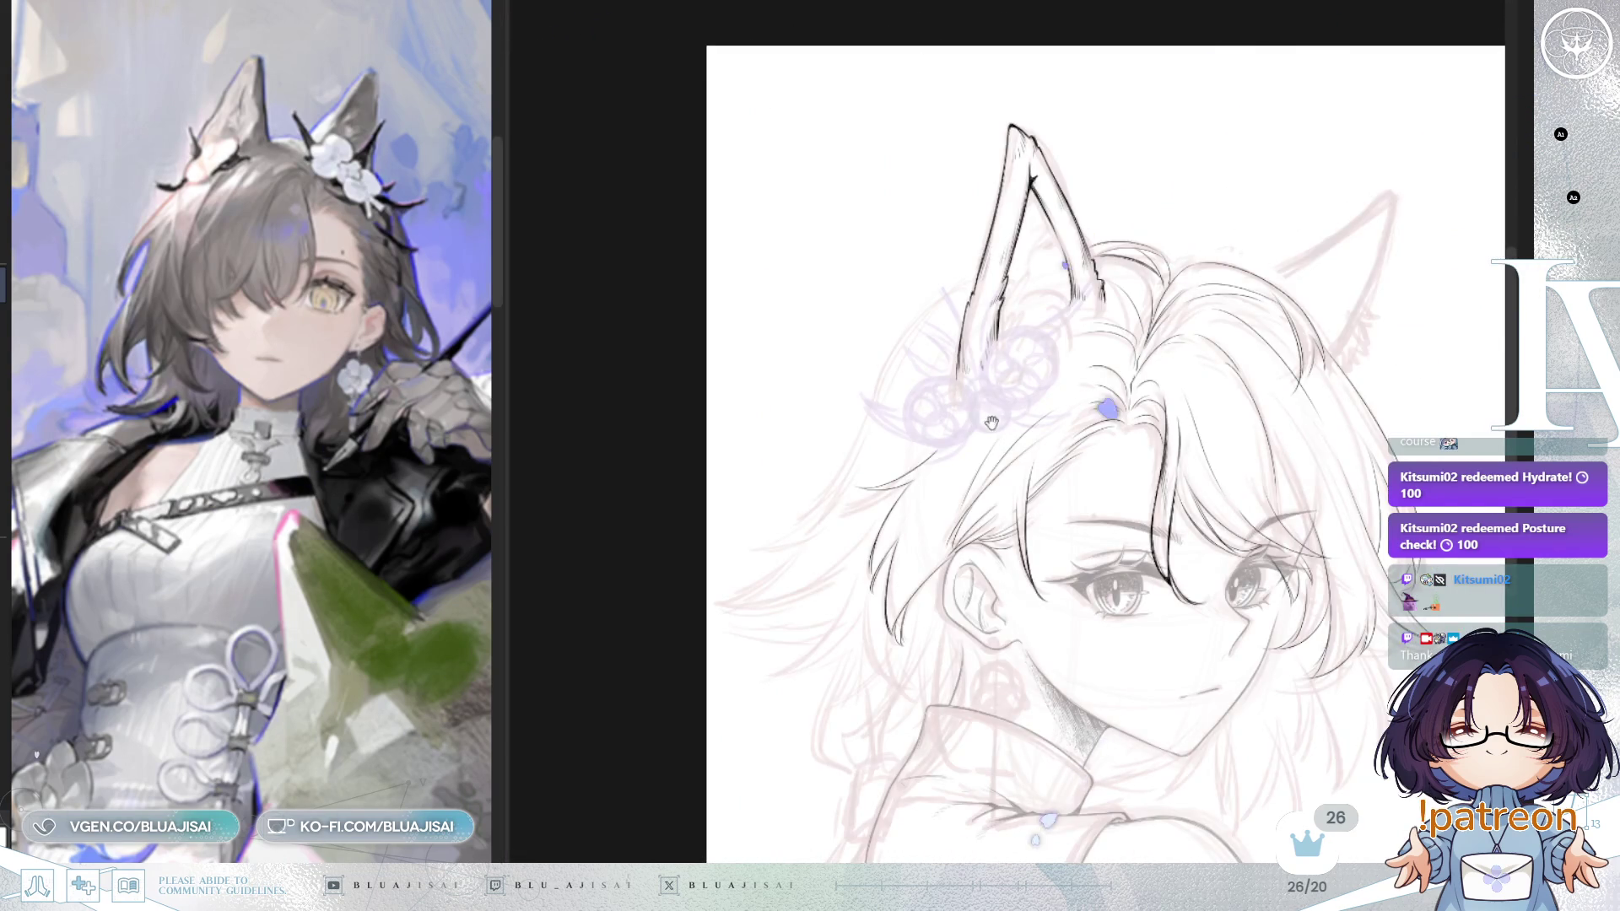
scroll(981, 429, "up", 2)
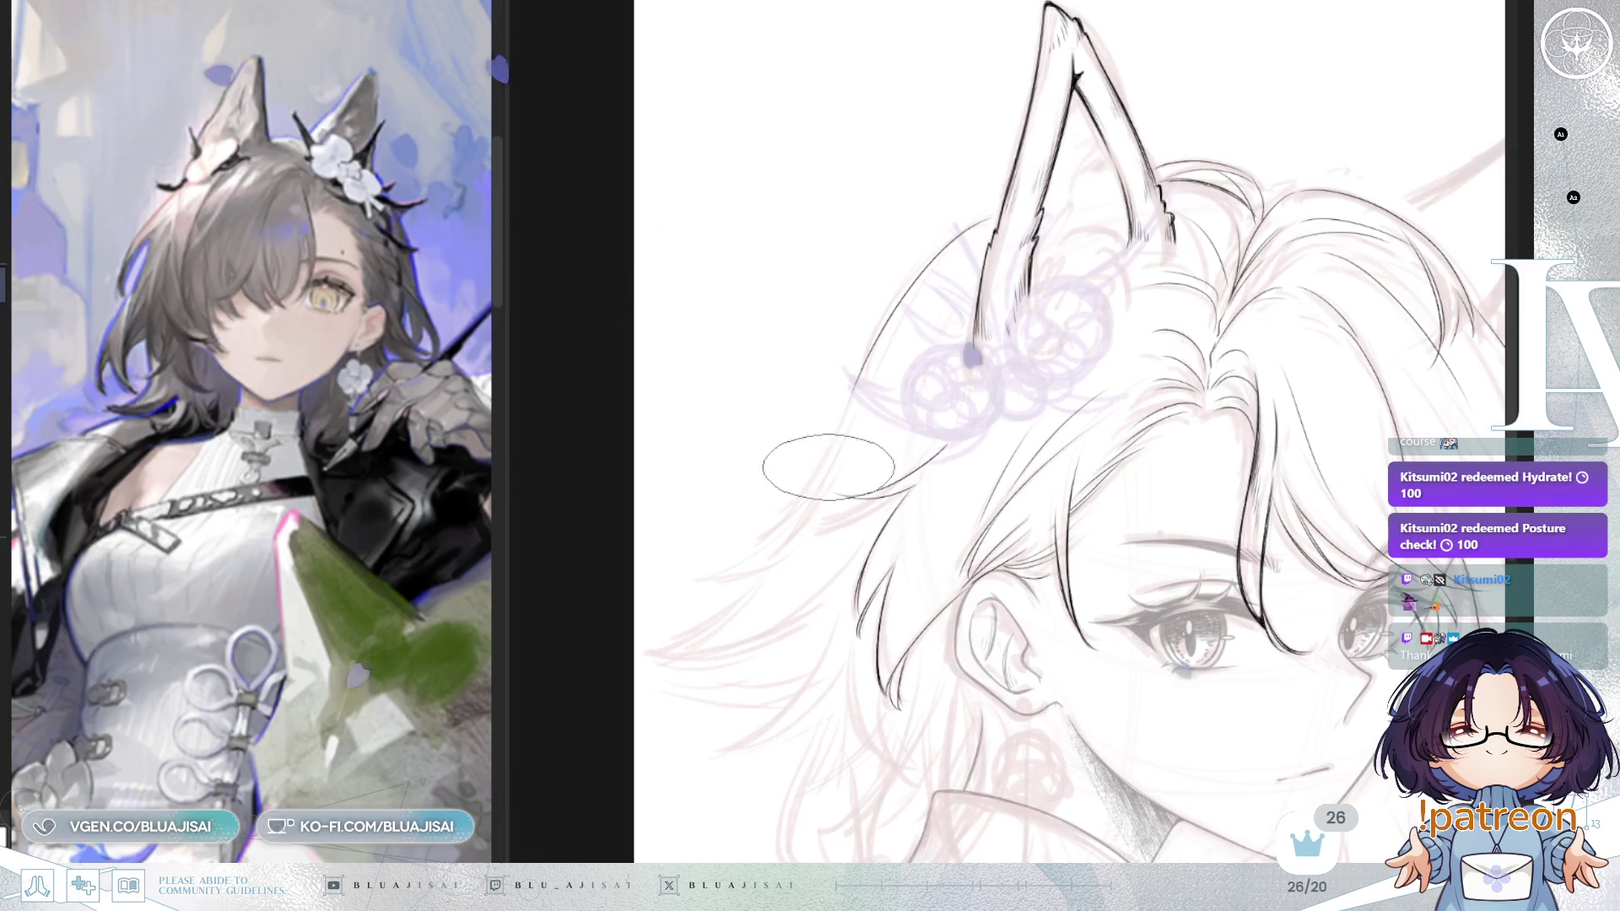
scroll(765, 526, "down", 2)
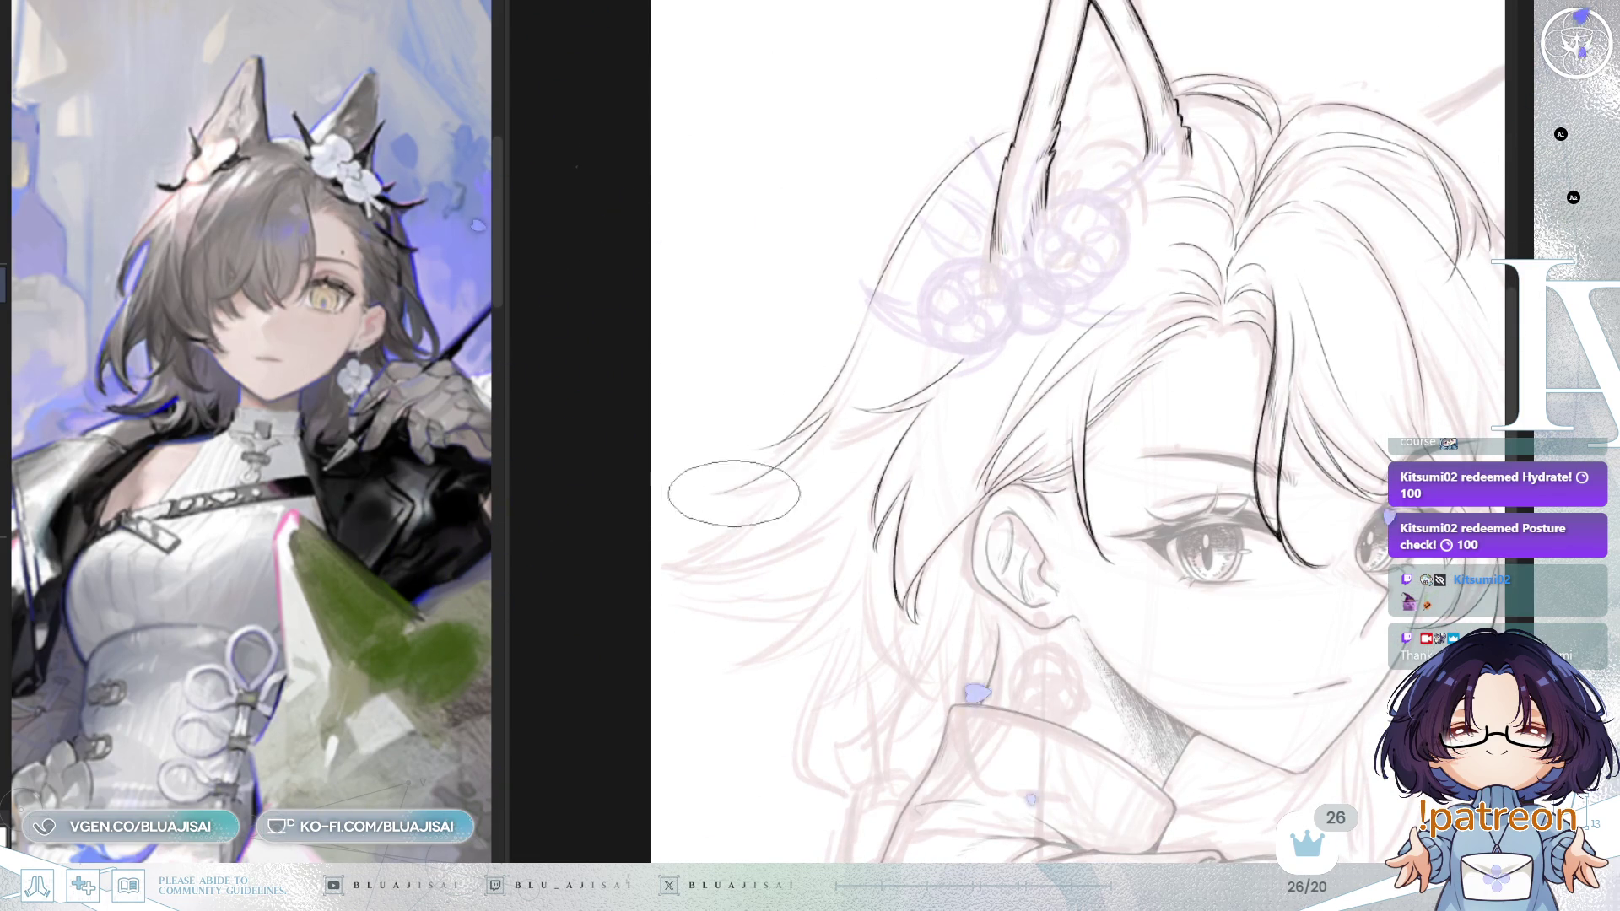
mouse_move(1256, 255)
left_mouse_down()
mouse_move(1210, 284)
mouse_move(1143, 267)
left_mouse_up()
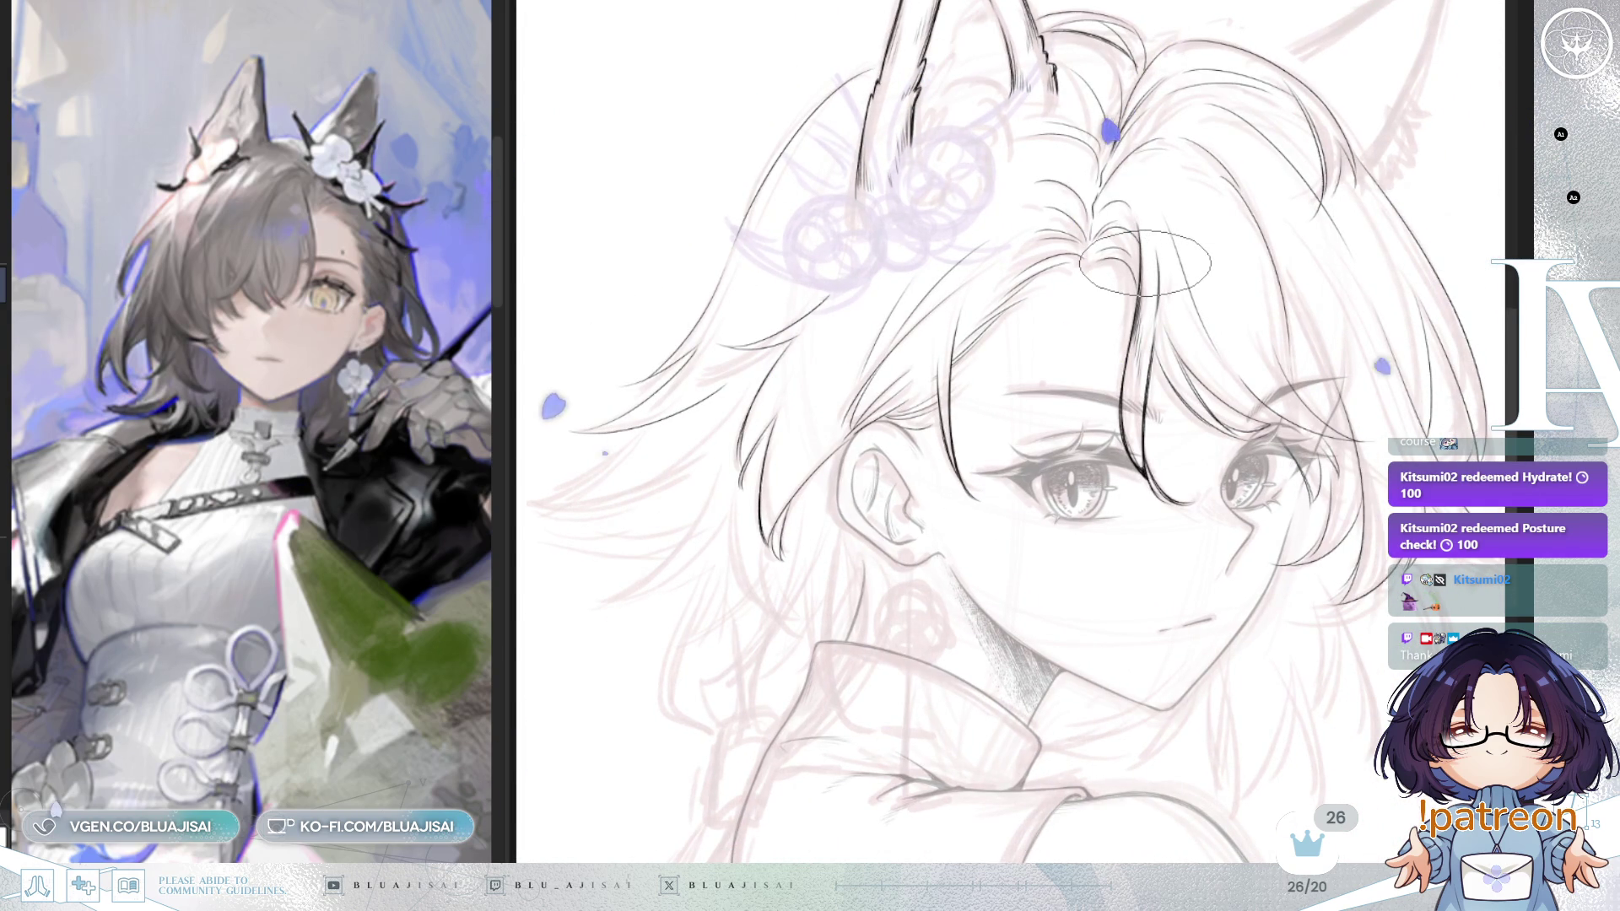
left_click_drag(1151, 249, 1122, 203)
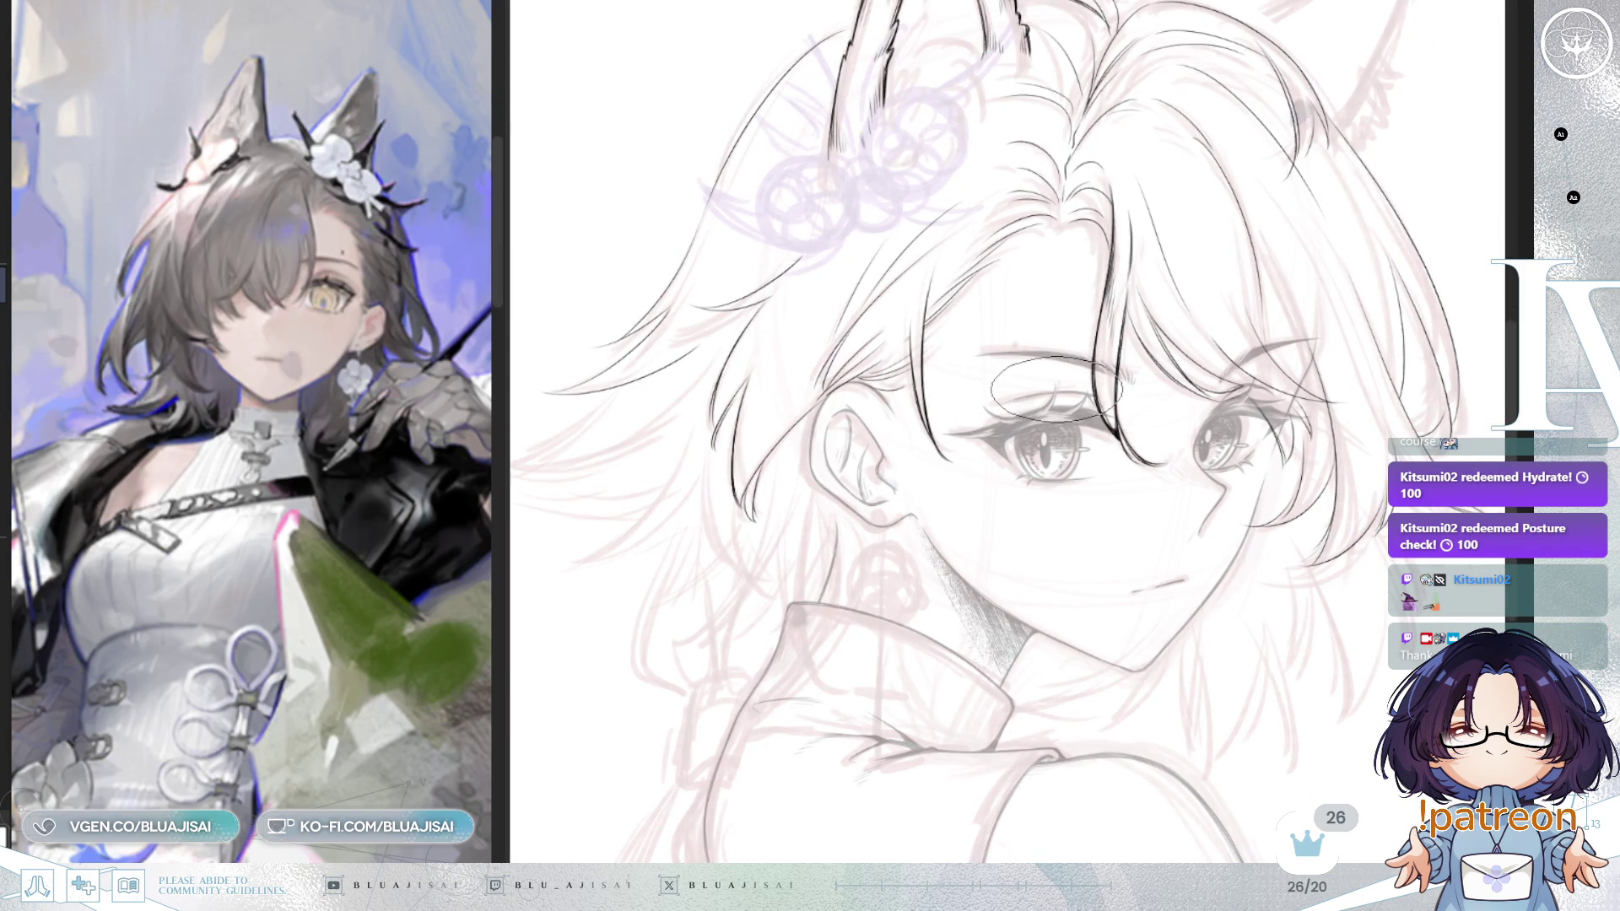
mouse_move(1055, 392)
left_mouse_down()
mouse_move(1042, 359)
mouse_move(1175, 332)
left_mouse_up()
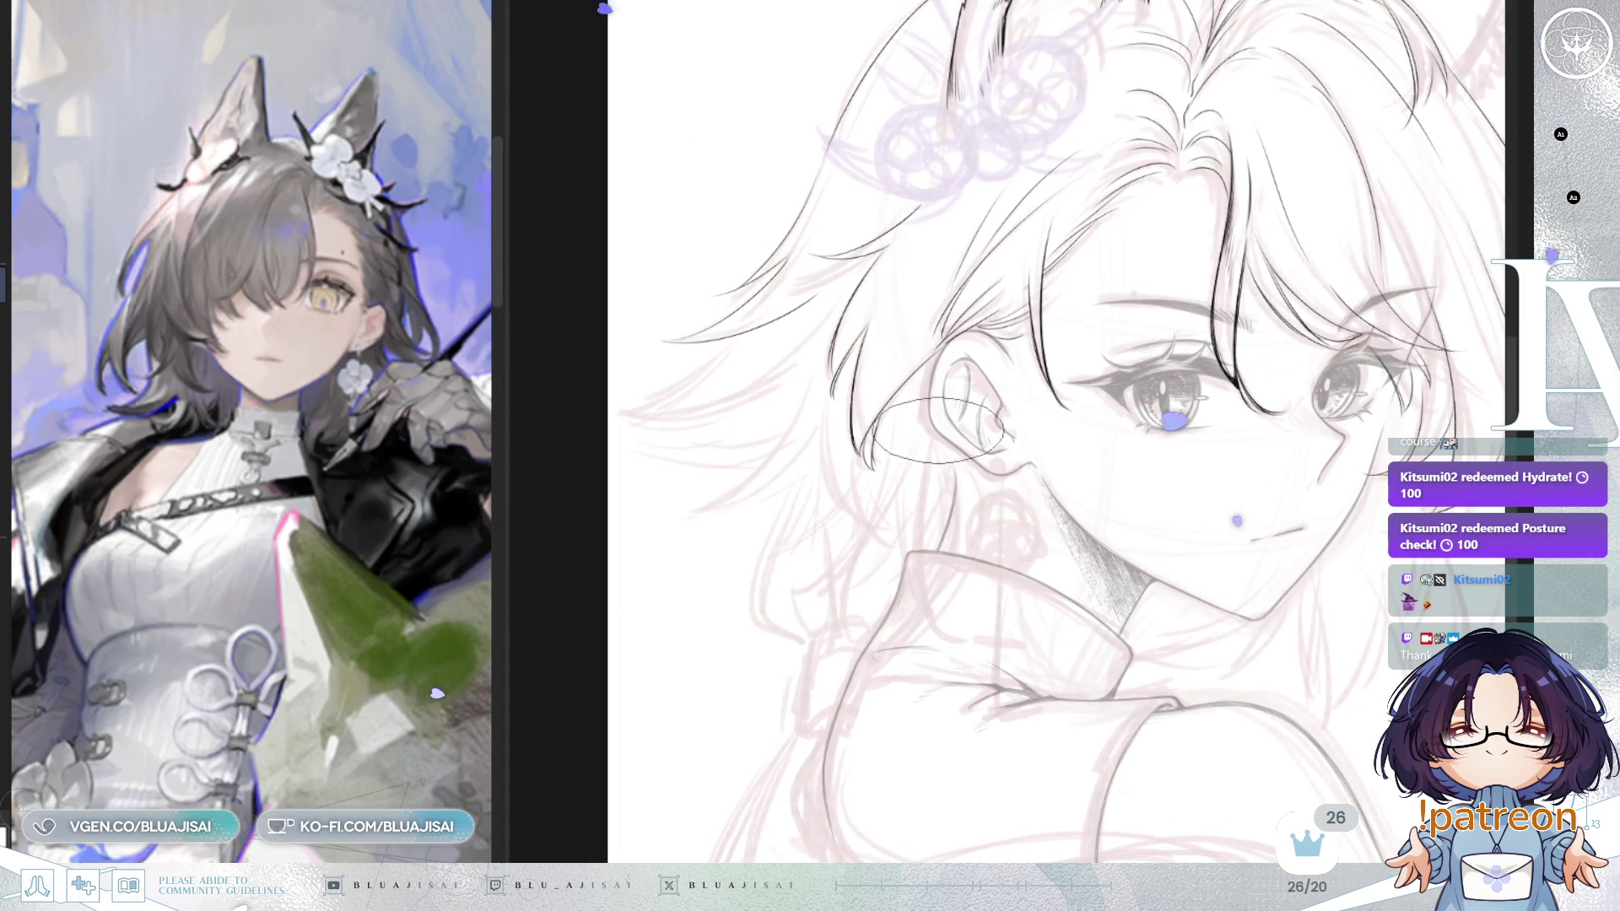
Step: Draw the hair line from below the ear to the collar, redrawing it once, and mirror-check it
left_click_drag(928, 455, 939, 597)
key("ctrl+z")
left_click_drag(934, 364, 937, 585)
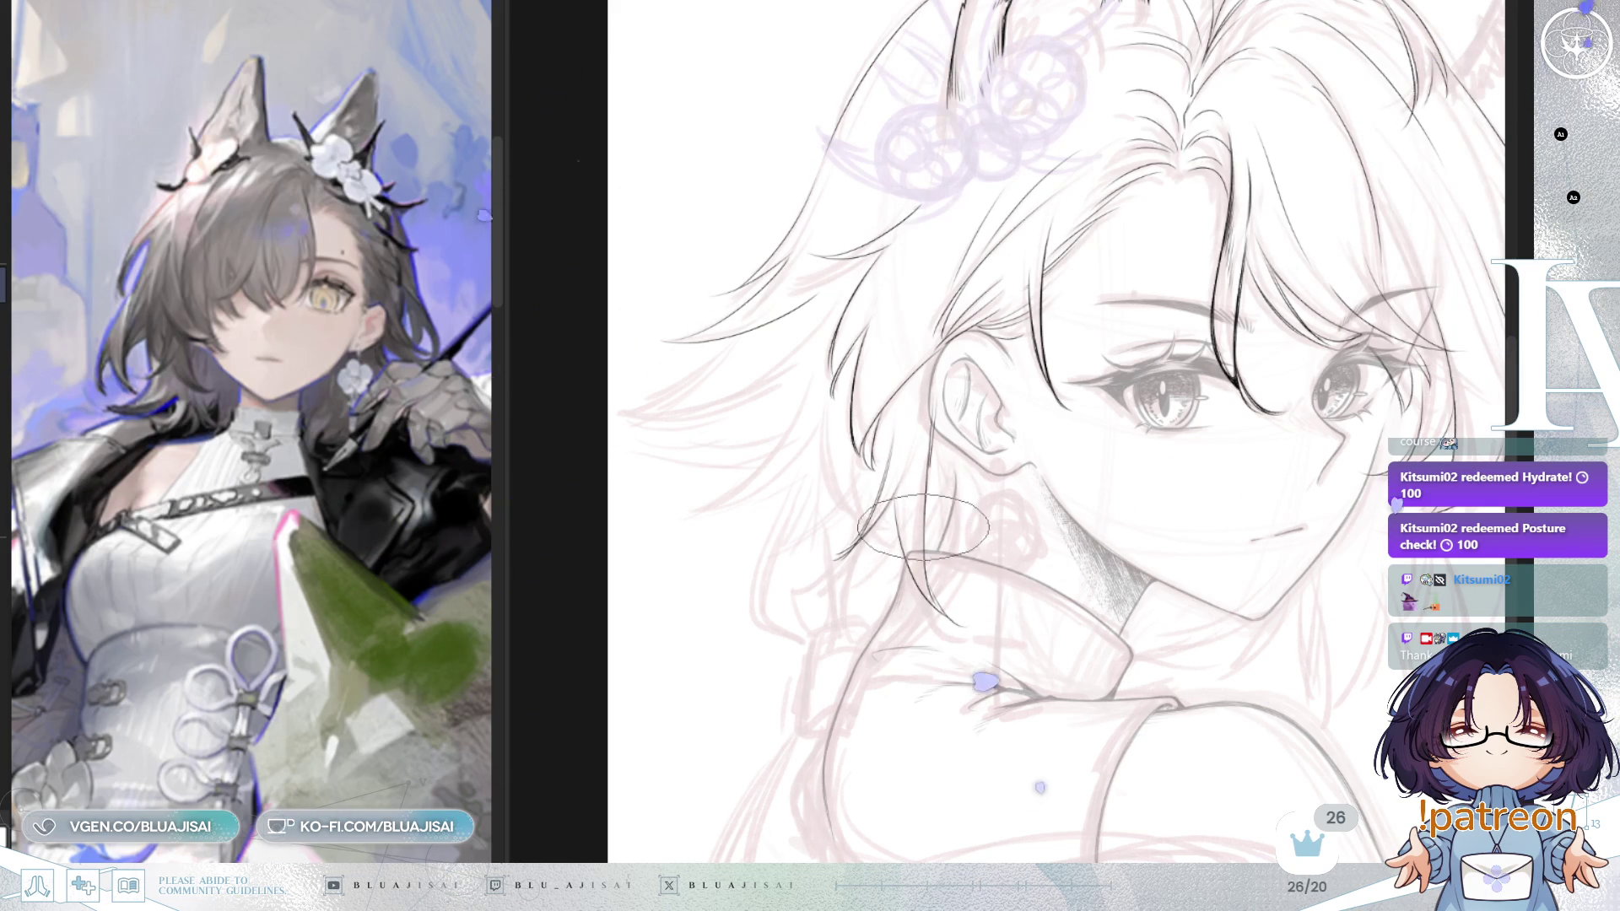
key("h")
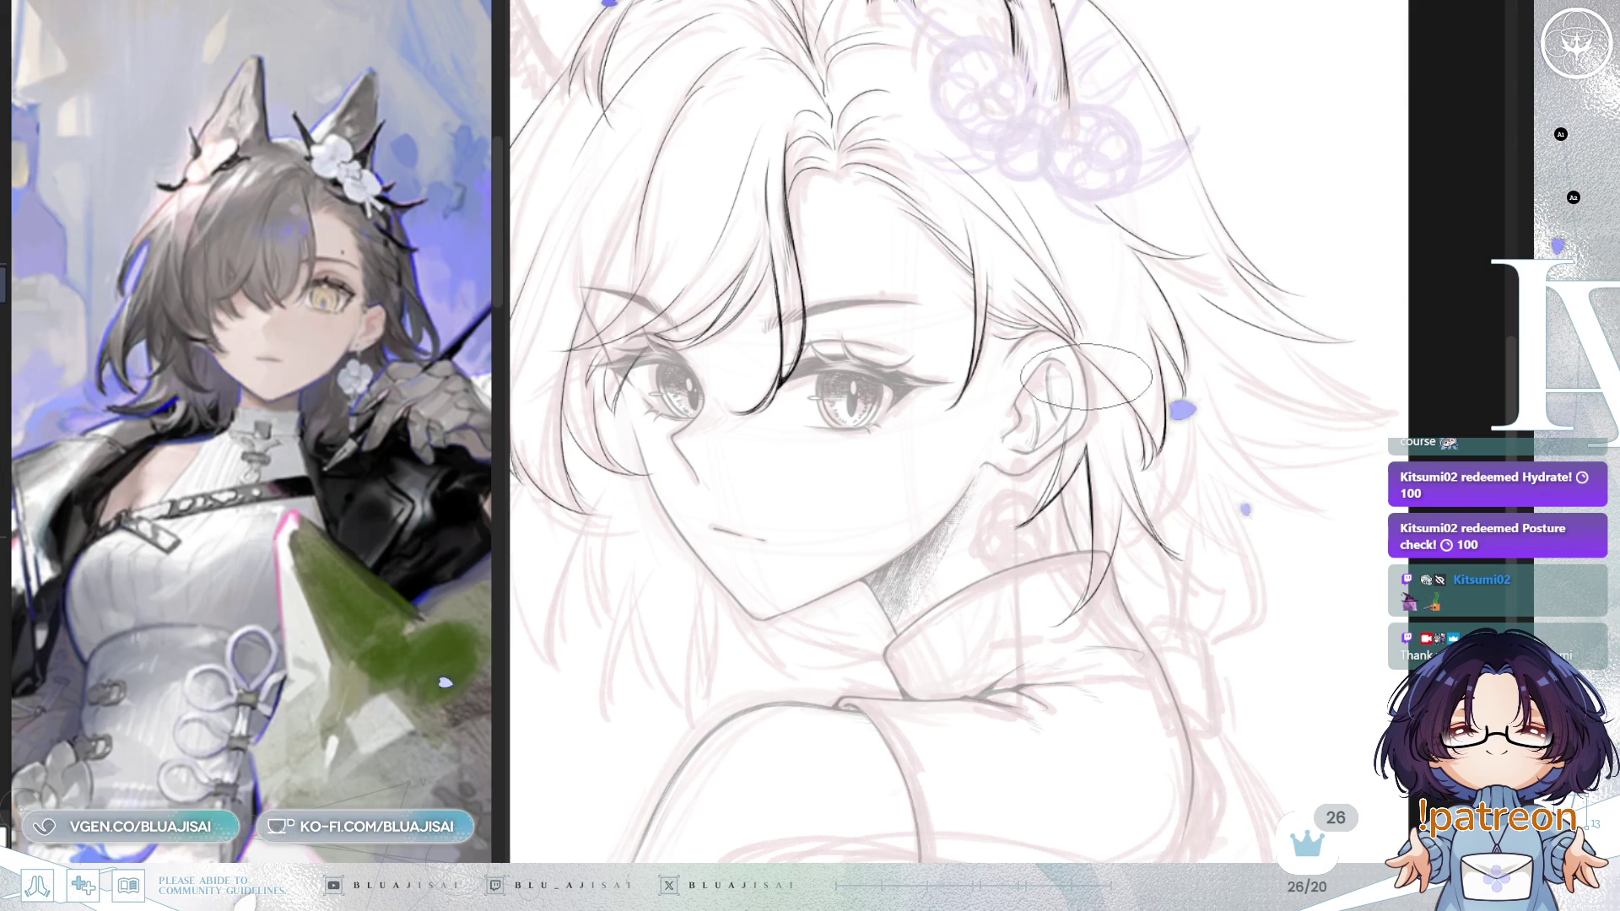
key("h")
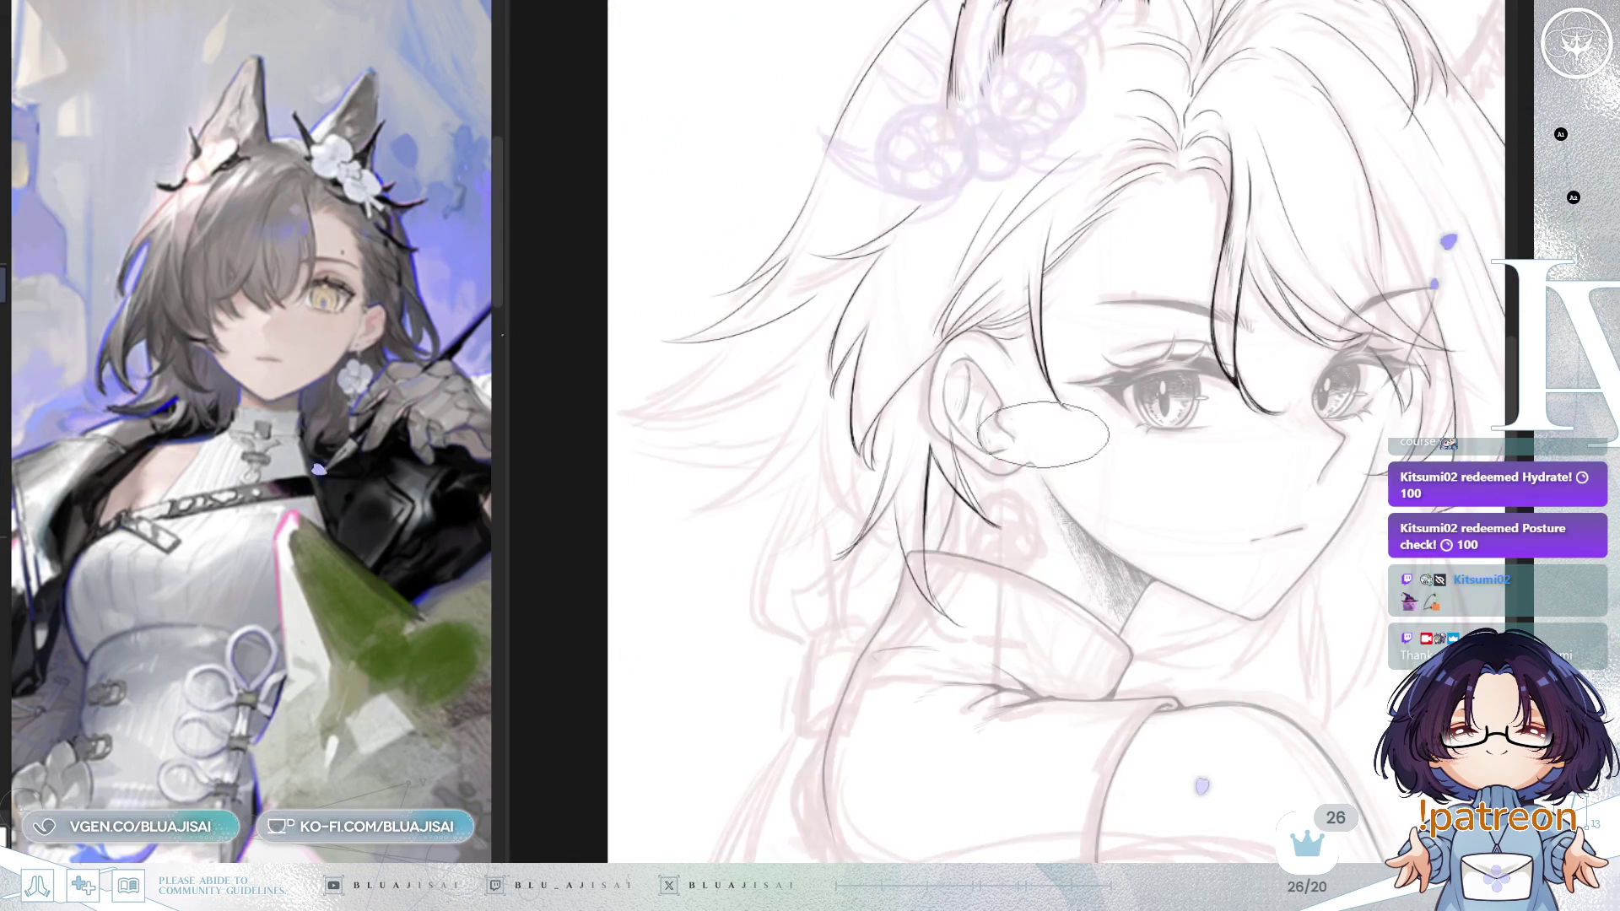
Step: Ink strands toward and beside the neck, plus two thin strands in the left hair
scroll(842, 668, "down", 1)
scroll(842, 668, "up", 2)
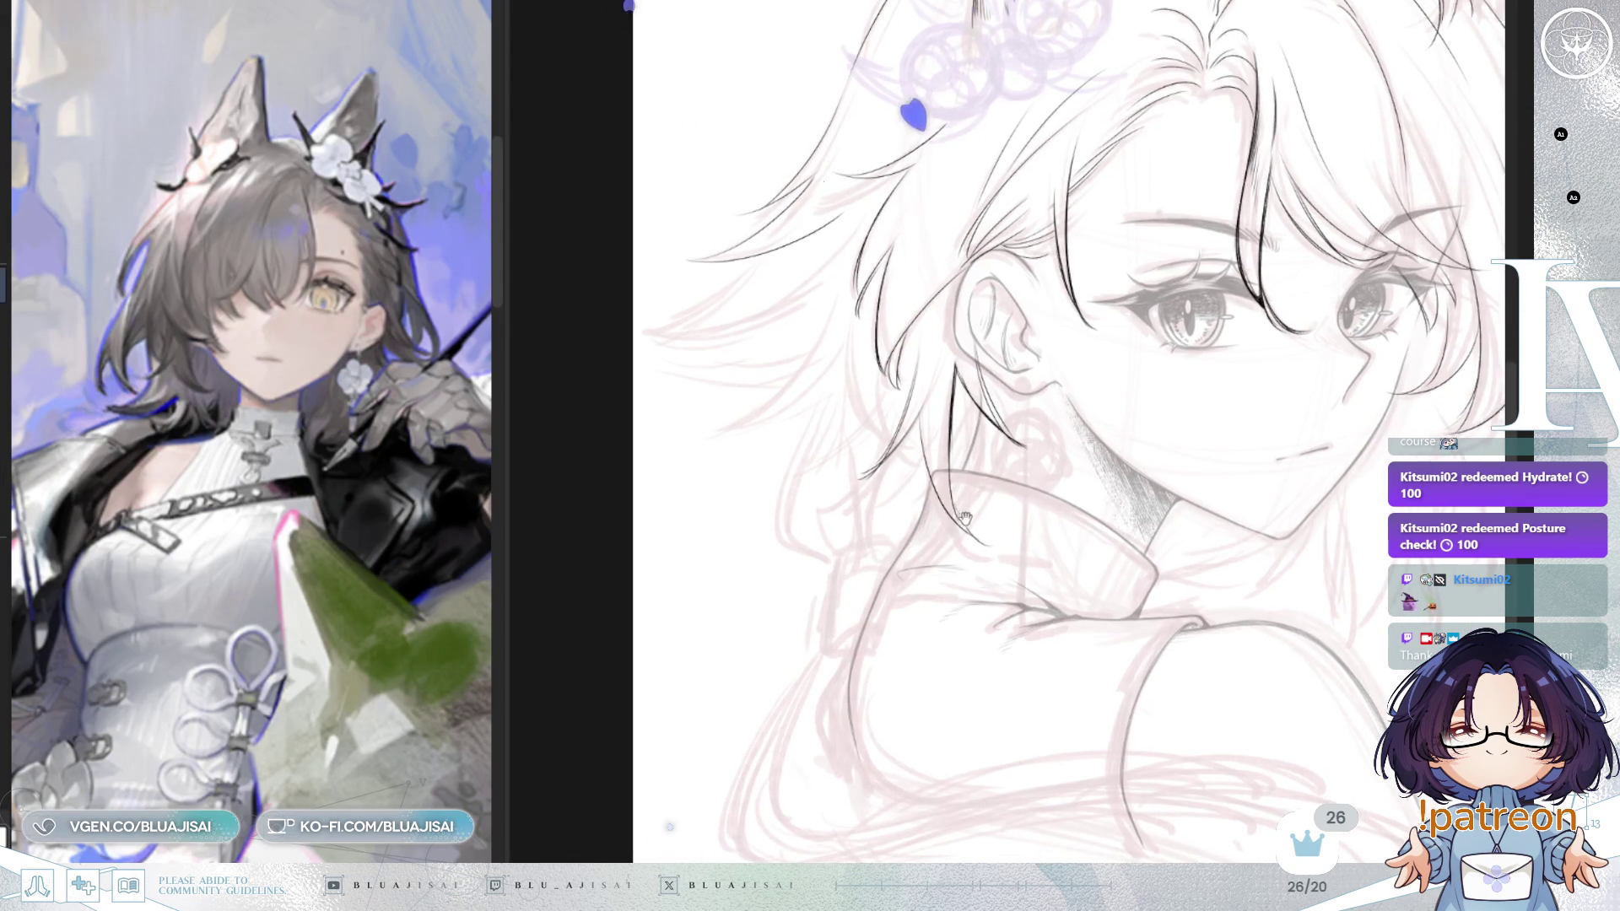
left_click_drag(831, 346, 732, 459)
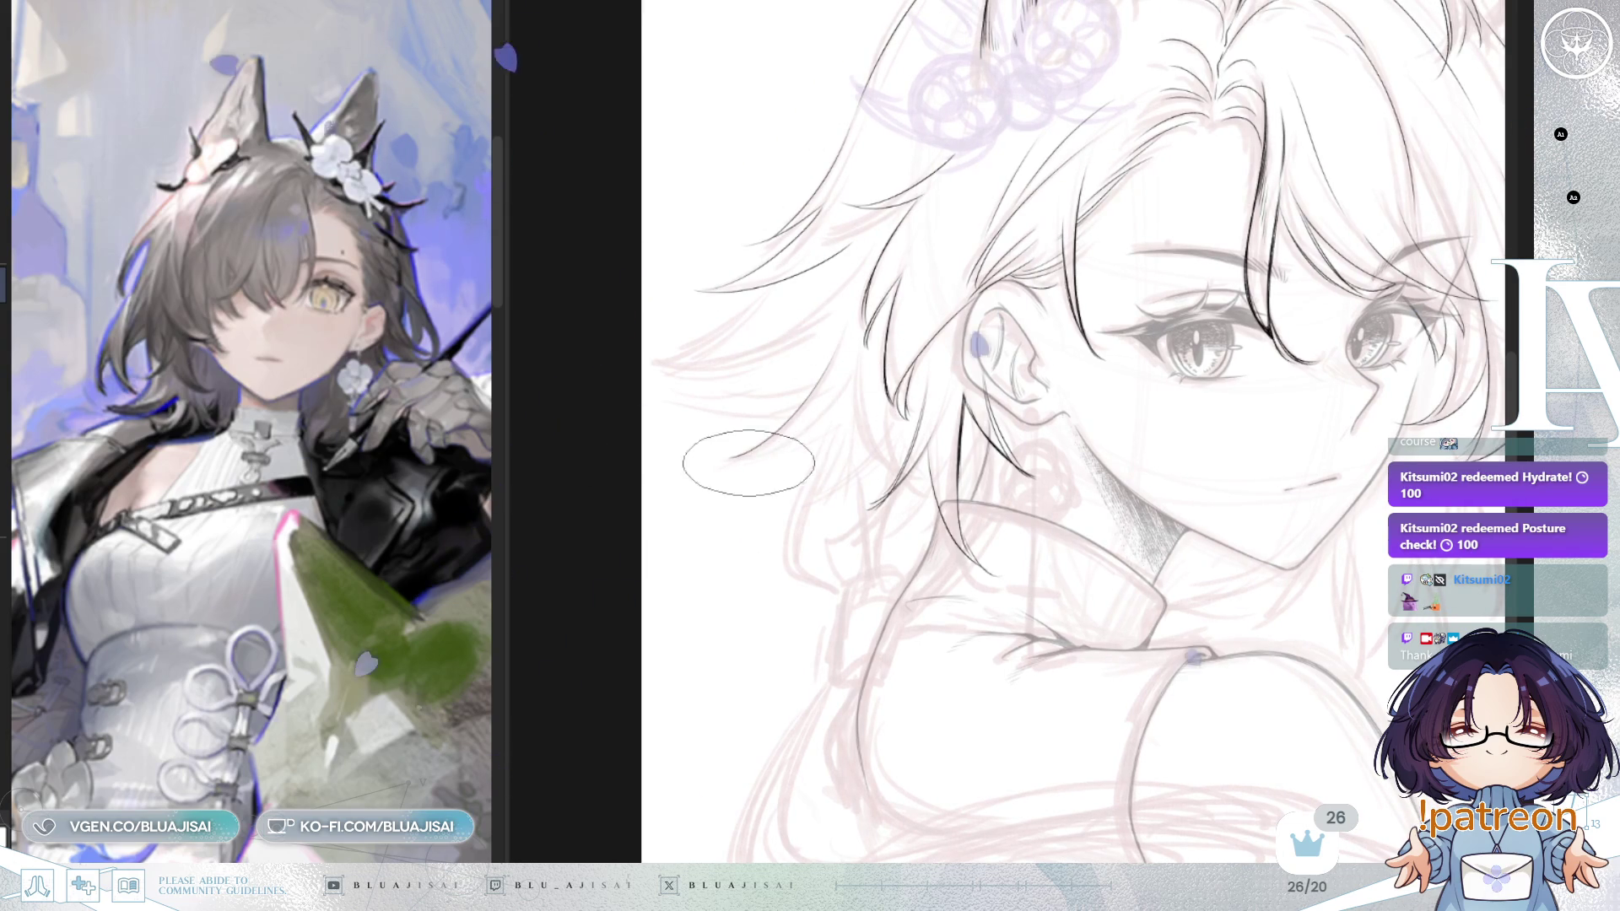
left_click_drag(941, 379, 892, 485)
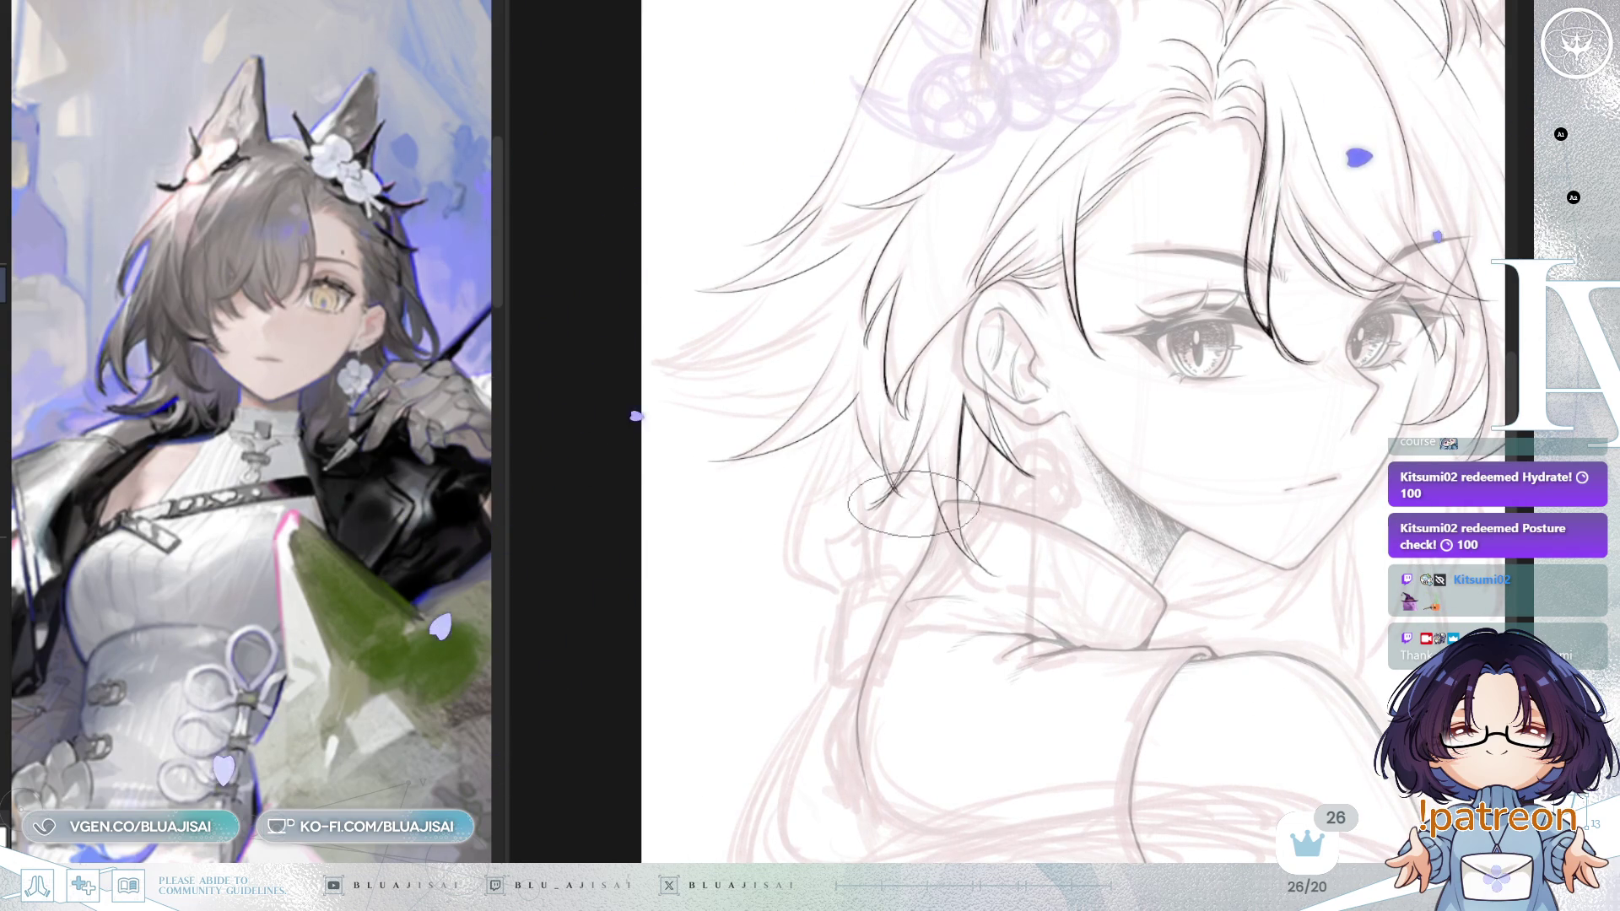
left_click_drag(1064, 324, 1114, 341)
key("Delete")
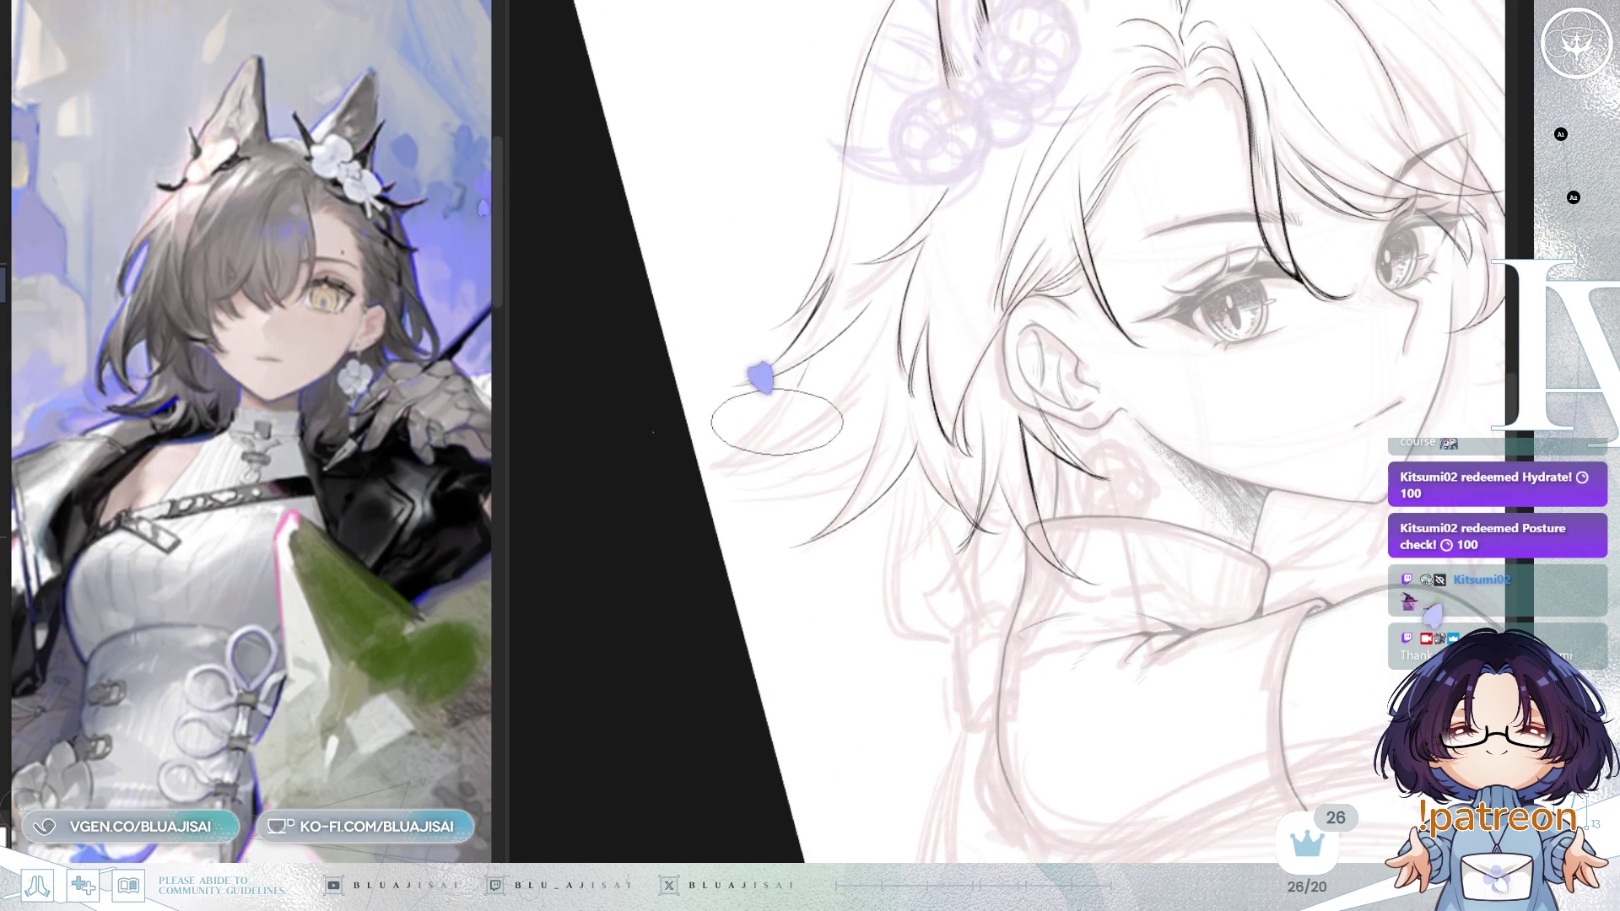
left_click_drag(805, 379, 770, 472)
left_click_drag(809, 396, 758, 497)
Step: Zoom in on the left hair and draw a long strand with a second one beside it
key("End")
key("Delete")
key("Delete")
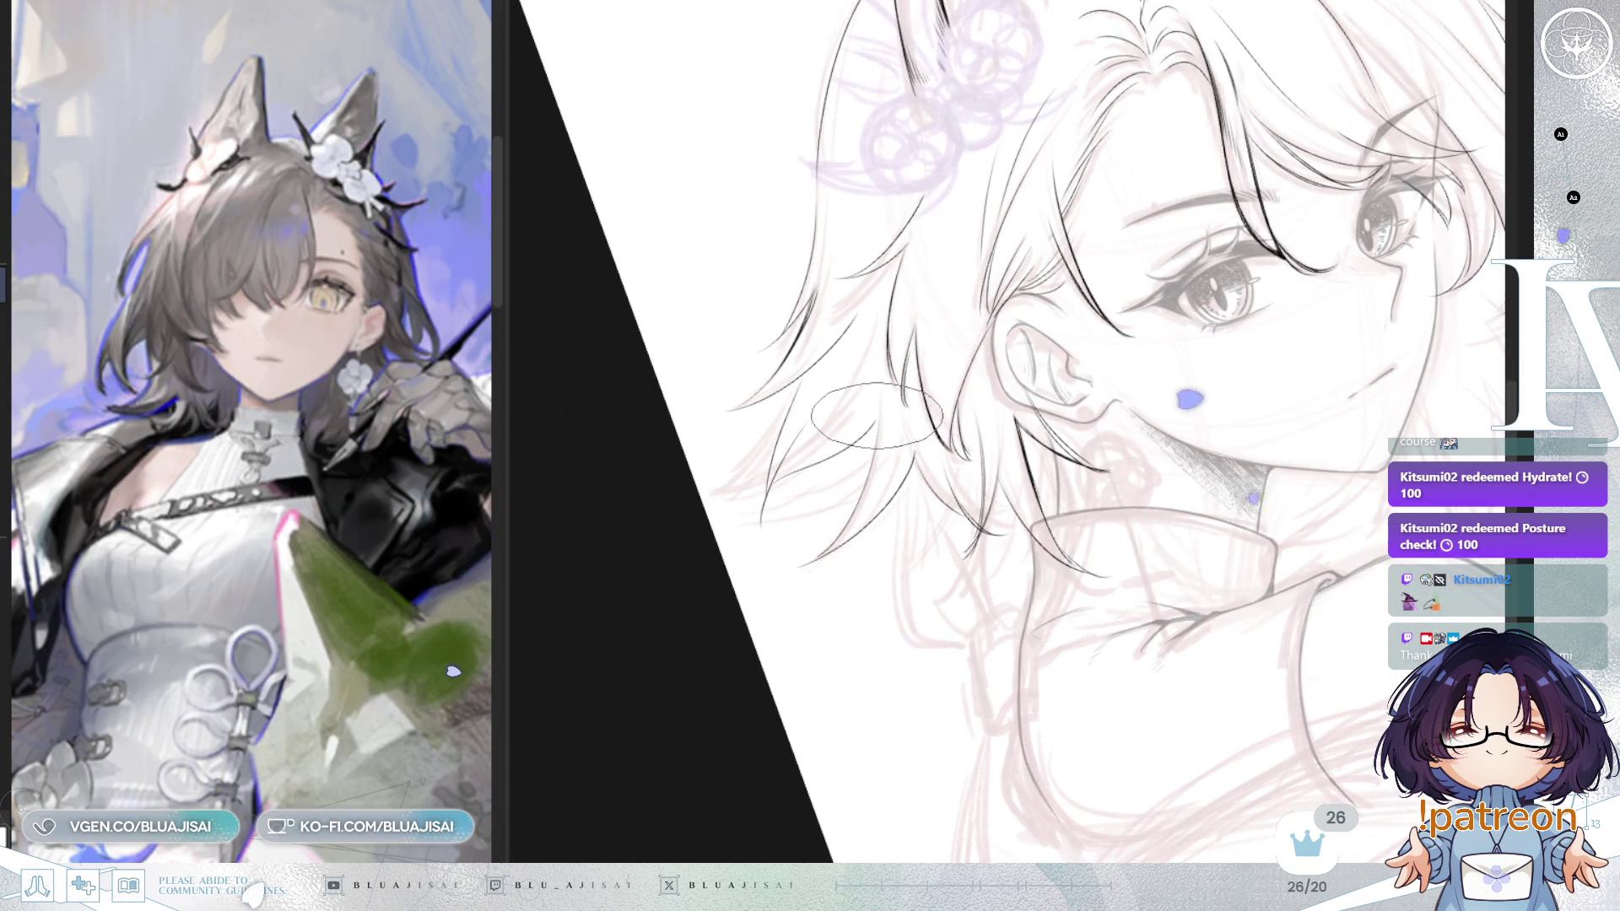
key("Delete")
key("End")
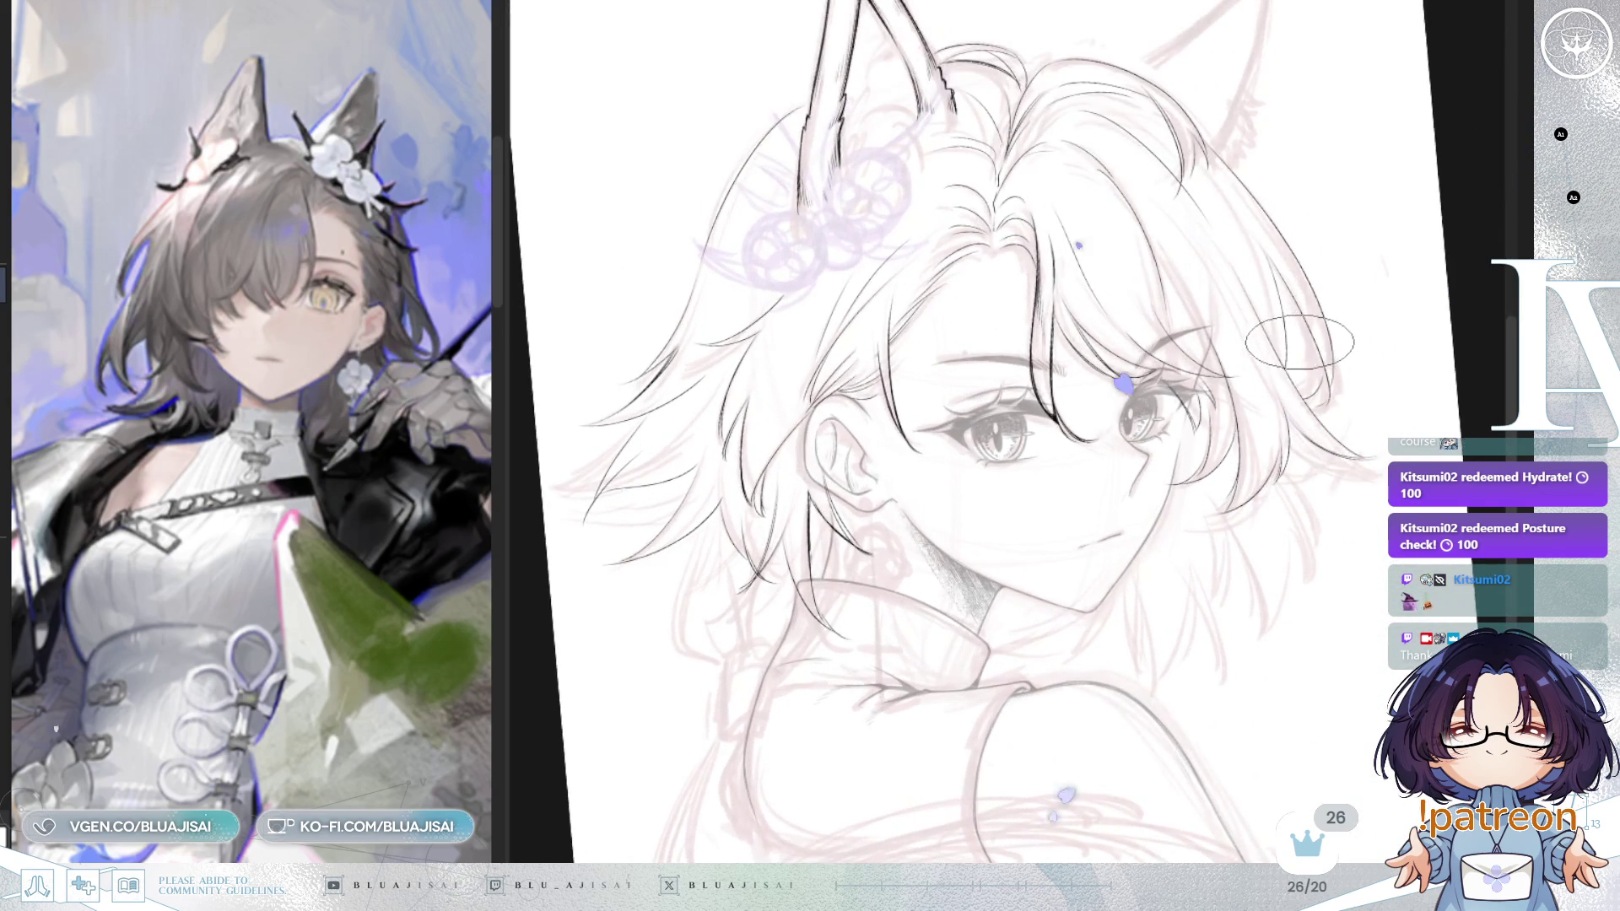
key("ctrl+plus")
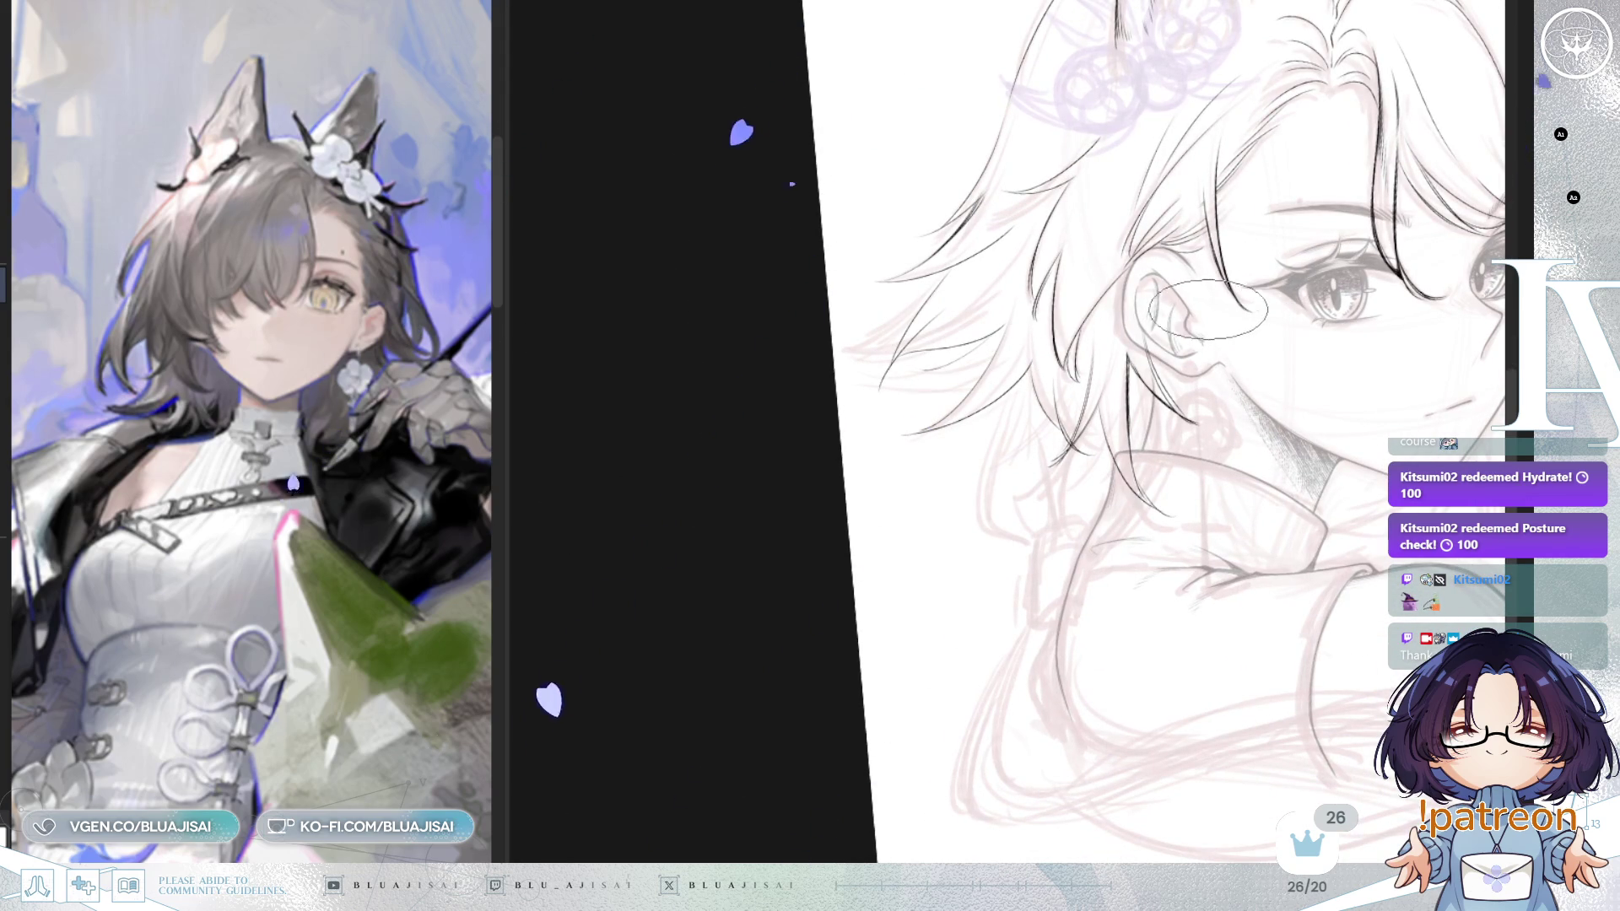
left_click_drag(990, 419, 979, 549)
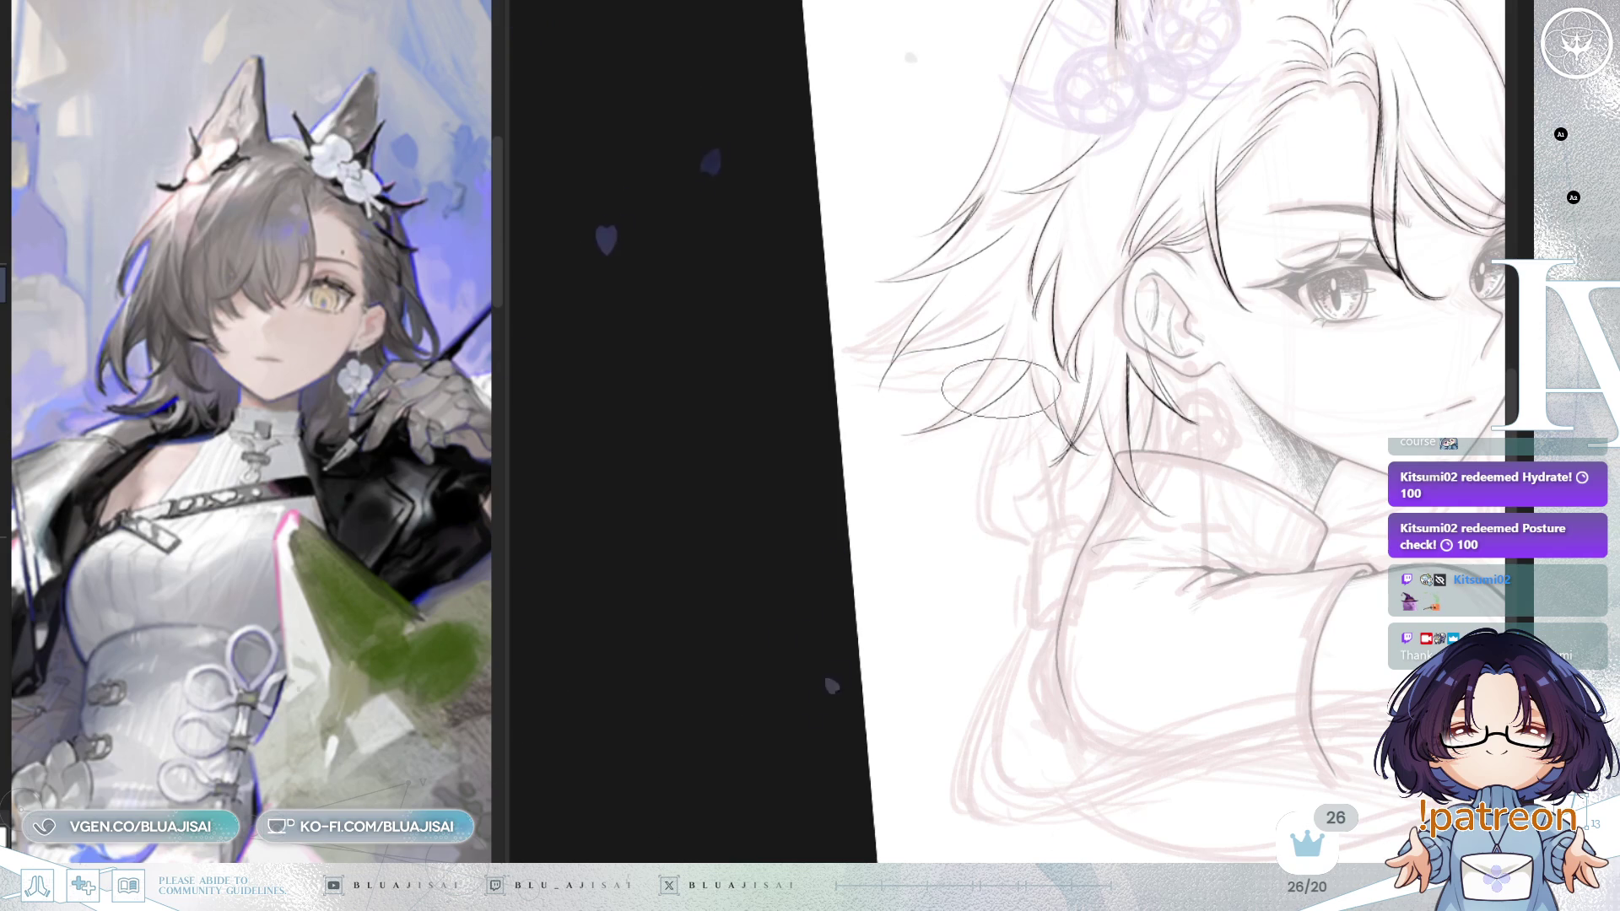
left_click_drag(972, 464, 972, 530)
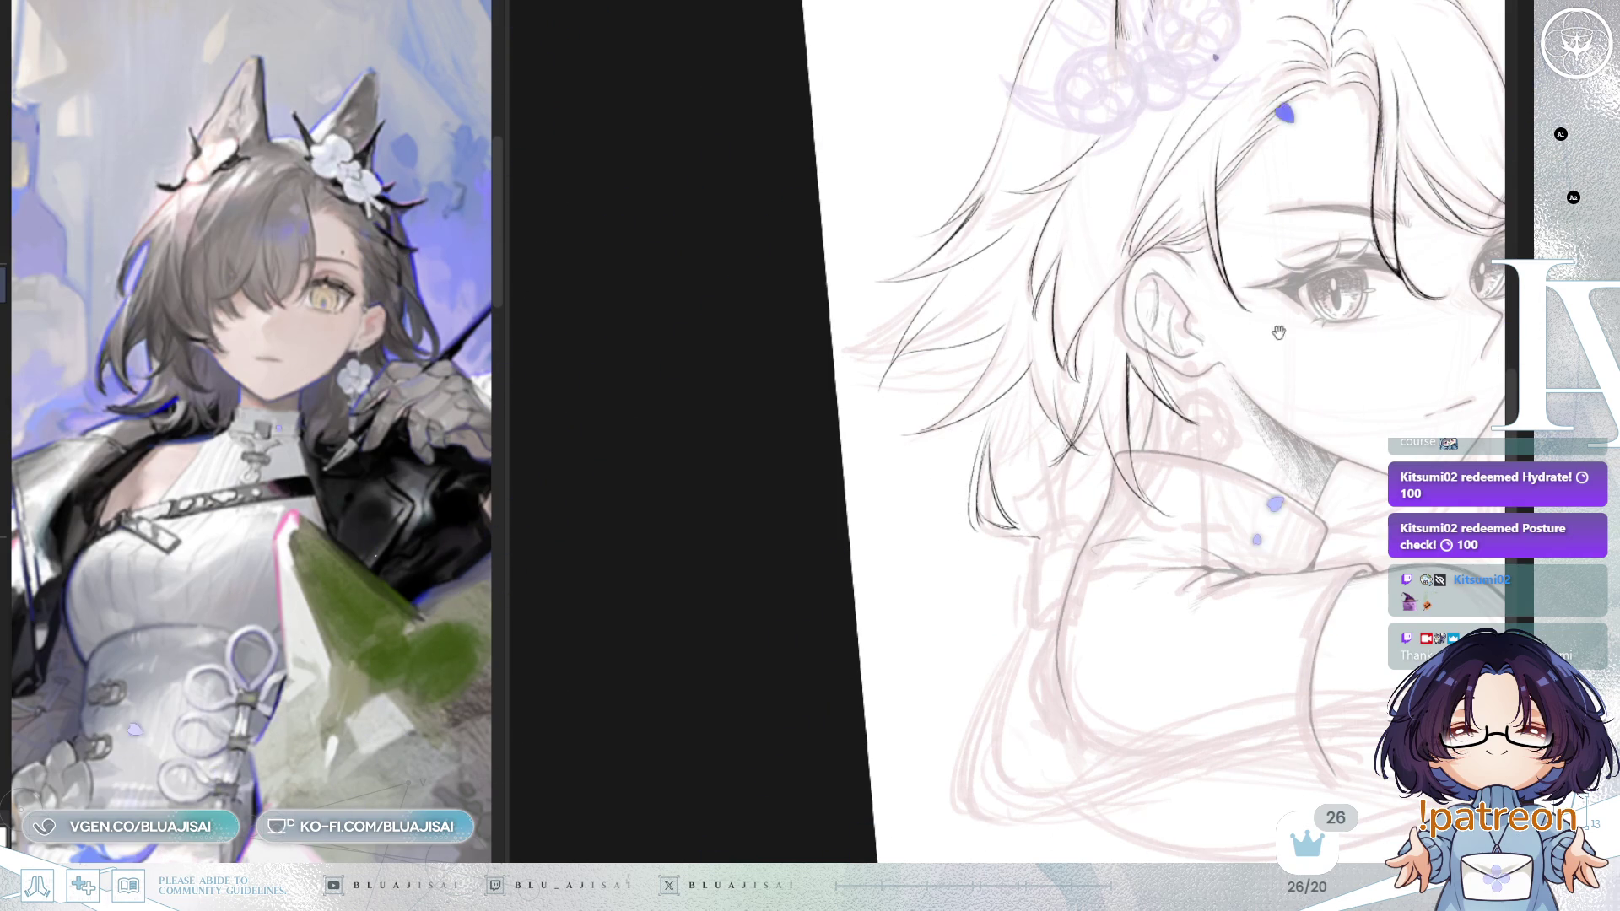
Step: Mirror the canvas and draw a long hanging hair strand from the ear downward
left_click_drag(1280, 292, 1208, 279)
left_click_drag(1239, 339, 1182, 368)
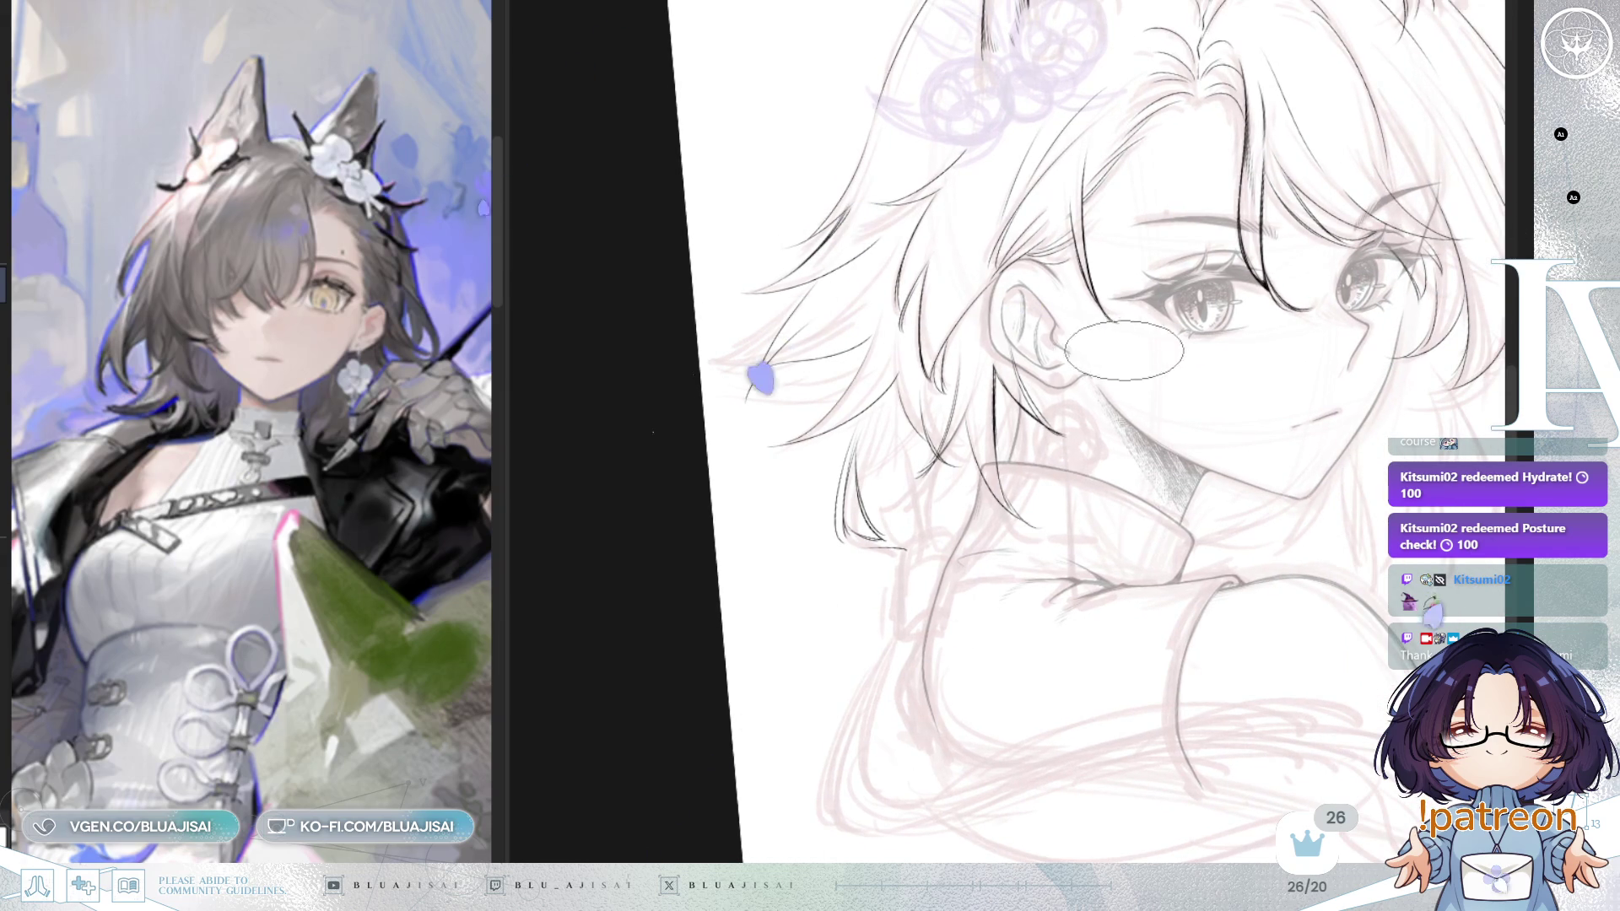
key("h")
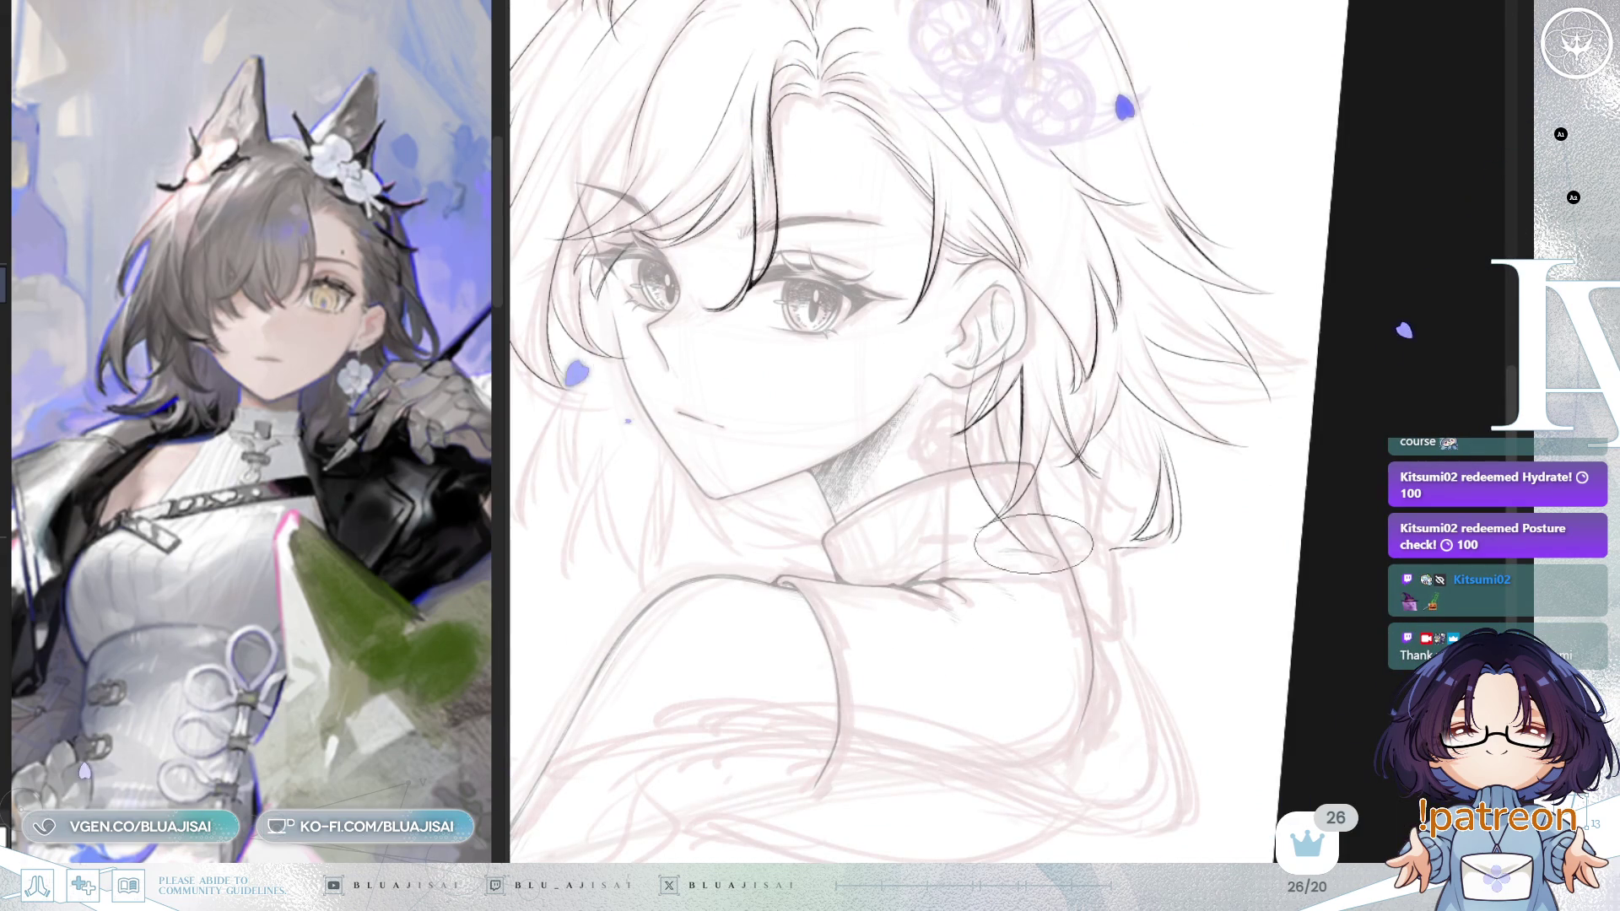
key("End")
key("End")
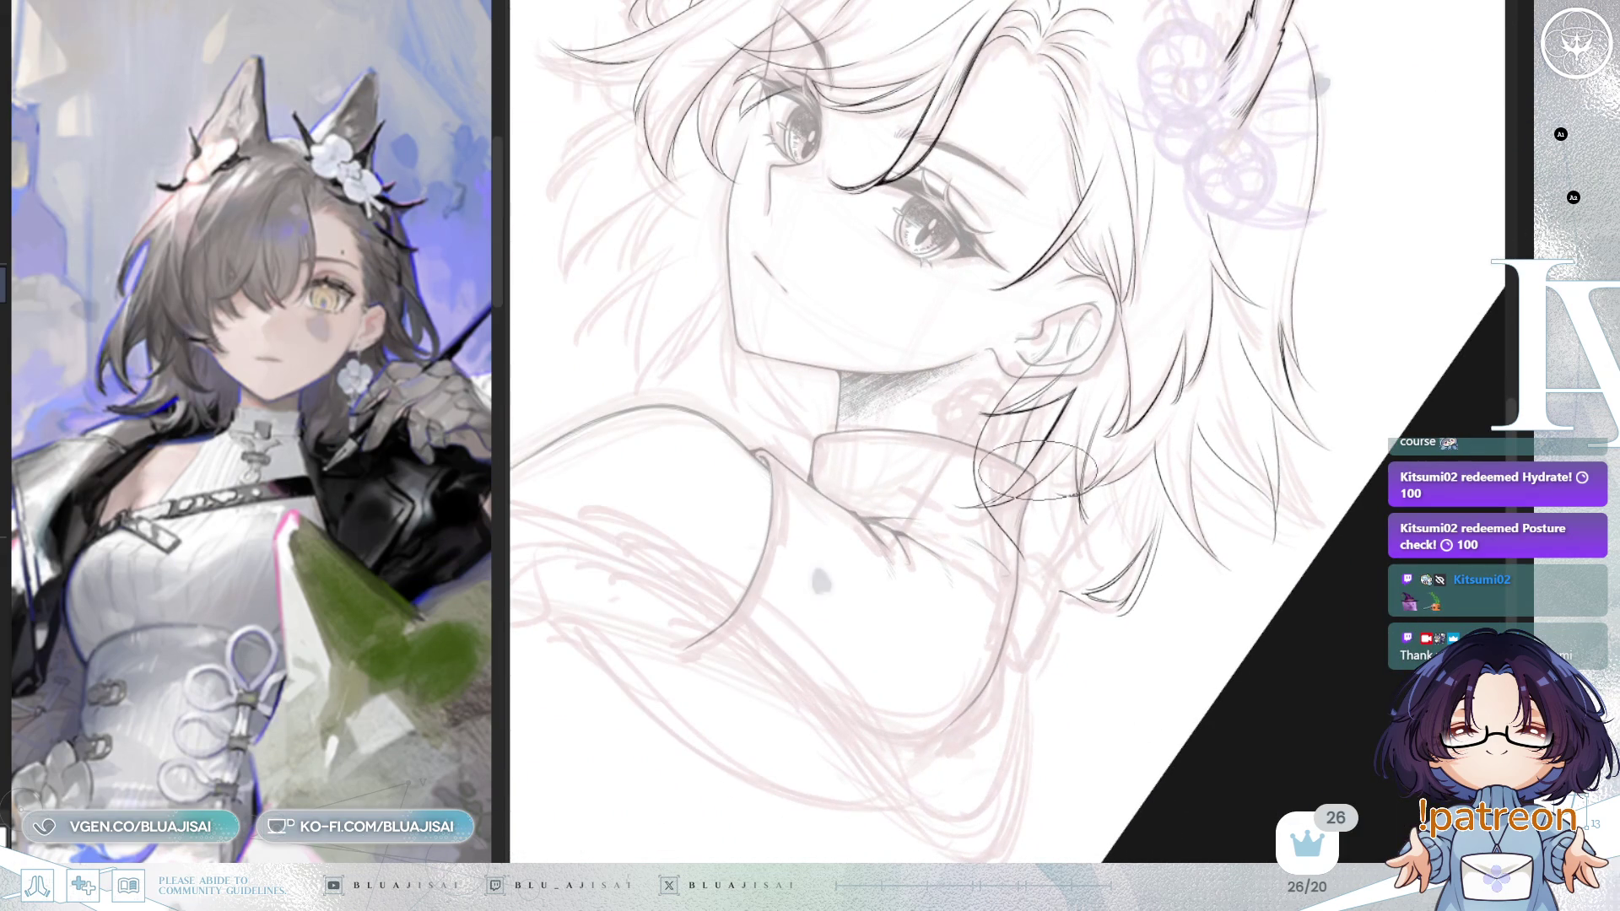
left_click_drag(1036, 390, 1022, 563)
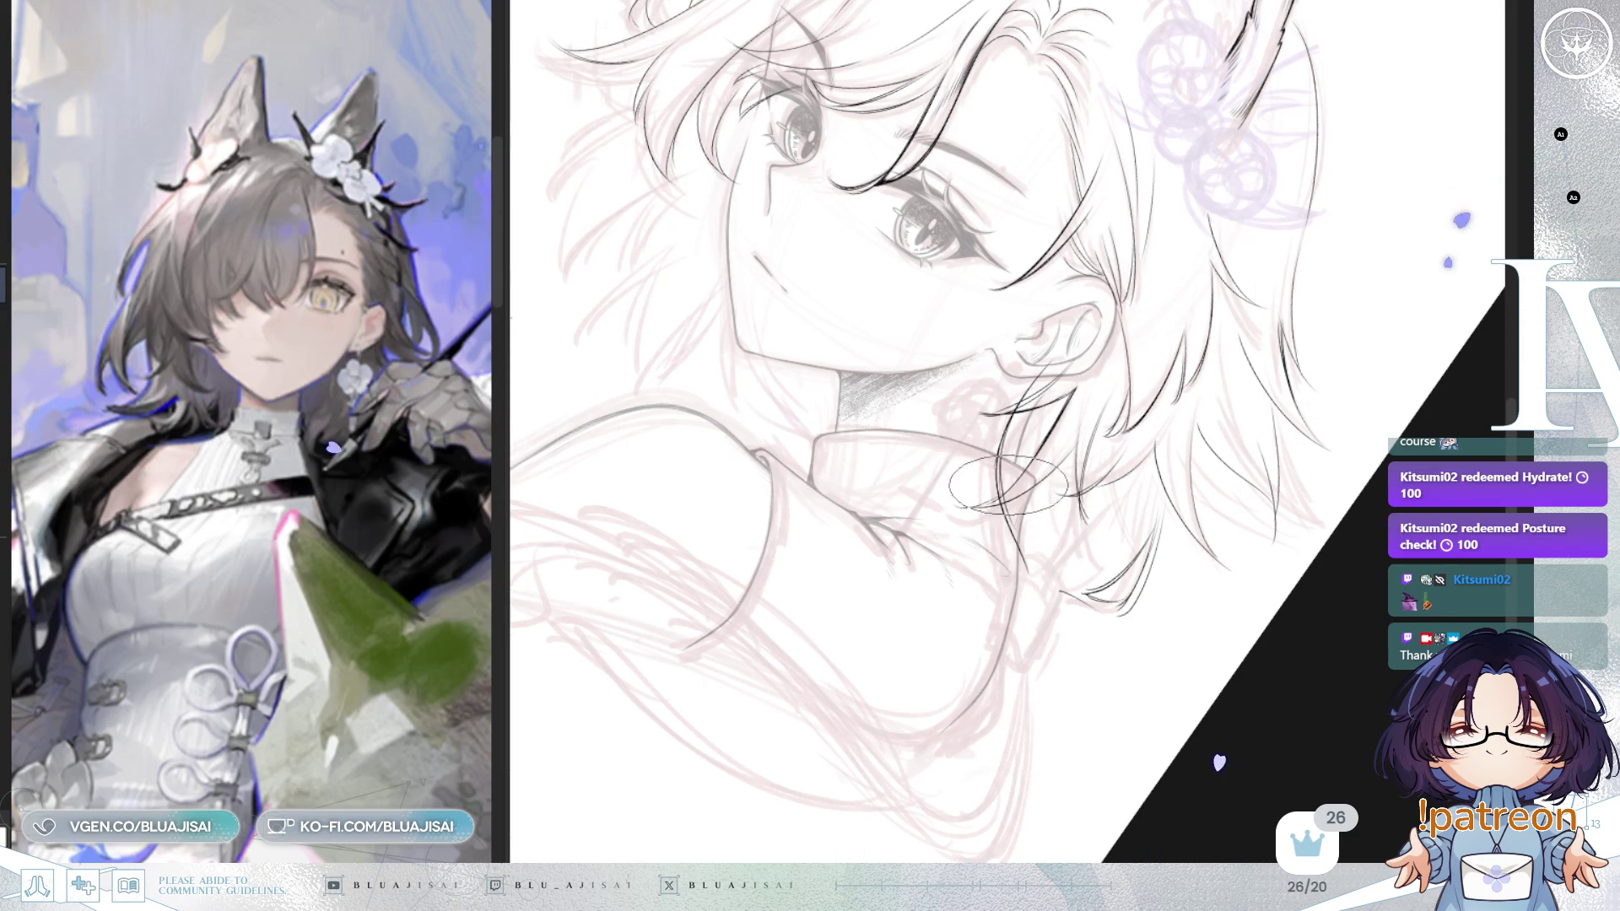
key("h")
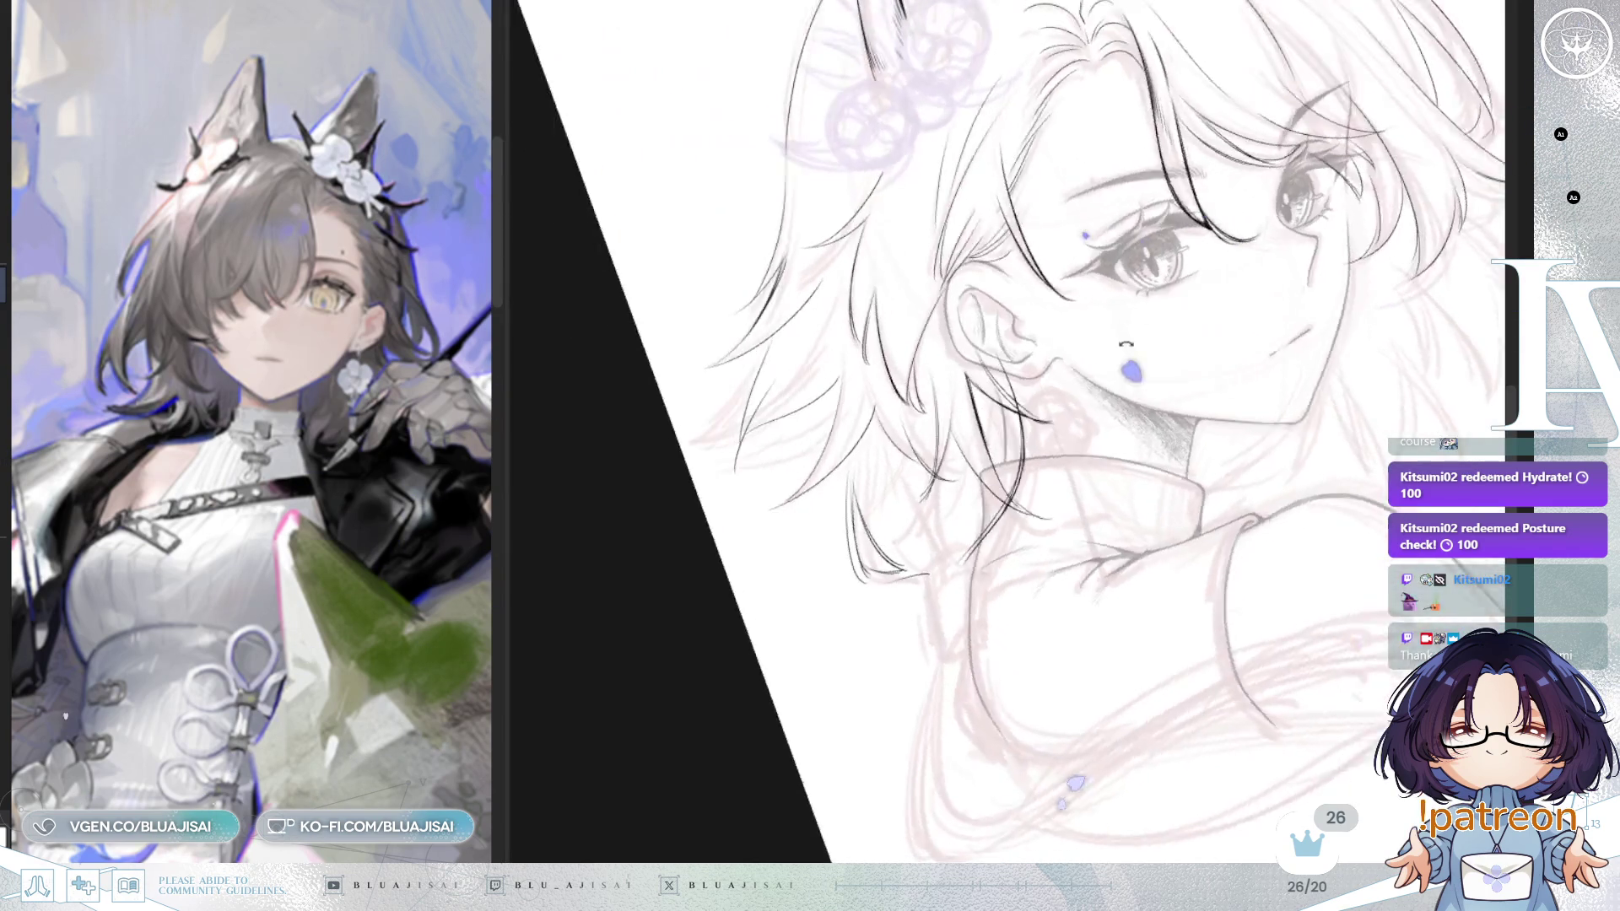
scroll(963, 549, "up", 2)
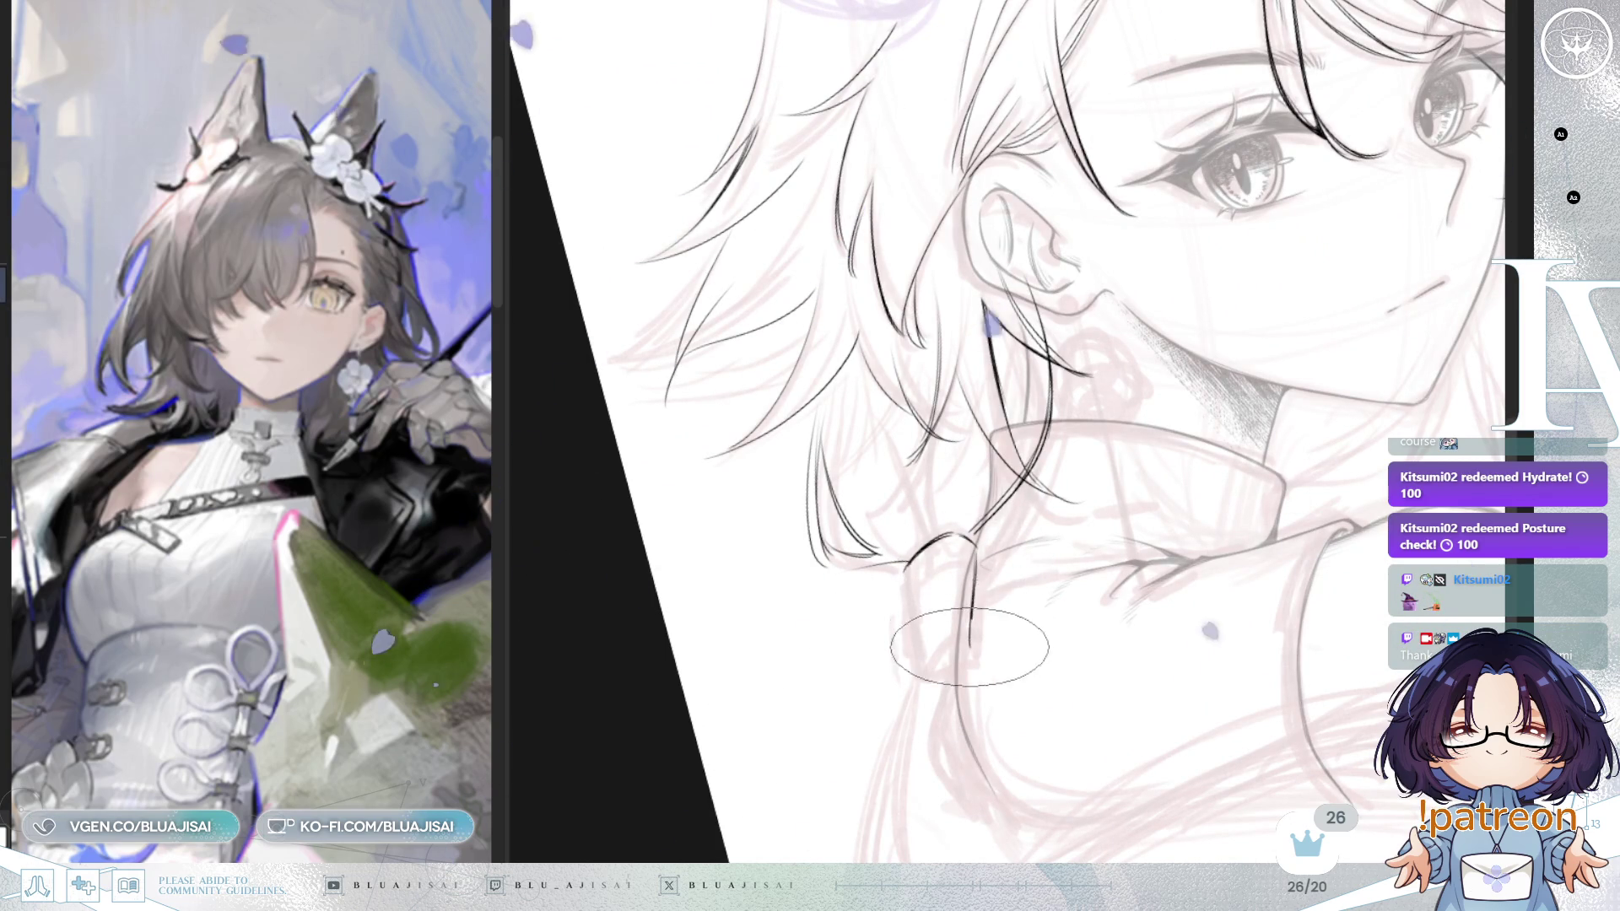
Step: Draw the hair lock's left edge, then mirror the view and zoom in on the lock and cuff
left_click_drag(907, 565, 911, 654)
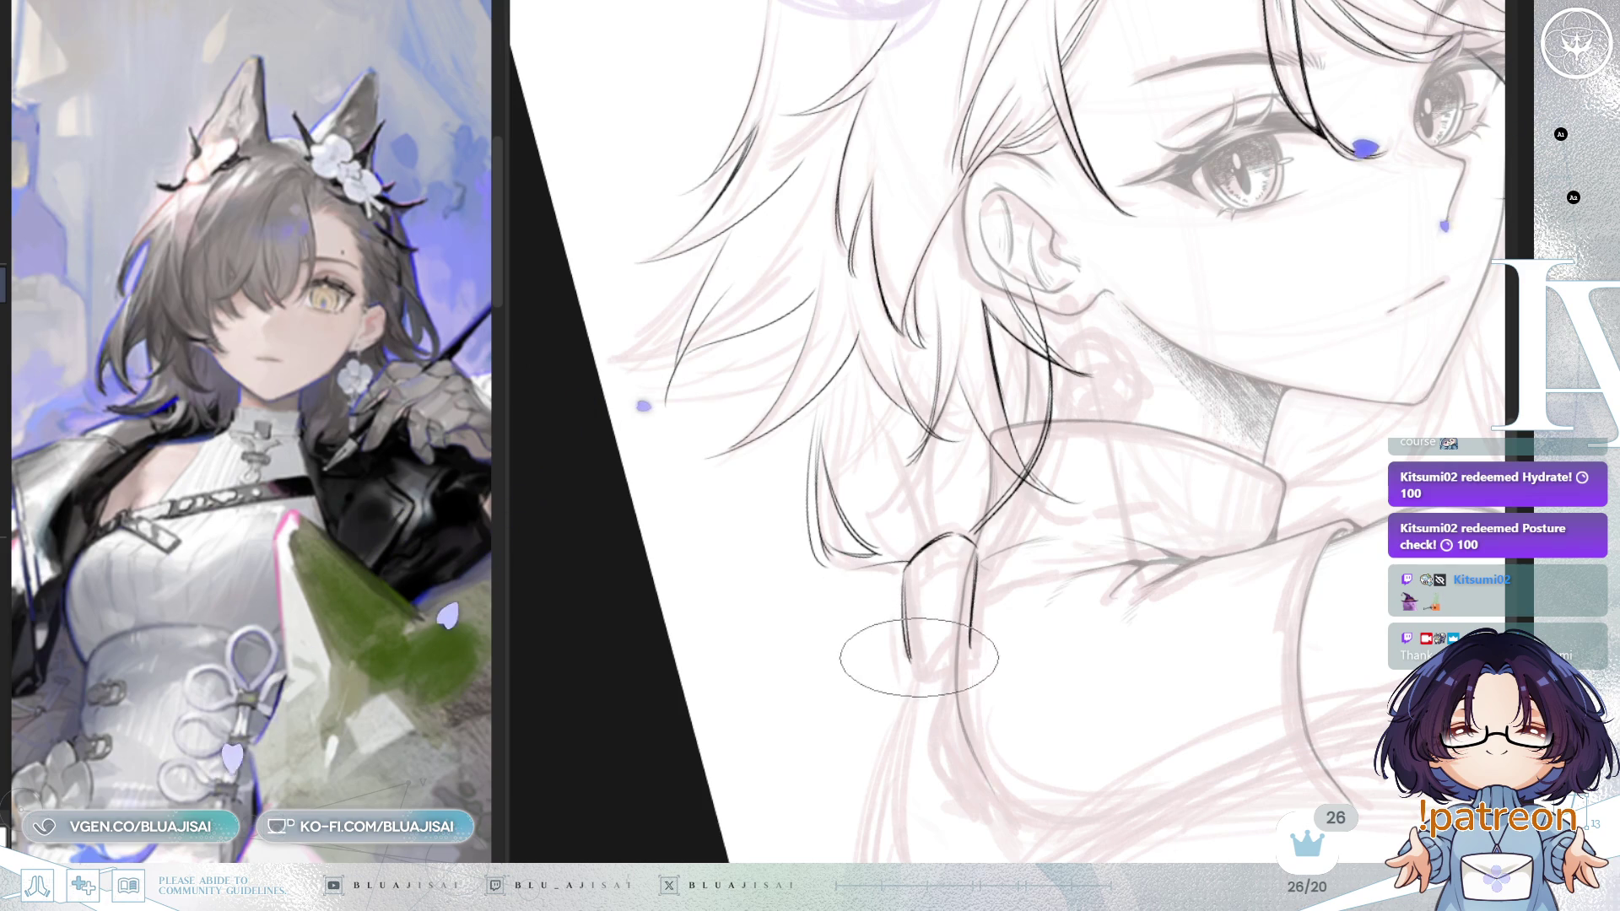
scroll(956, 533, "down", 3)
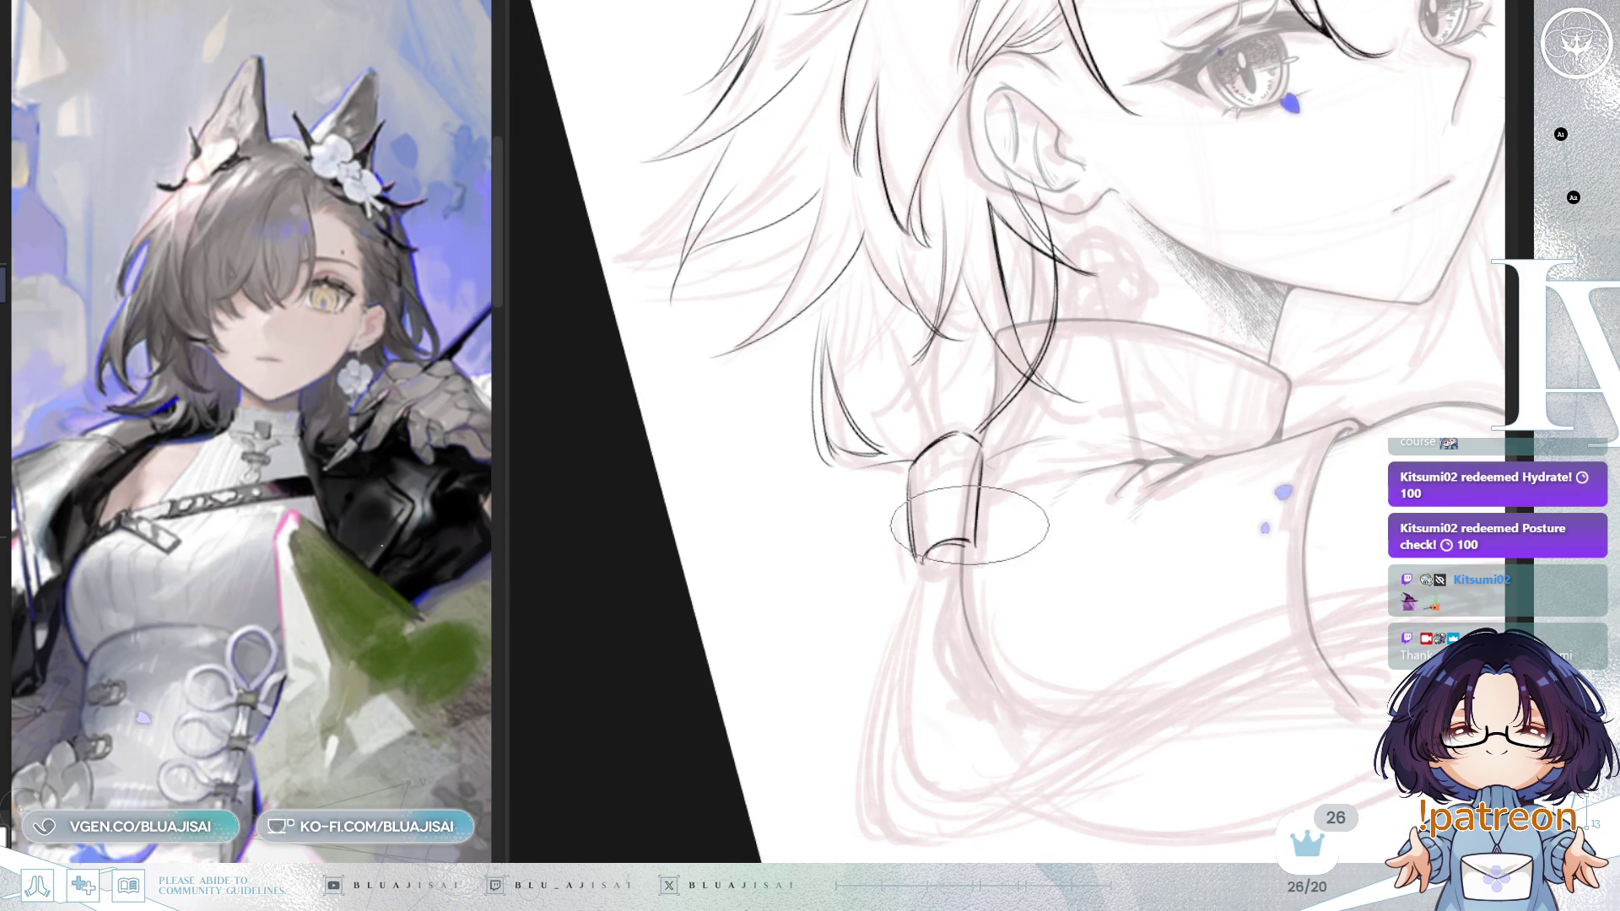
mouse_move(1243, 315)
left_mouse_down()
mouse_move(810, 633)
mouse_move(698, 785)
mouse_move(928, 591)
mouse_move(1189, 407)
mouse_move(1198, 422)
mouse_move(1181, 422)
left_mouse_up()
scroll(1181, 421, "up", 2)
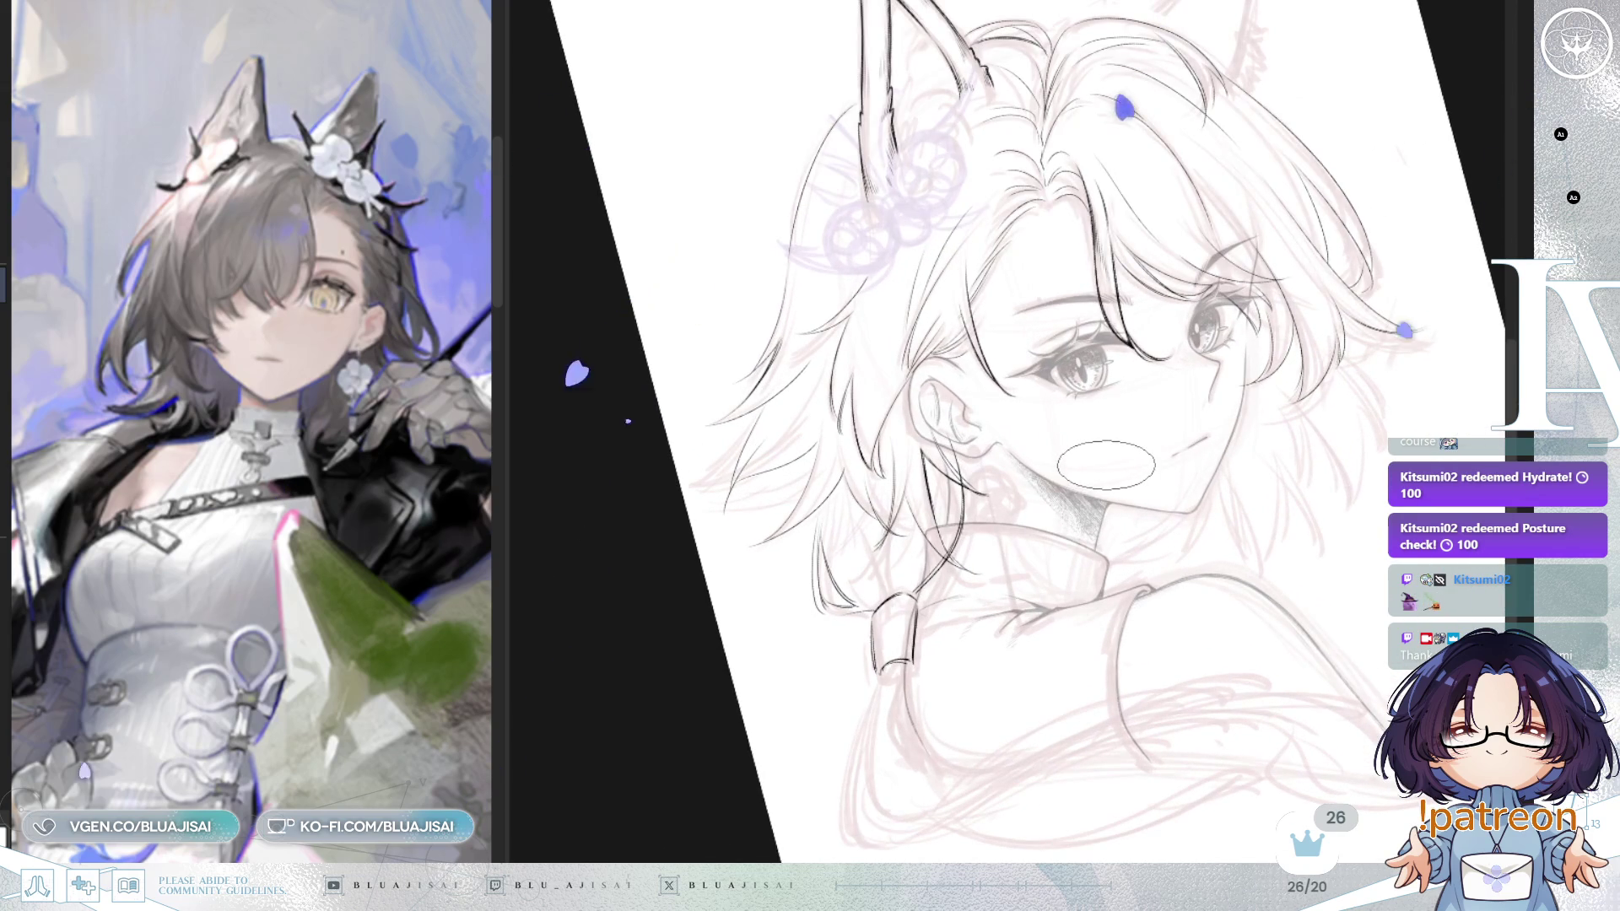
scroll(970, 455, "up", 1)
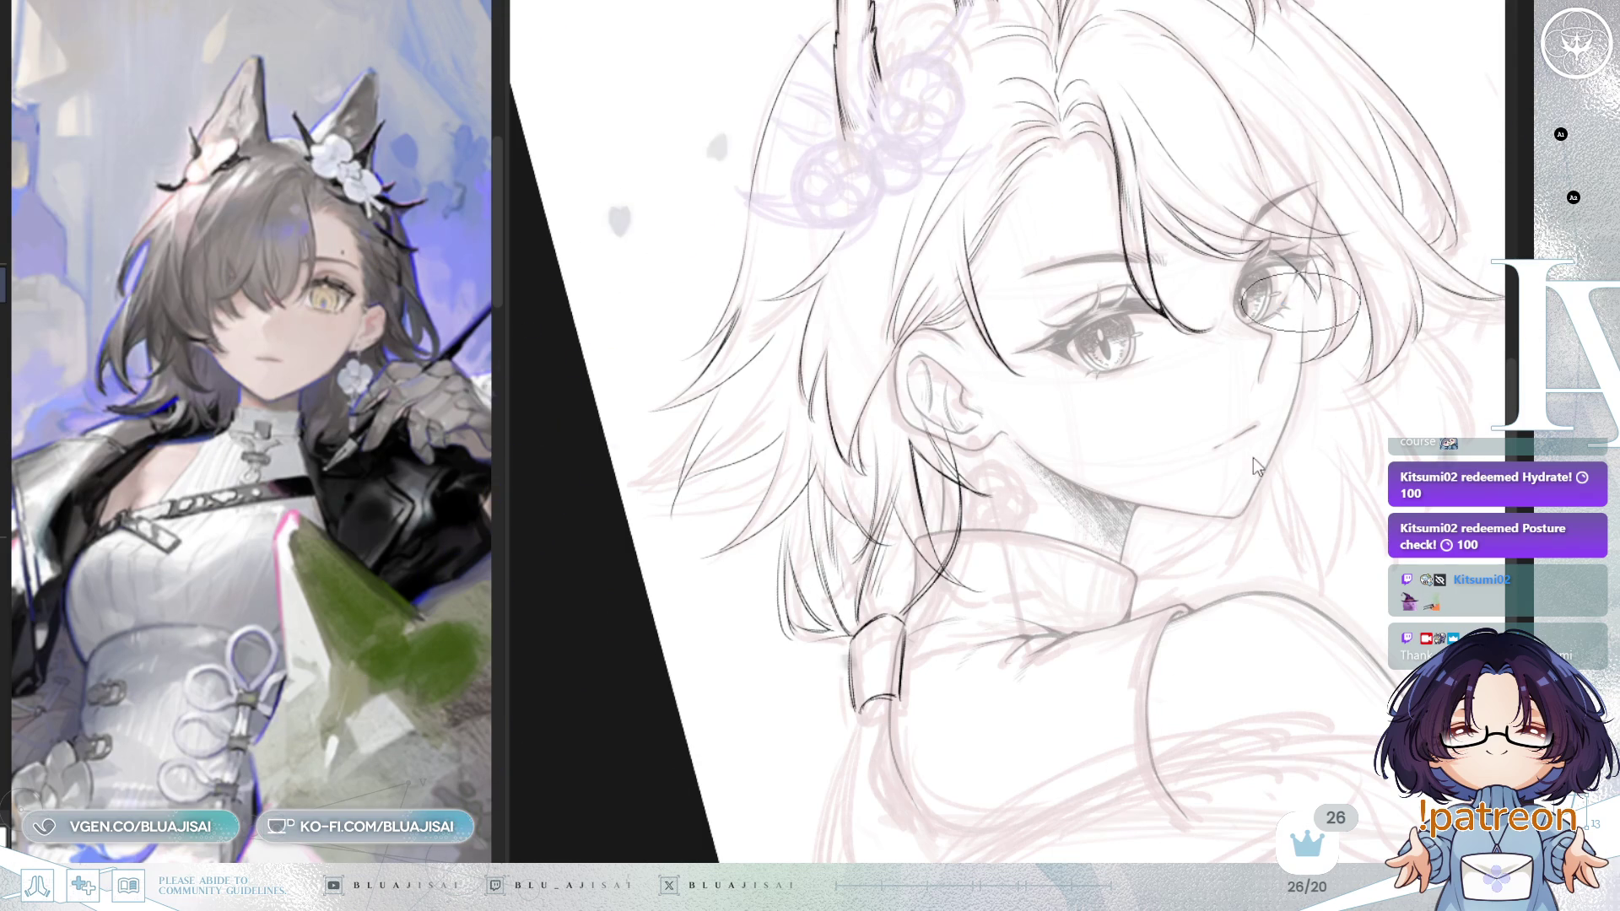
key("h")
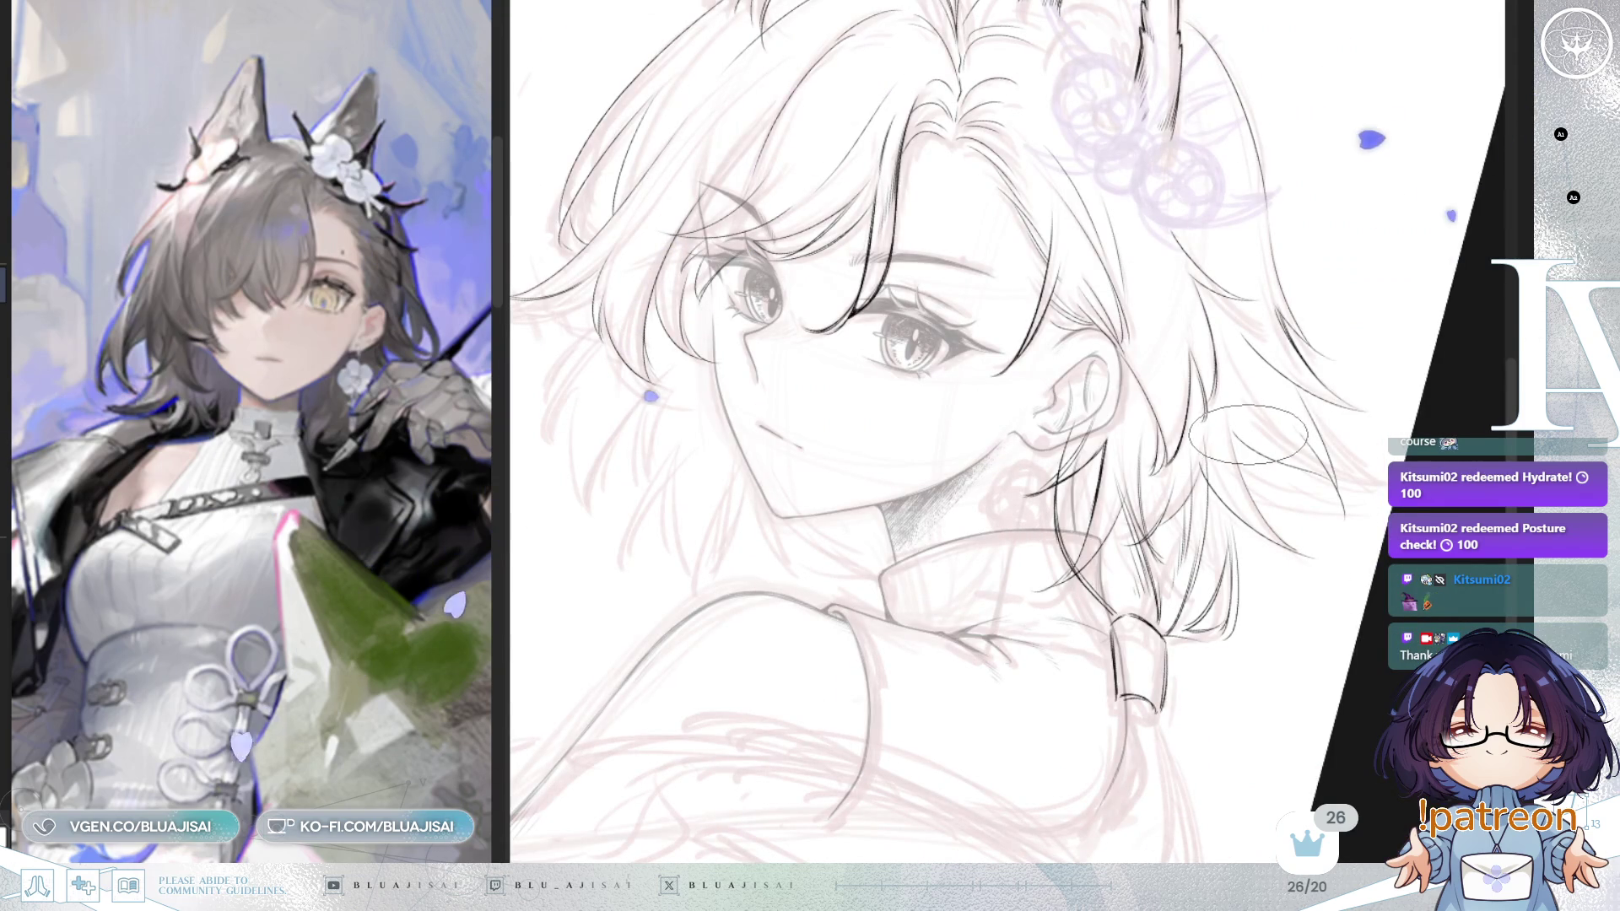
scroll(1250, 437, "up", 3)
scroll(1154, 336, "down", 5)
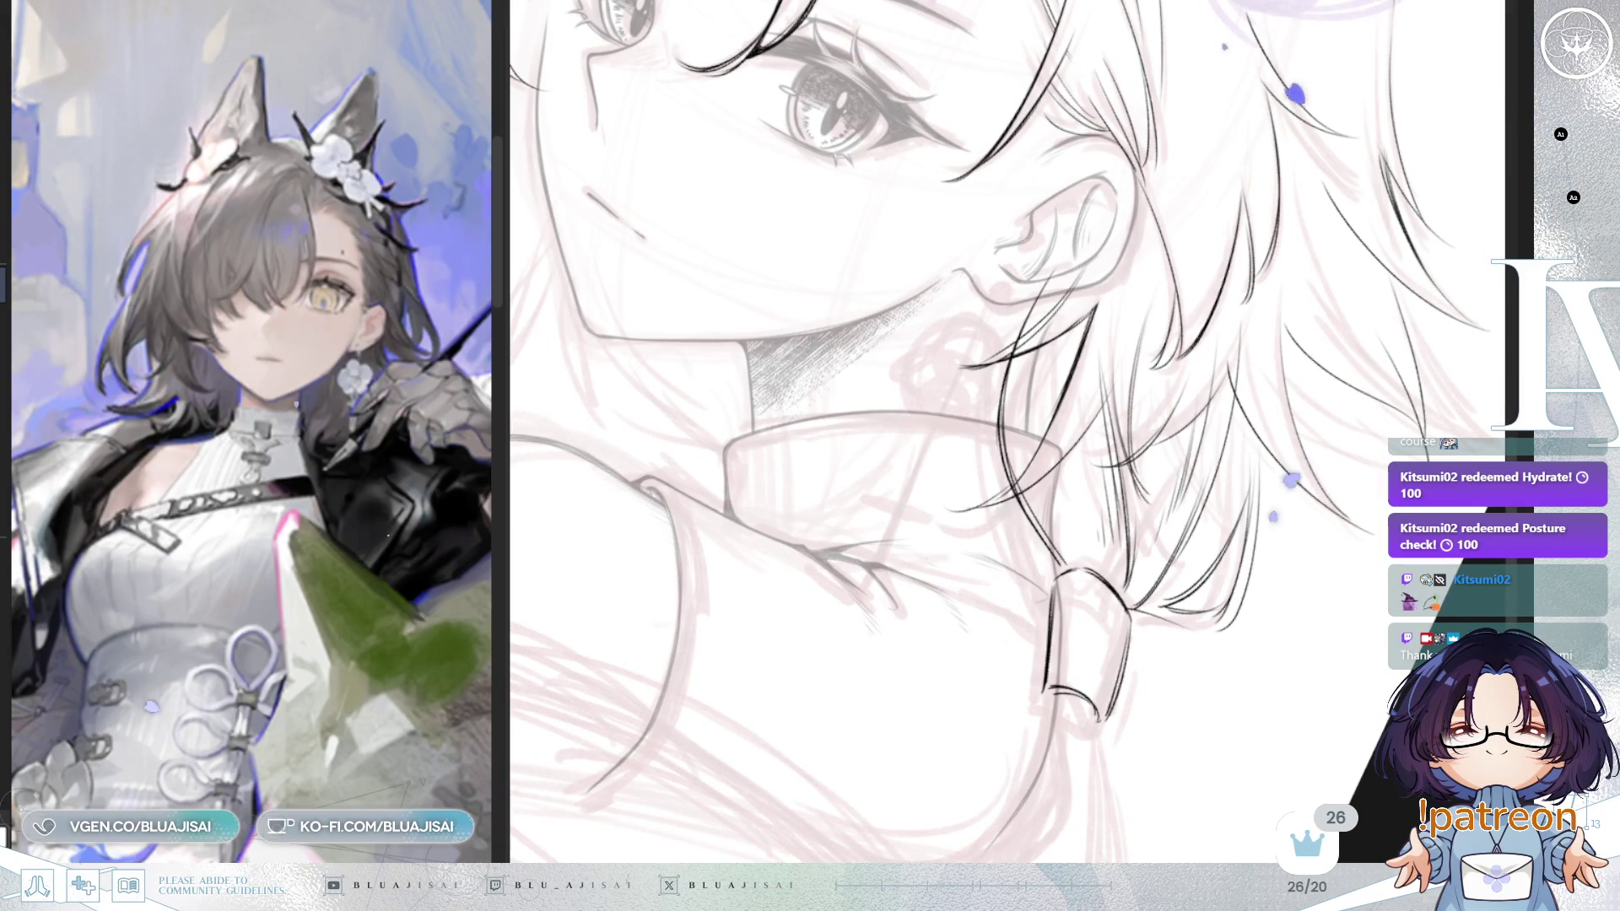
left_click_drag(1231, 206, 1148, 345)
Step: Draw dark strands along the hair lock, then flip the view back and undo the recent strokes
left_click_drag(1299, 707, 910, 188)
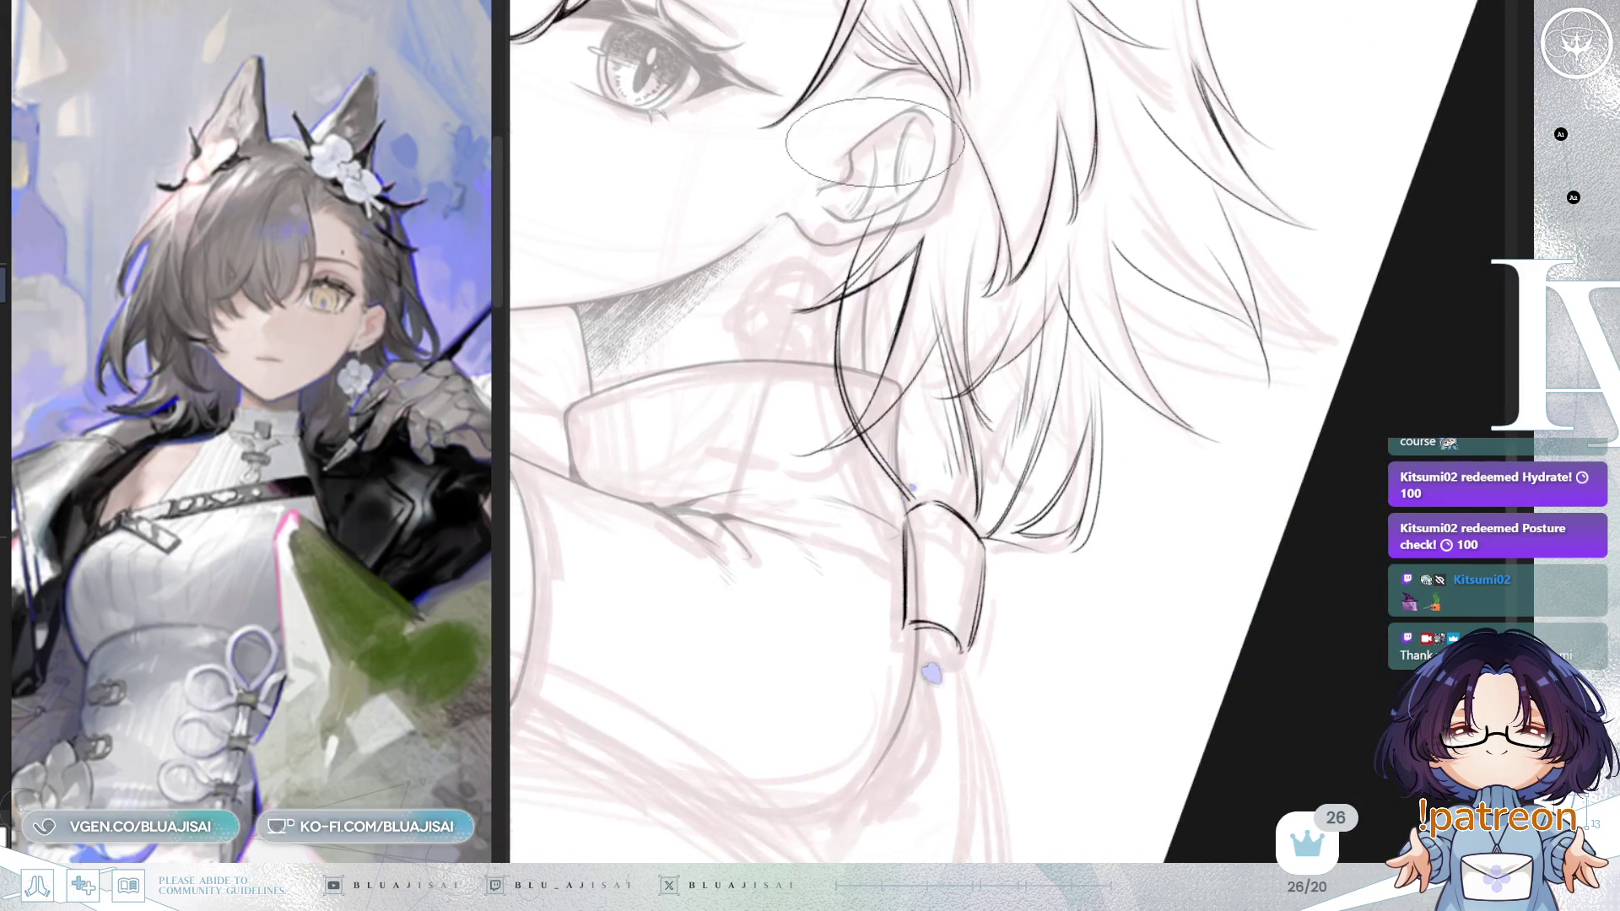
left_click_drag(861, 247, 903, 456)
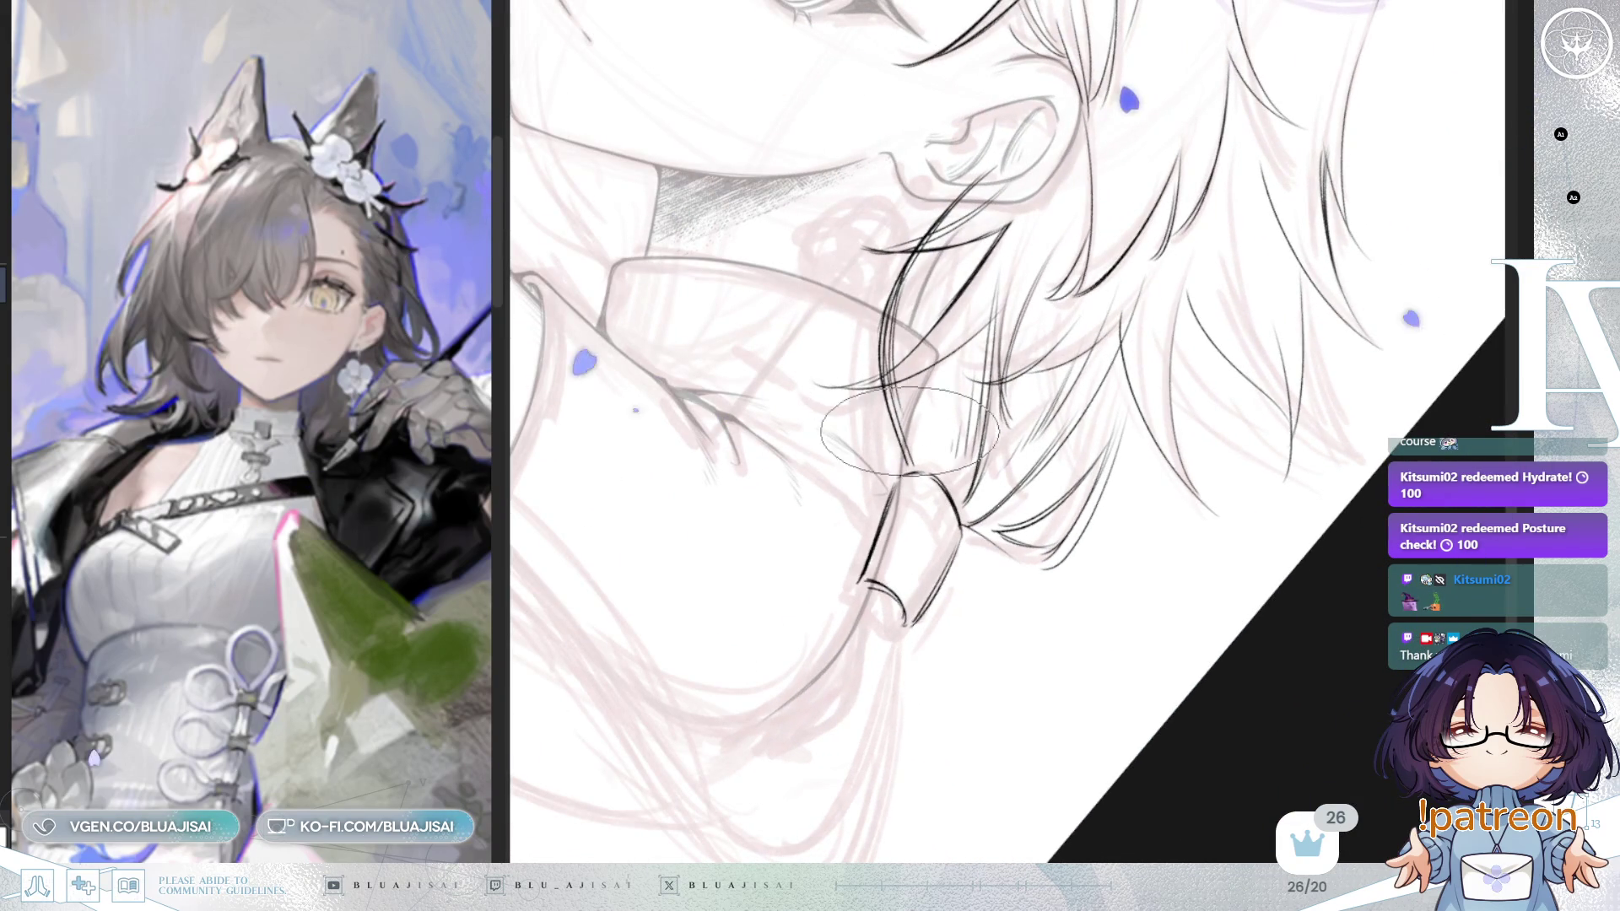
left_click_drag(894, 295, 907, 422)
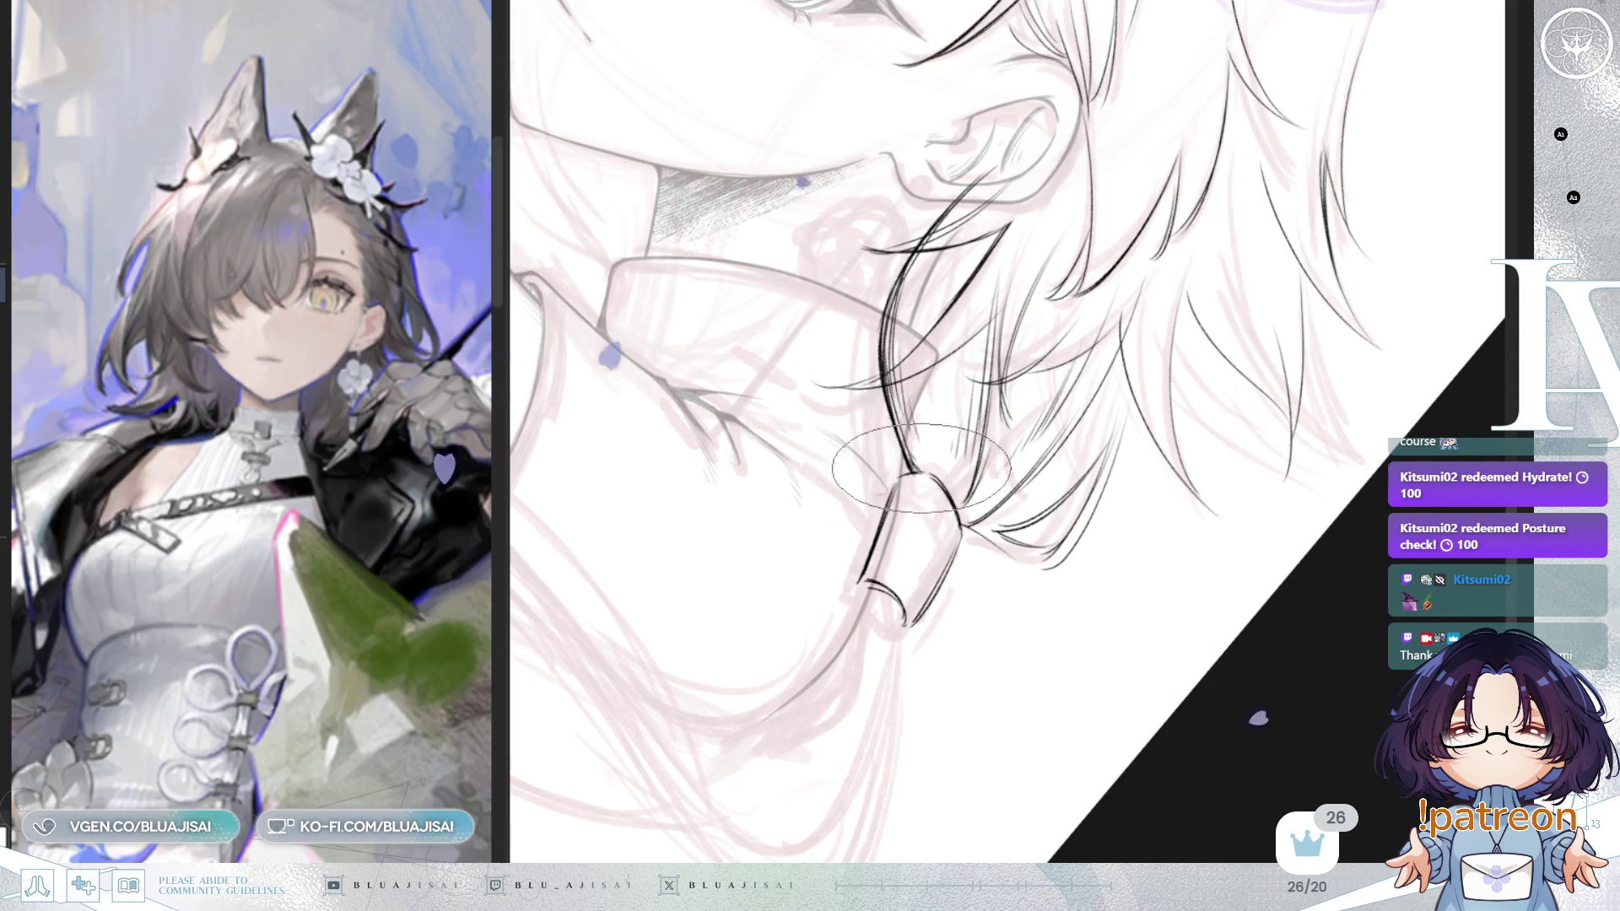
left_click_drag(940, 481, 905, 579)
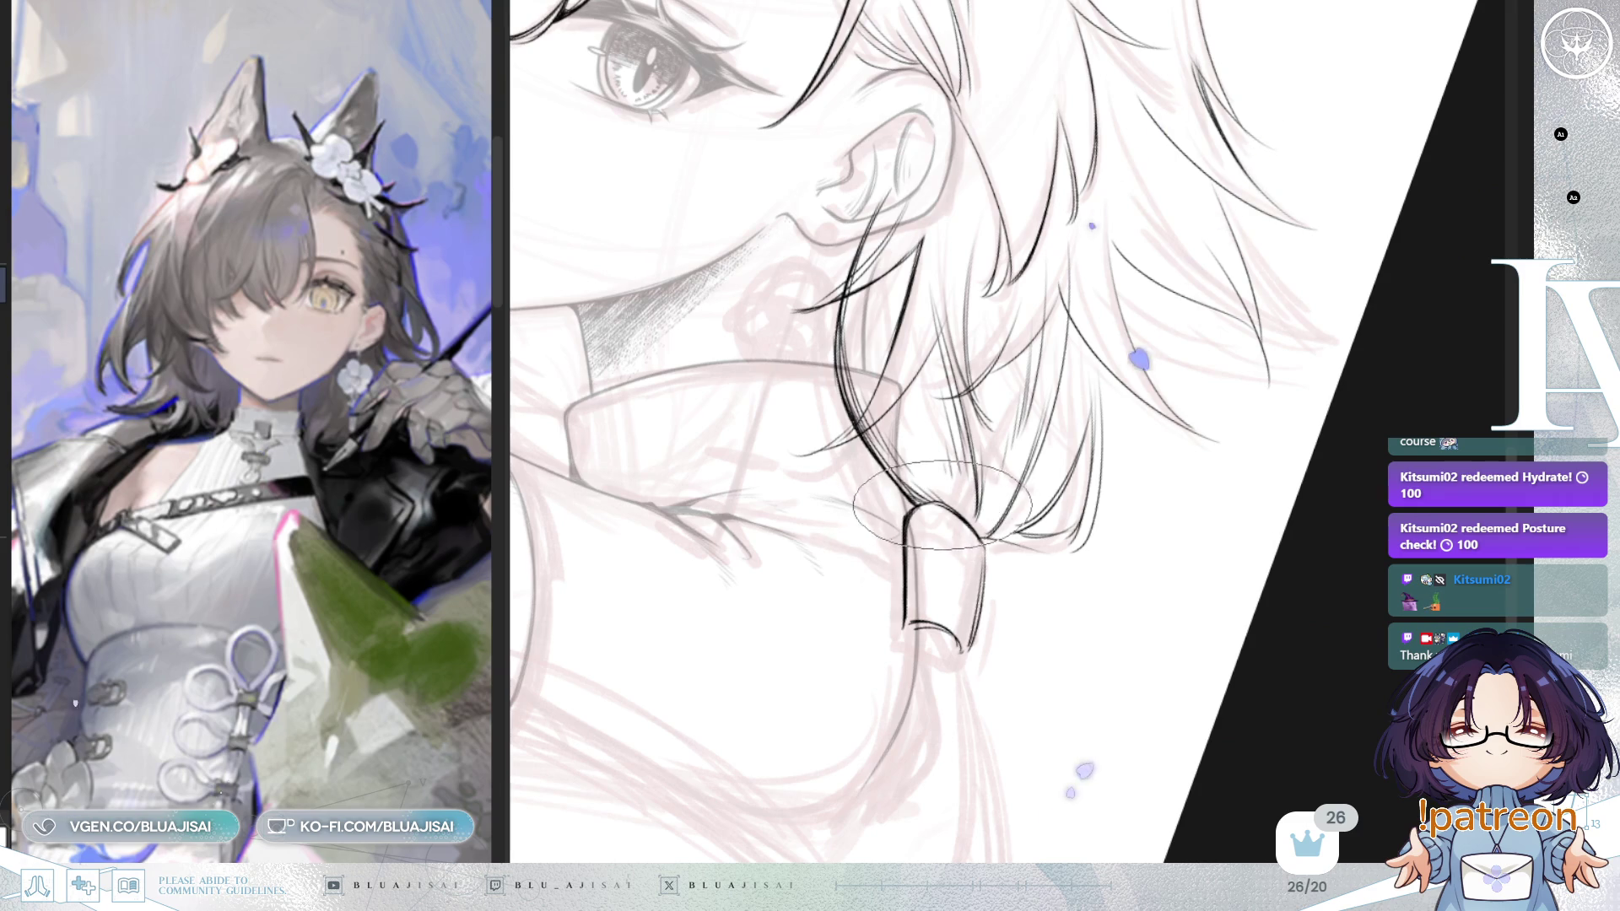
key("h")
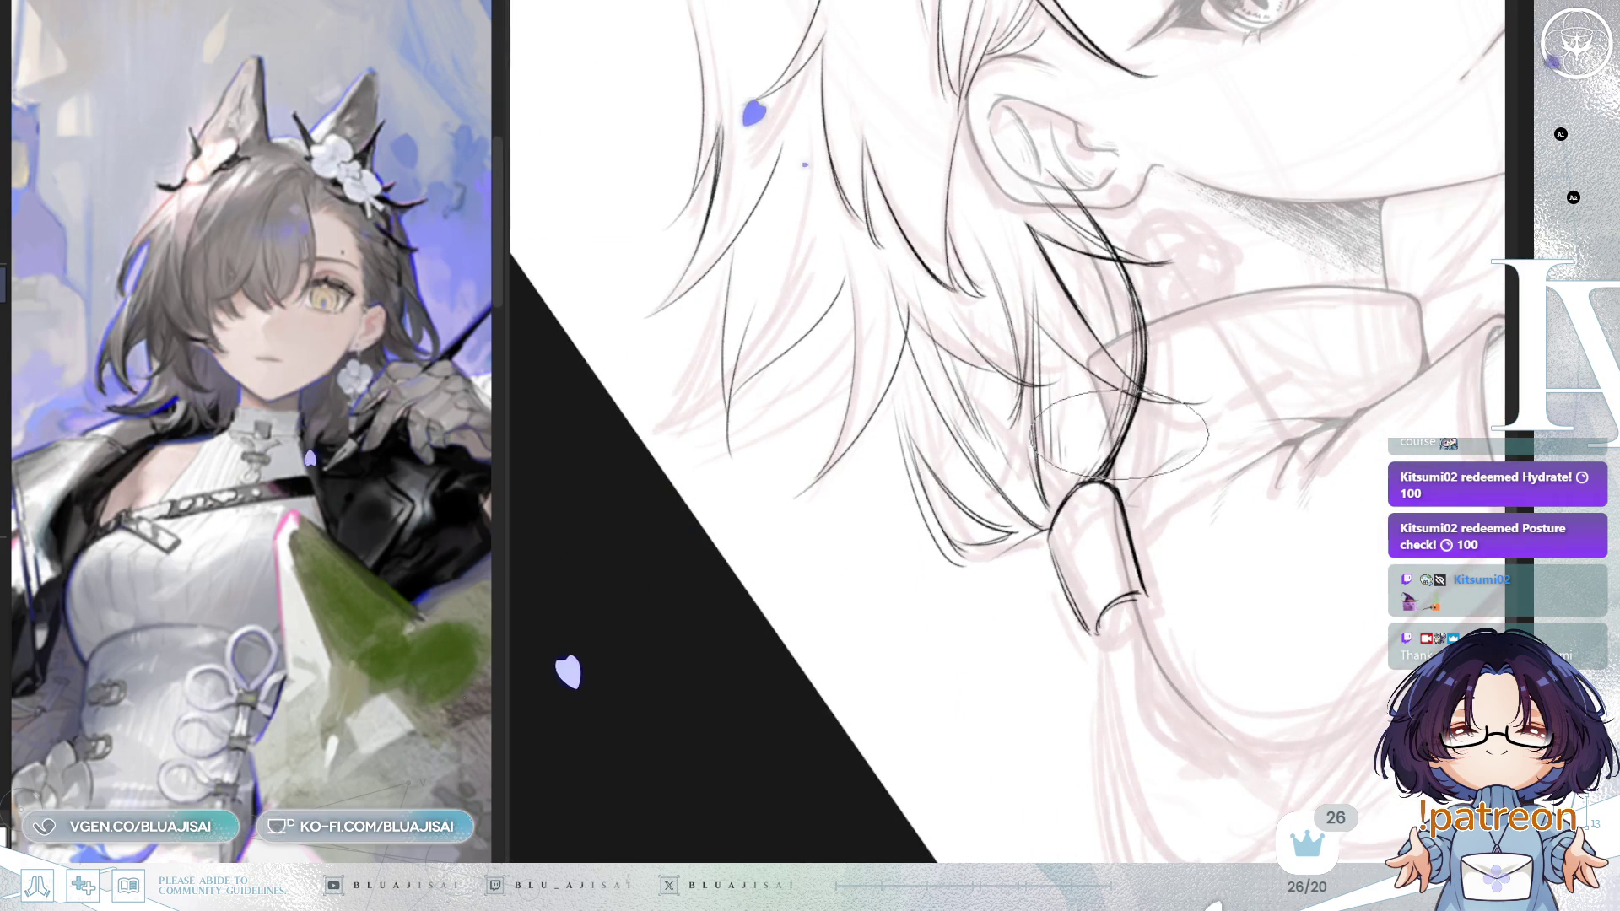
key("ctrl+z")
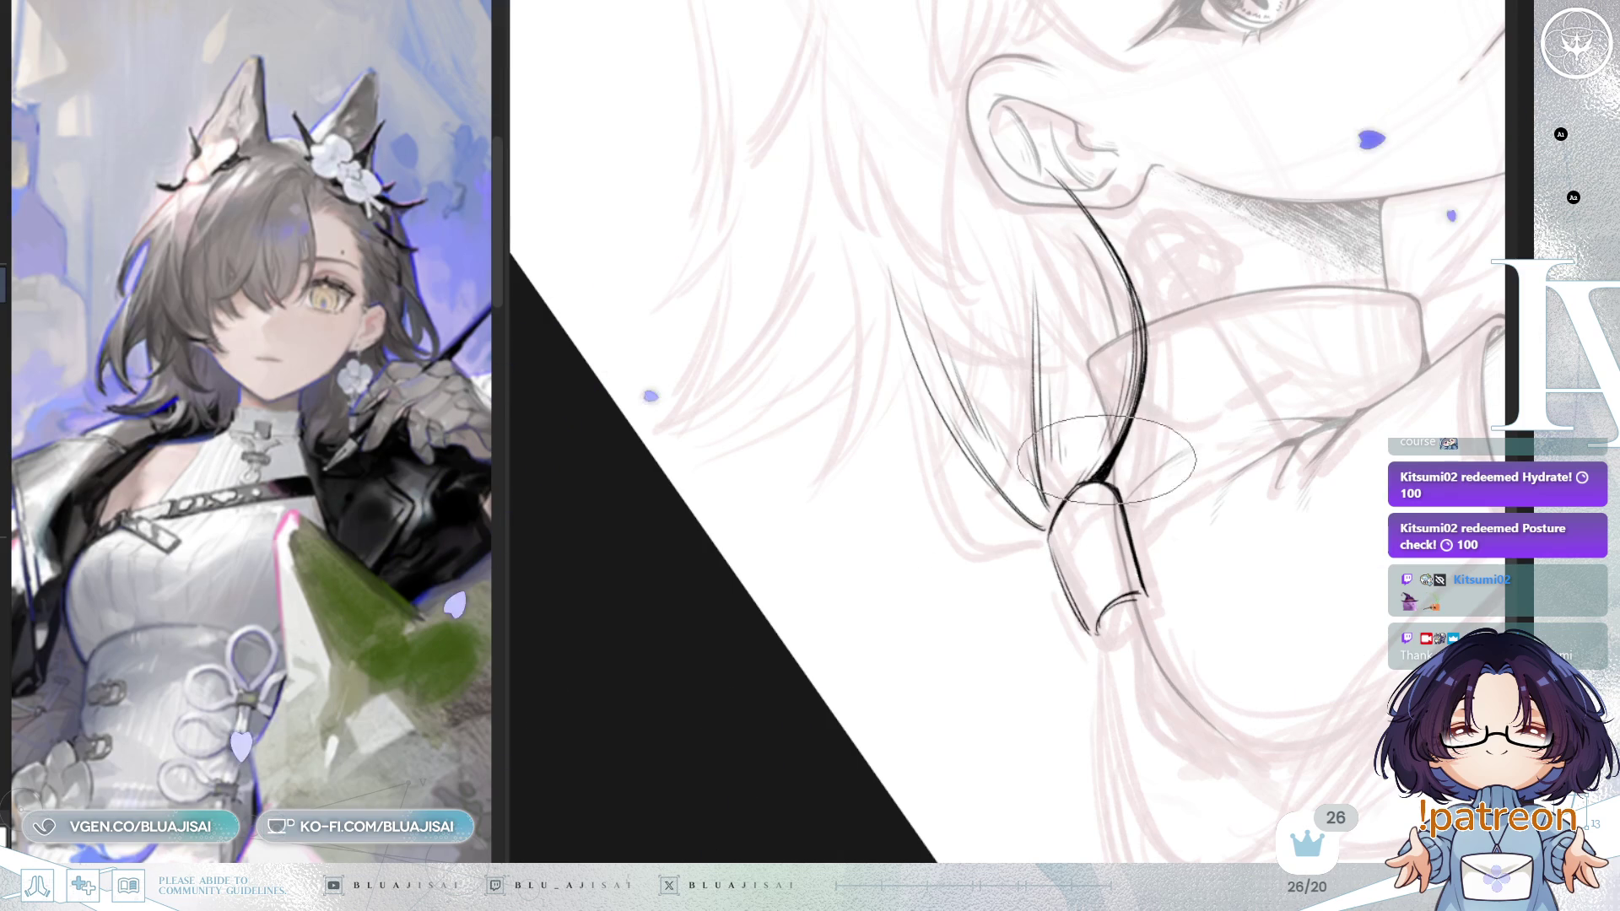
left_click_drag(1095, 448, 1023, 430)
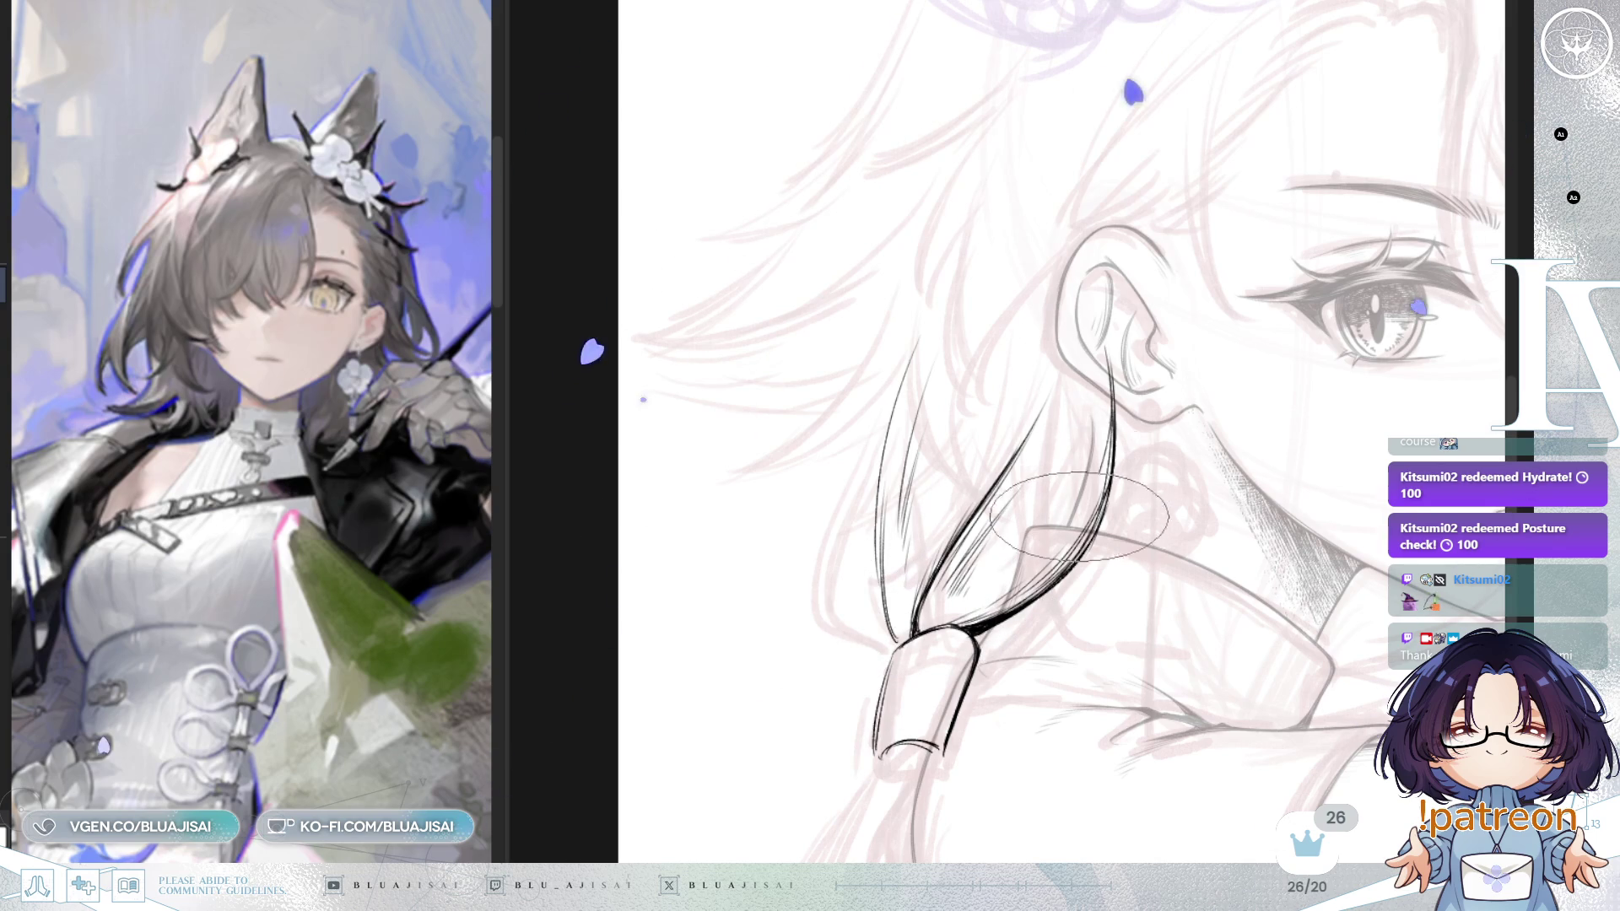
Step: Add short hatching strokes by the strand, narrow the reference image, and restore the removed strokes
mouse_move(1103, 380)
left_mouse_down()
mouse_move(1083, 518)
mouse_move(1161, 444)
left_mouse_up()
key("ctrl+minus")
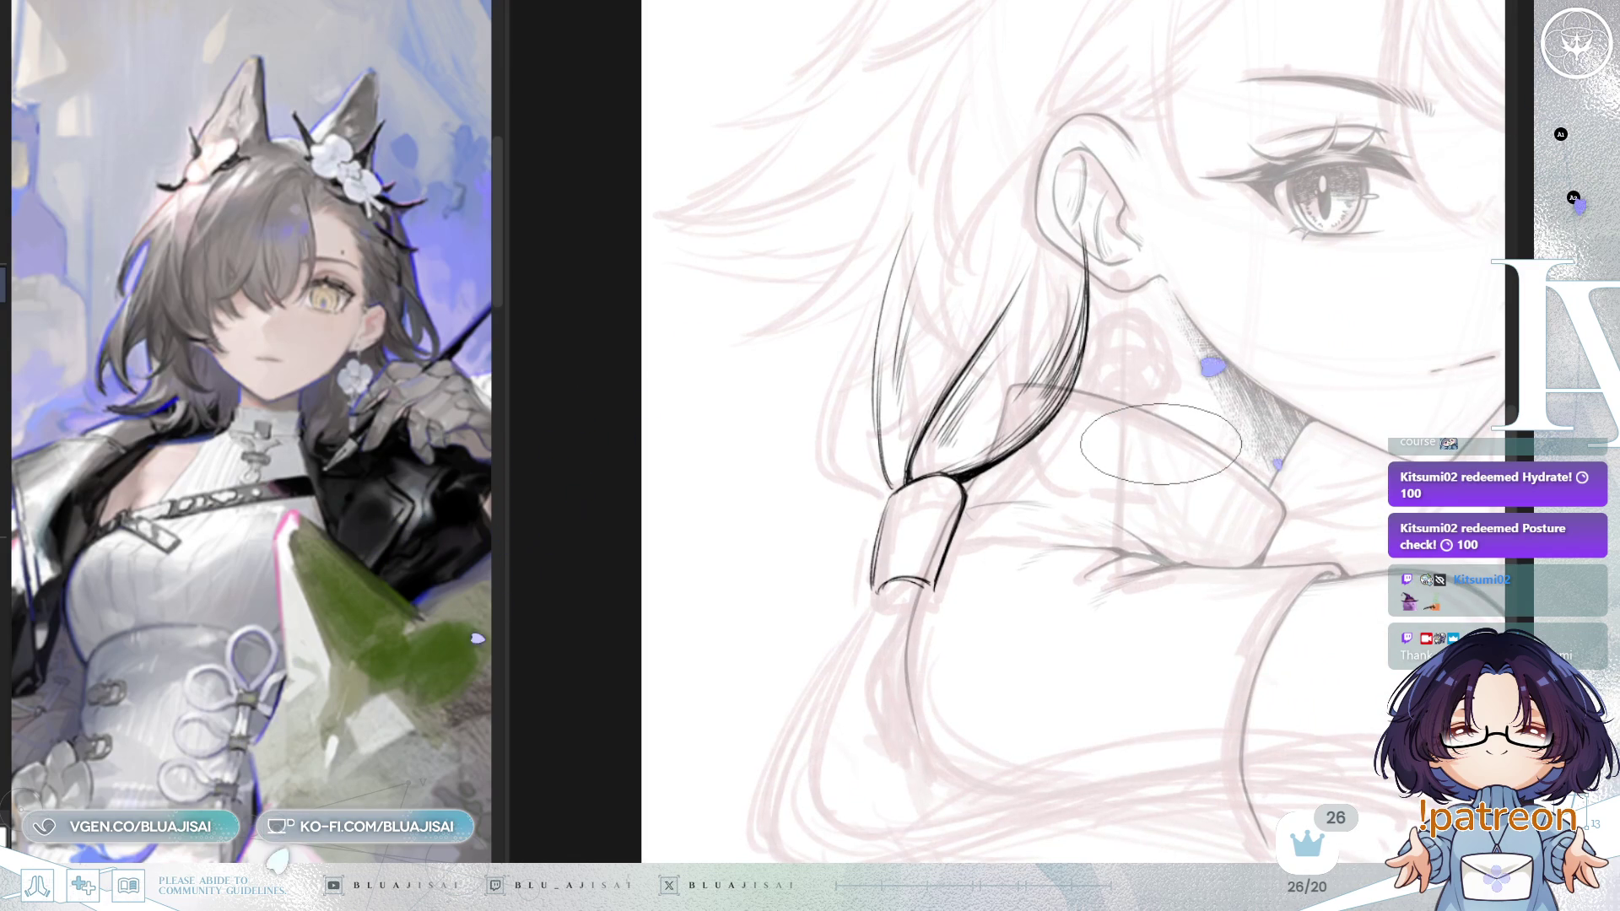
mouse_move(1148, 625)
left_mouse_down()
mouse_move(988, 542)
mouse_move(948, 498)
left_mouse_up()
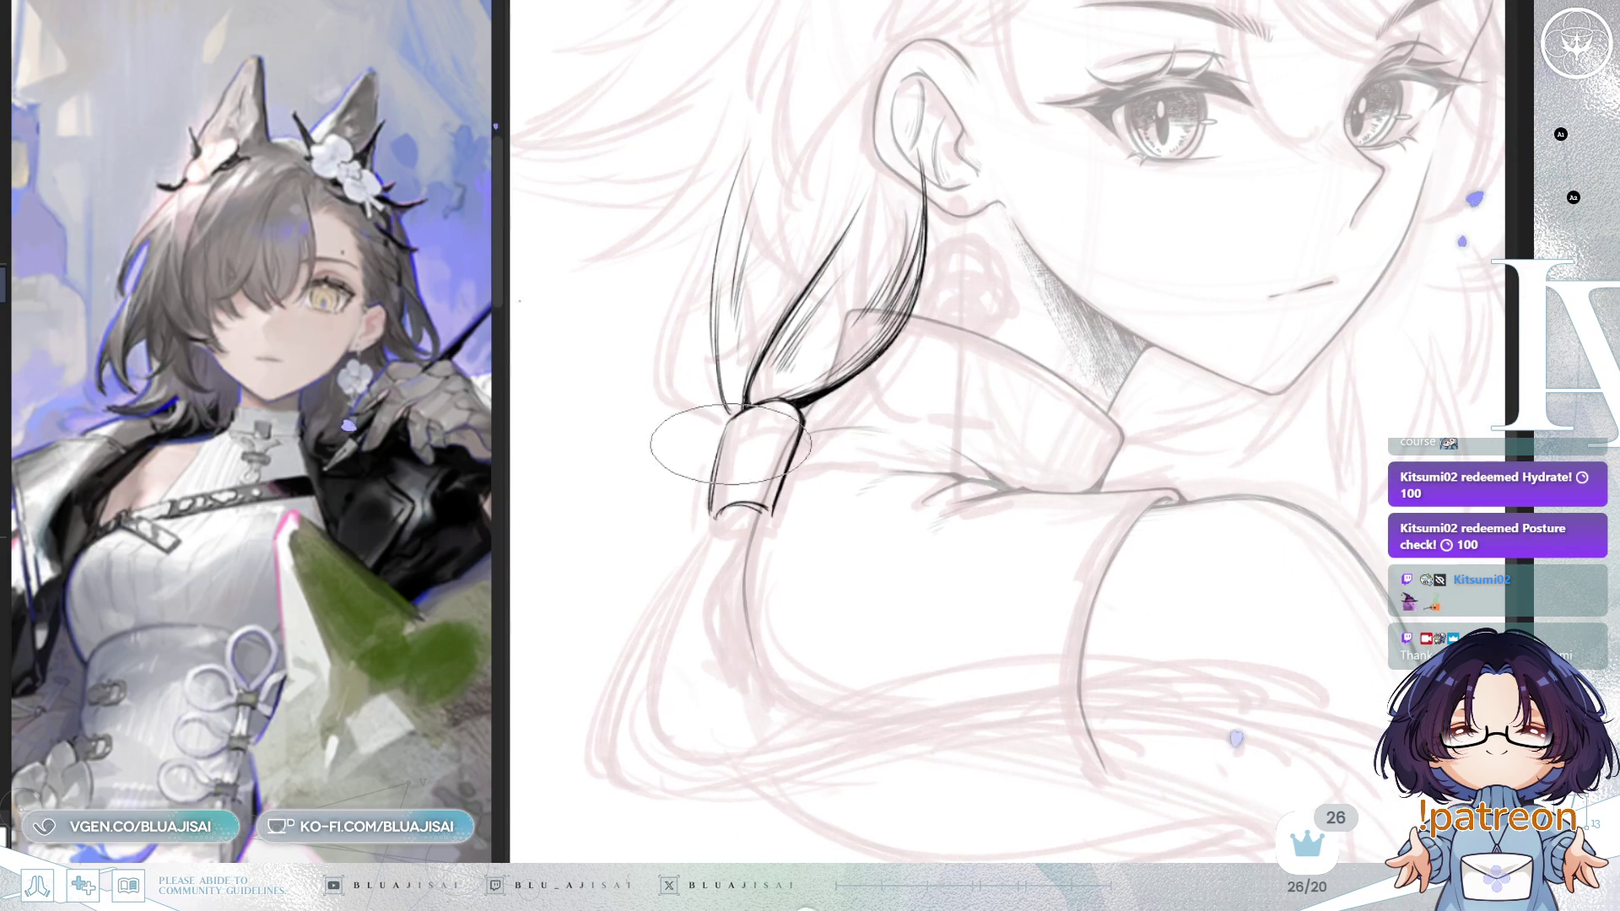
left_click_drag(508, 359, 337, 363)
mouse_move(1134, 536)
left_mouse_down()
mouse_move(1102, 457)
mouse_move(1100, 557)
left_mouse_up()
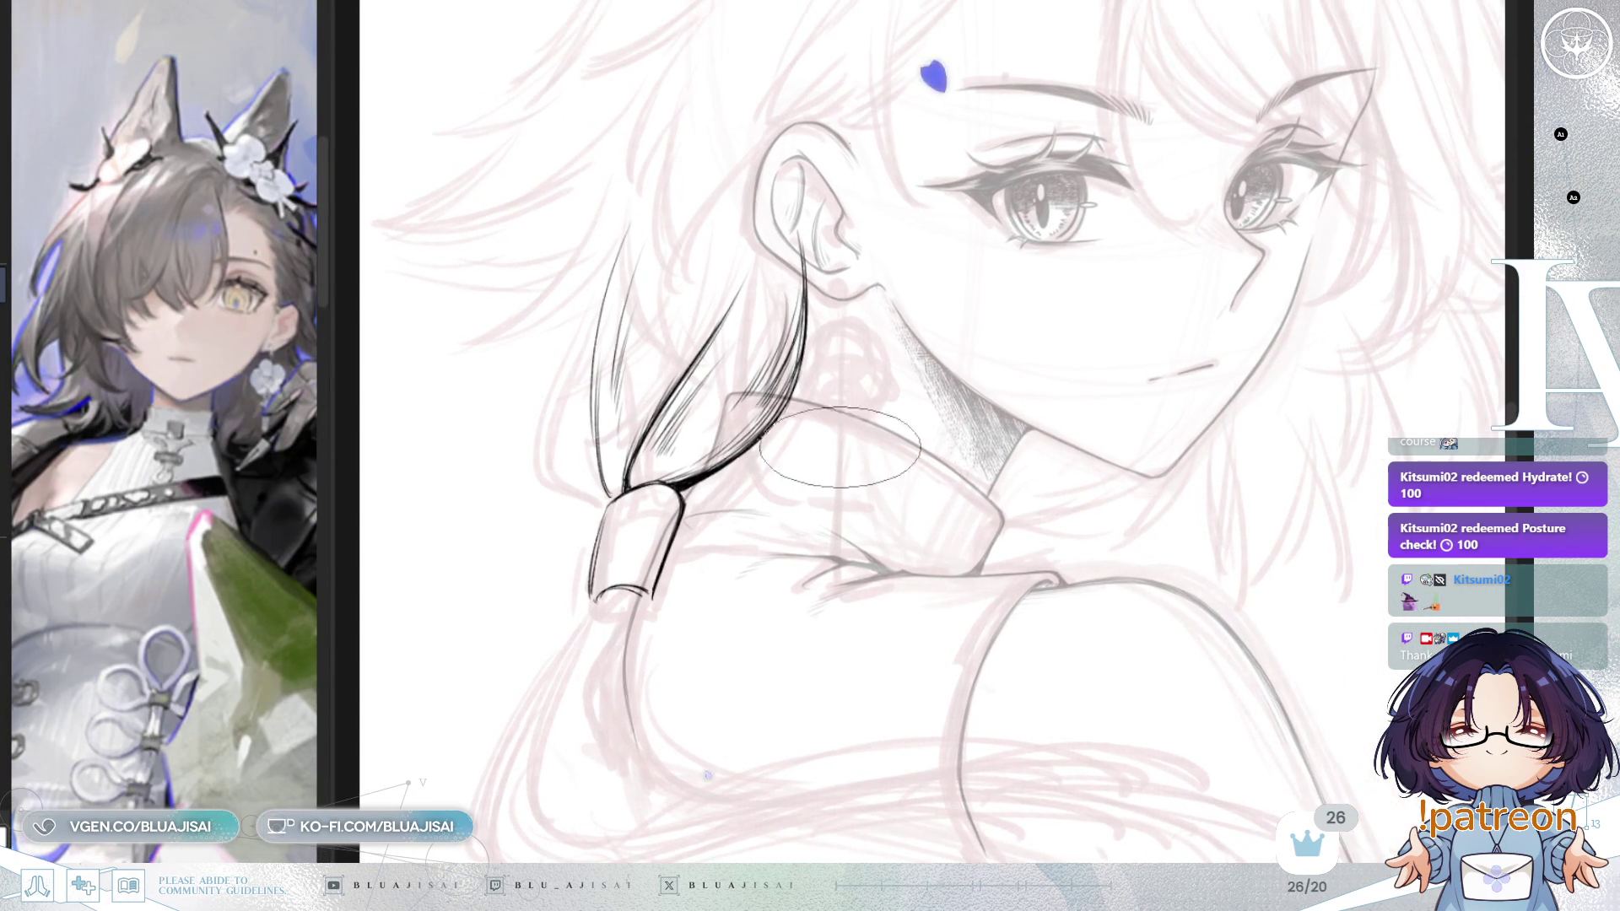
key("ctrl+z")
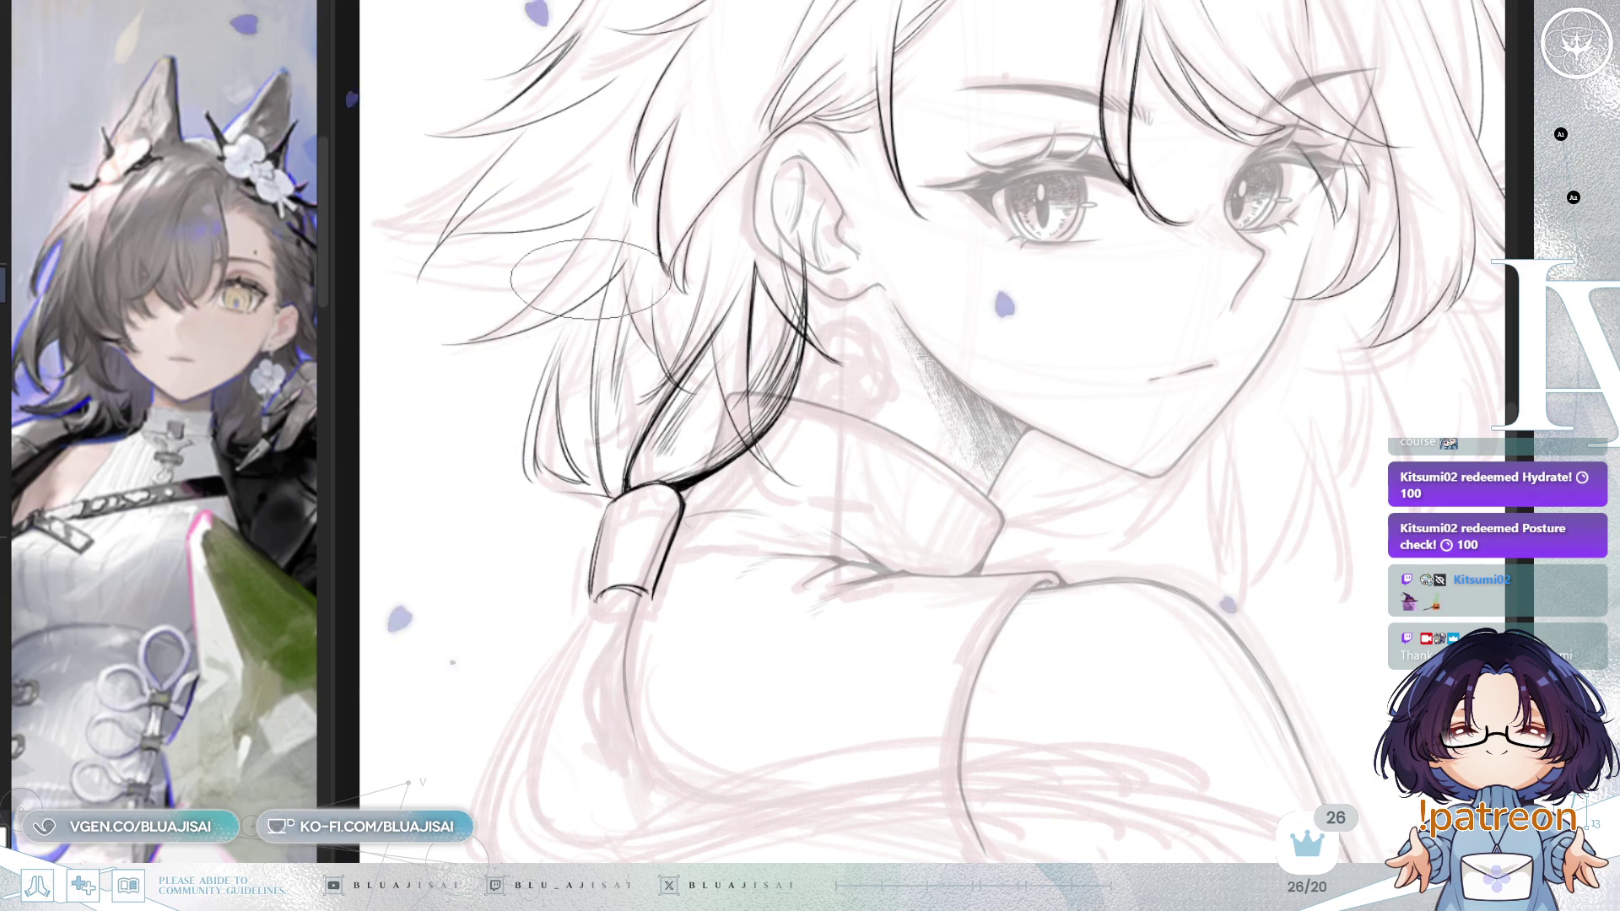
mouse_move(523, 462)
left_mouse_down()
mouse_move(674, 420)
mouse_move(558, 448)
left_mouse_up()
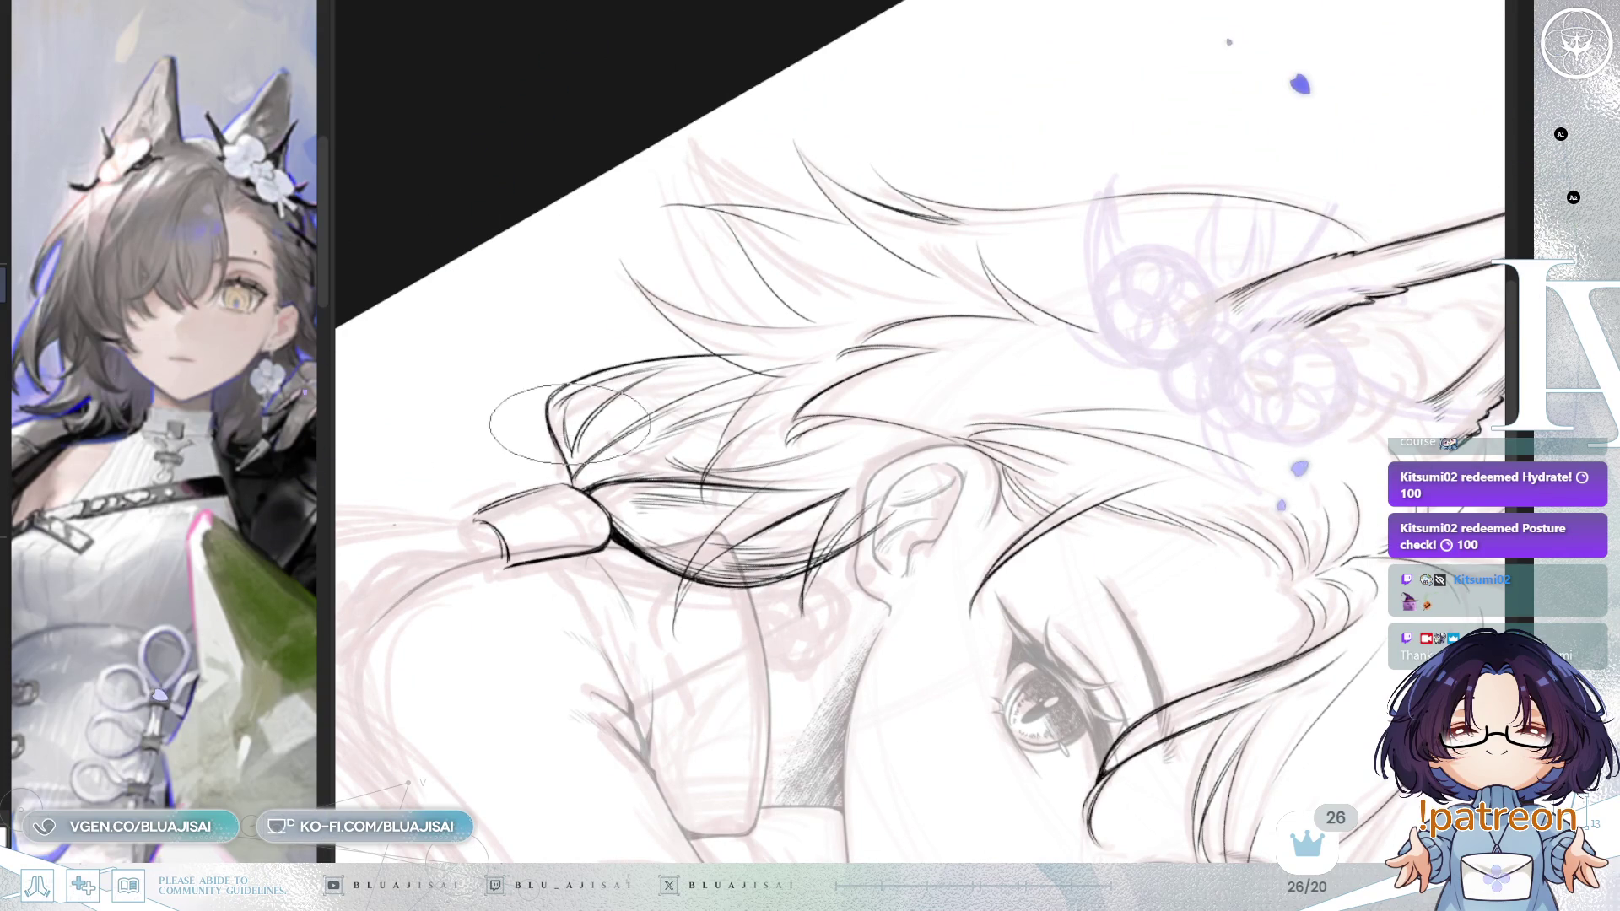
Step: Rotate, pan and zoom the canvas to frame the low hair lock below the ear
left_click_drag(558, 430, 698, 329)
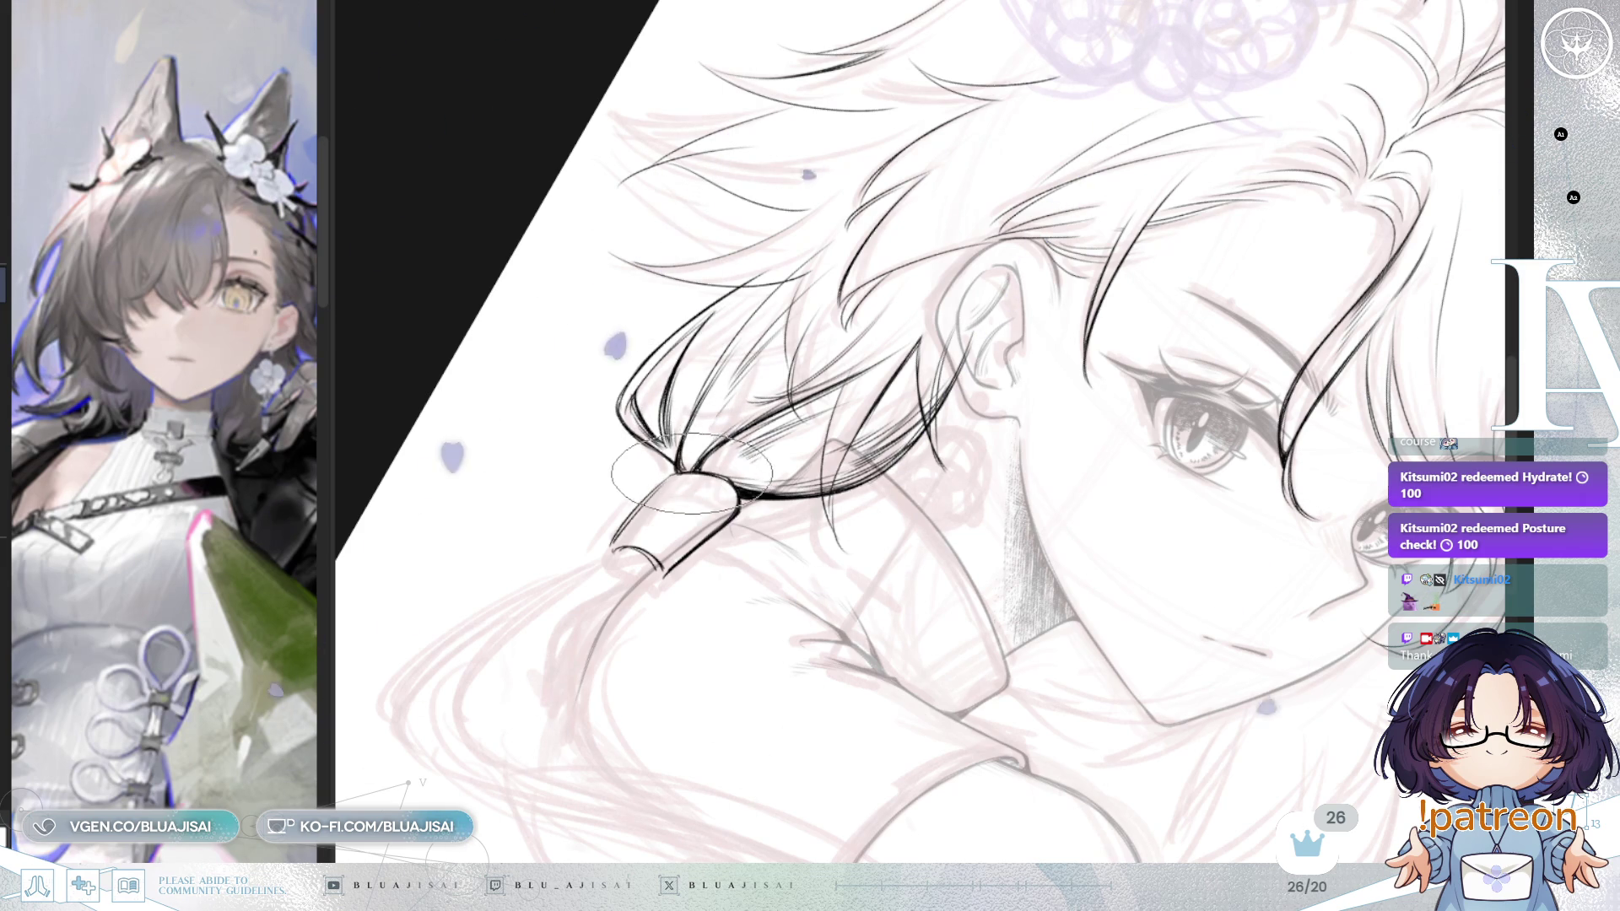
mouse_move(688, 466)
left_mouse_down()
mouse_move(816, 272)
mouse_move(724, 367)
left_mouse_up()
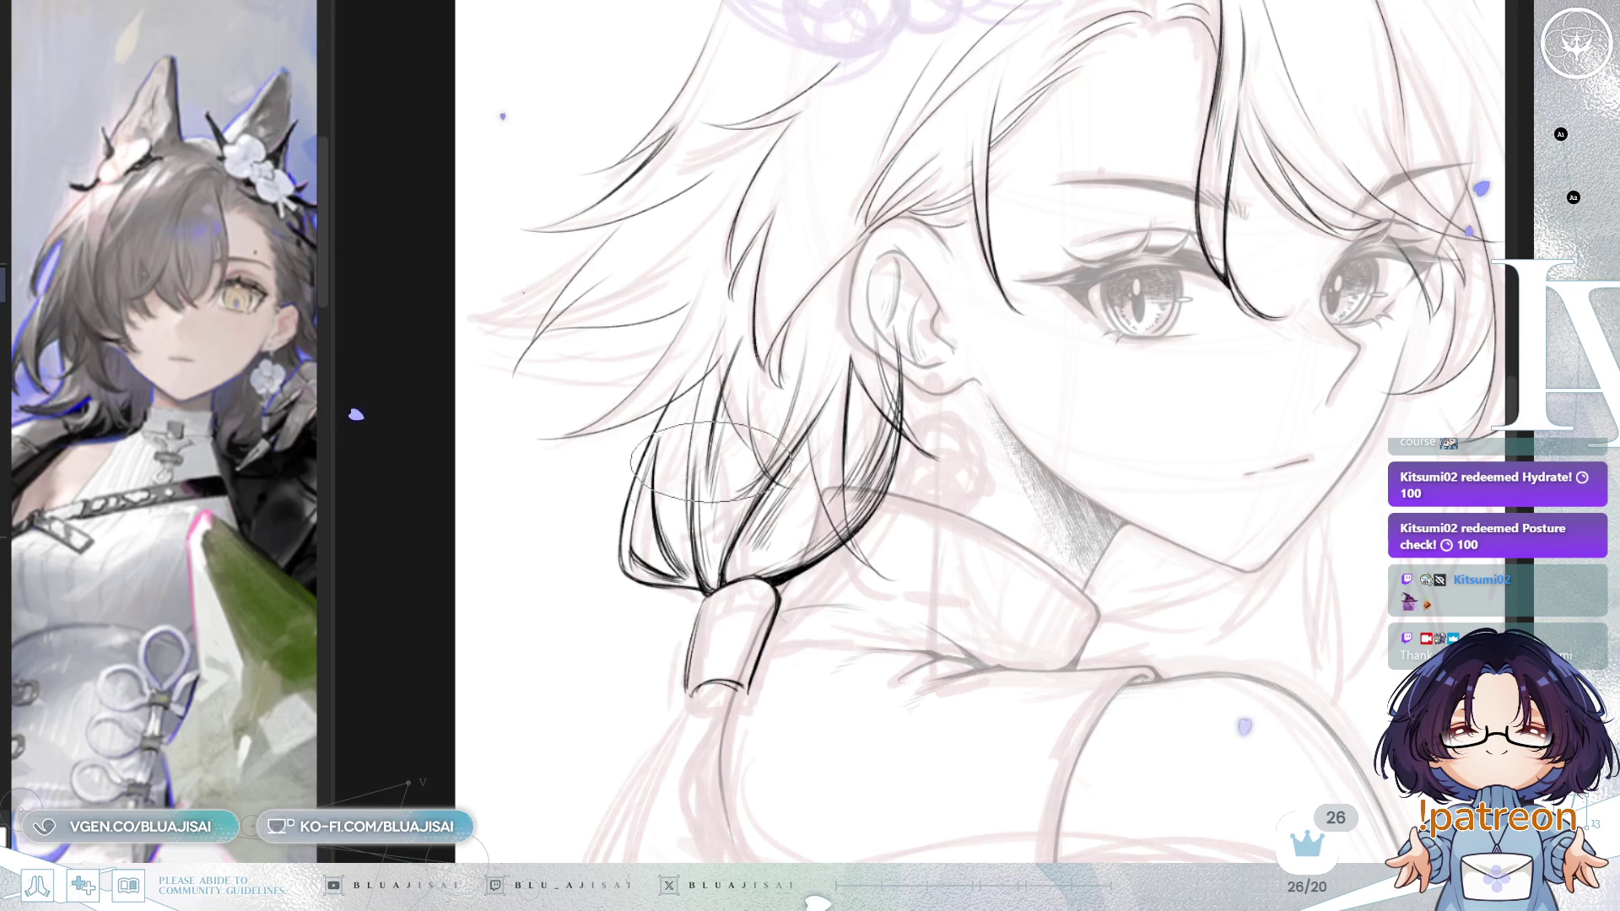
key("minus")
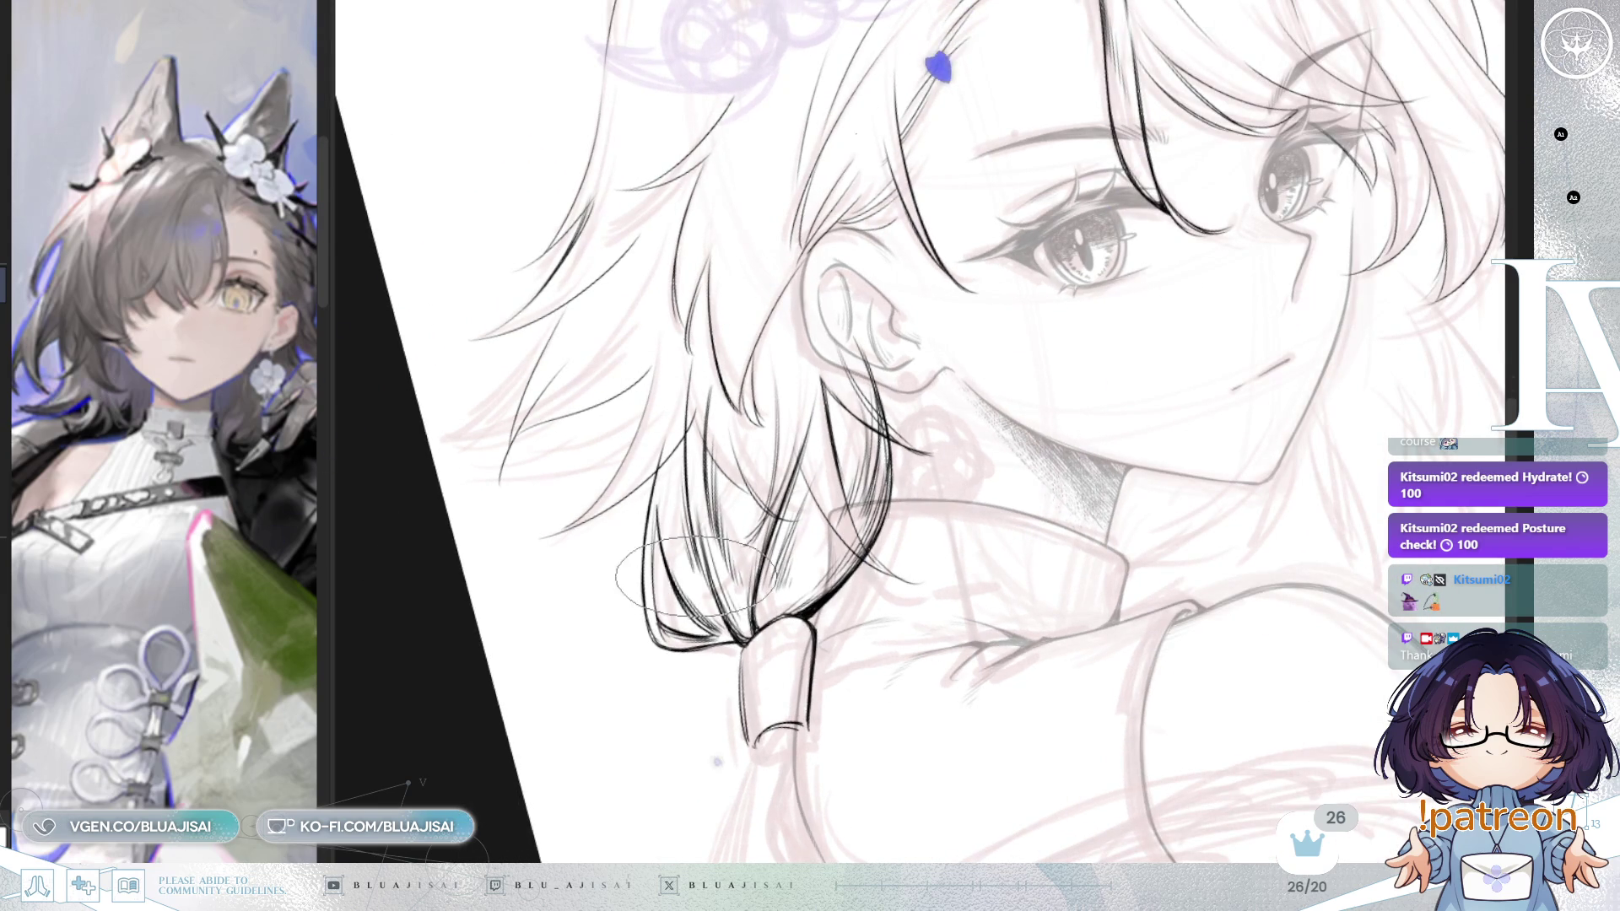
left_click_drag(711, 420, 766, 293)
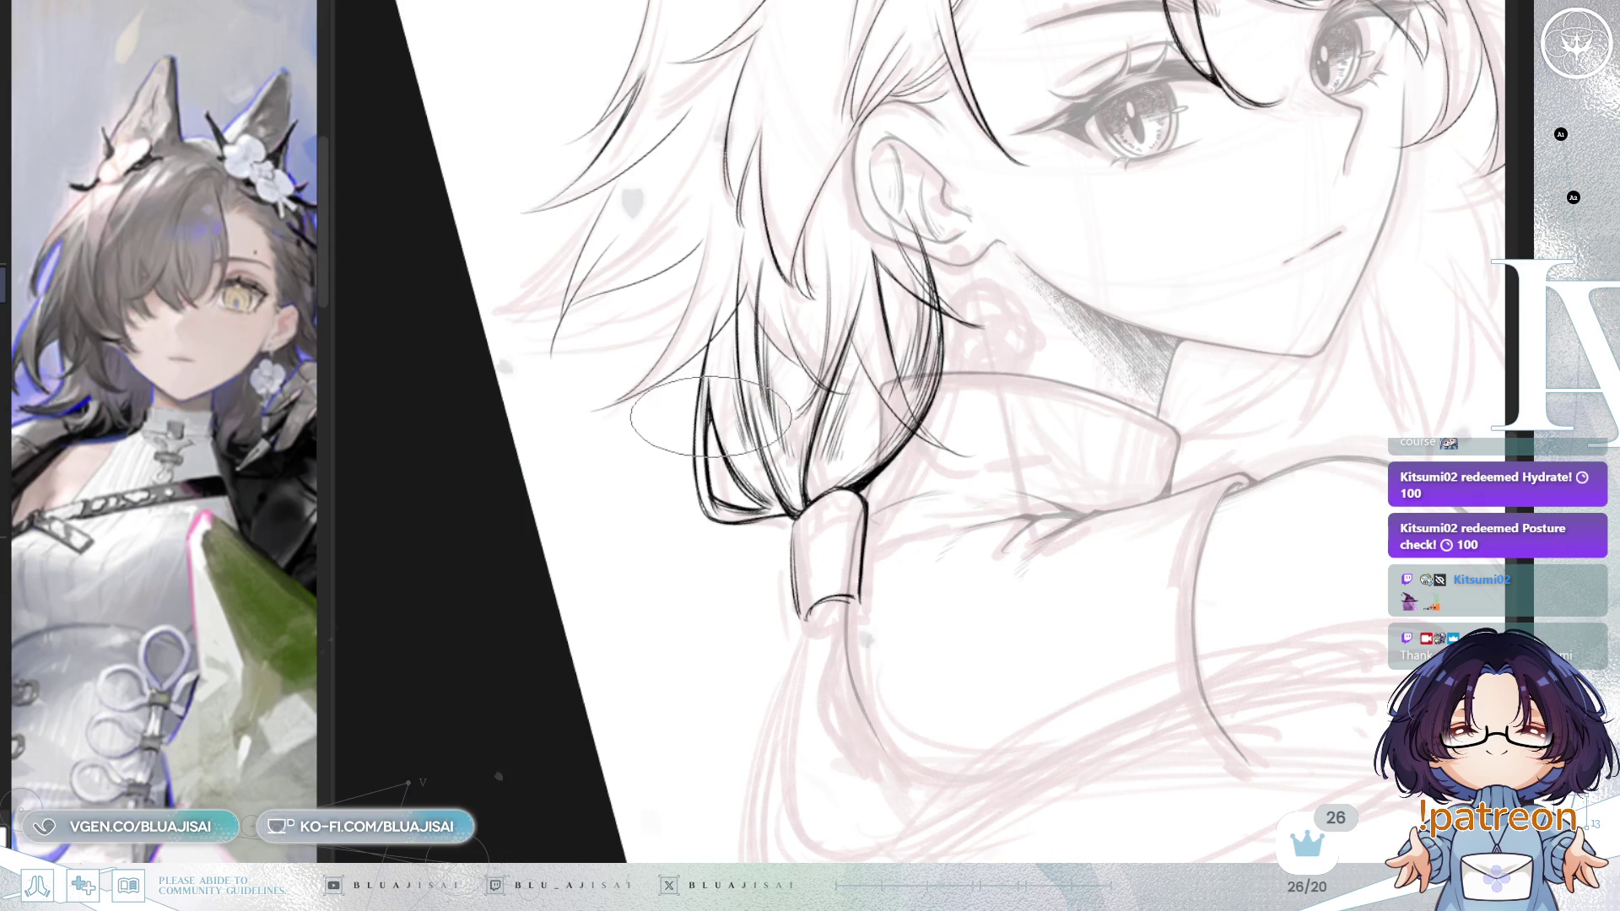
mouse_move(1018, 359)
left_mouse_down()
mouse_move(737, 173)
mouse_move(807, 346)
left_mouse_up()
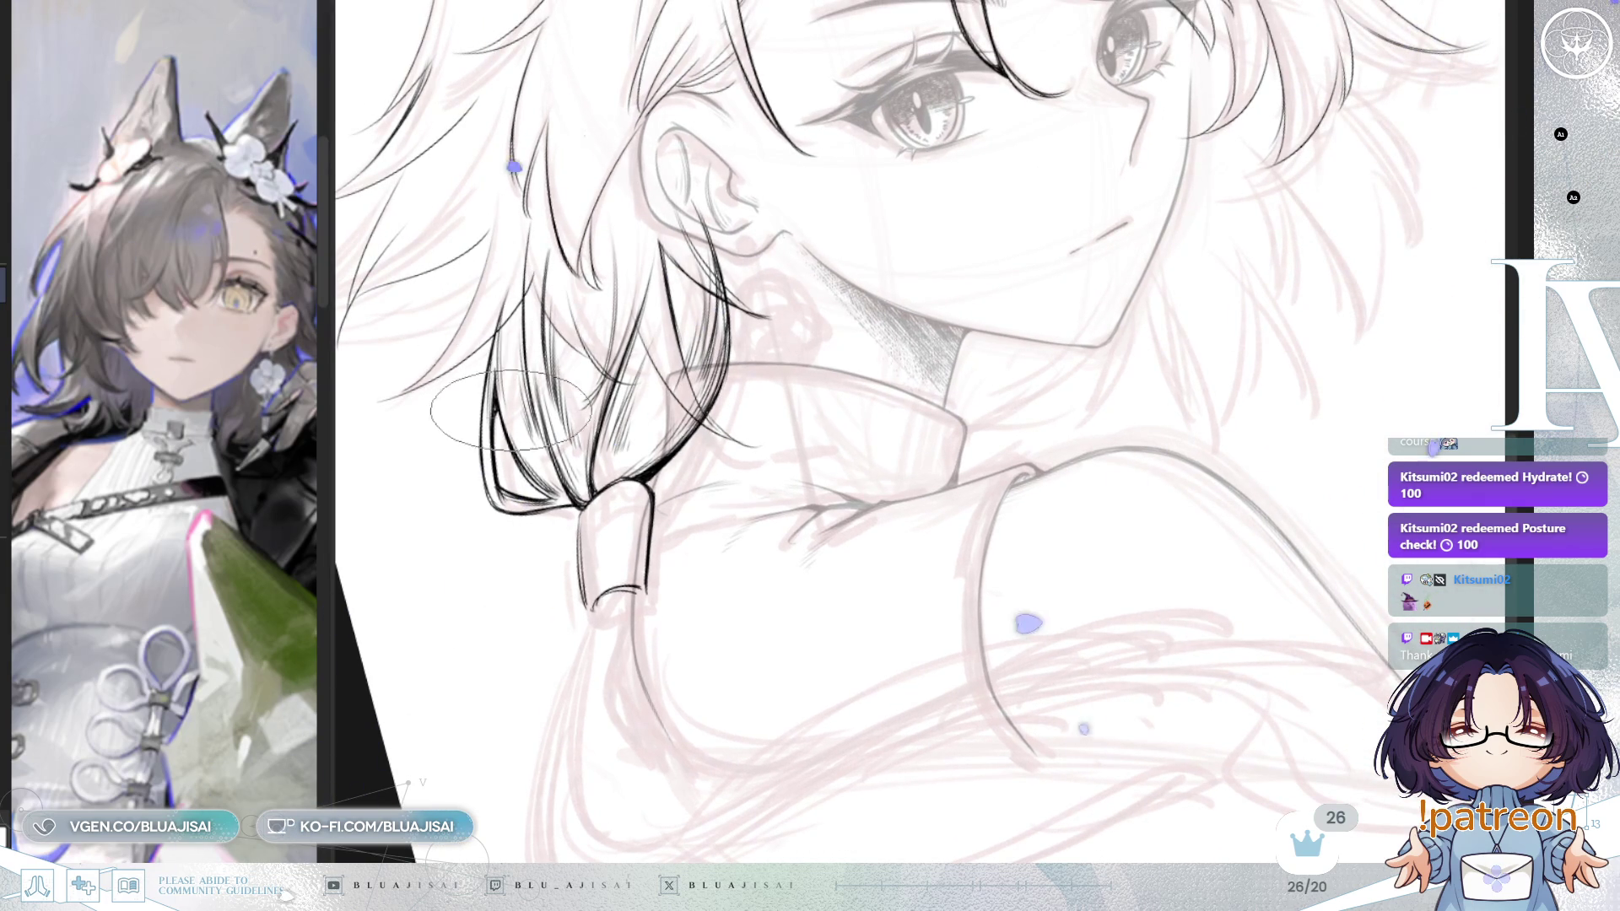
scroll(548, 337, "up", 2)
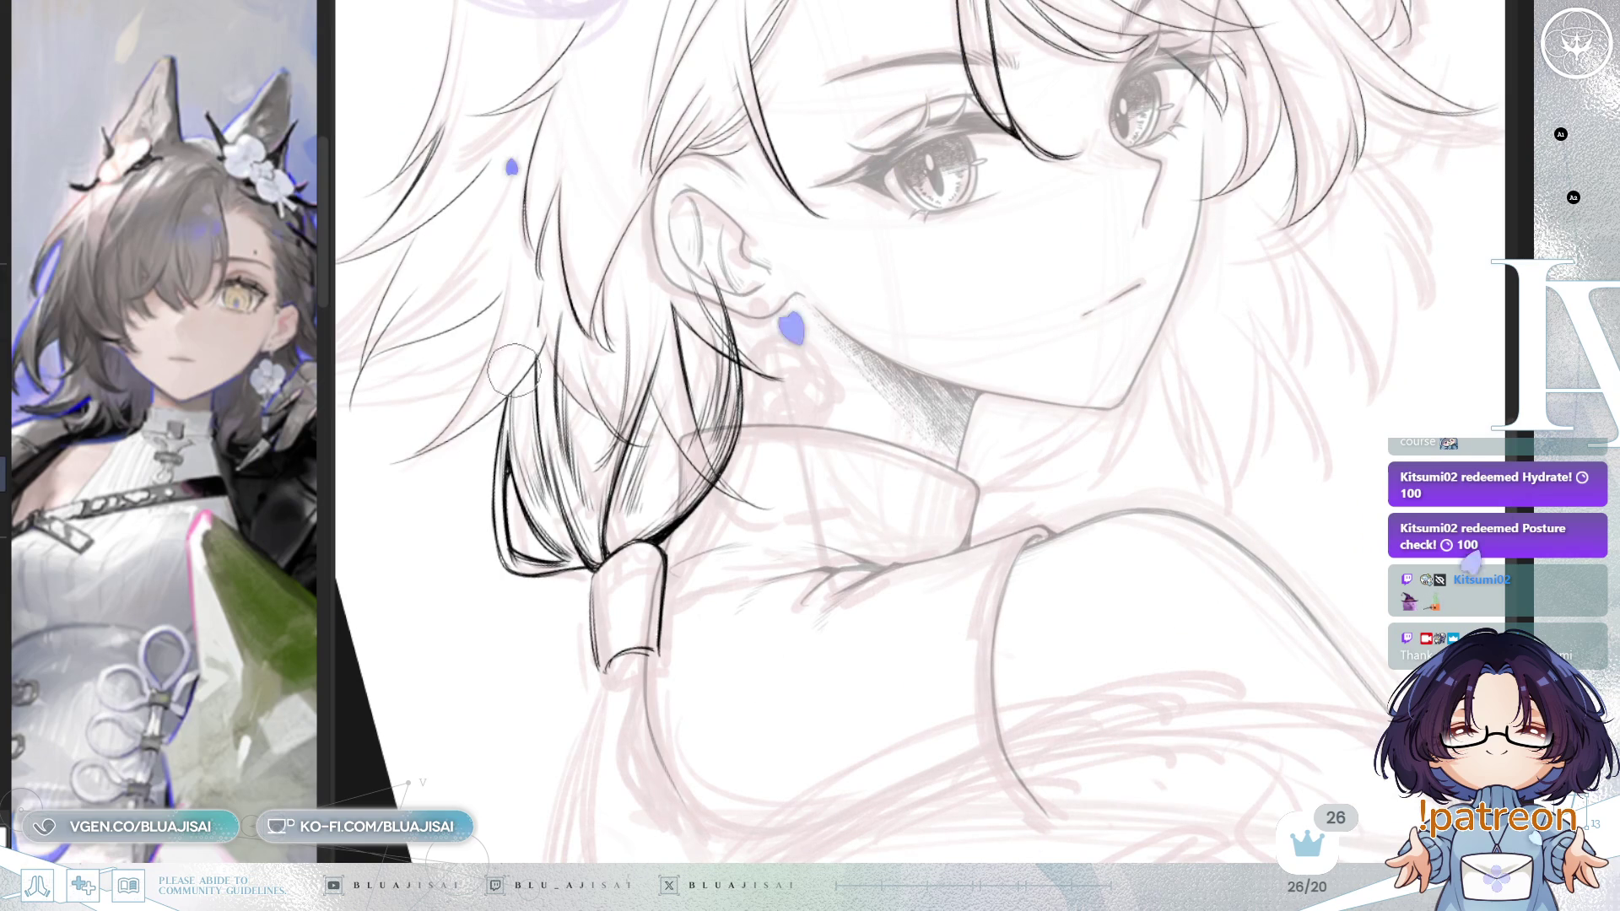
left_click_drag(481, 798, 609, 323)
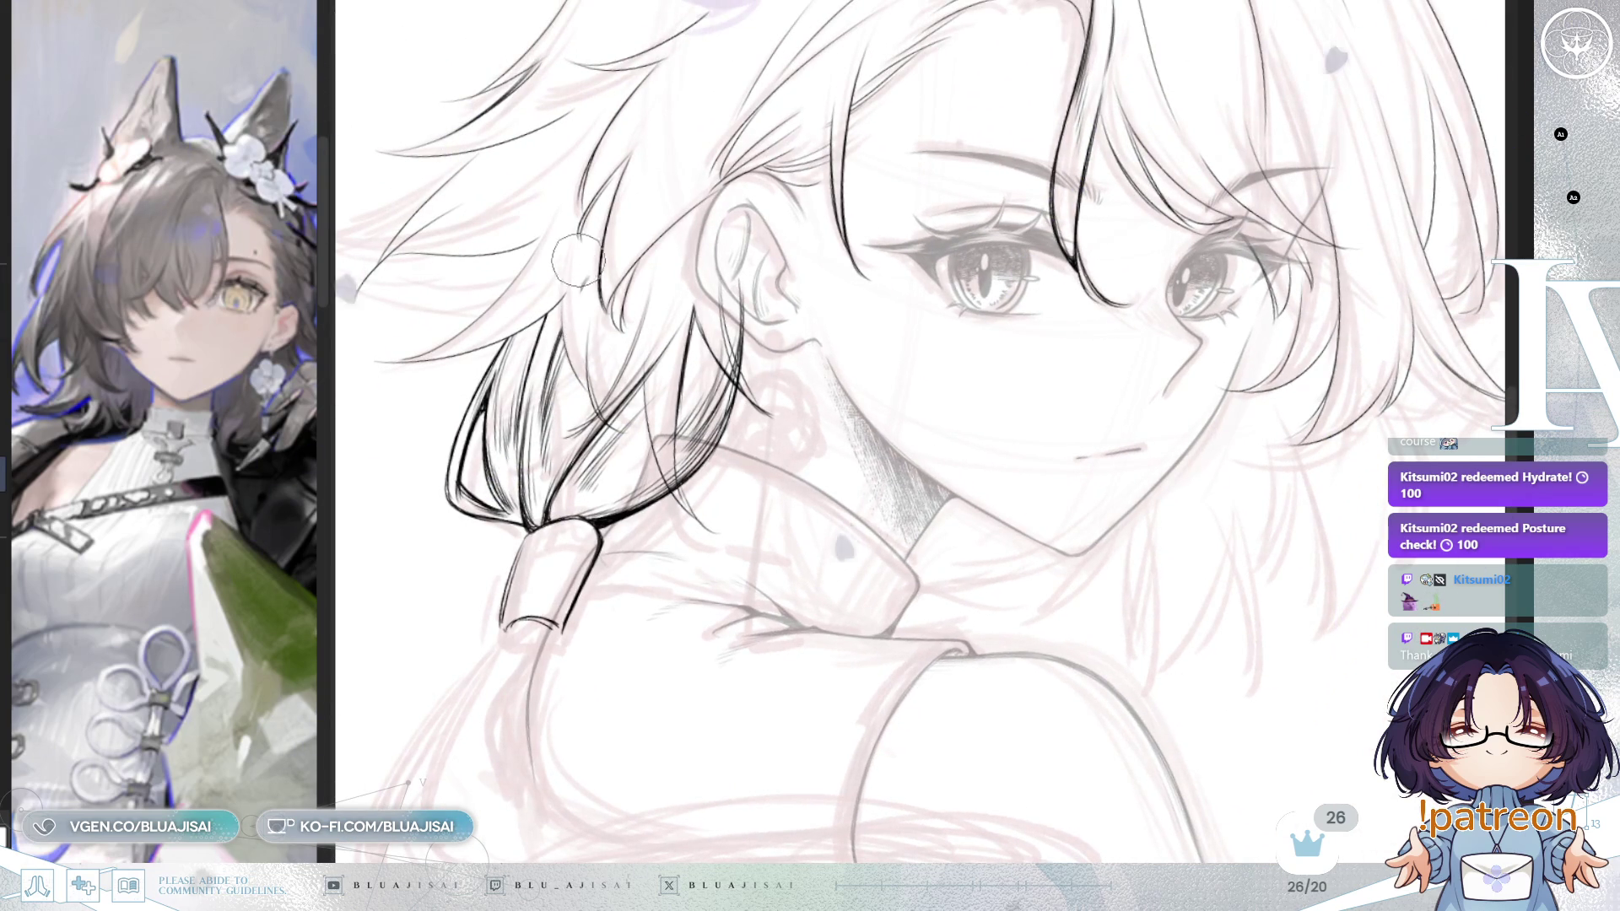
left_click_drag(675, 394, 938, 355)
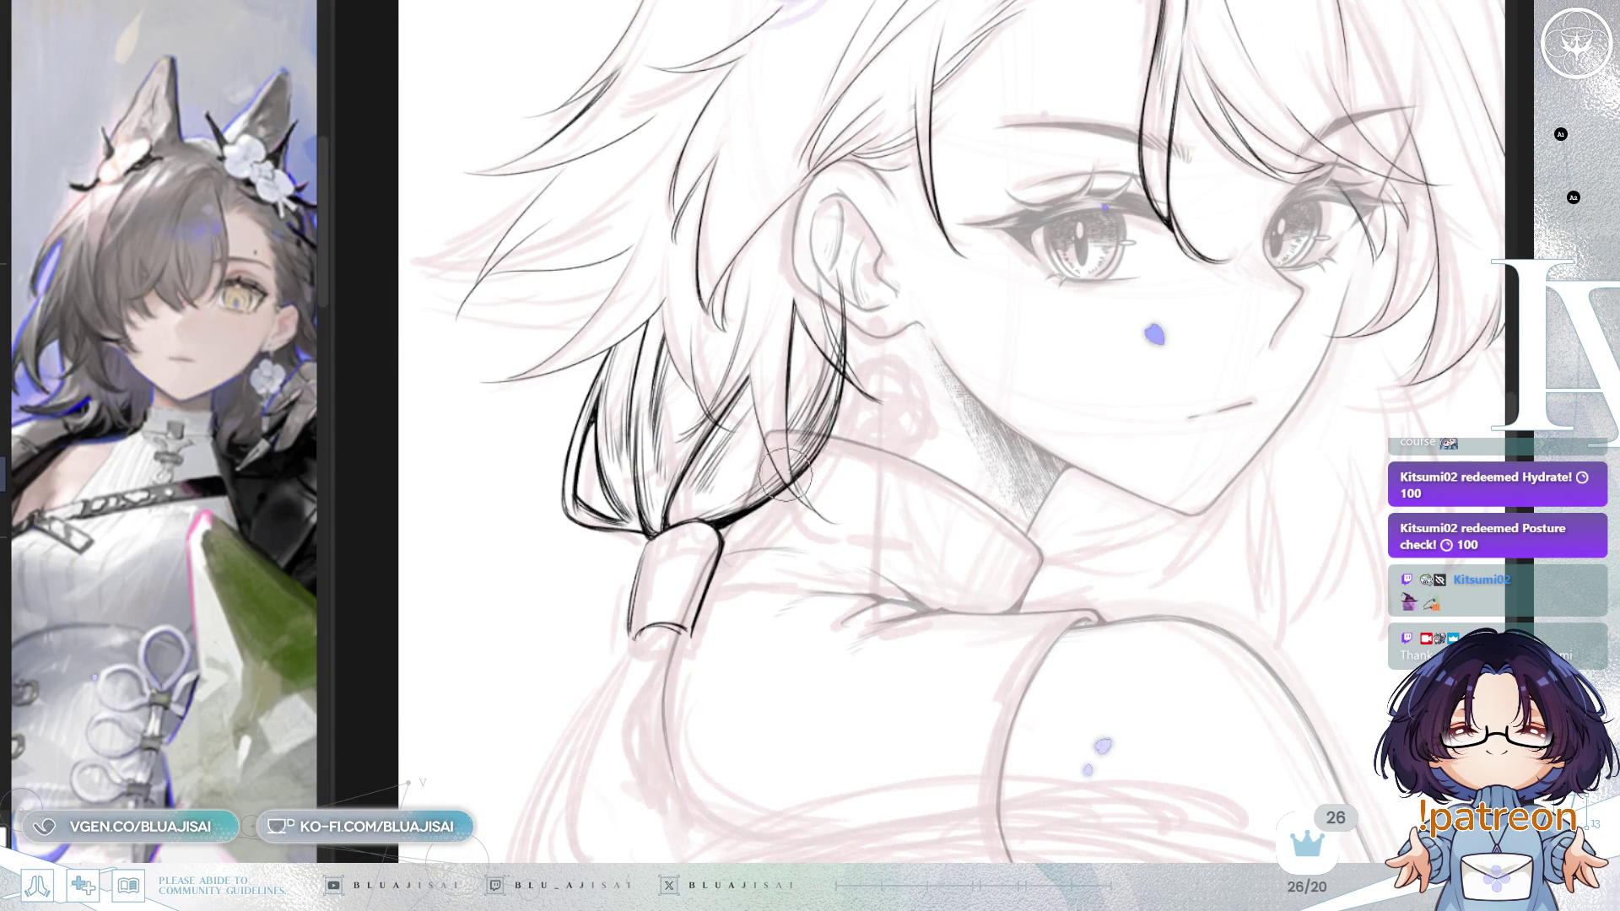
left_click_drag(780, 447, 869, 384)
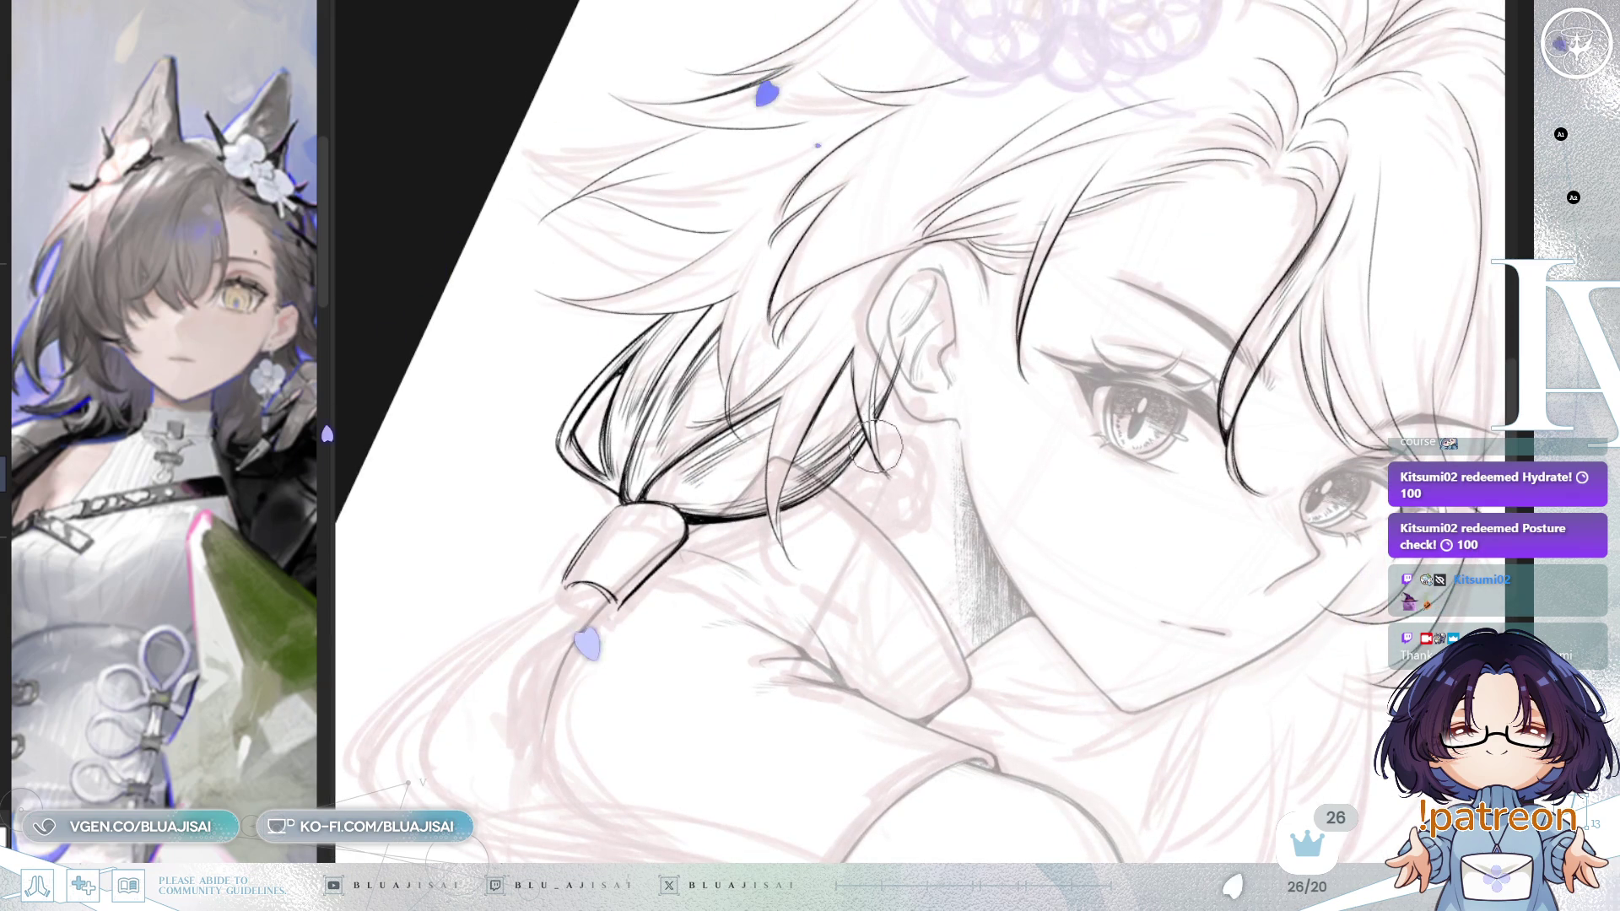
Step: Ink the lock's strands down into the cylindrical cuff, straightening the canvas back upright
mouse_move(905, 374)
left_mouse_down()
mouse_move(884, 322)
mouse_move(942, 346)
mouse_move(988, 321)
left_mouse_up()
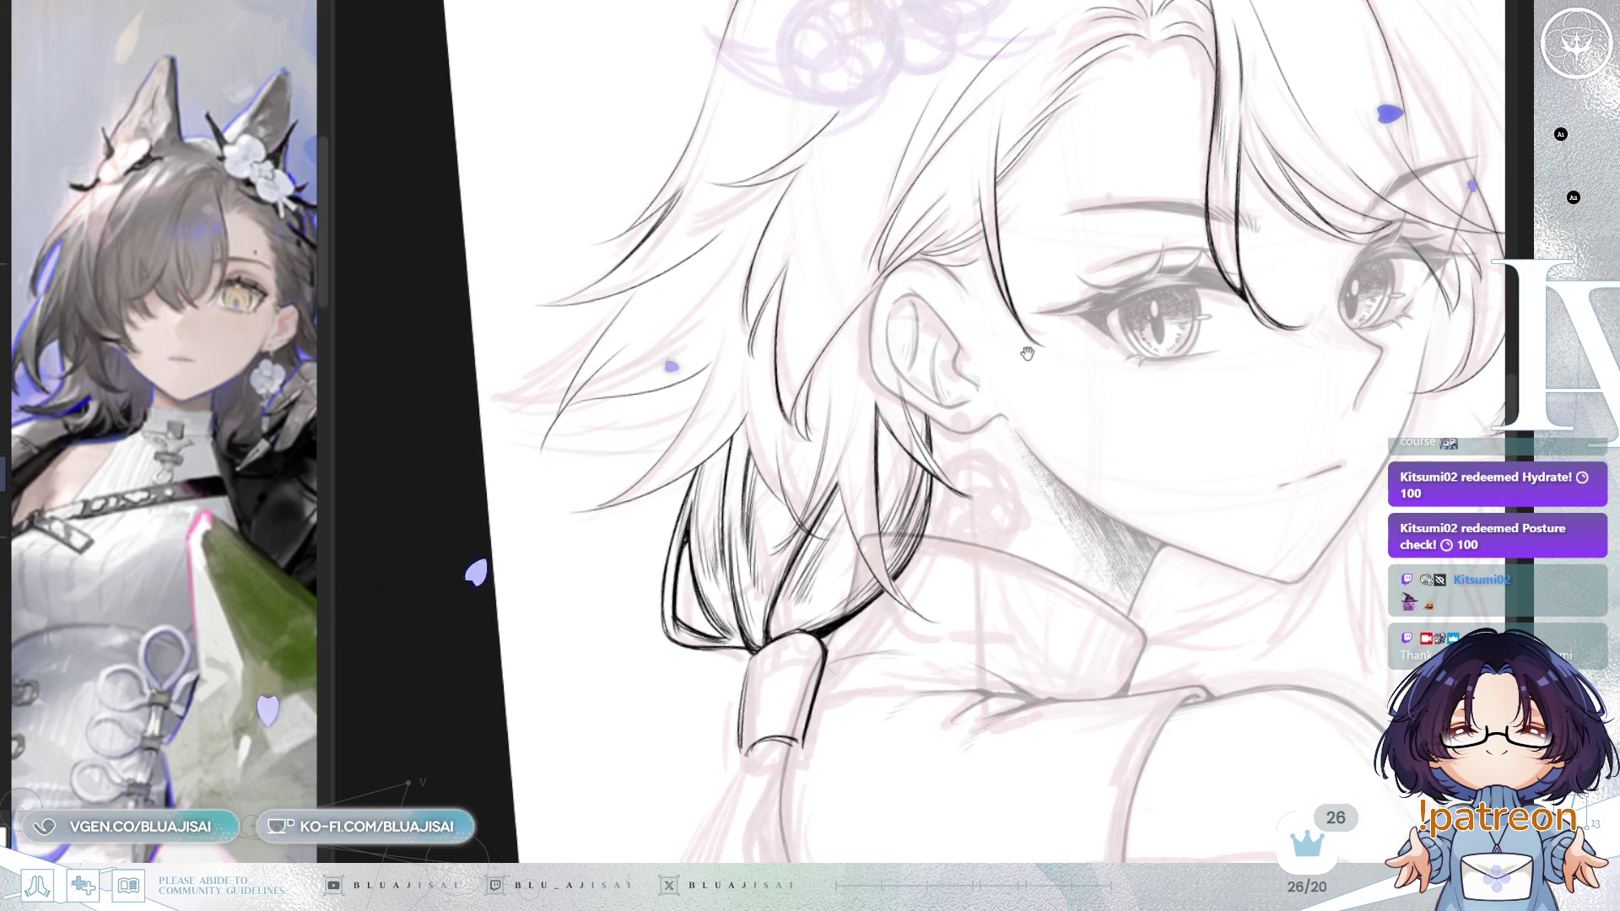
left_click_drag(884, 456, 865, 427)
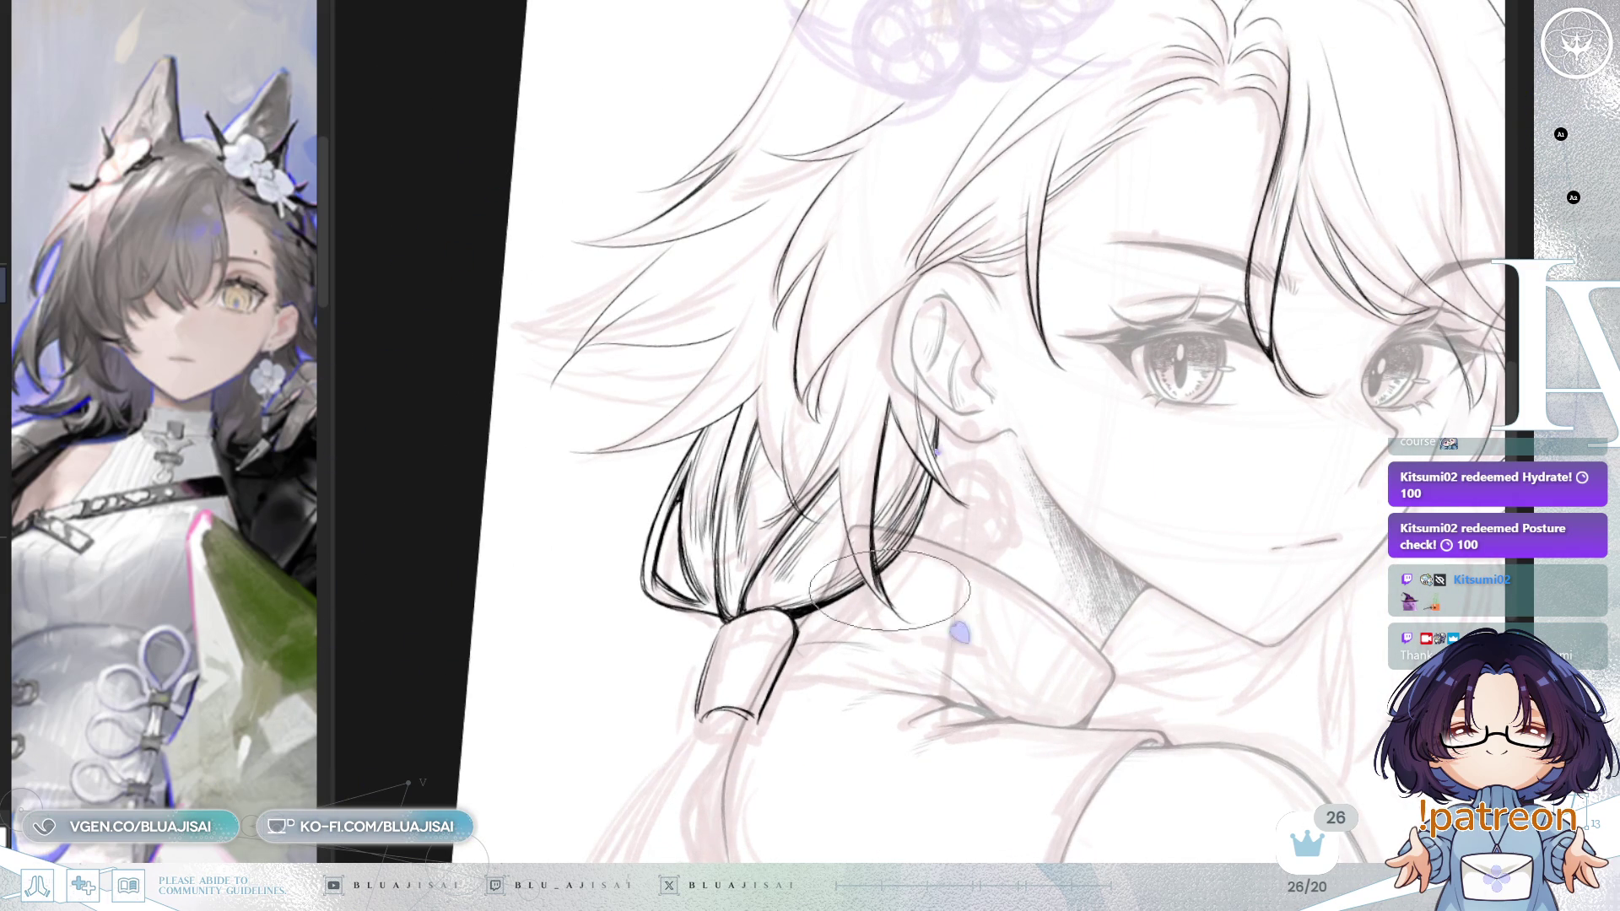
mouse_move(920, 563)
left_mouse_down()
mouse_move(1096, 287)
mouse_move(1072, 317)
mouse_move(835, 426)
left_mouse_up()
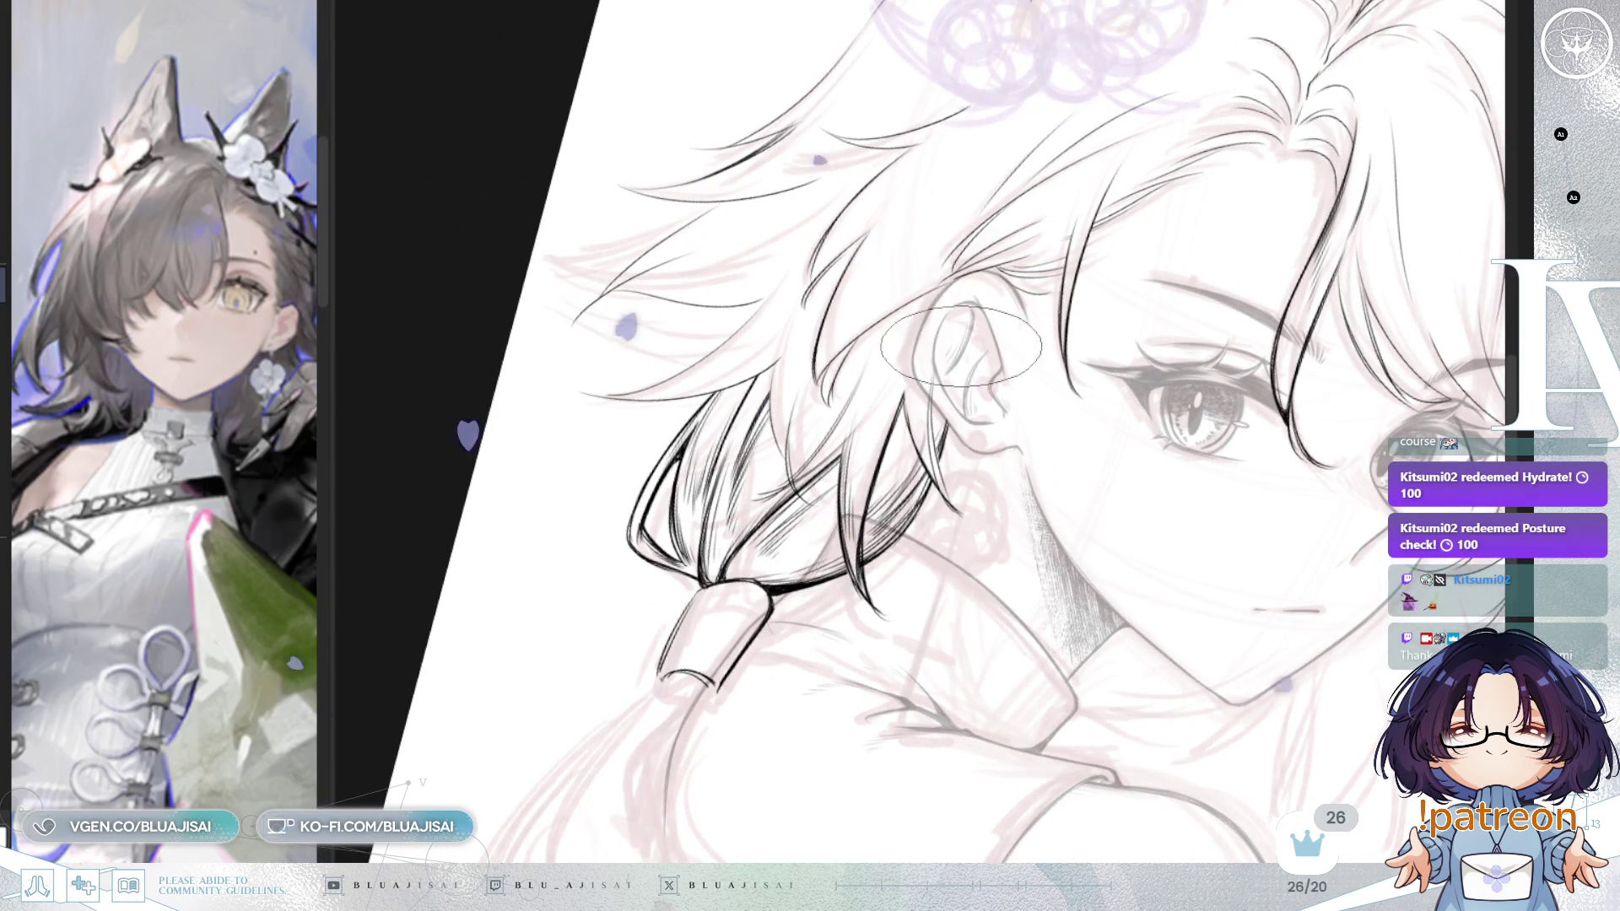
left_click_drag(968, 335, 939, 371)
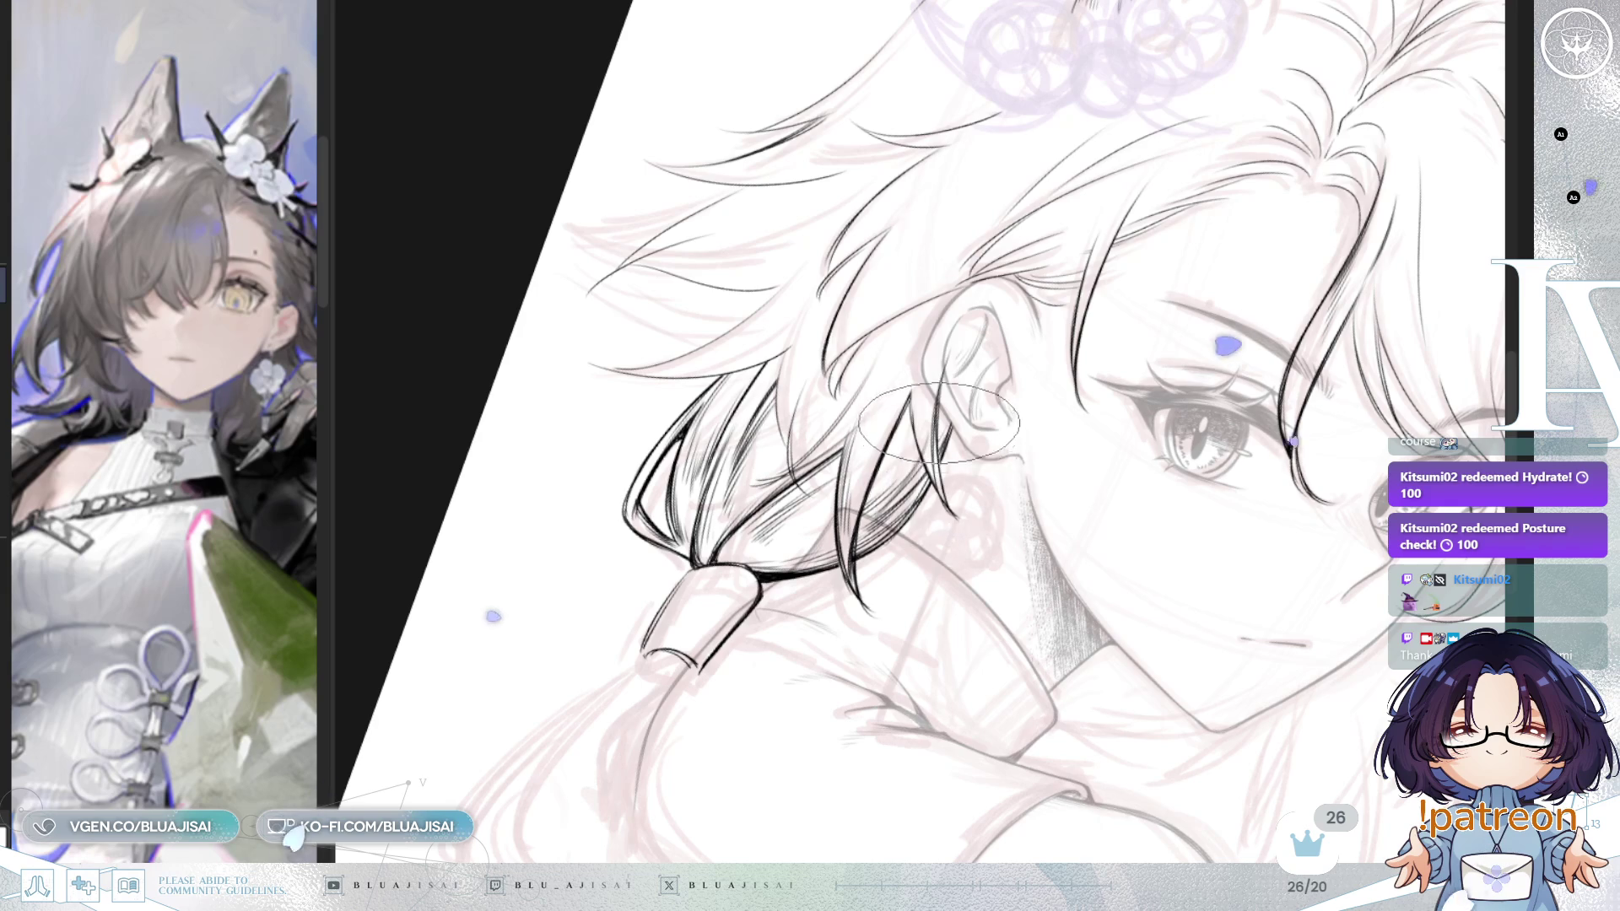
left_click_drag(925, 395, 935, 397)
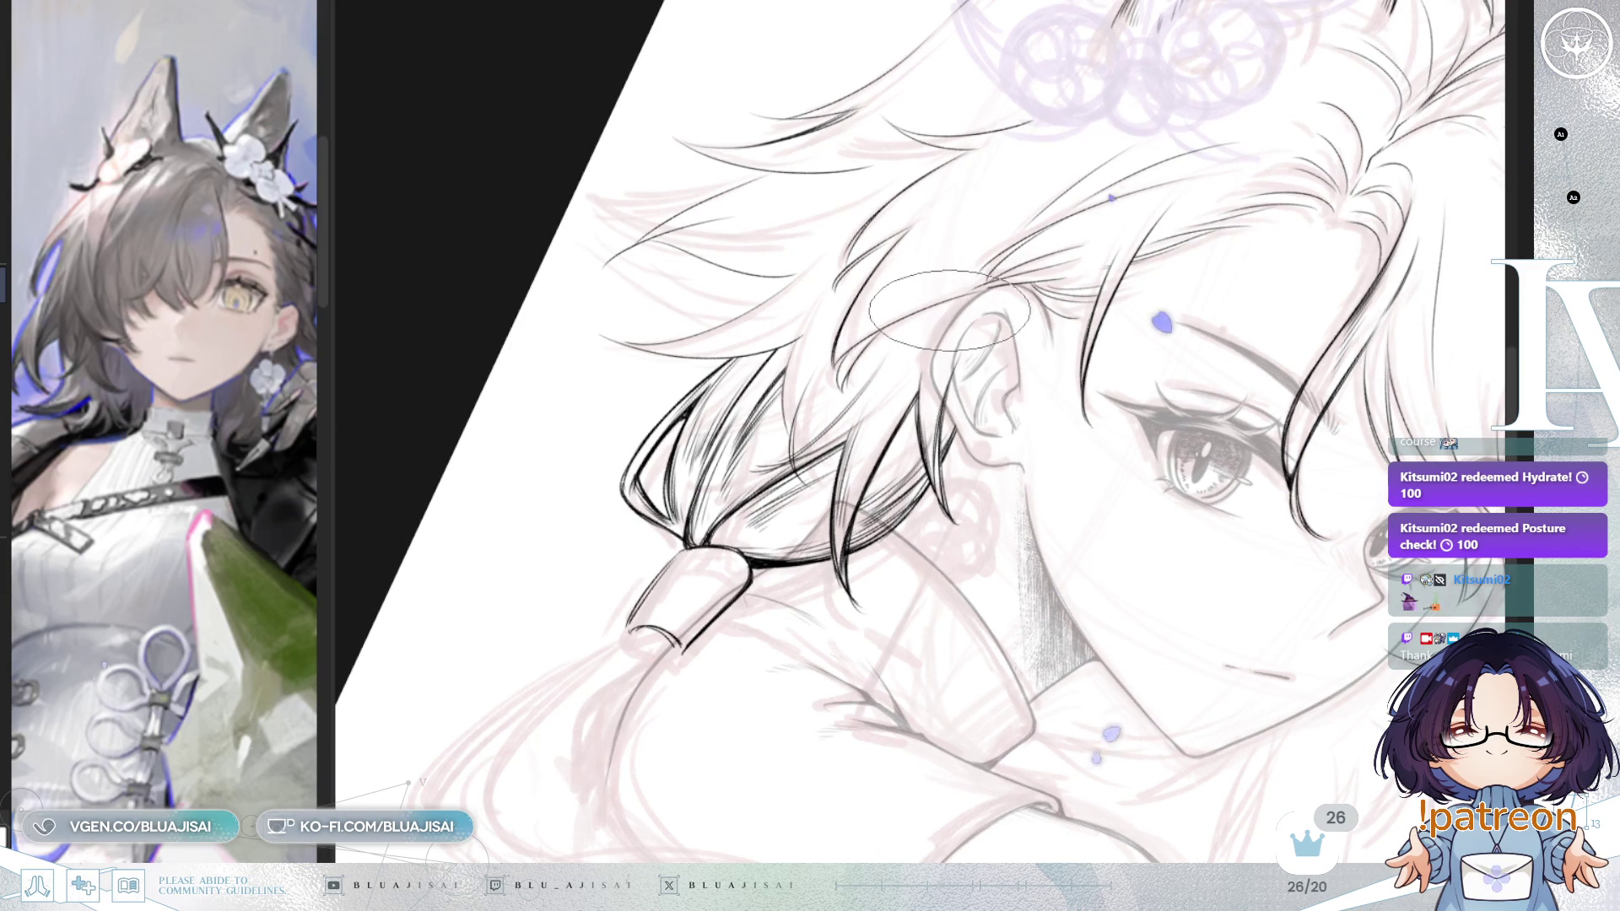
key("ctrl+@")
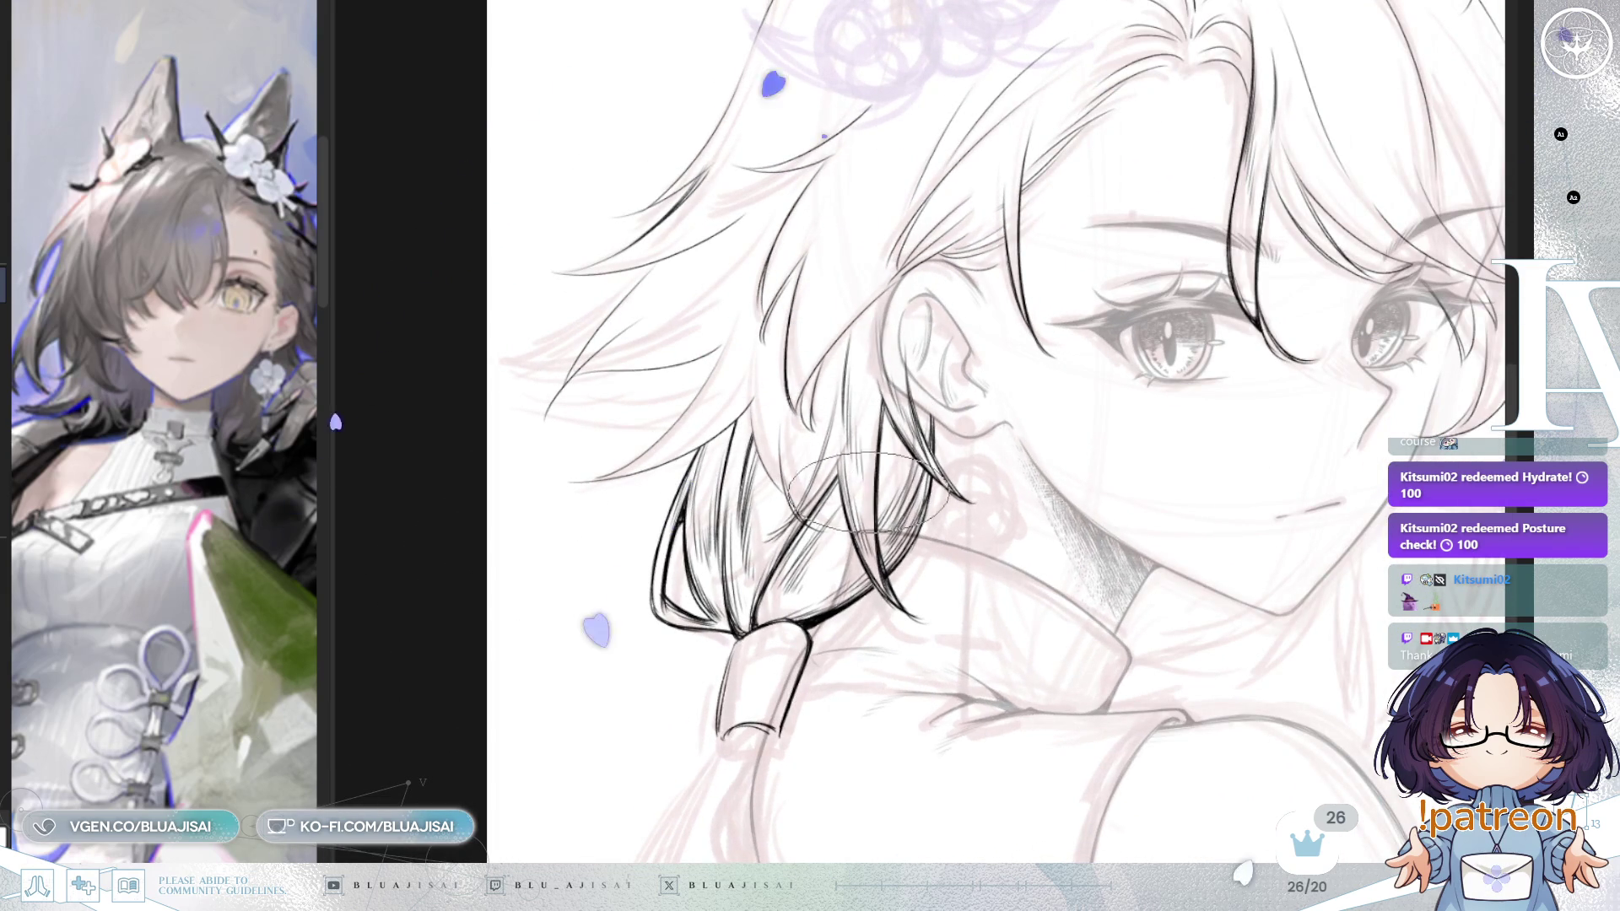
scroll(844, 439, "down", 2)
left_click_drag(1186, 346, 1093, 220)
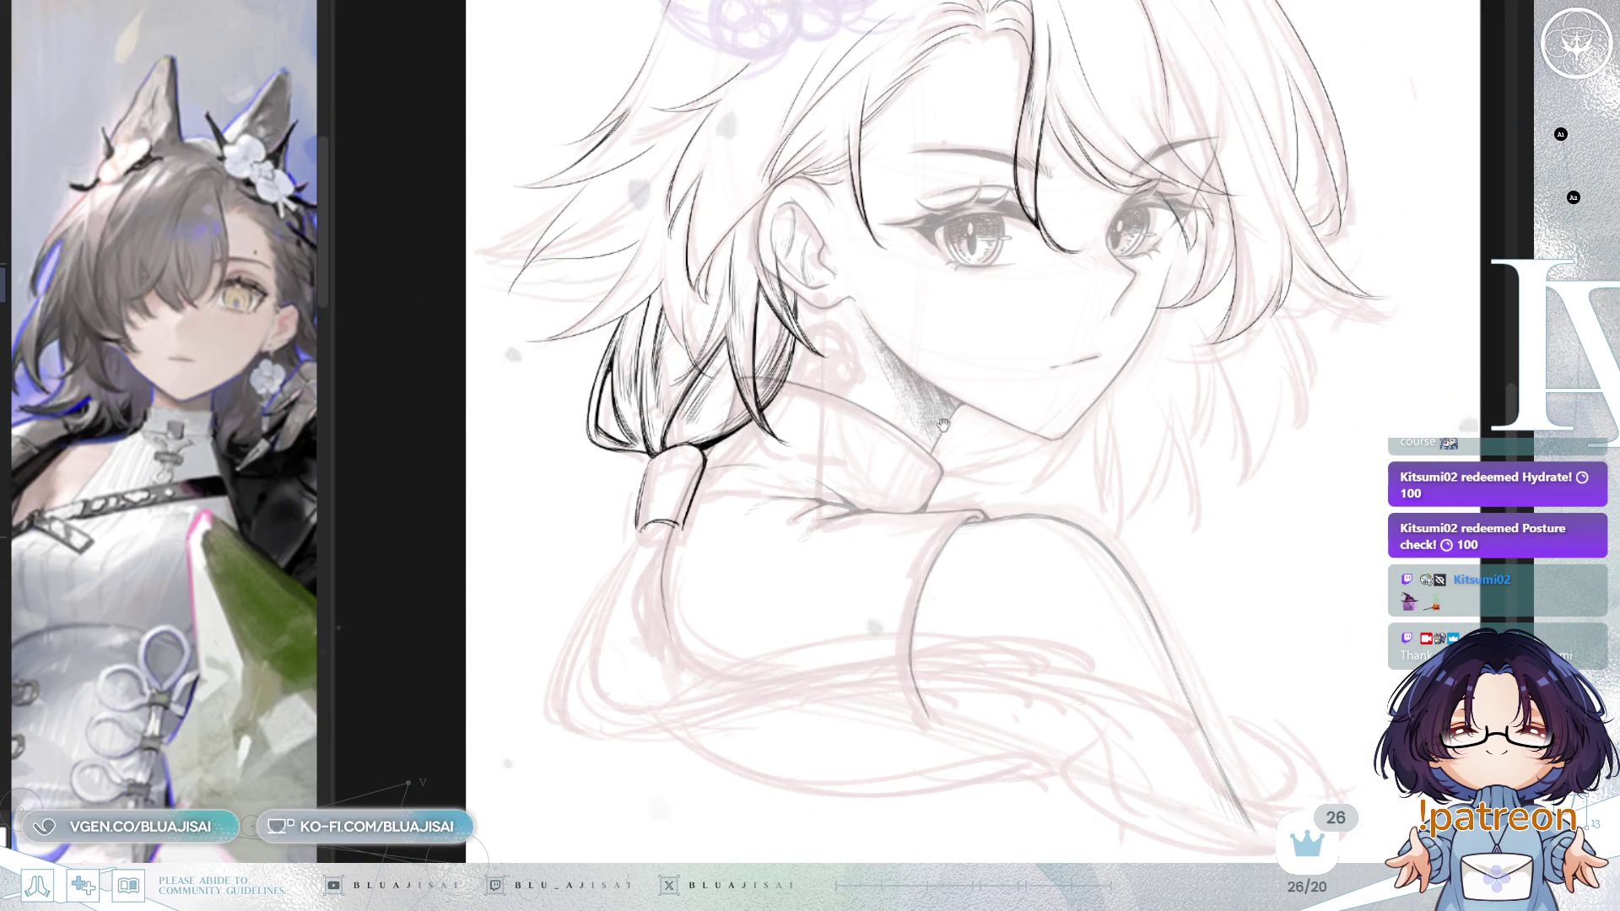
scroll(961, 399, "up", 3)
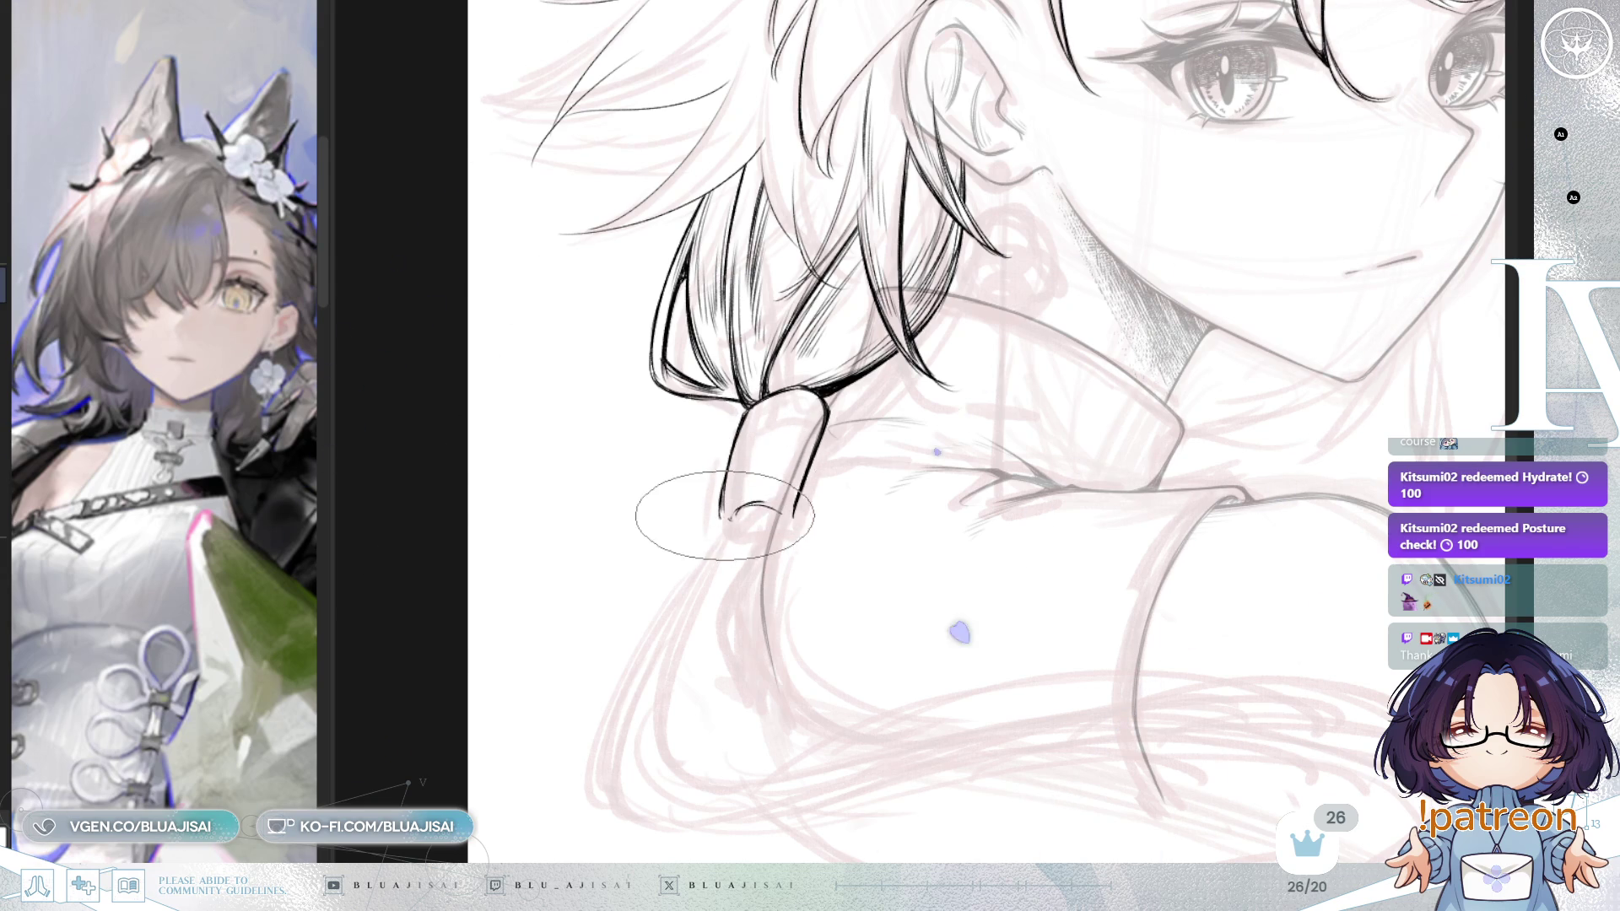
left_click_drag(723, 516, 747, 458)
left_click_drag(741, 518, 783, 584)
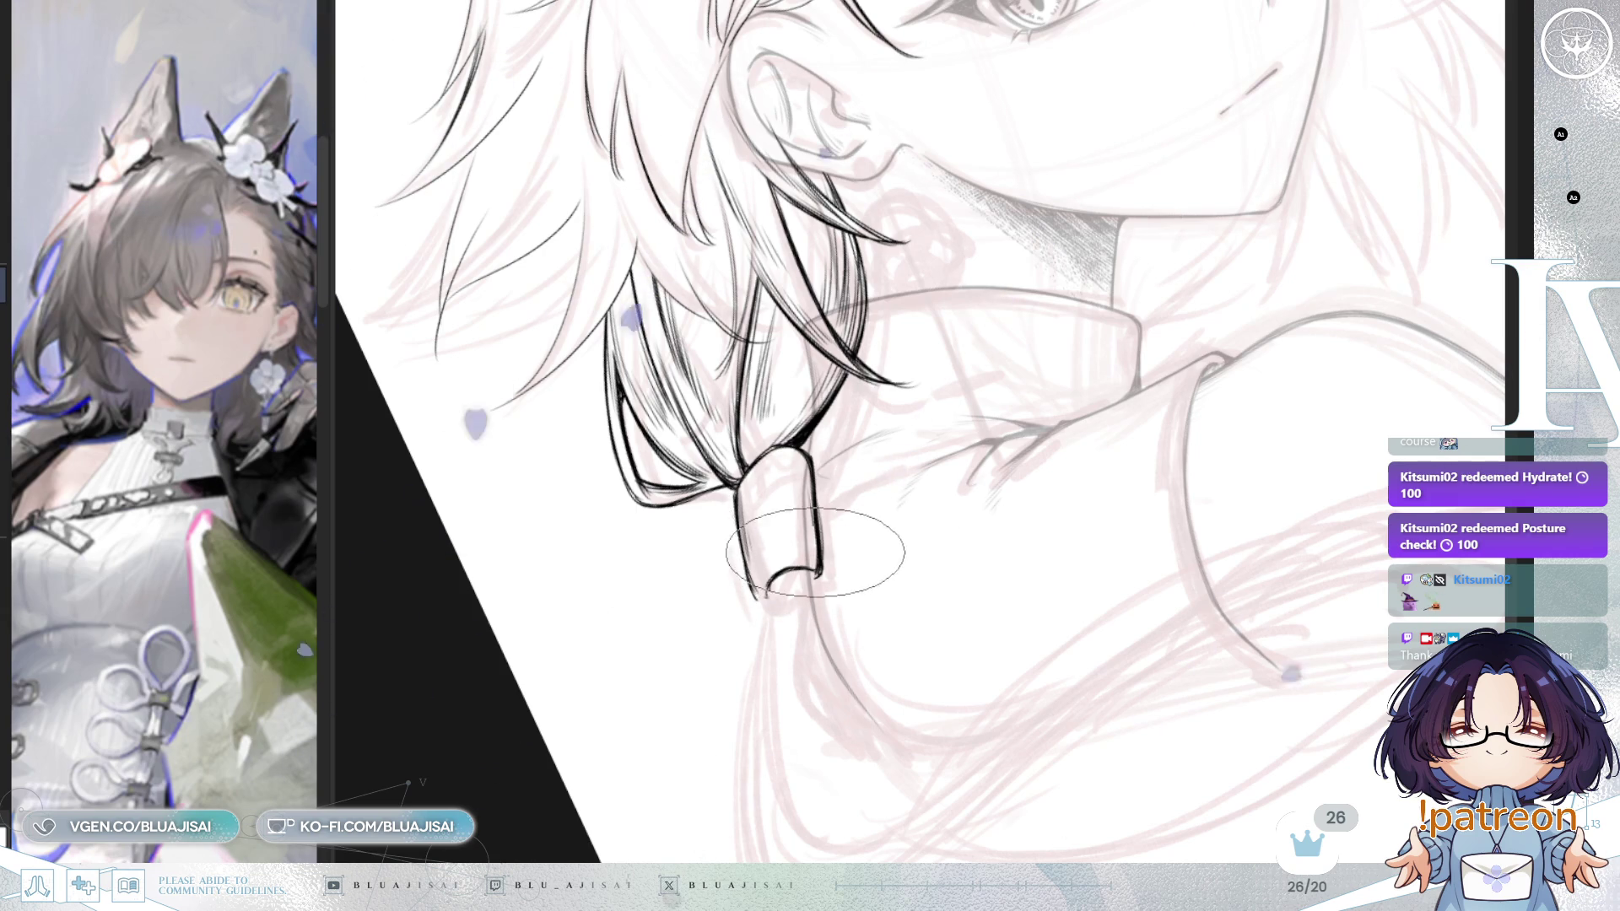
scroll(821, 565, "down", 3)
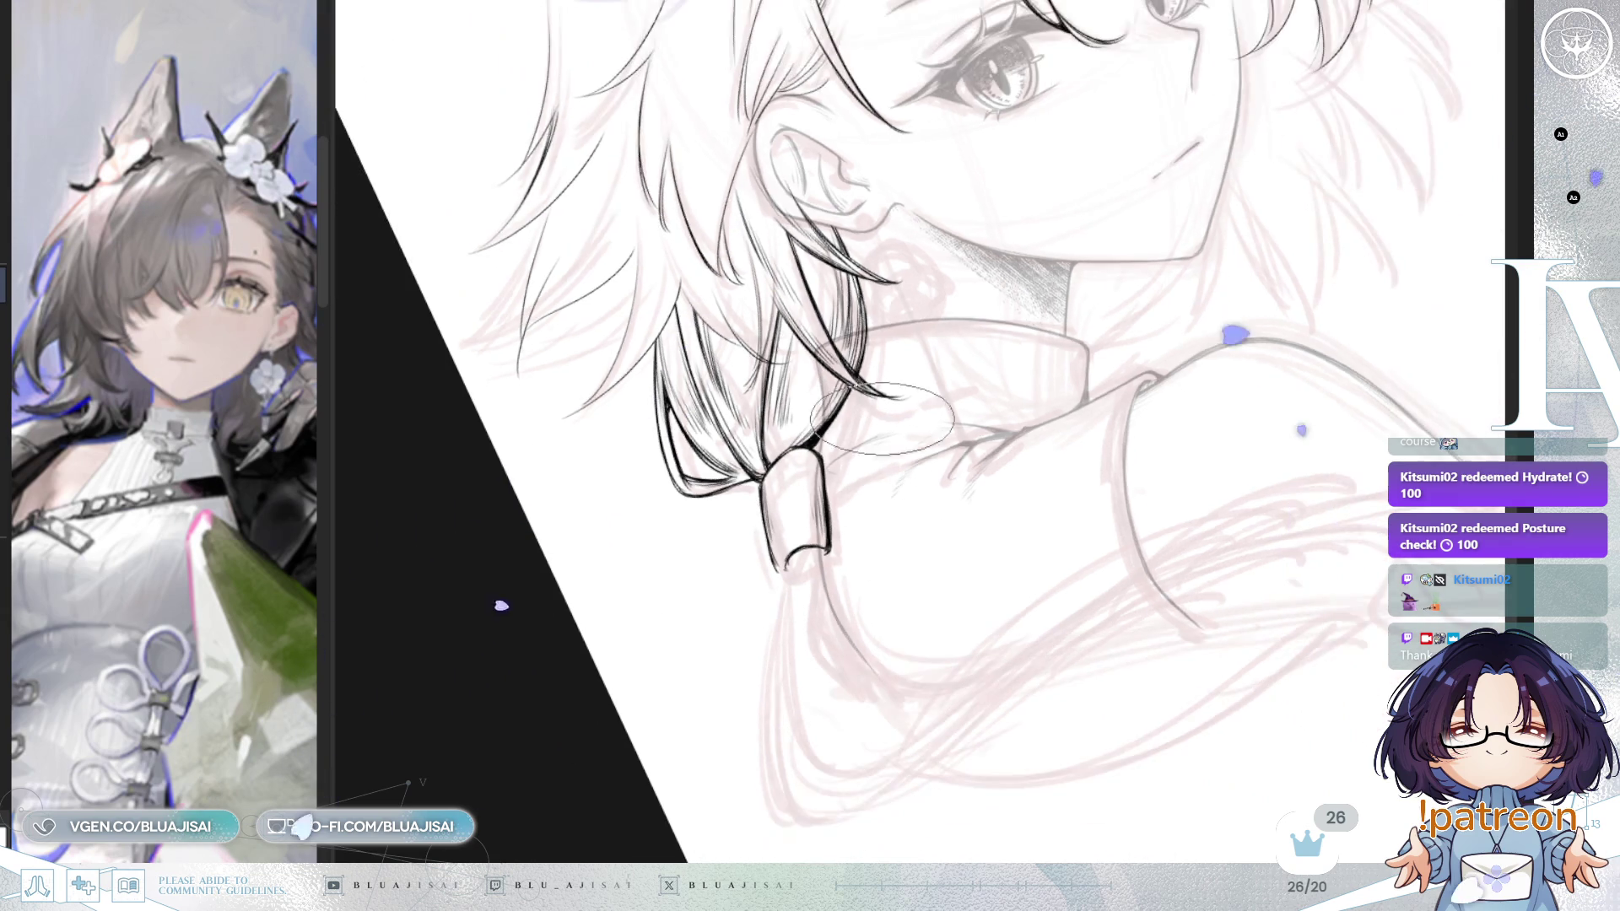
scroll(1004, 426, "up", 5)
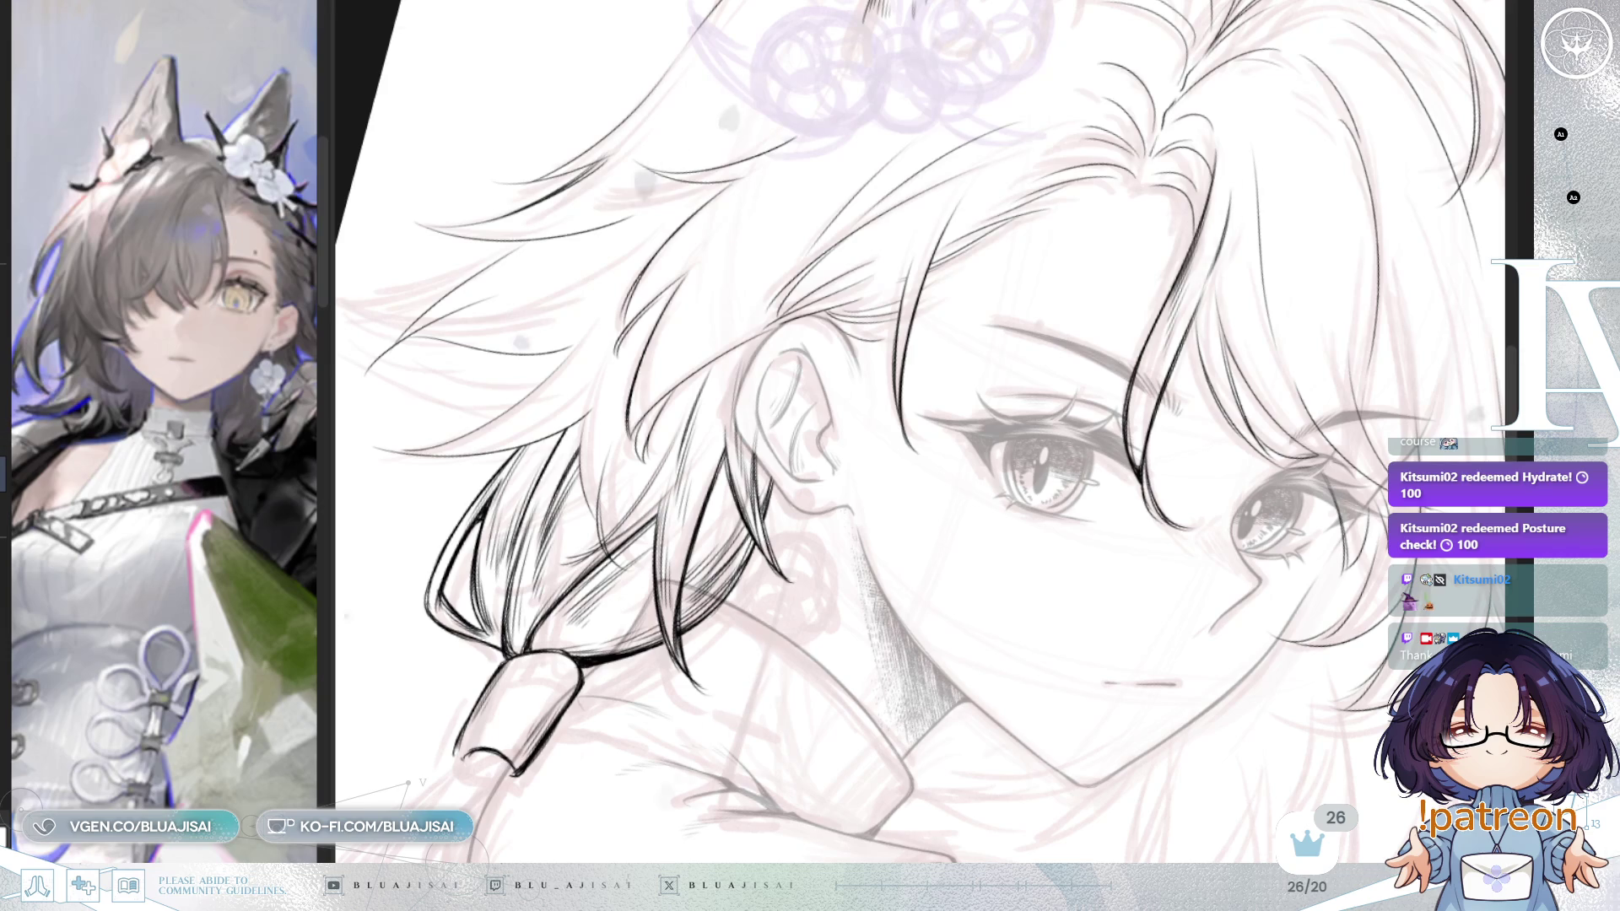
left_click_drag(1181, 700, 1249, 572)
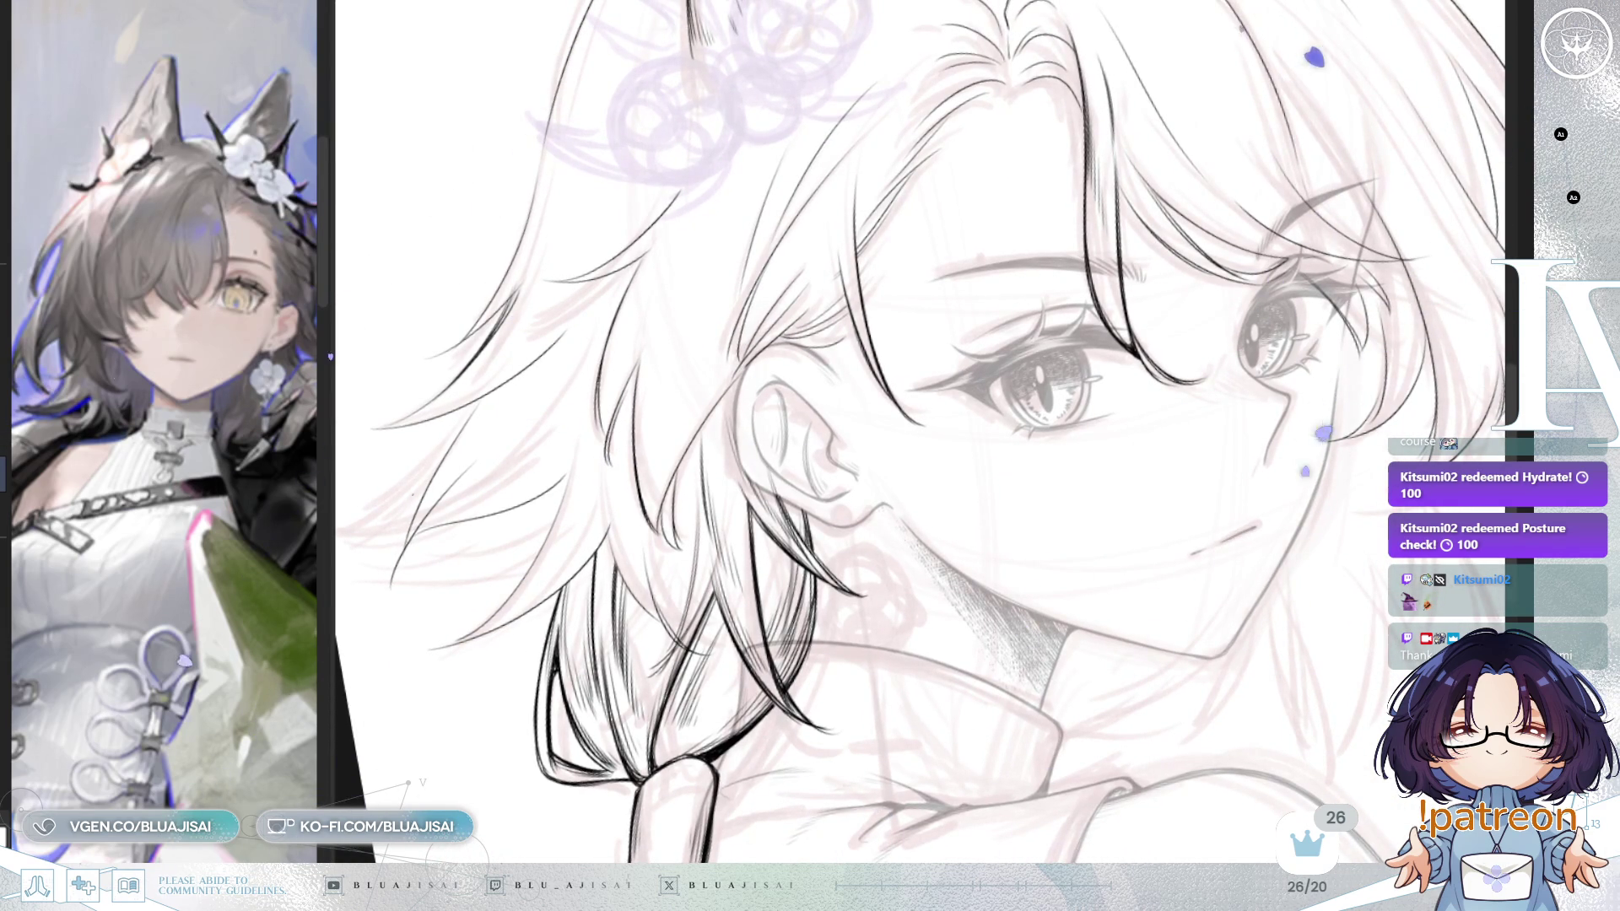
Step: Ink extra fine strands into the spiky upper-left hair beside the ear, resetting rotation upright
left_click_drag(928, 506, 945, 540)
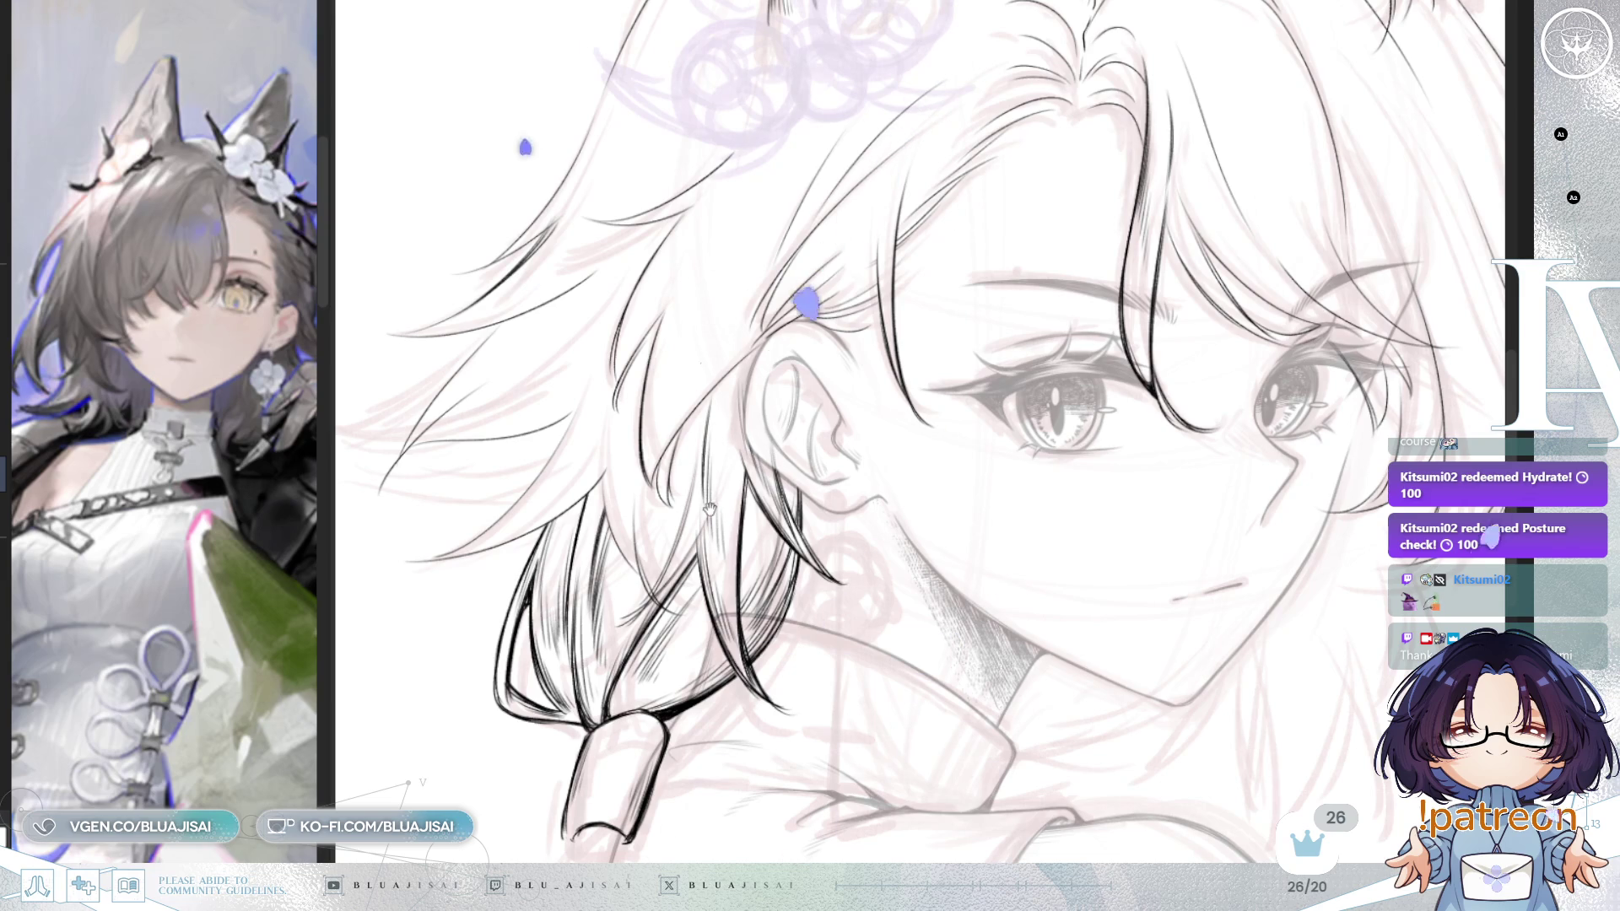
left_click_drag(709, 313, 739, 269)
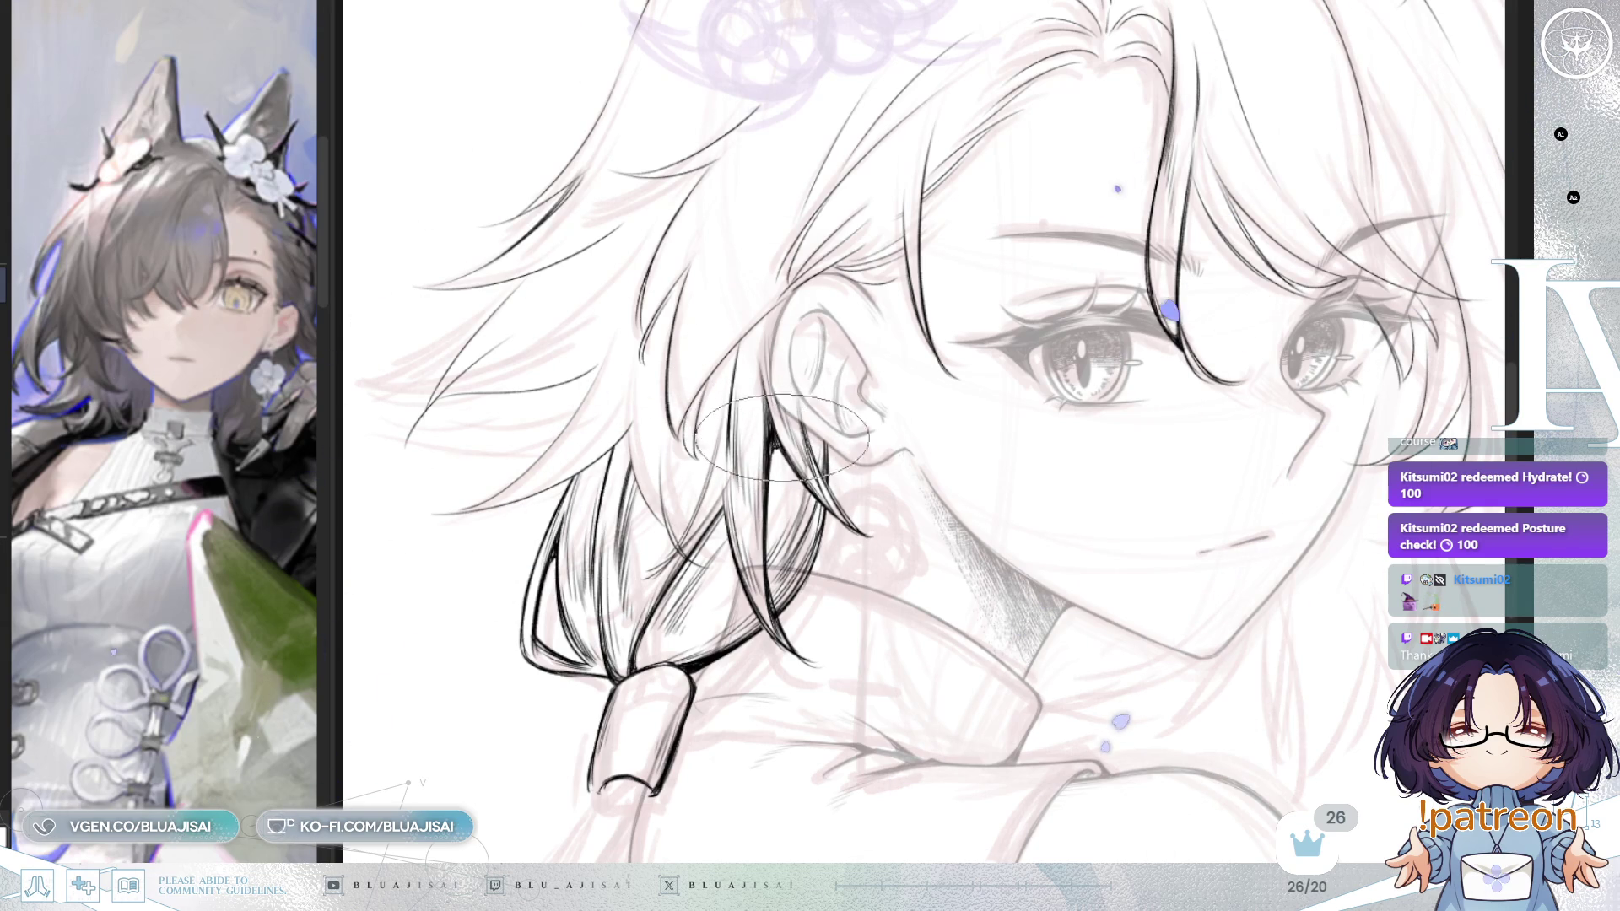
scroll(808, 286, "up", 2)
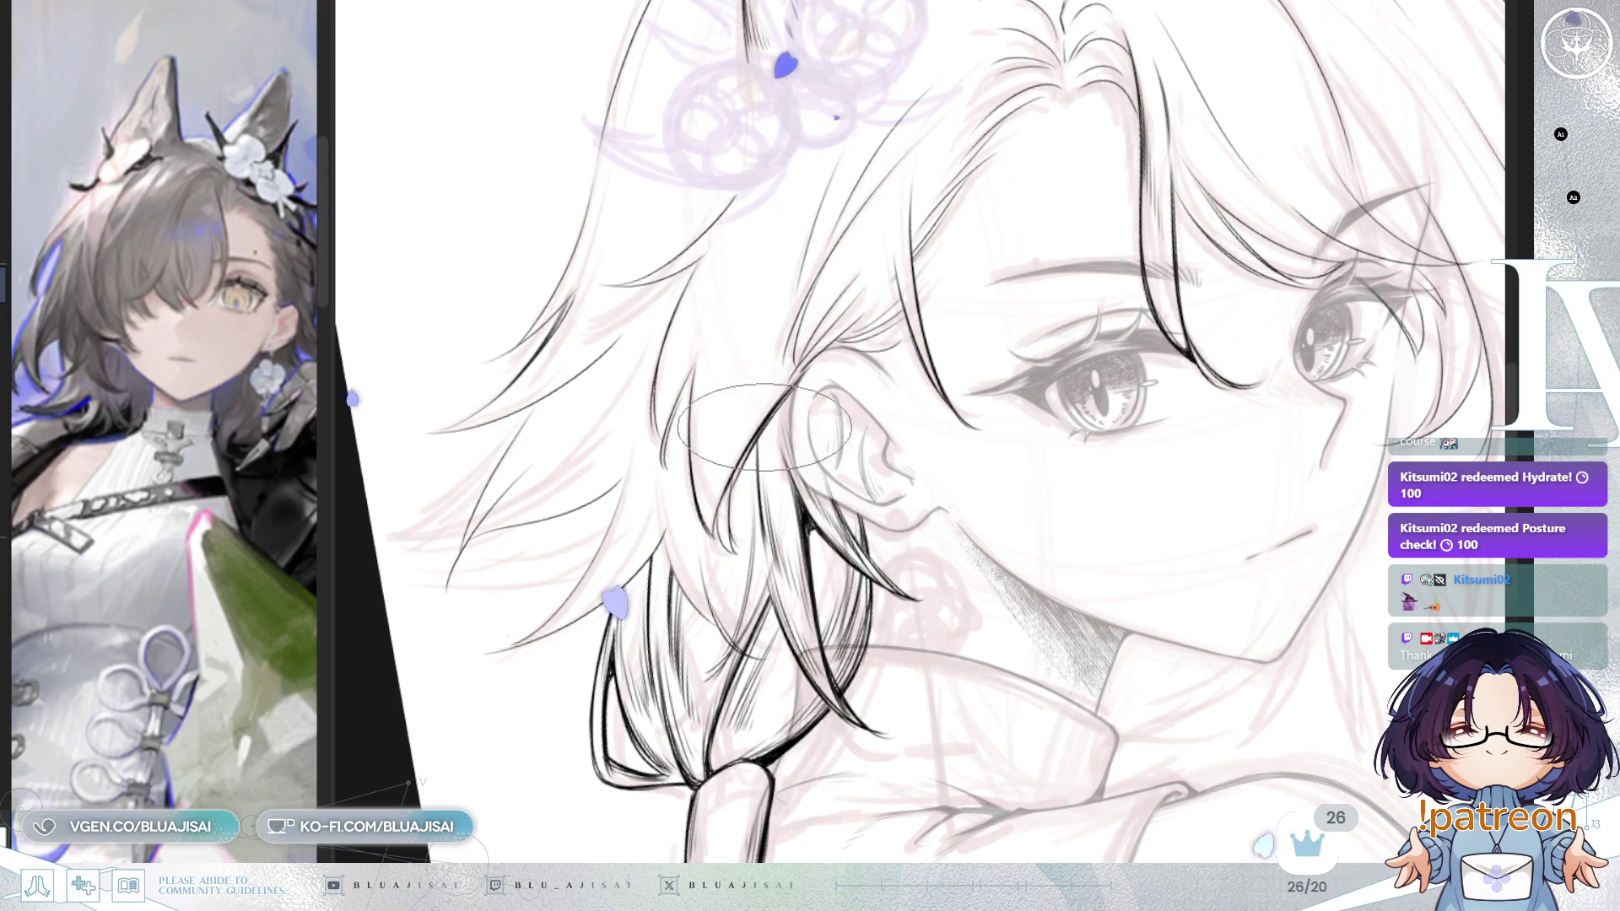
key("Home")
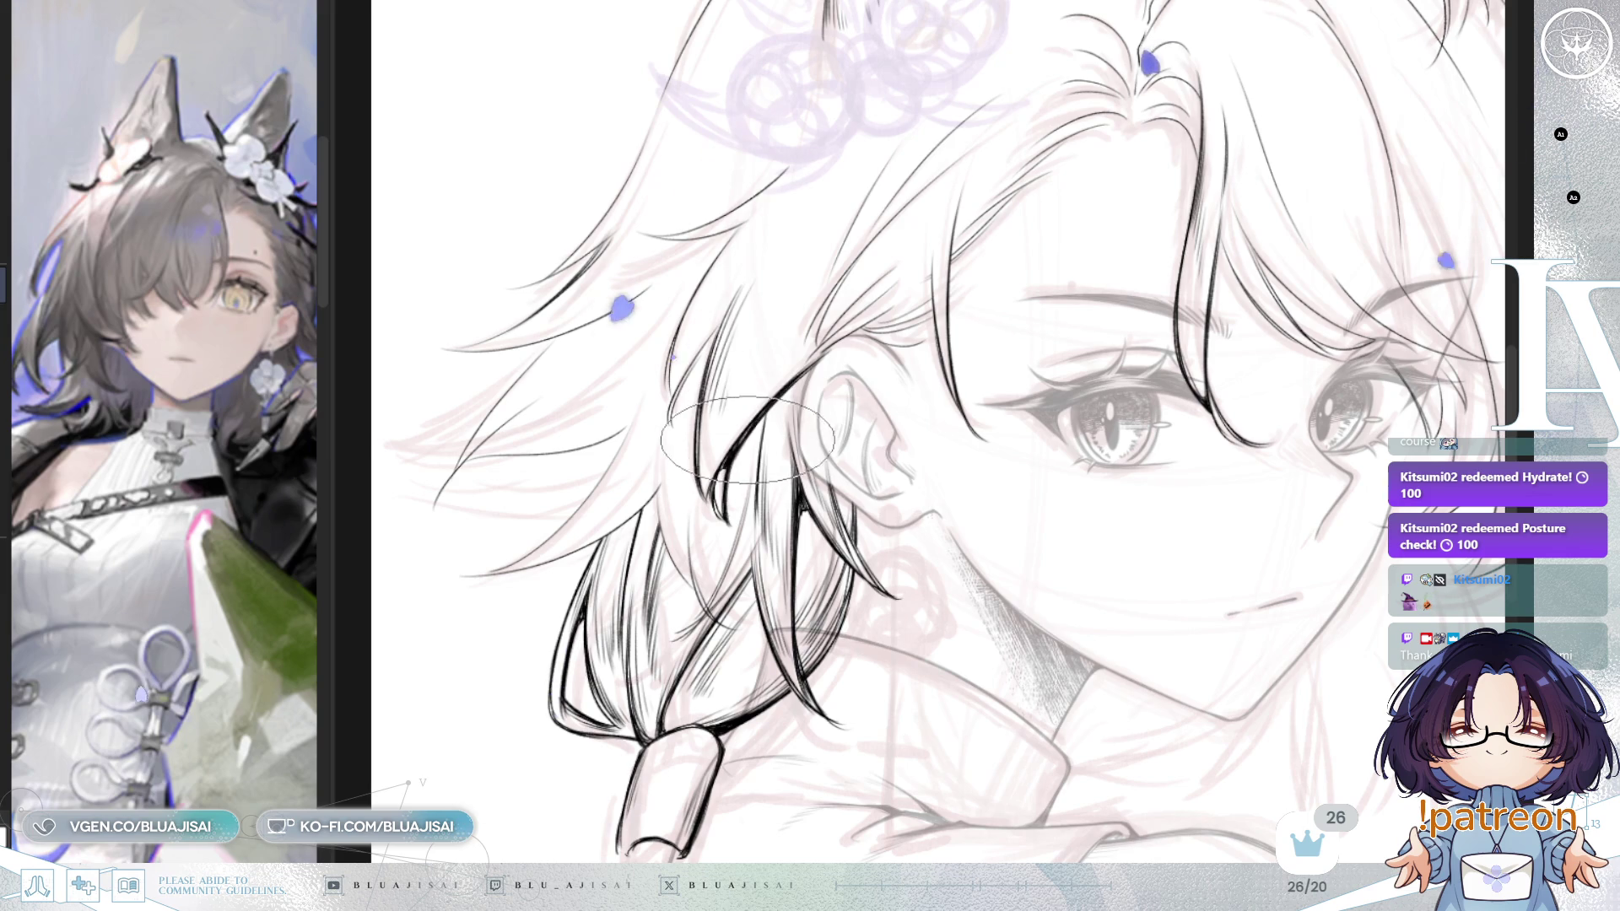
scroll(751, 437, "up", 3)
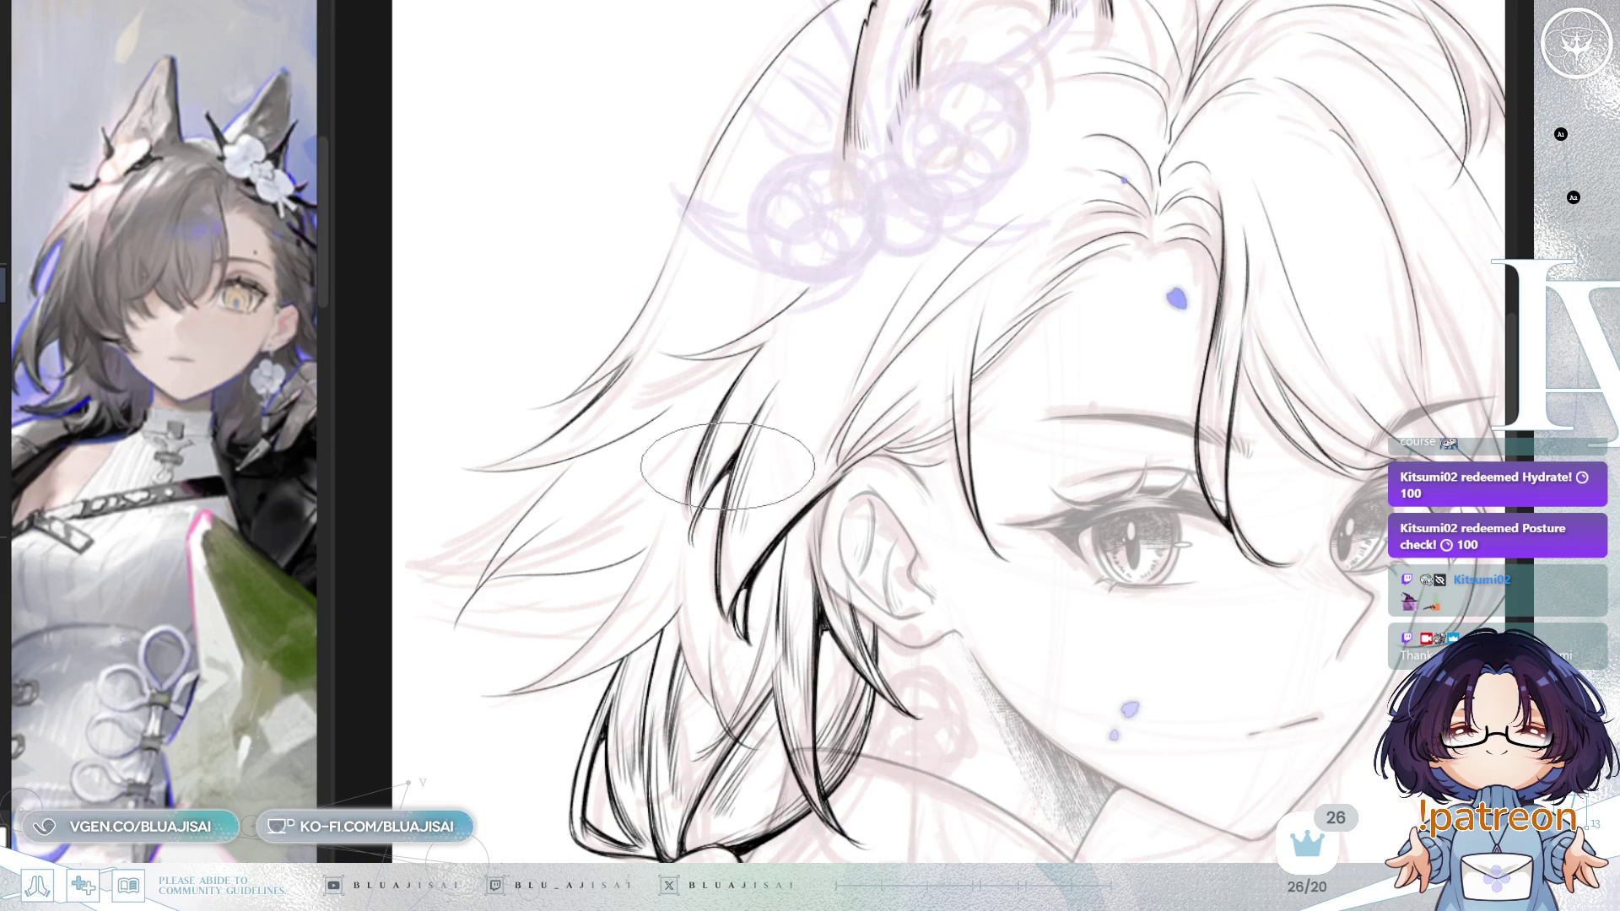
left_click_drag(788, 456, 785, 501)
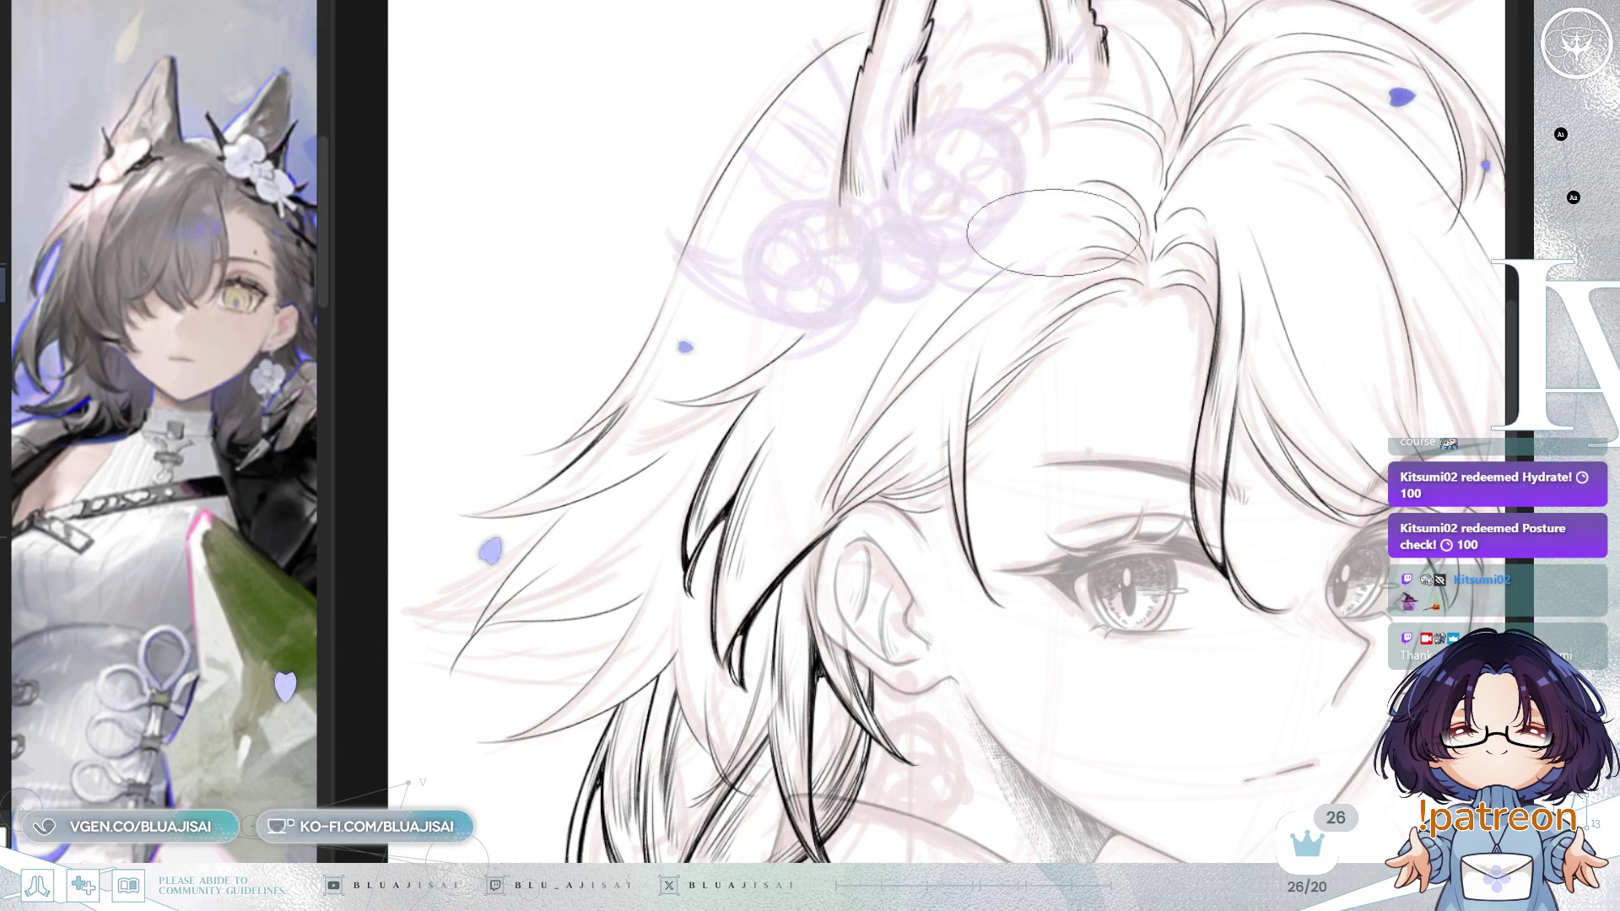
scroll(1182, 385, "down", 2)
left_click_drag(1182, 386, 1113, 288)
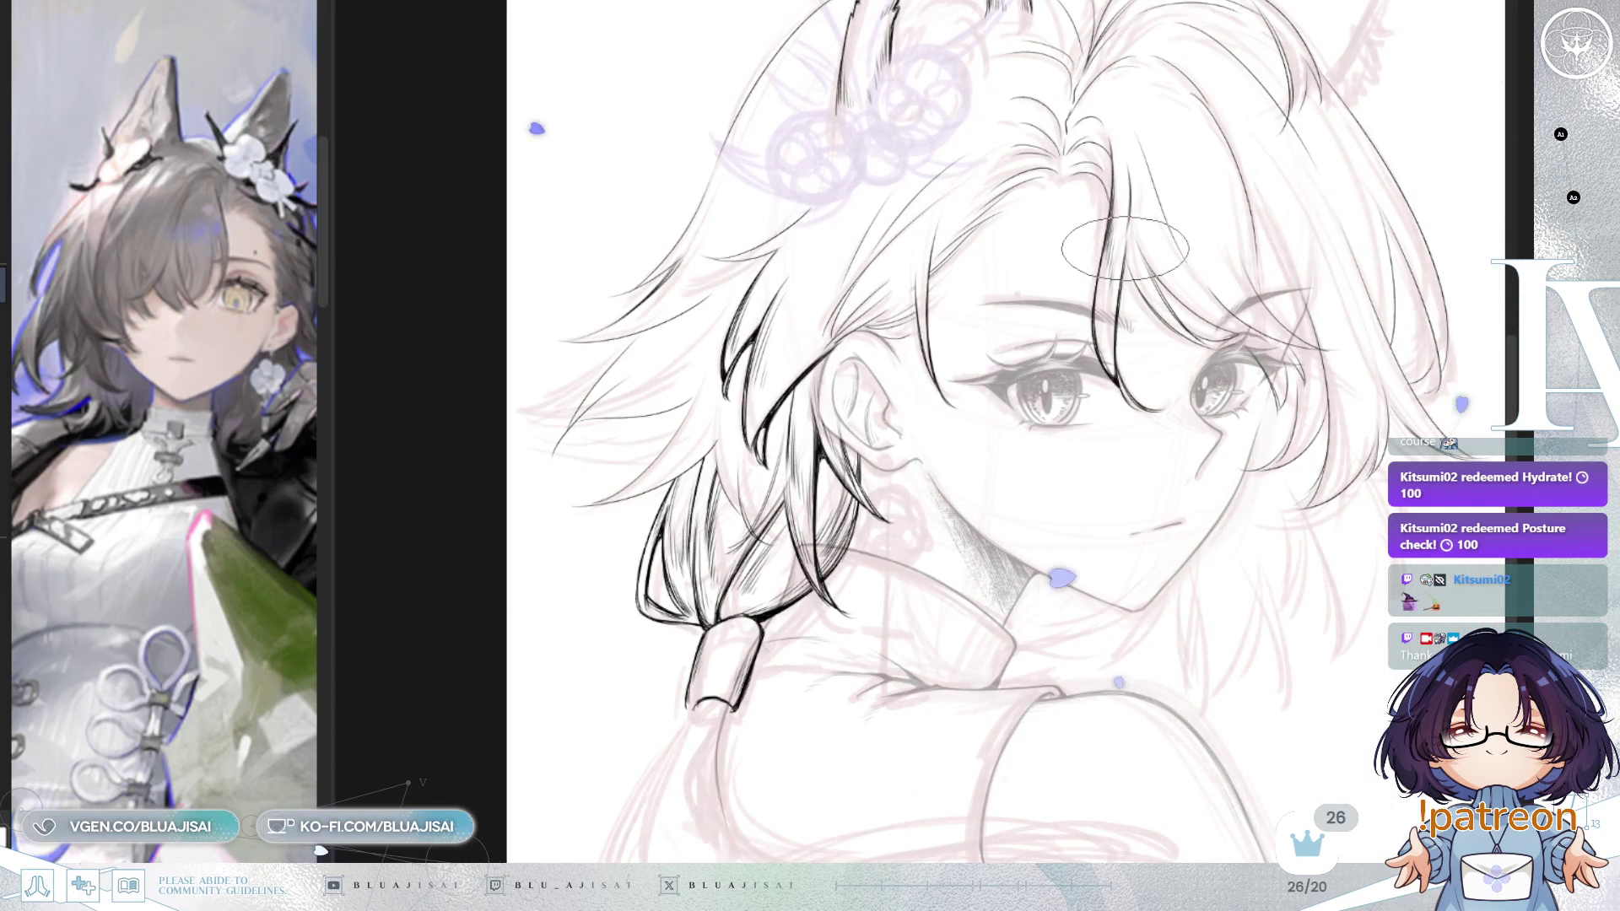
Step: Mirror the canvas and ink the wolf ear, its fur tufts and the strand swirl at the parting
scroll(1124, 247, "up", 2)
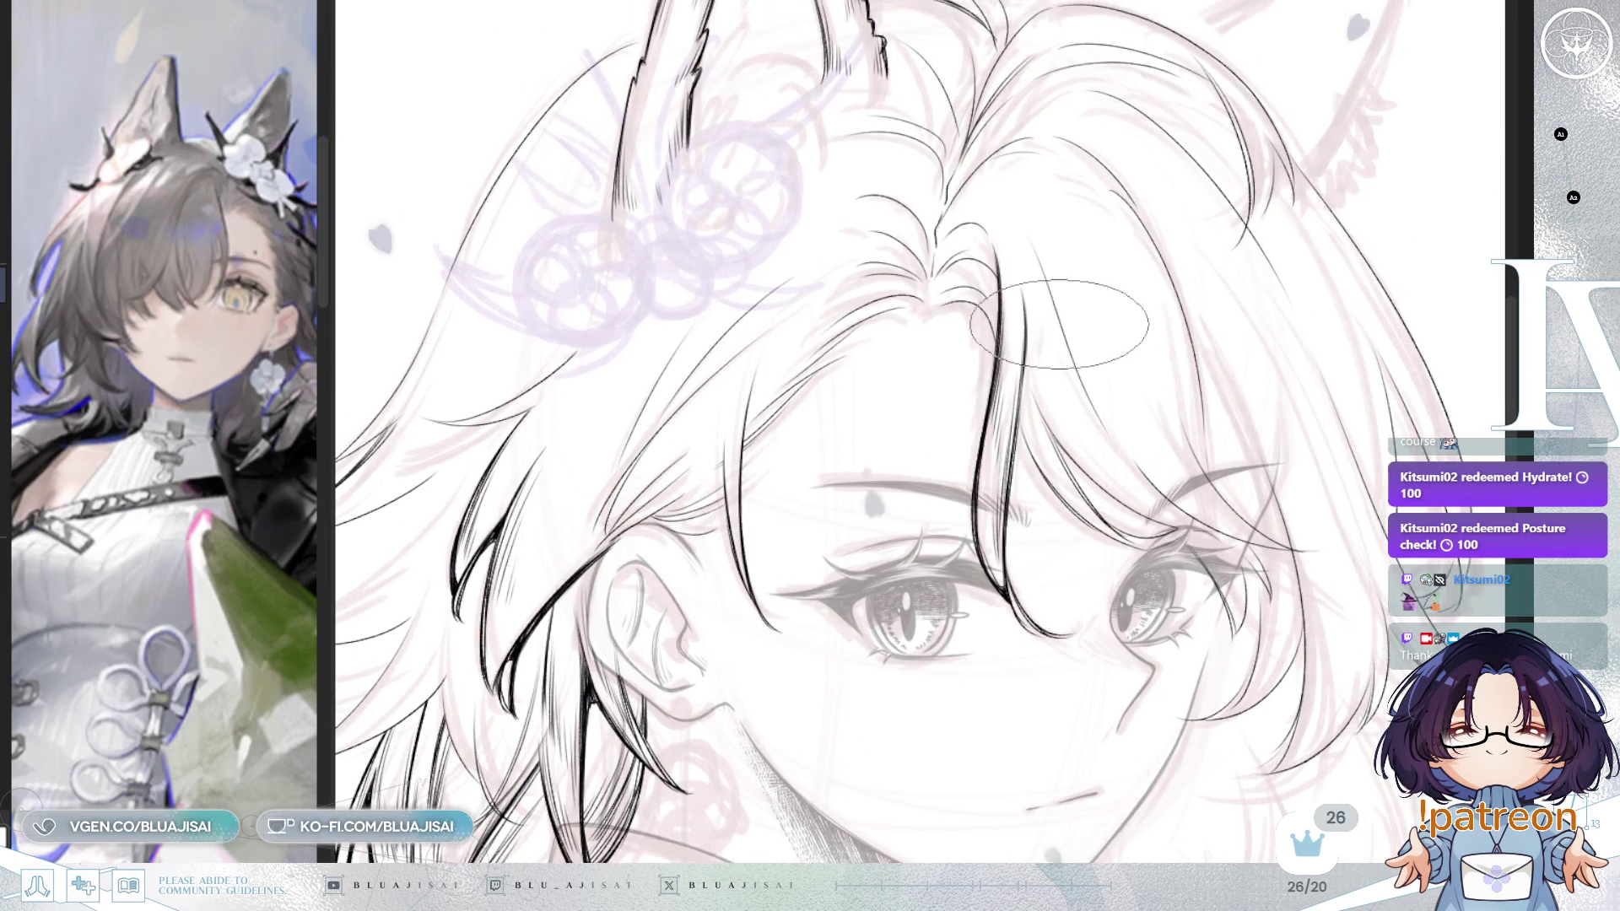
key("h")
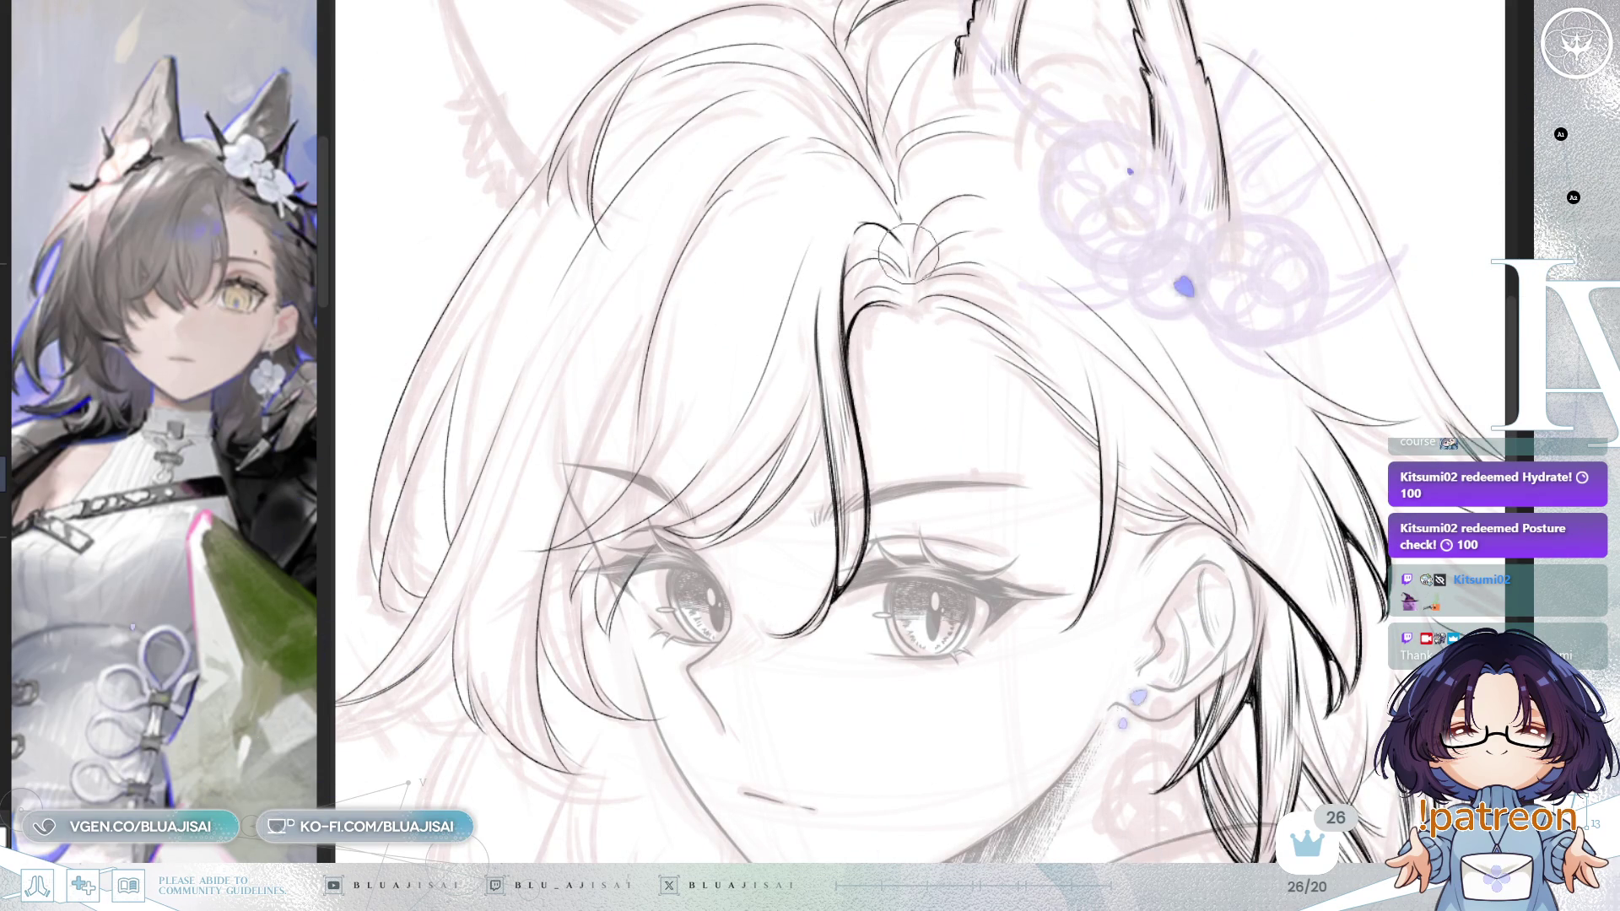
left_click_drag(911, 270, 838, 260)
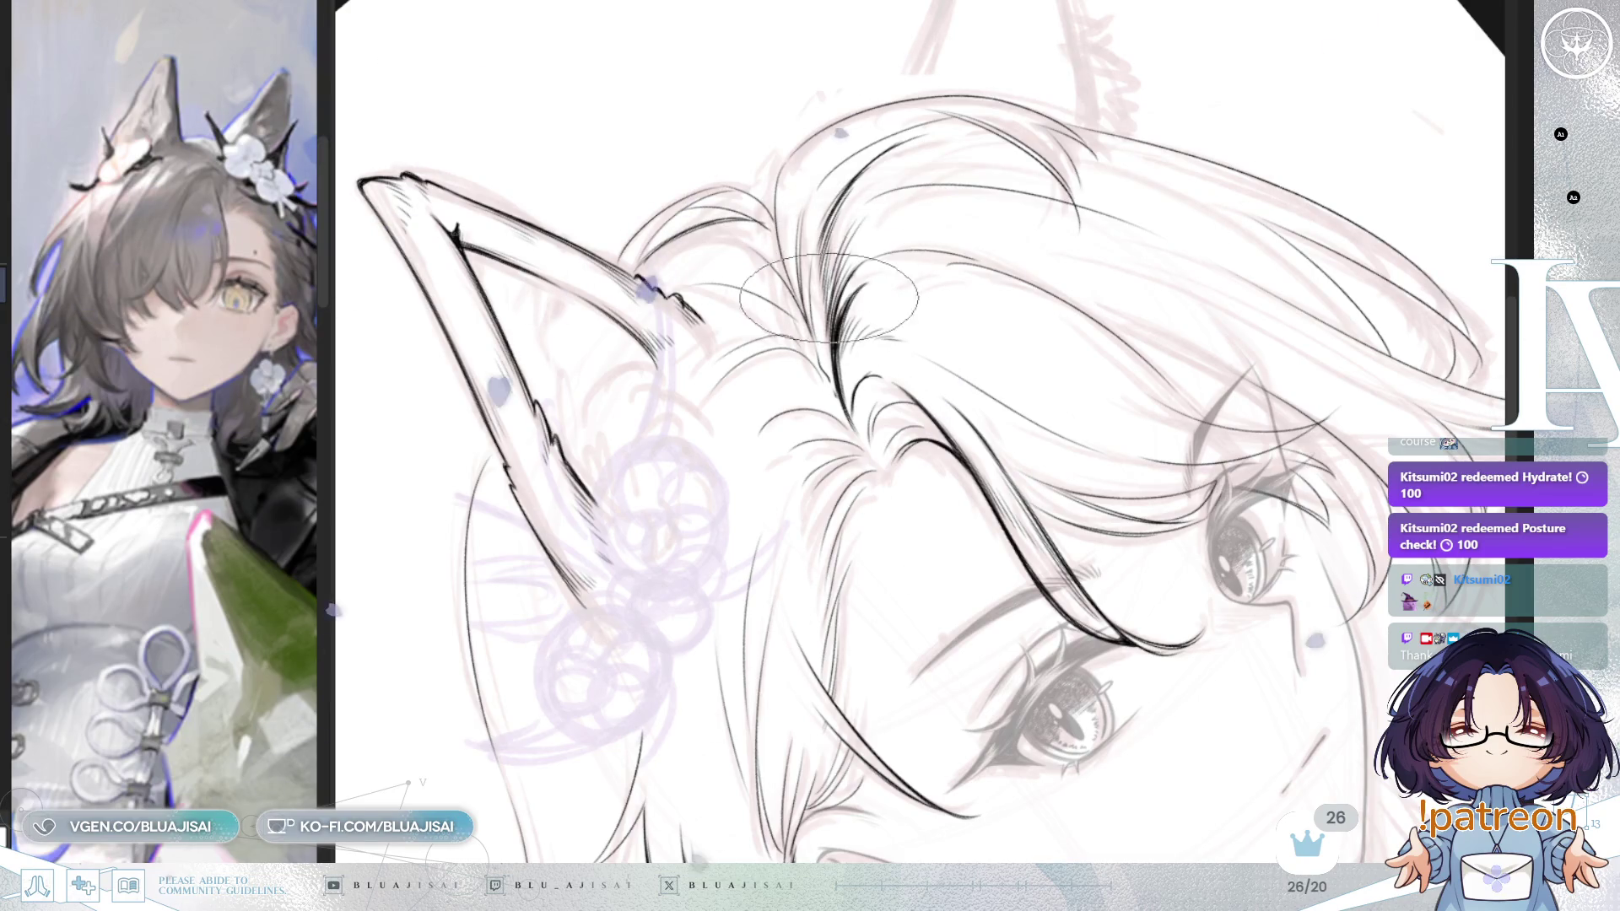
mouse_move(1083, 262)
left_mouse_down()
mouse_move(1203, 199)
mouse_move(954, 353)
left_mouse_up()
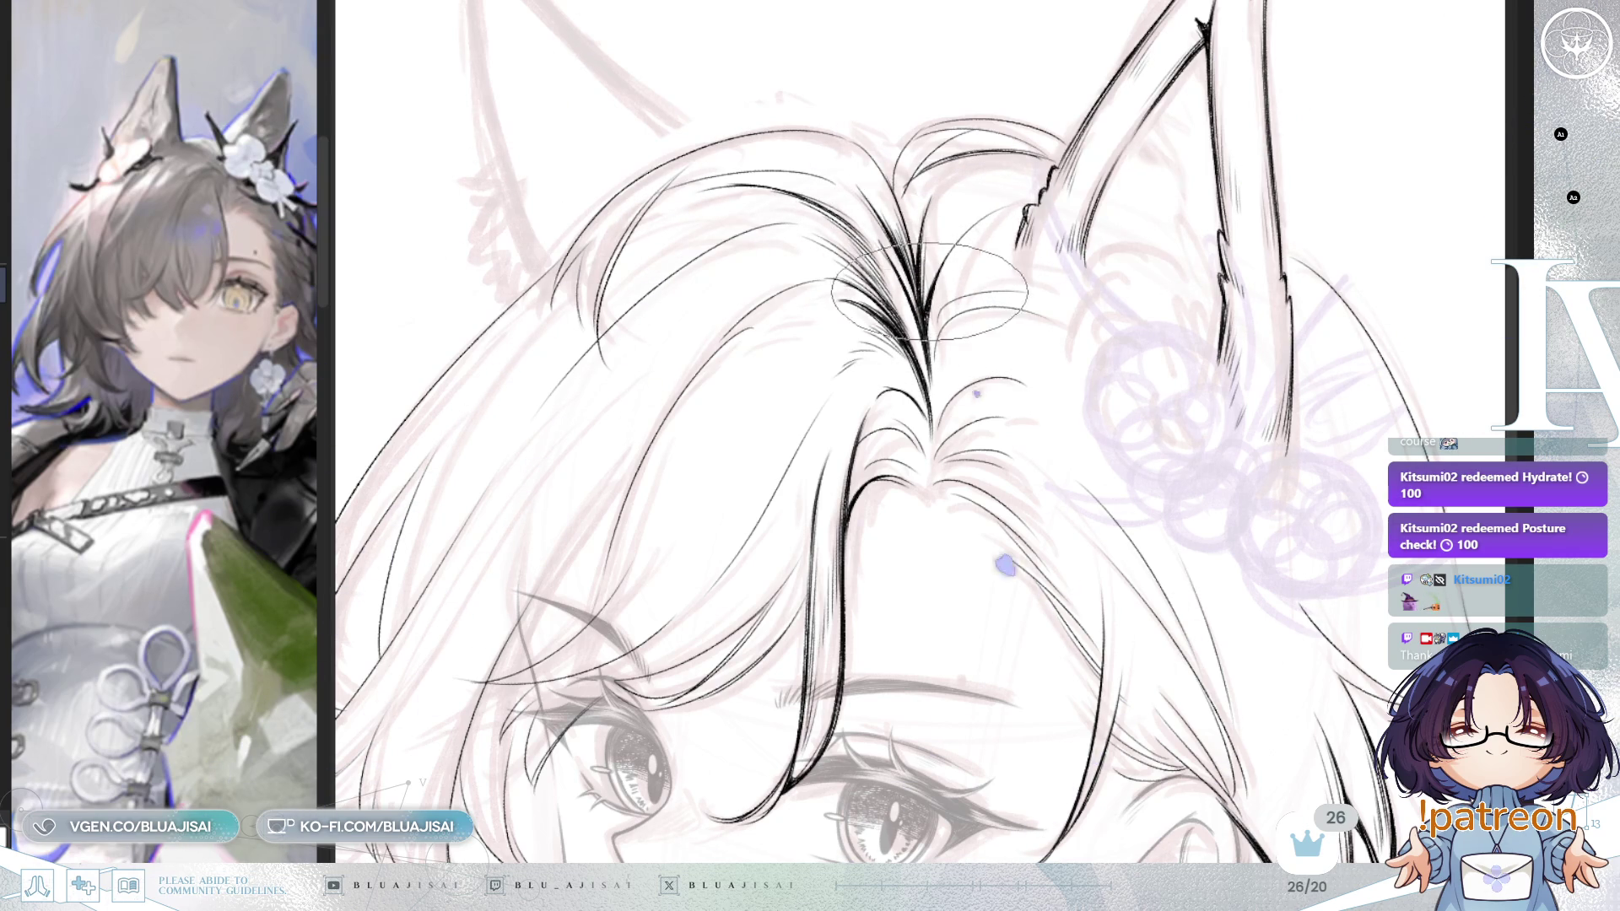
Step: Hatch fine strands into the bangs left of the crown parting, then mirror the view to check
left_click_drag(919, 455, 861, 430)
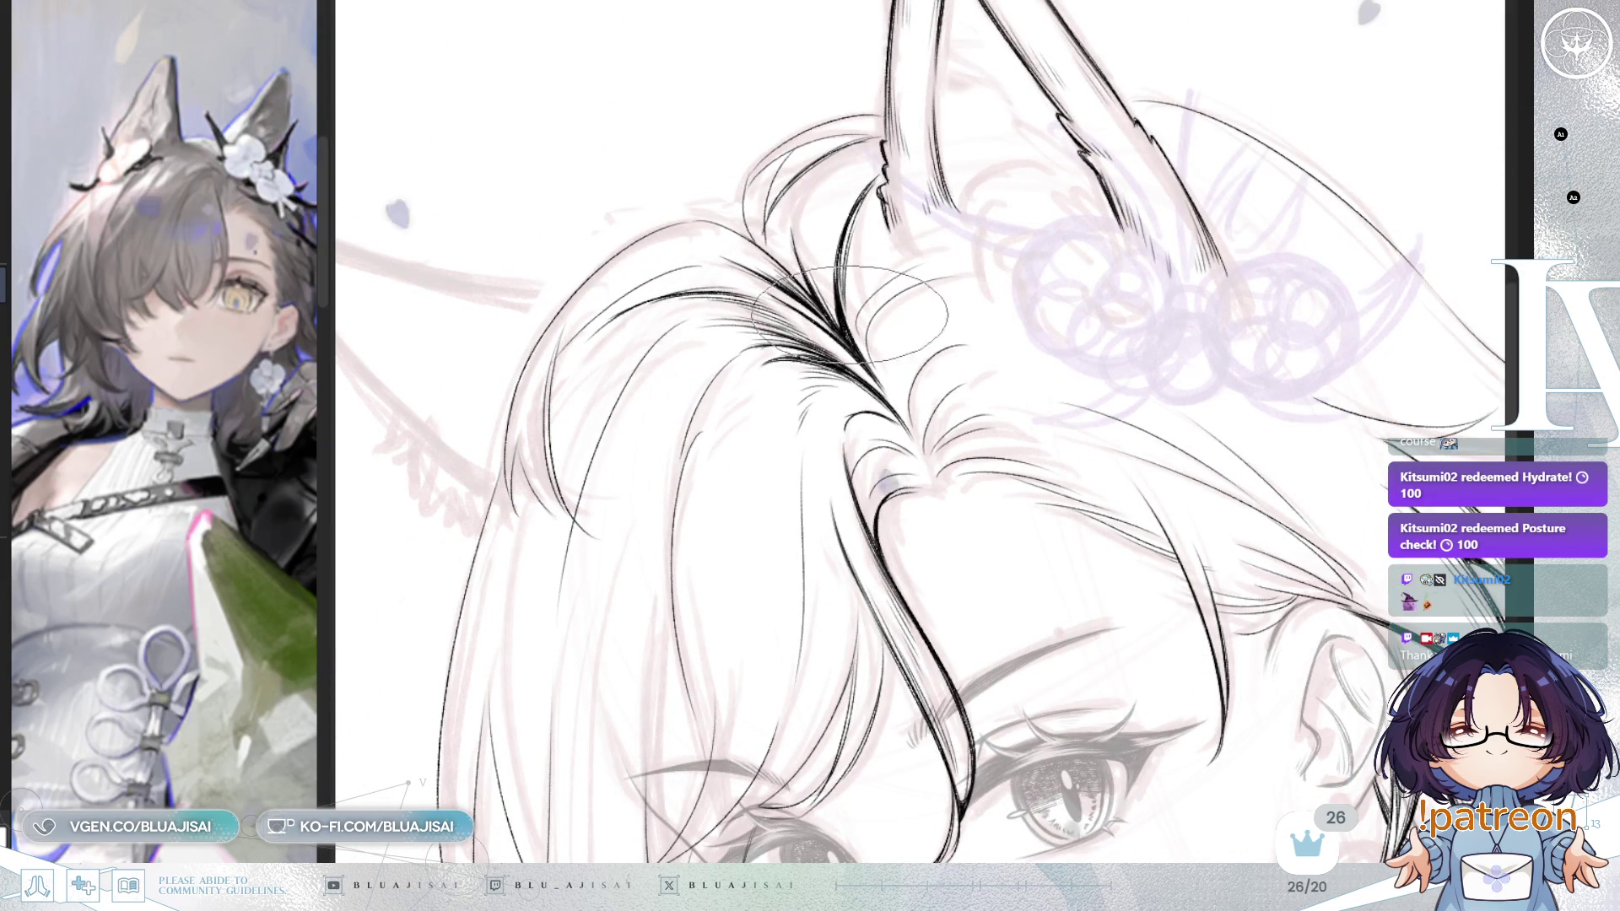
left_click_drag(847, 318, 900, 381)
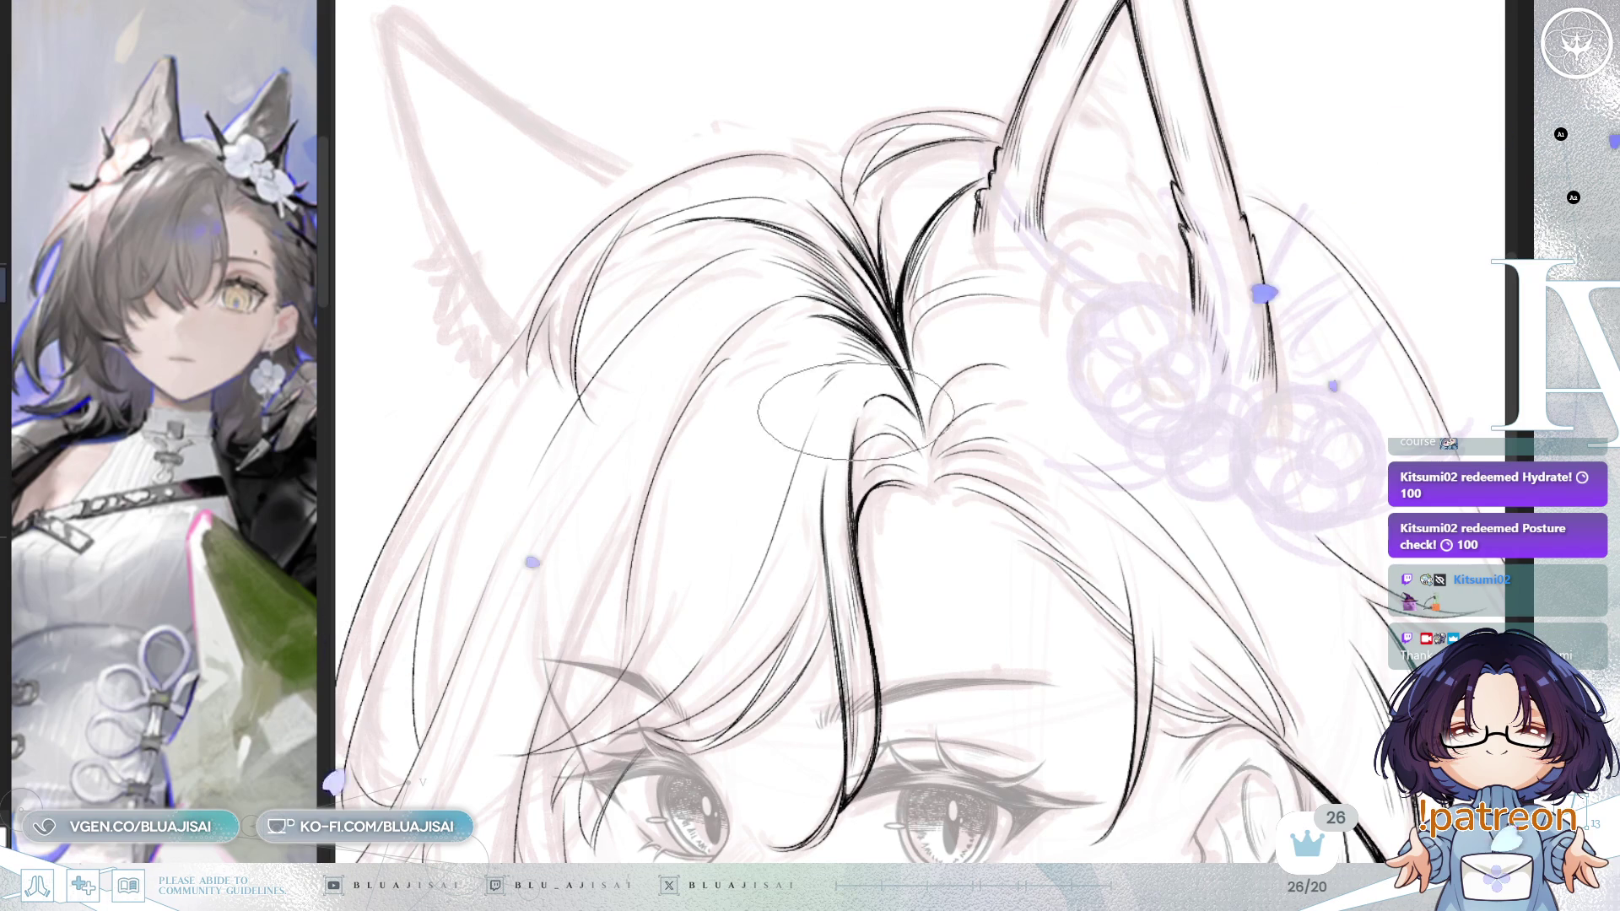
left_click_drag(944, 396, 913, 381)
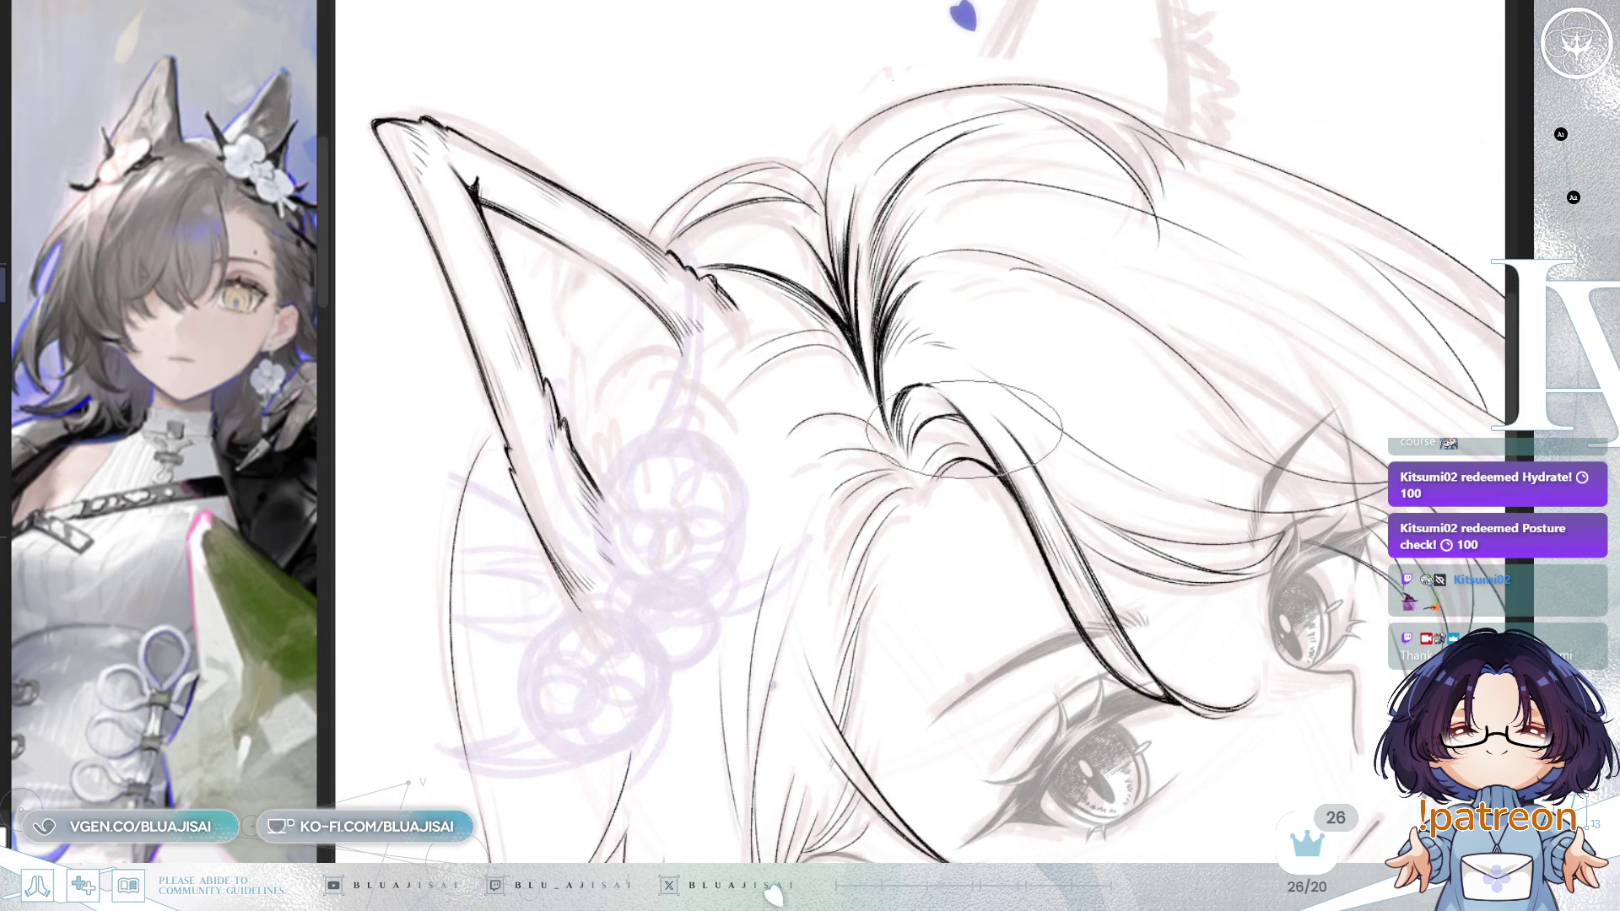
left_click_drag(979, 428, 846, 439)
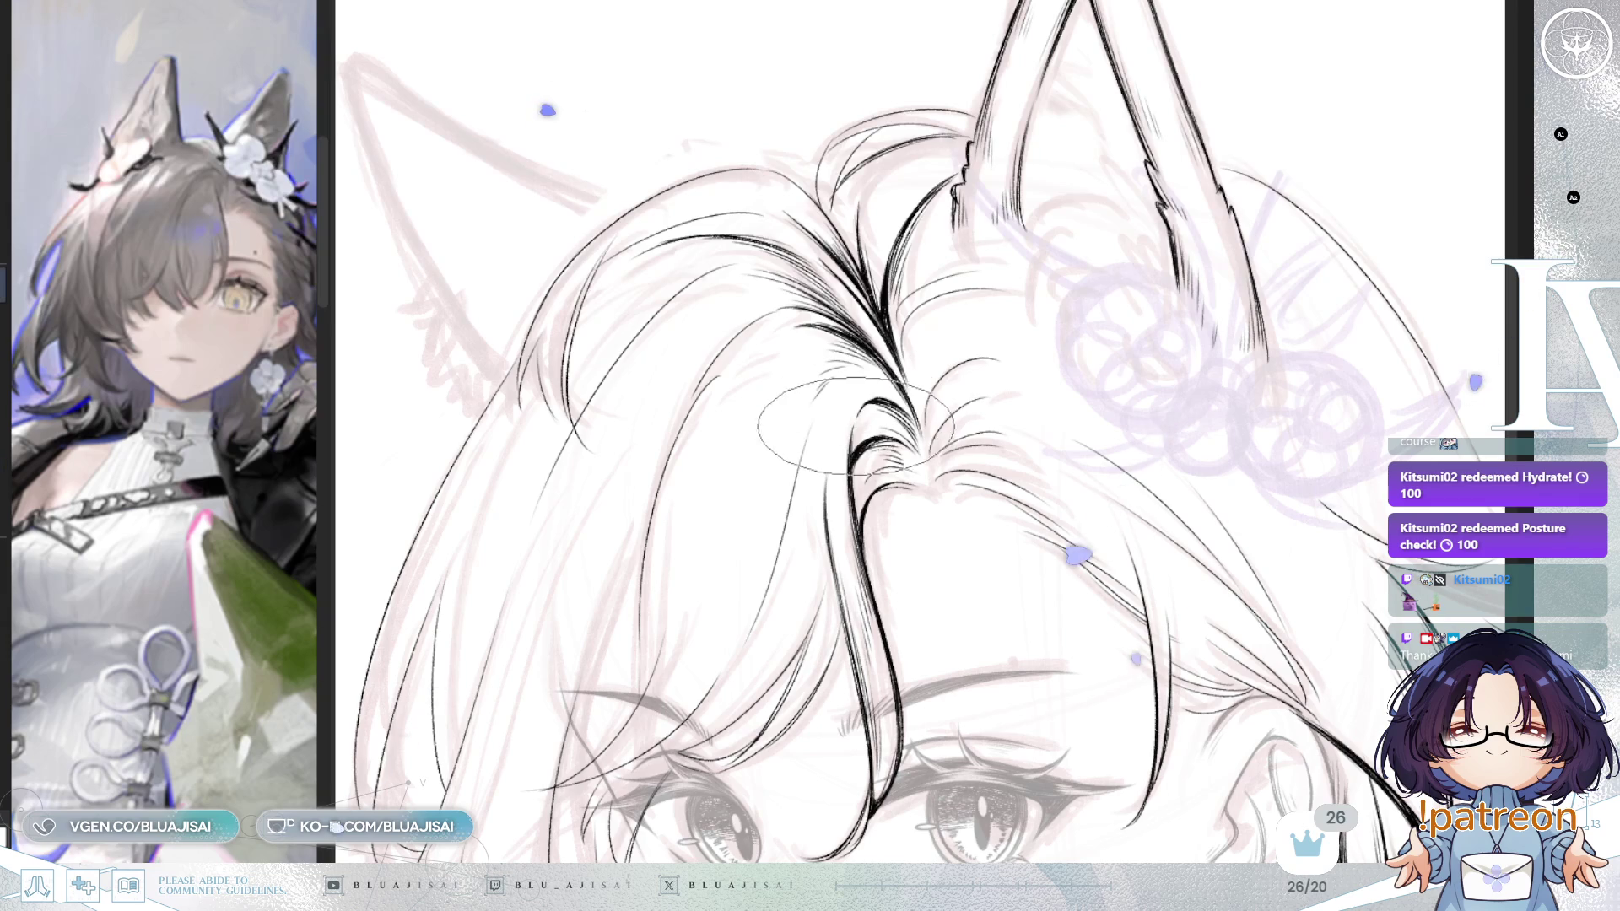
left_click_drag(1020, 304, 1048, 358)
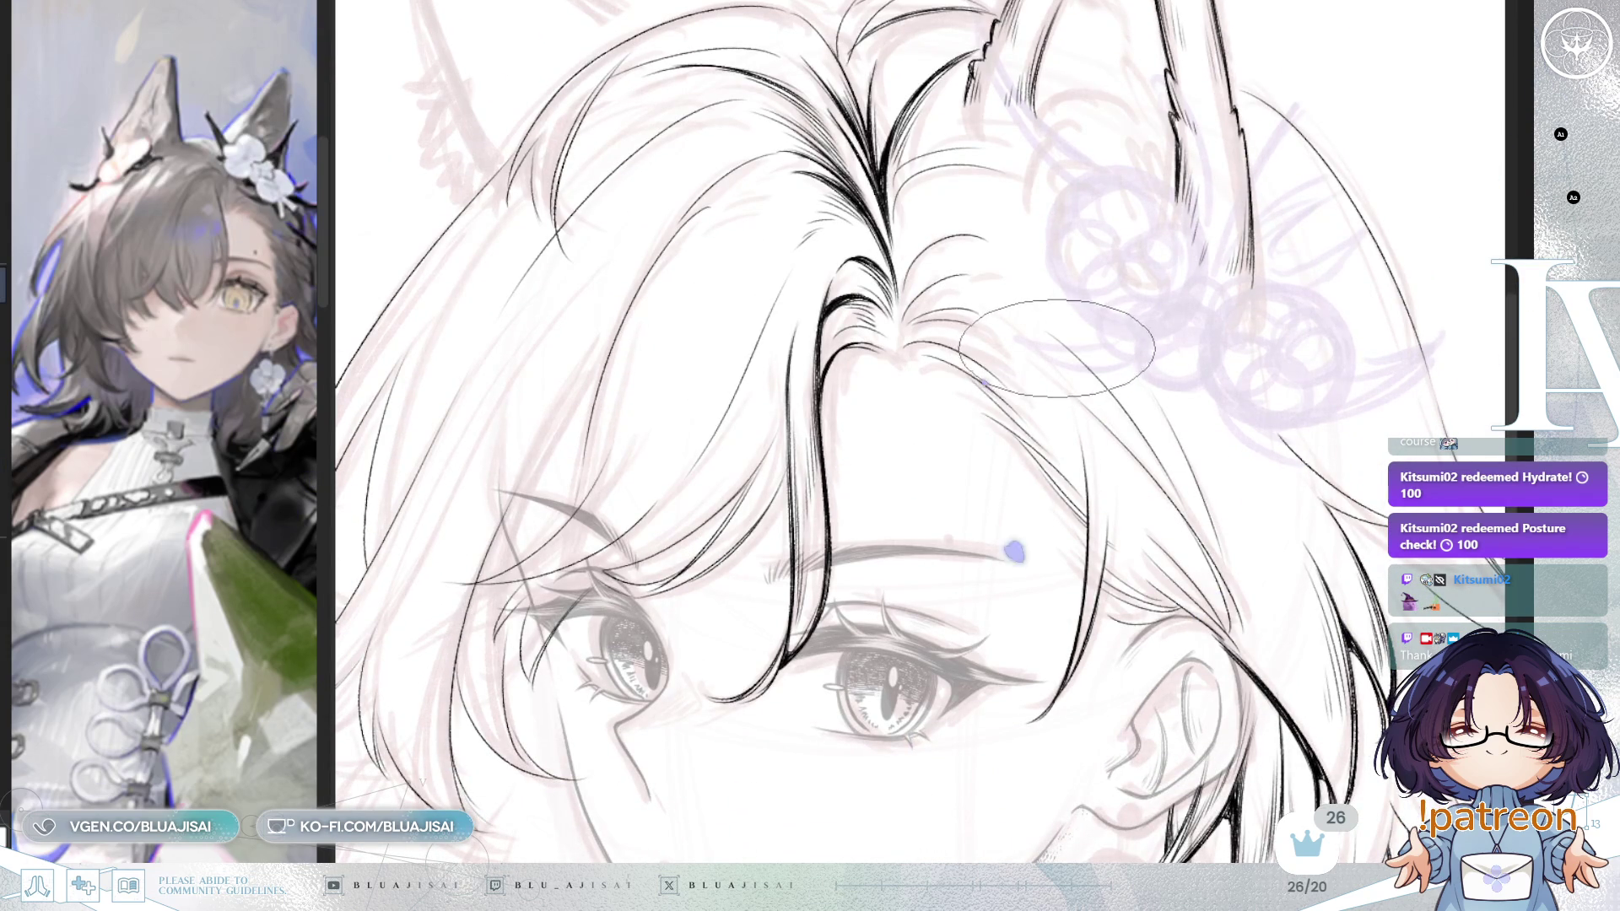
left_click_drag(933, 363, 943, 368)
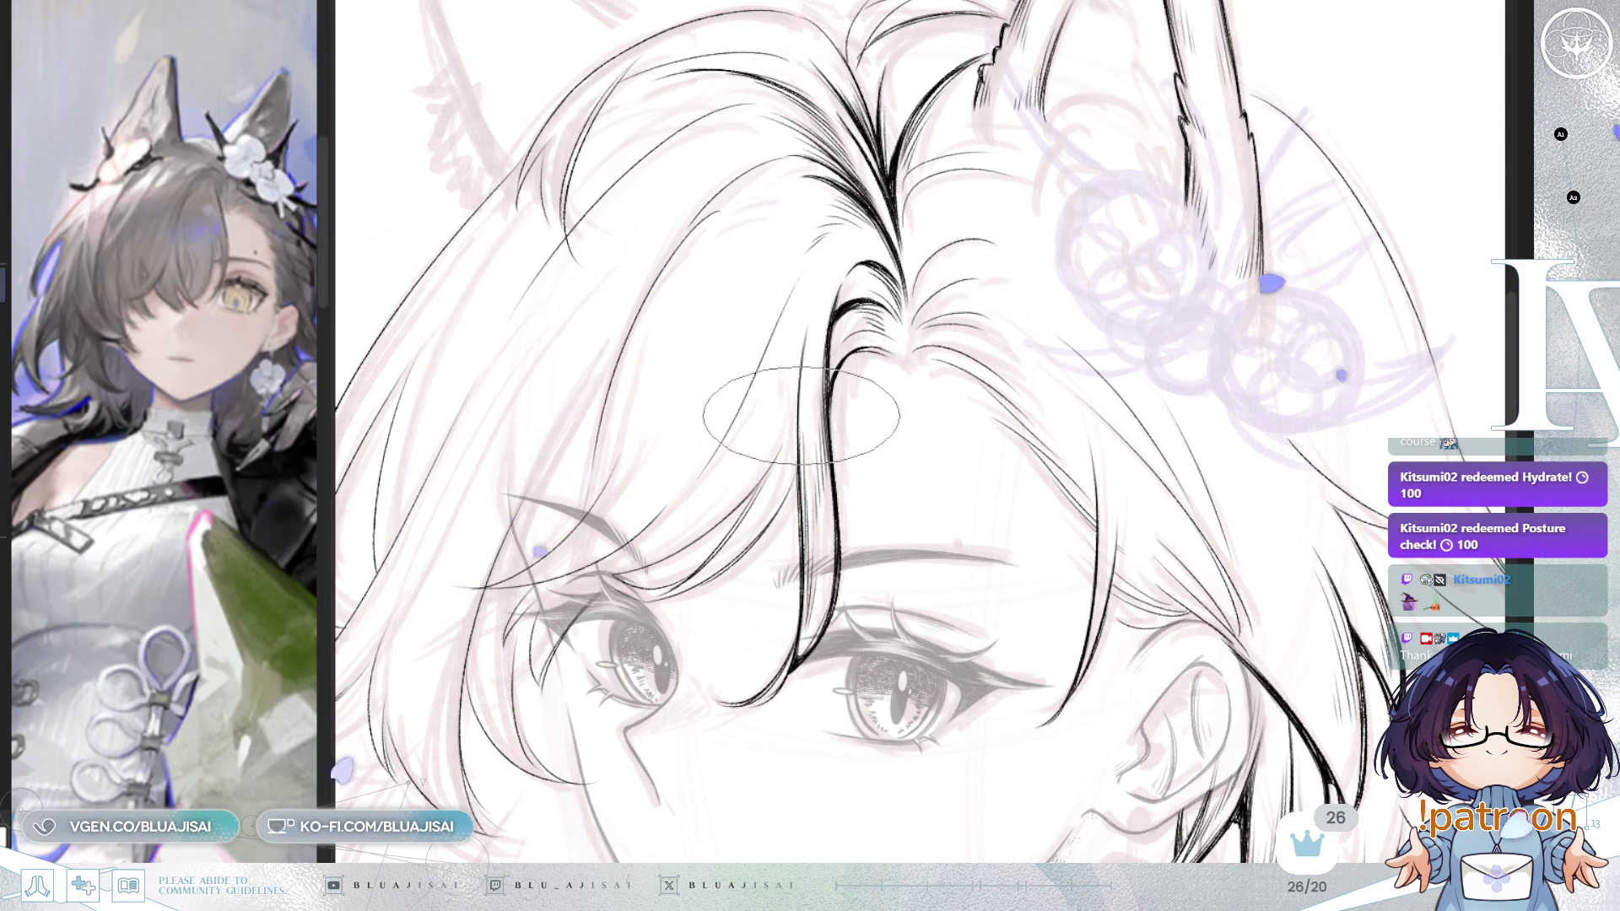
left_click_drag(886, 333, 903, 232)
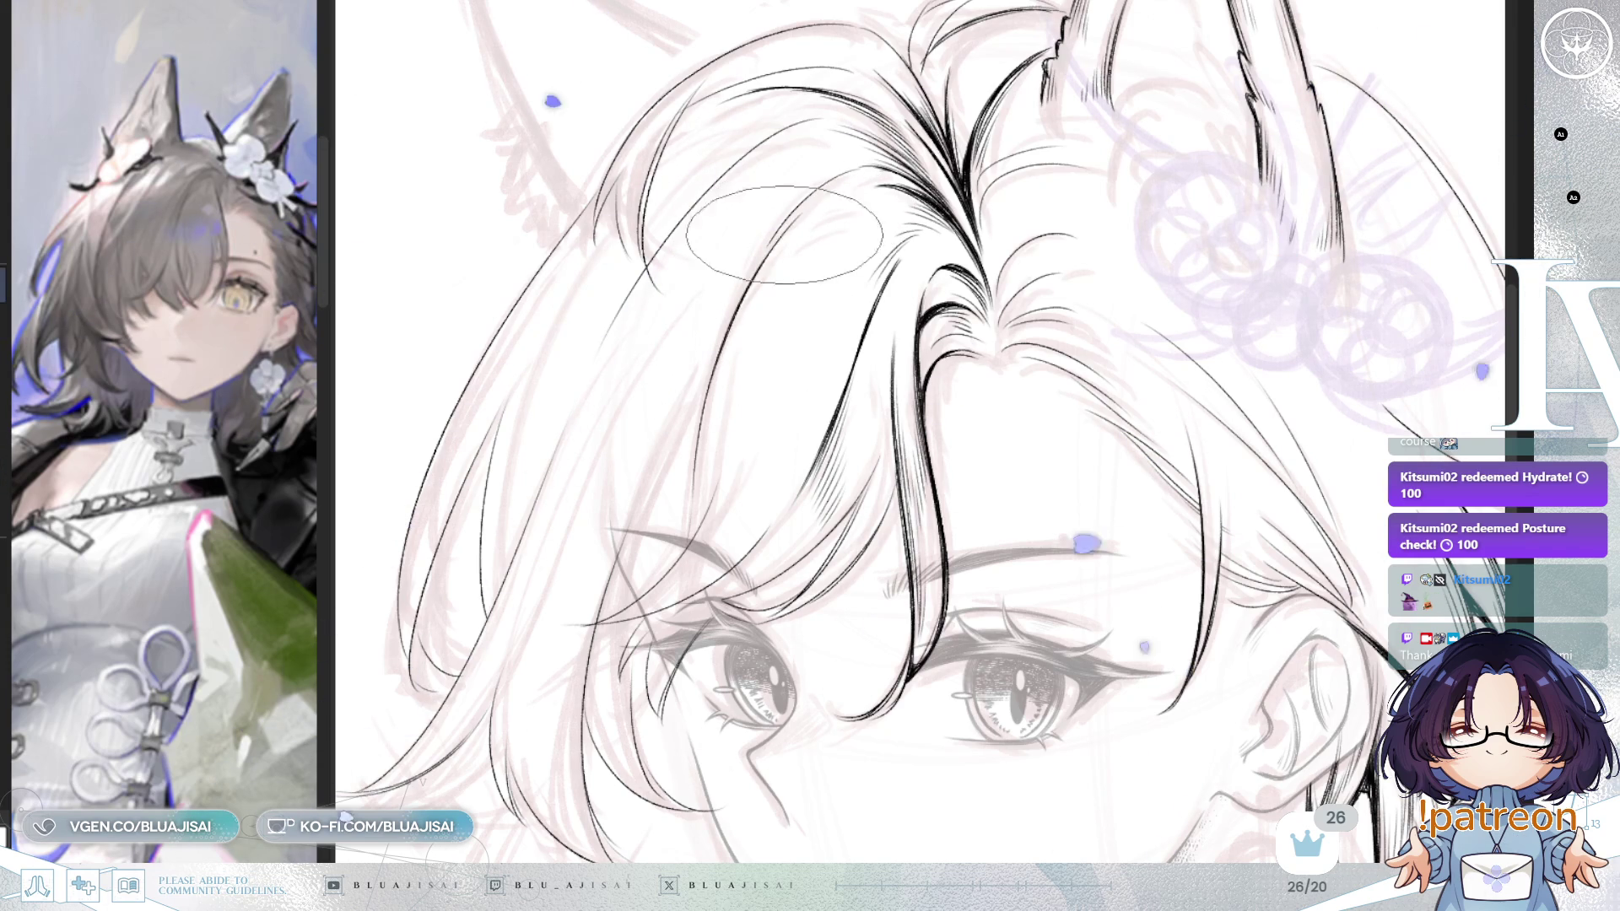
mouse_move(789, 270)
left_mouse_down()
mouse_move(743, 371)
mouse_move(777, 454)
left_mouse_up()
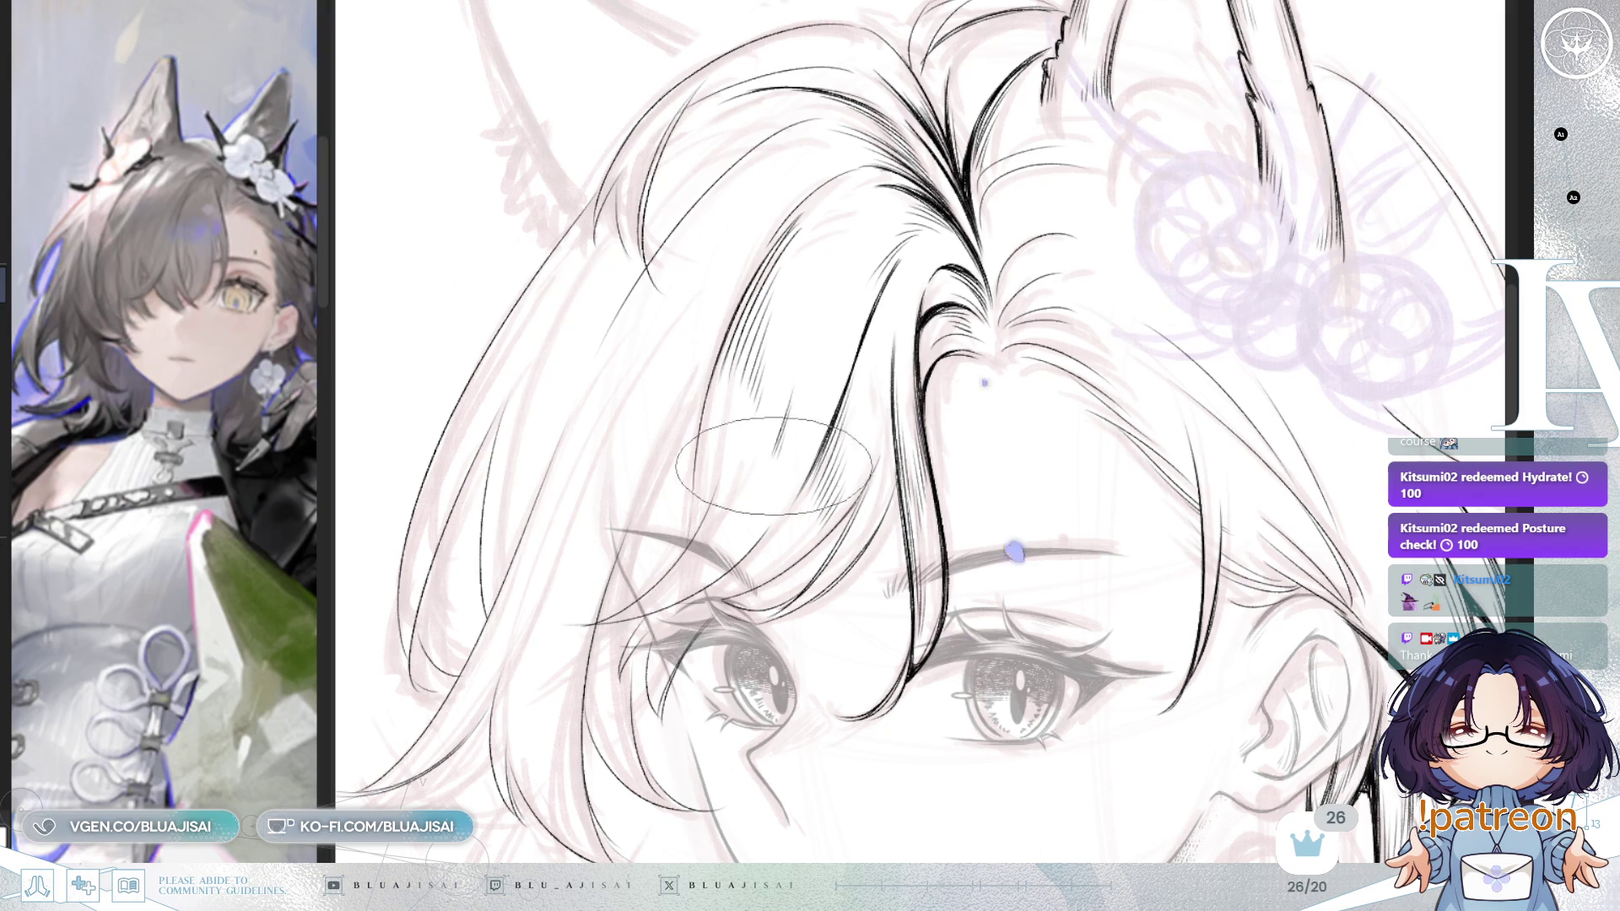
key("h")
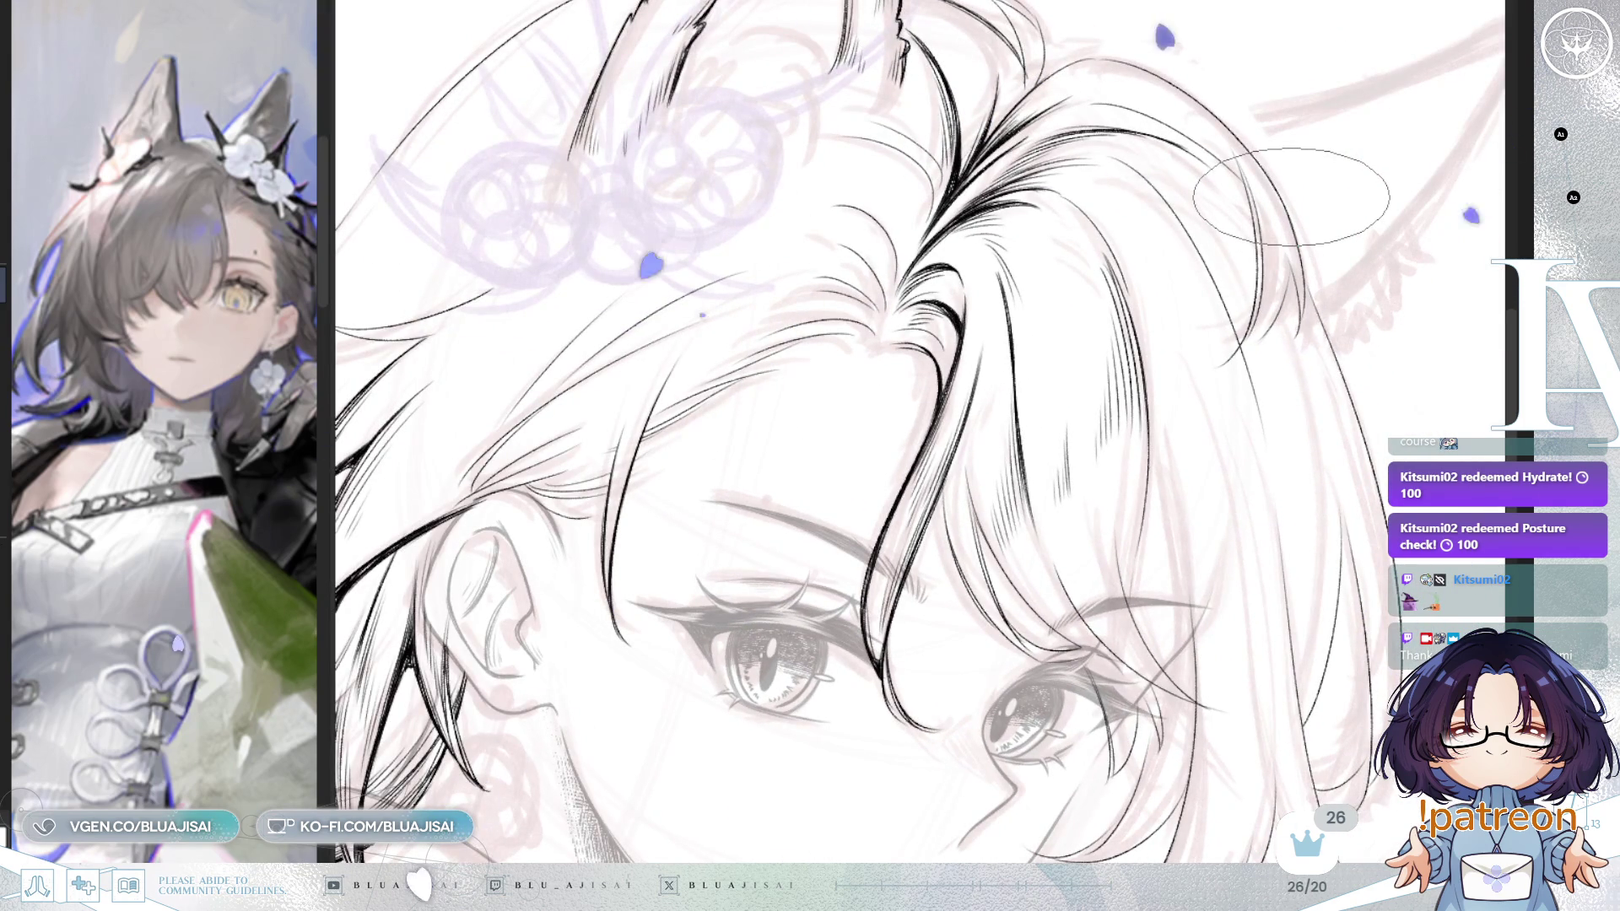
Step: Rotate the view clockwise and hatch dark strands into the bangs above the eyes
key("asciicircum")
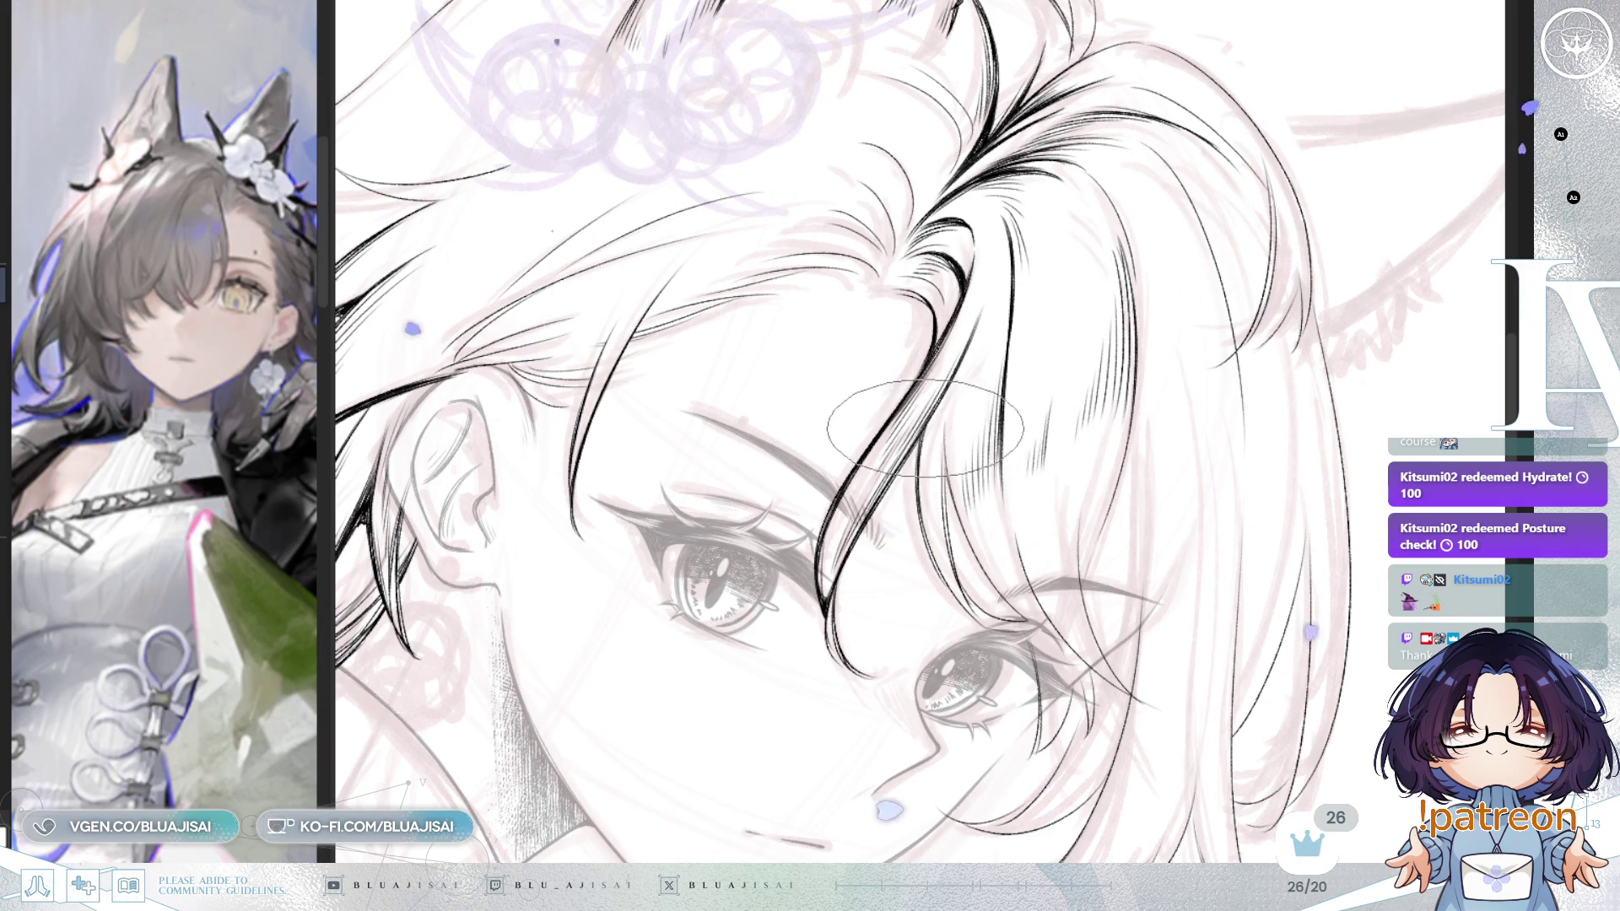
left_click_drag(915, 504, 859, 287)
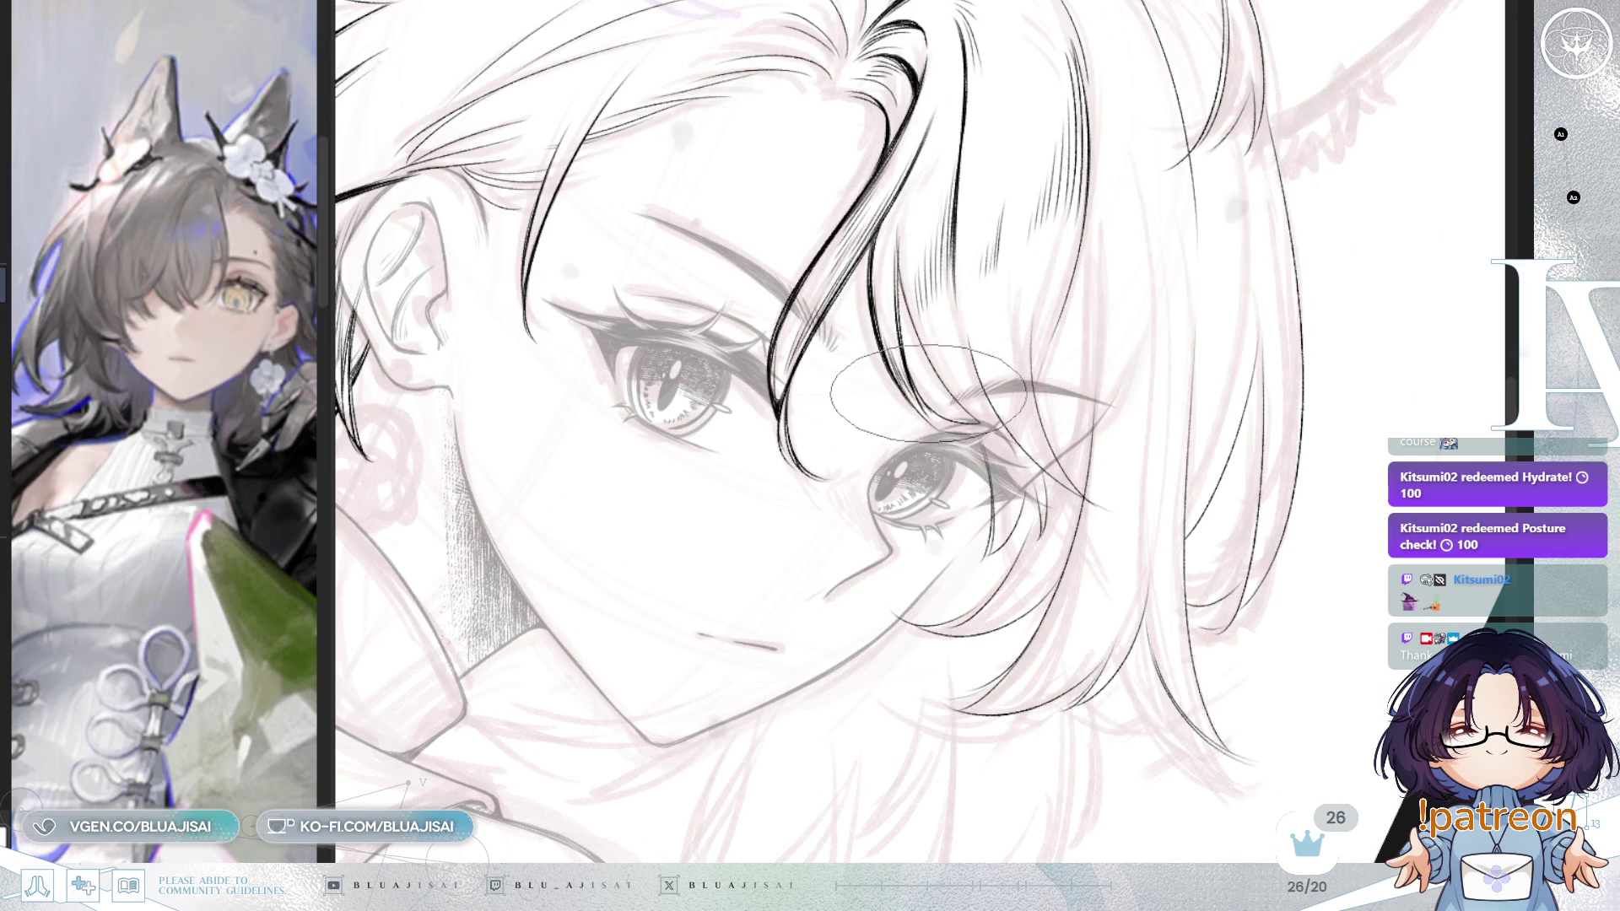
key("asciicircum")
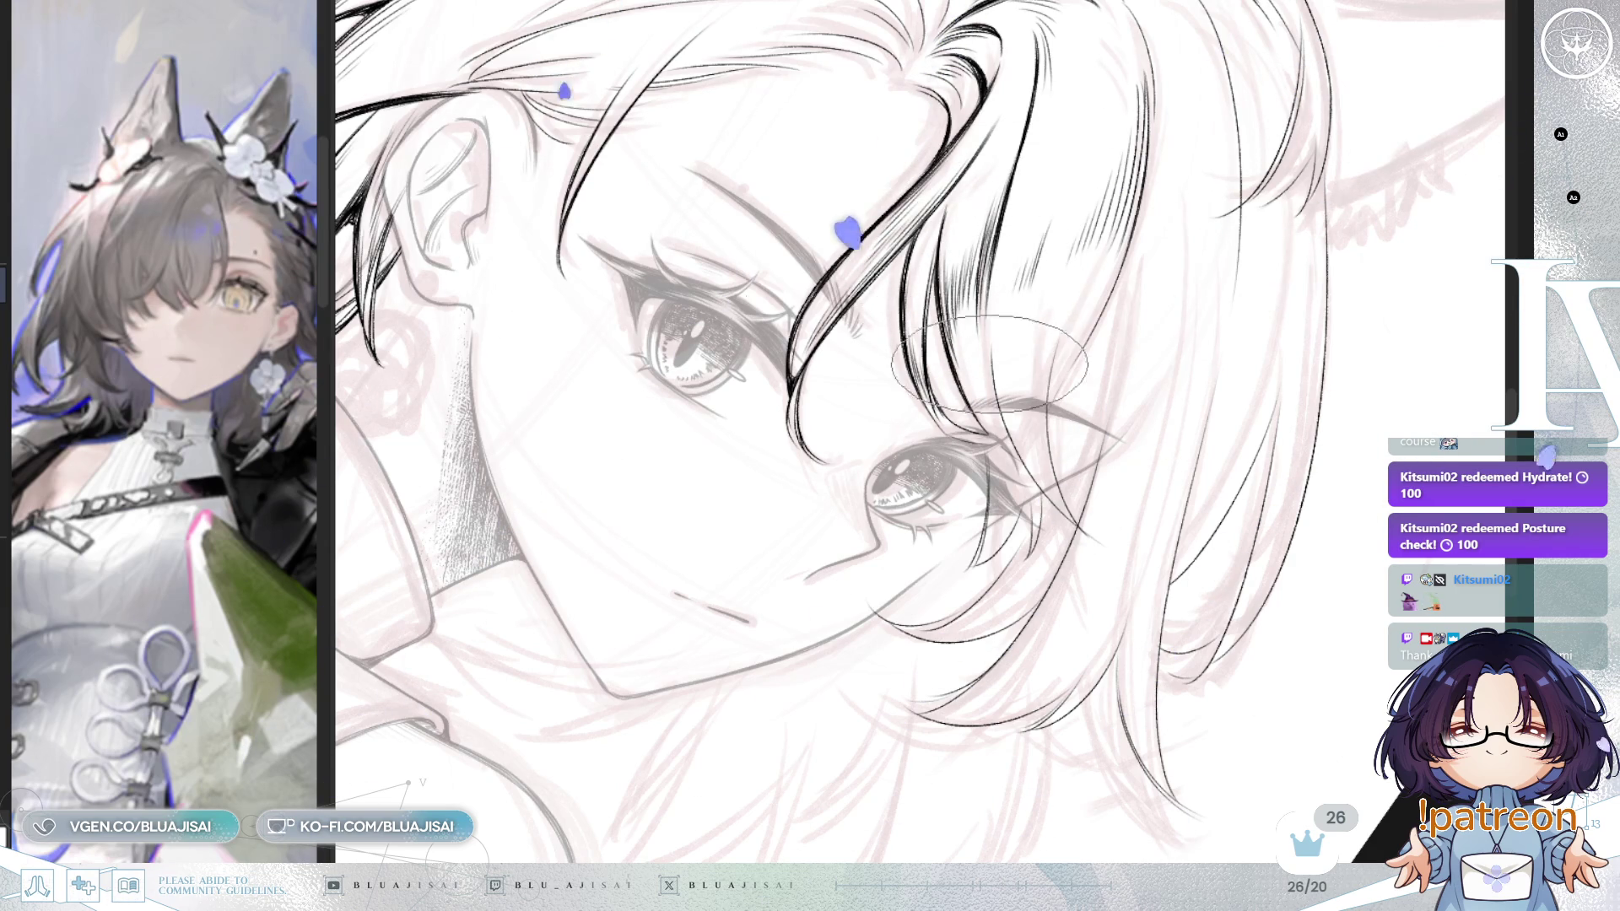
key("End")
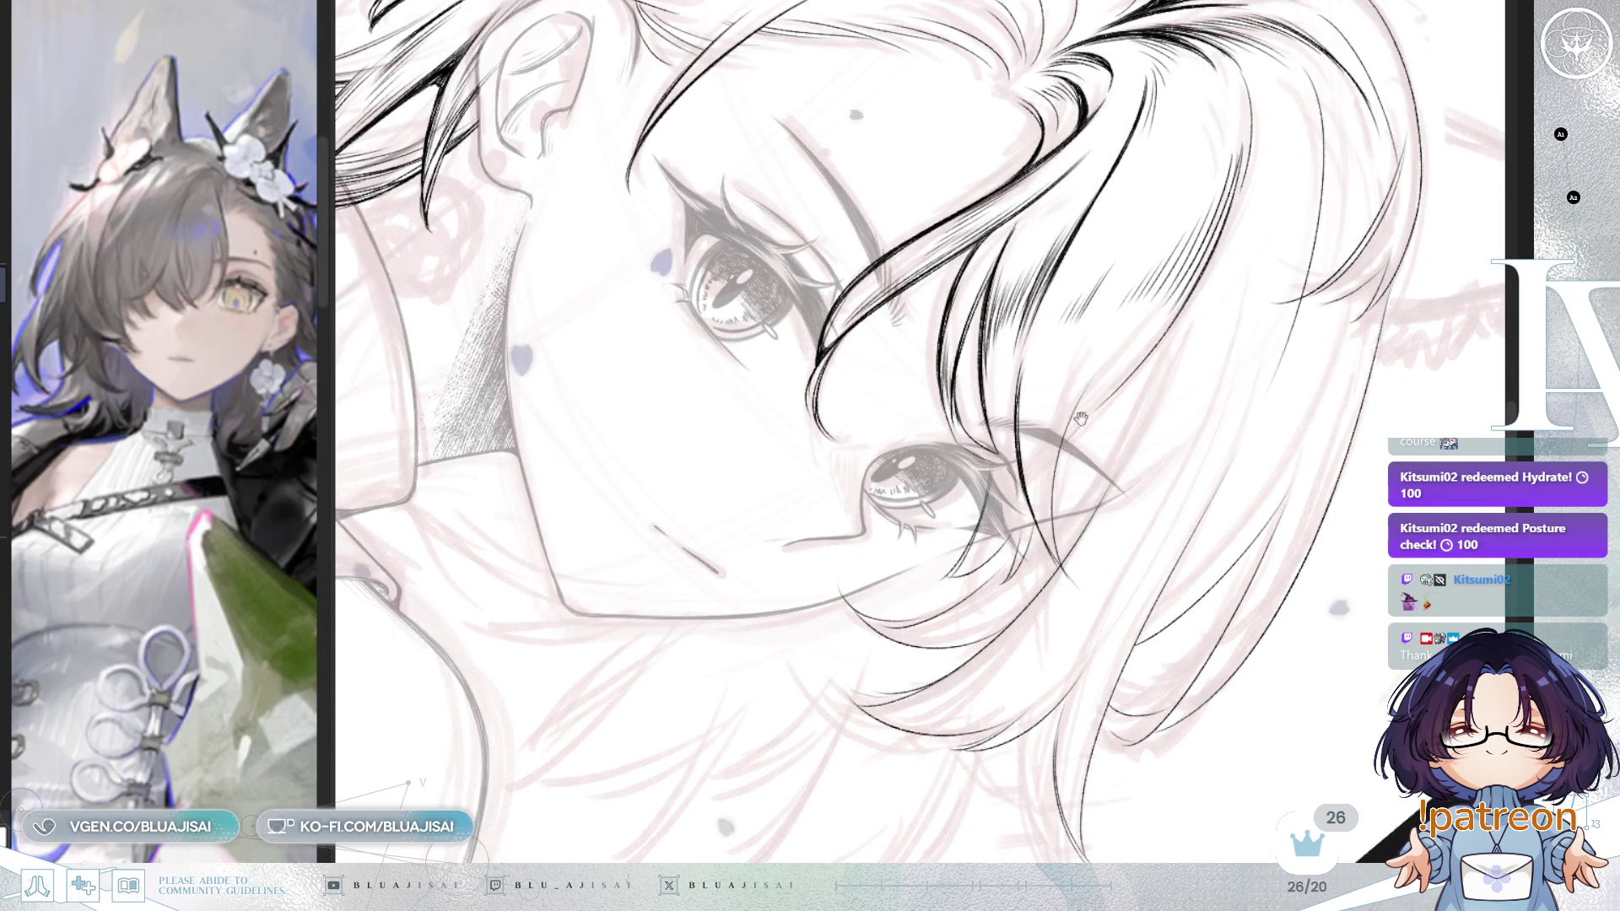
left_click_drag(1071, 410, 1064, 427)
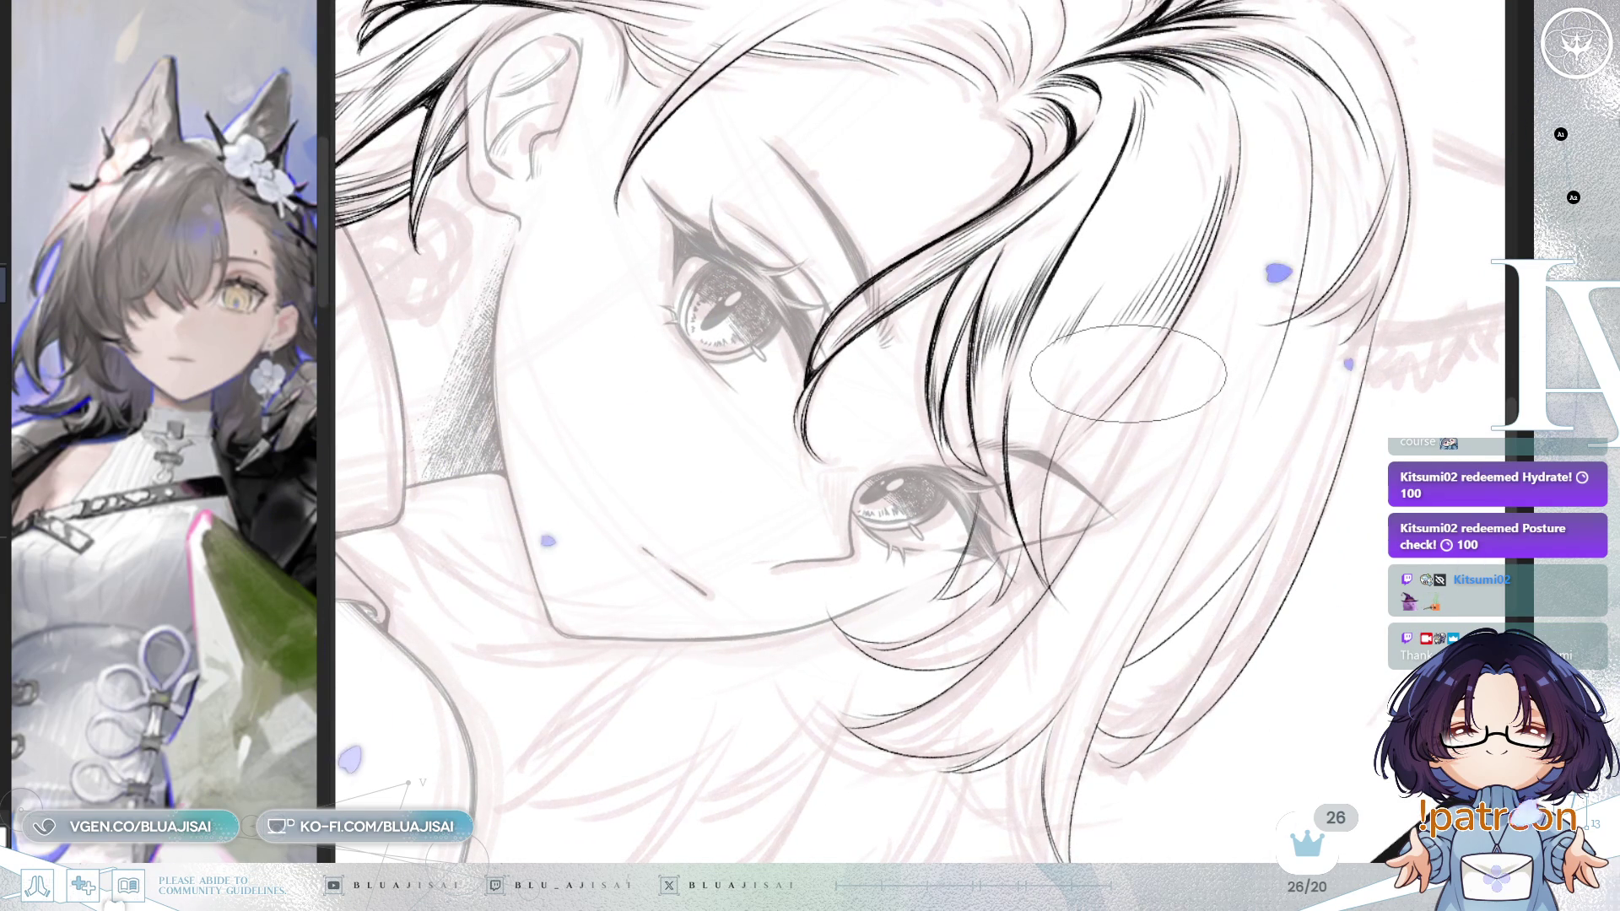
left_click_drag(1121, 409, 1106, 429)
mouse_move(1055, 376)
left_mouse_down()
mouse_move(1029, 347)
mouse_move(947, 397)
mouse_move(936, 427)
left_mouse_up()
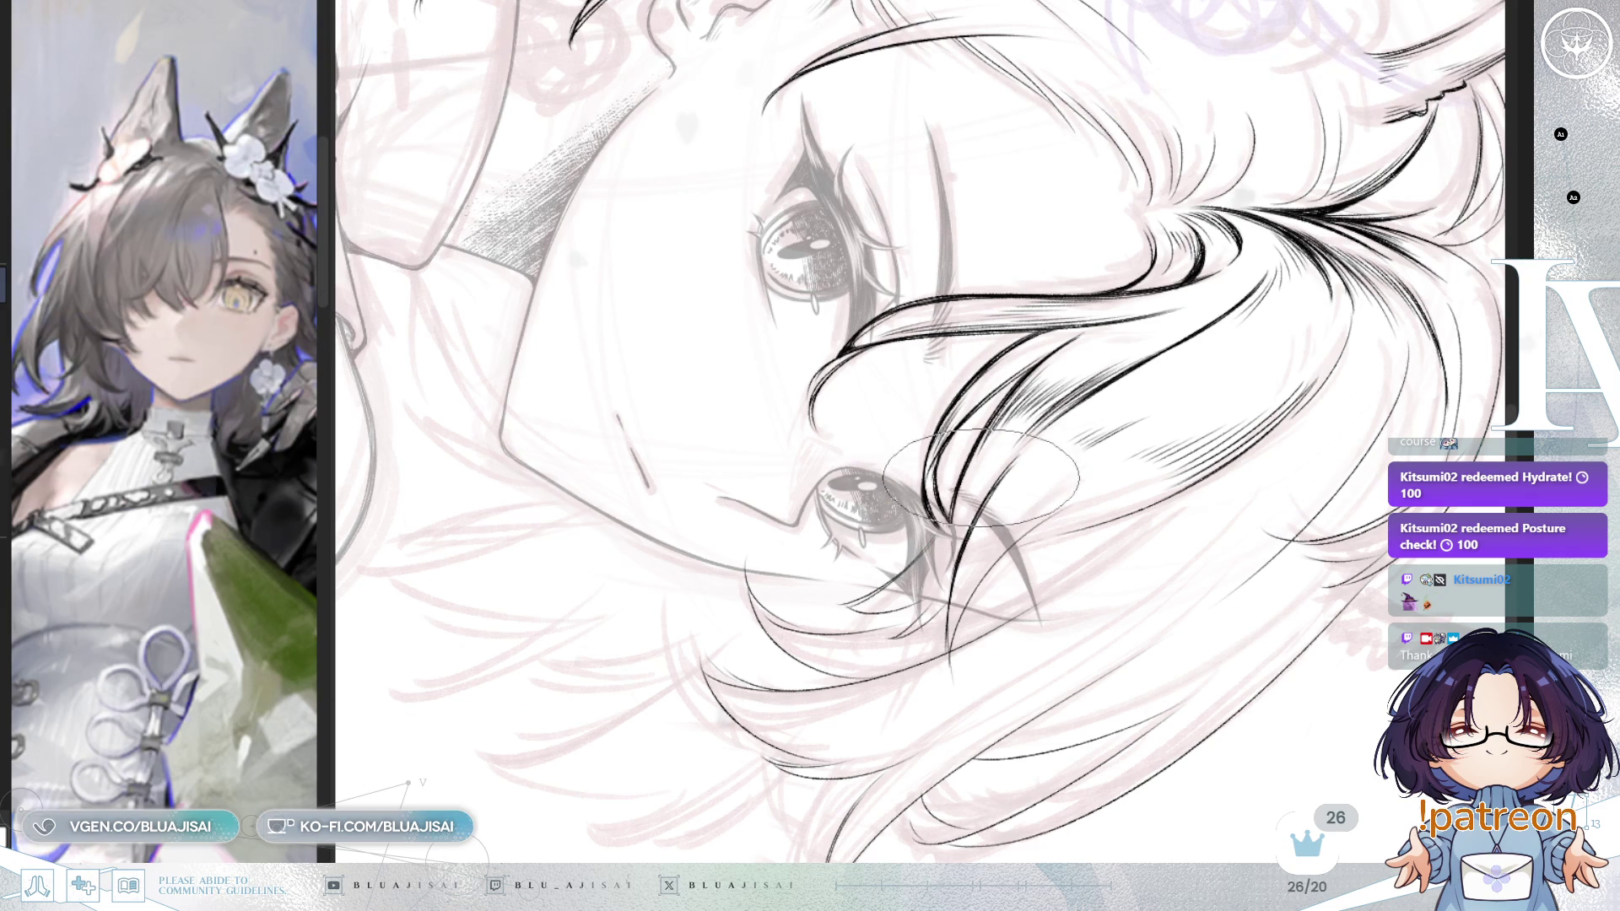
Step: Turn the view back counter-clockwise and ink dense strands sweeping from the crown parting
key("minus")
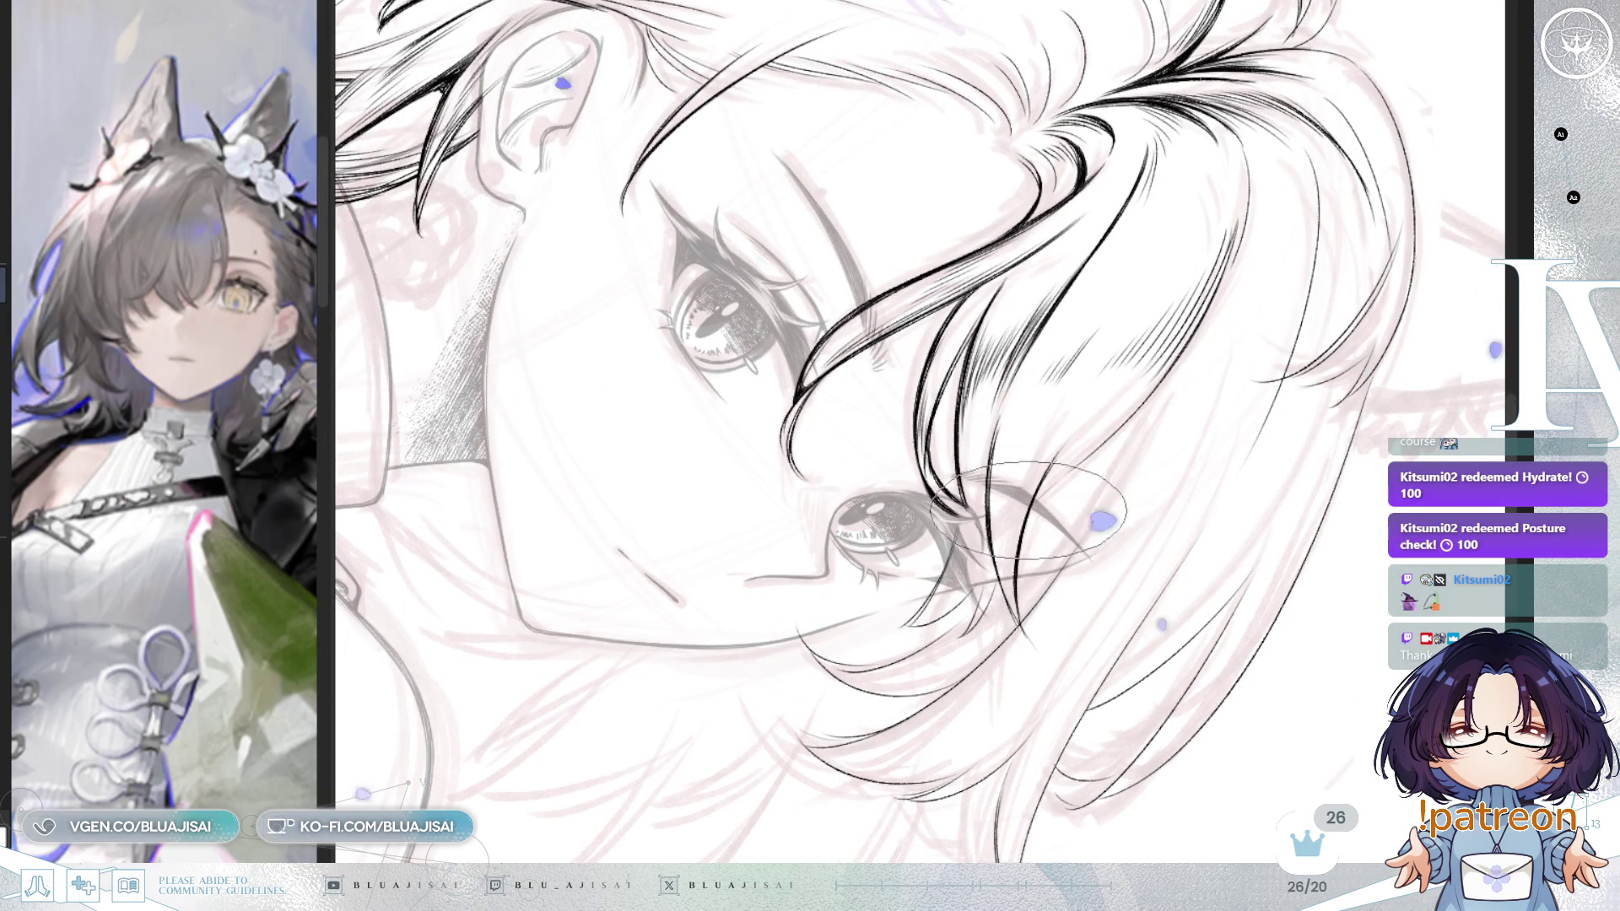
key("minus")
key("minus")
key("minus")
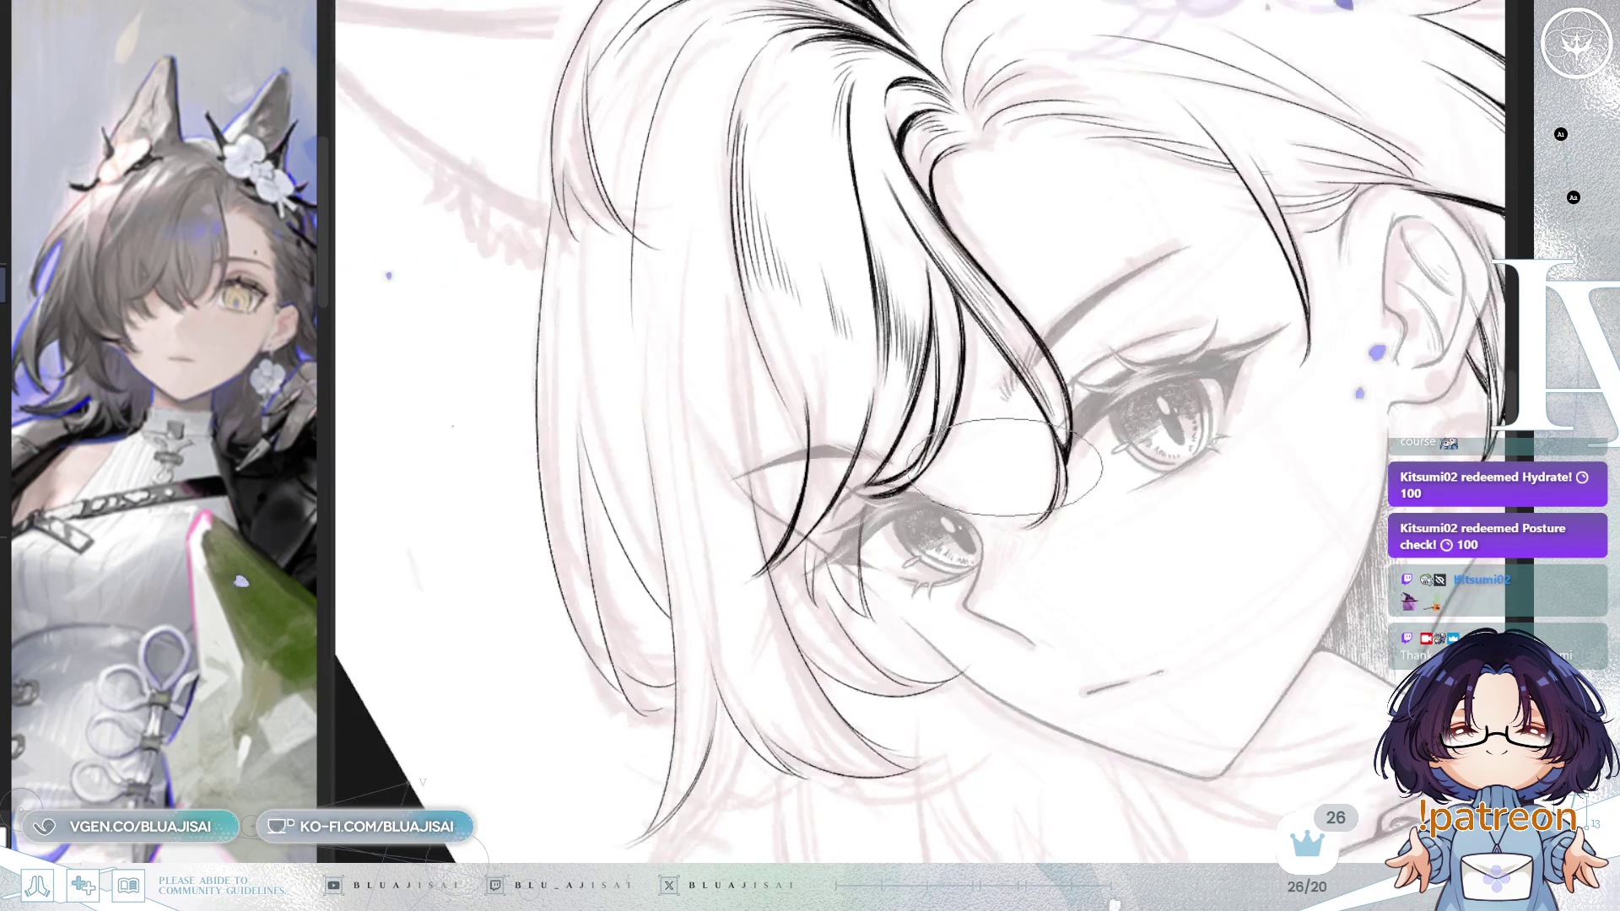
key("minus")
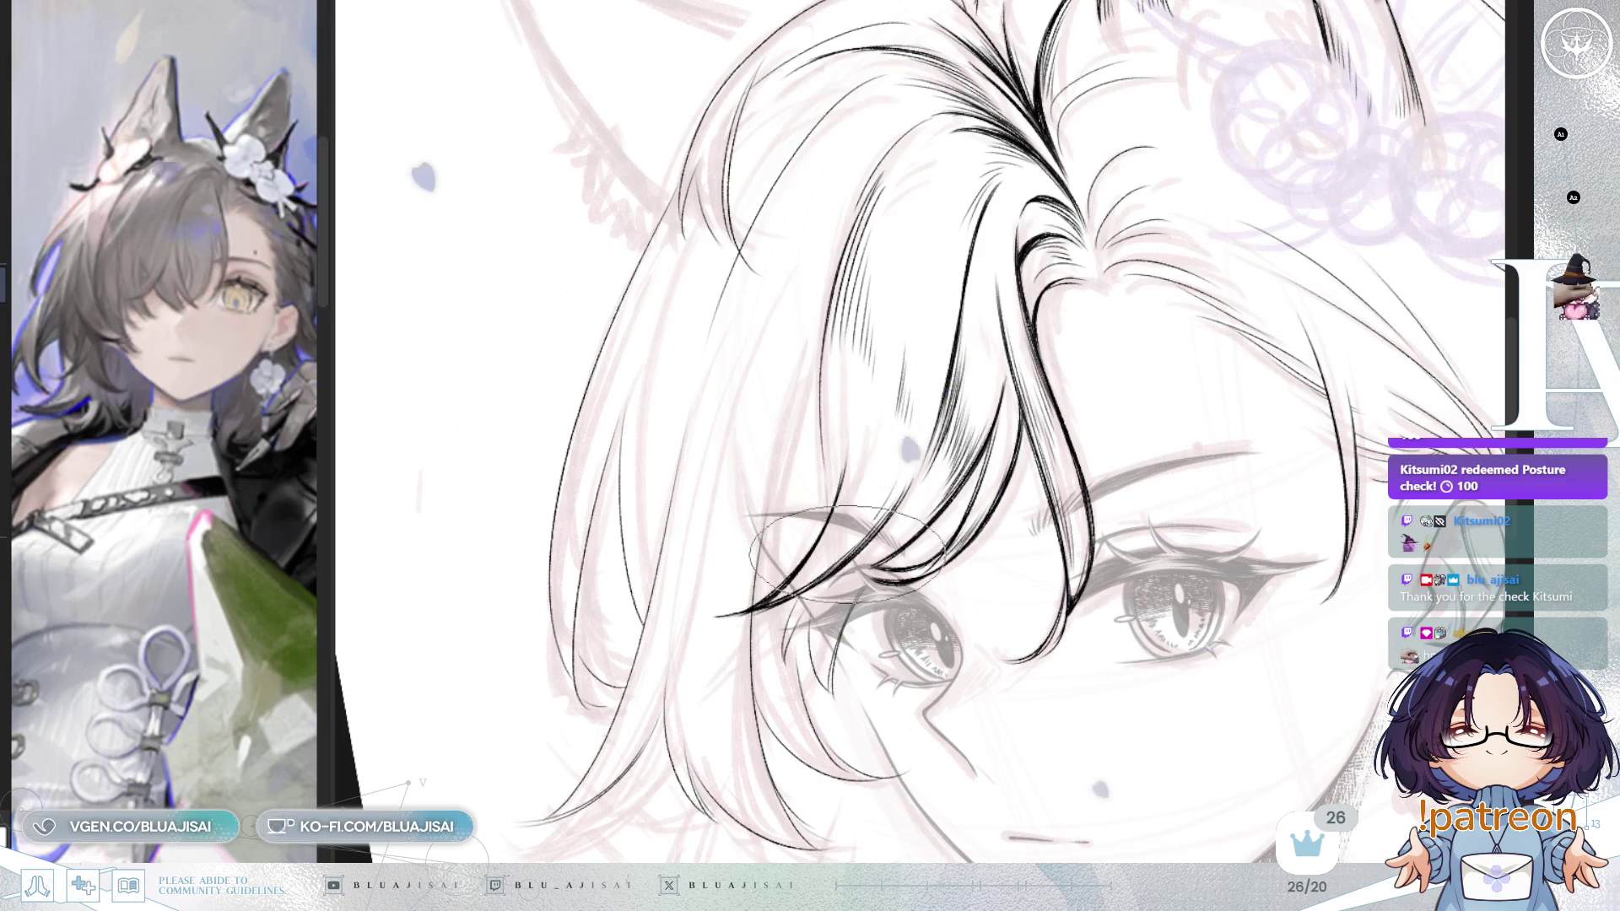
key("minus")
left_click_drag(949, 393, 843, 472)
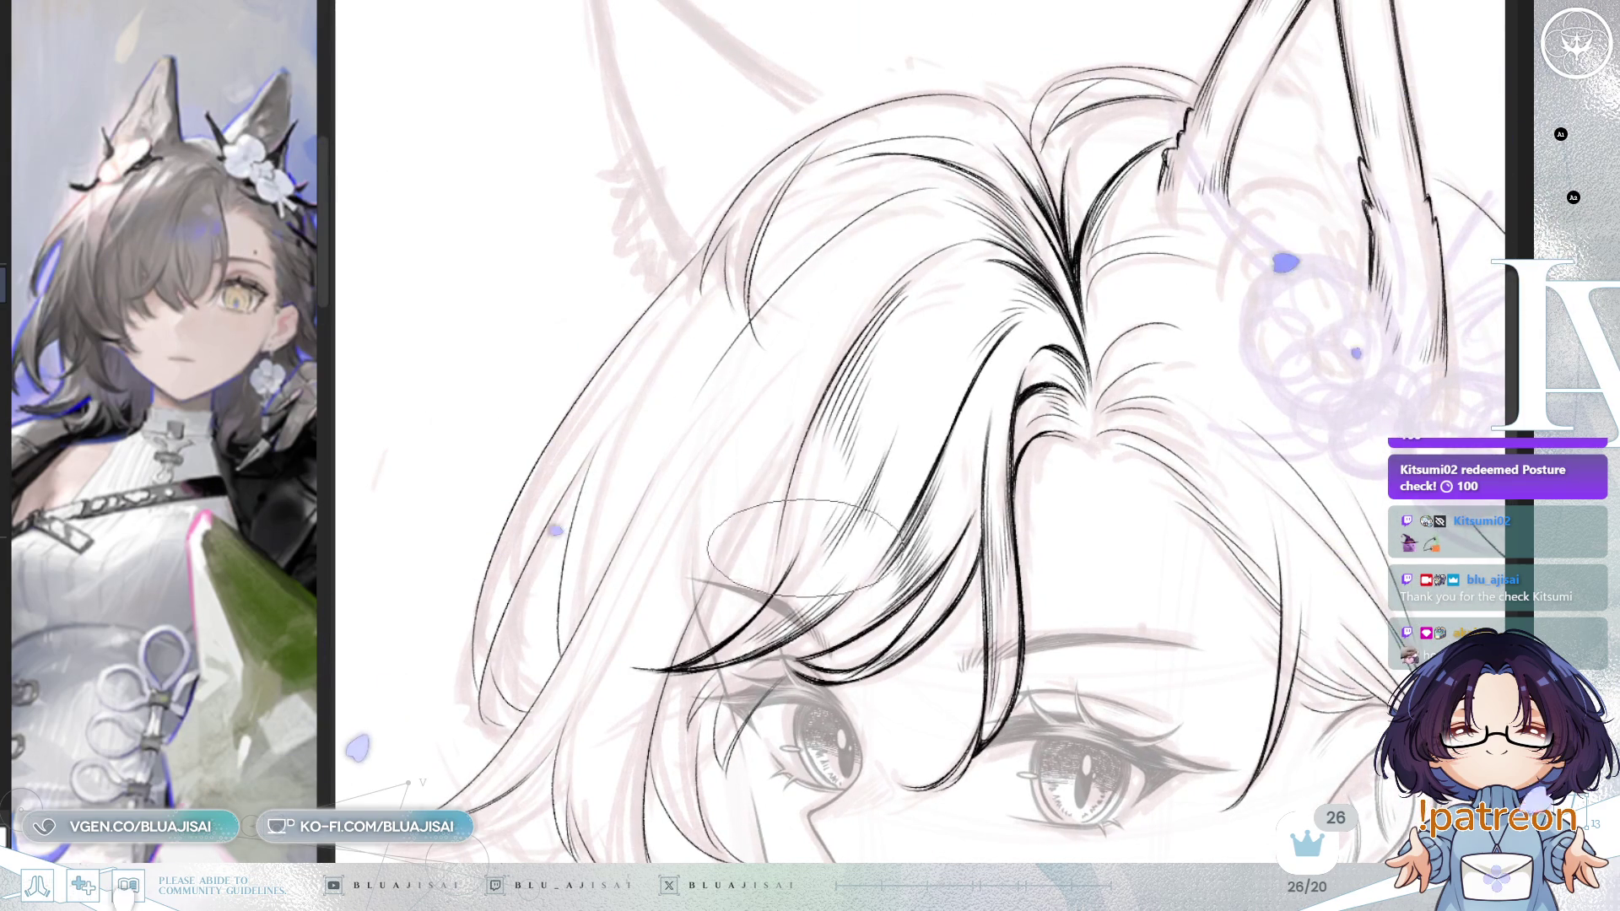
key("minus")
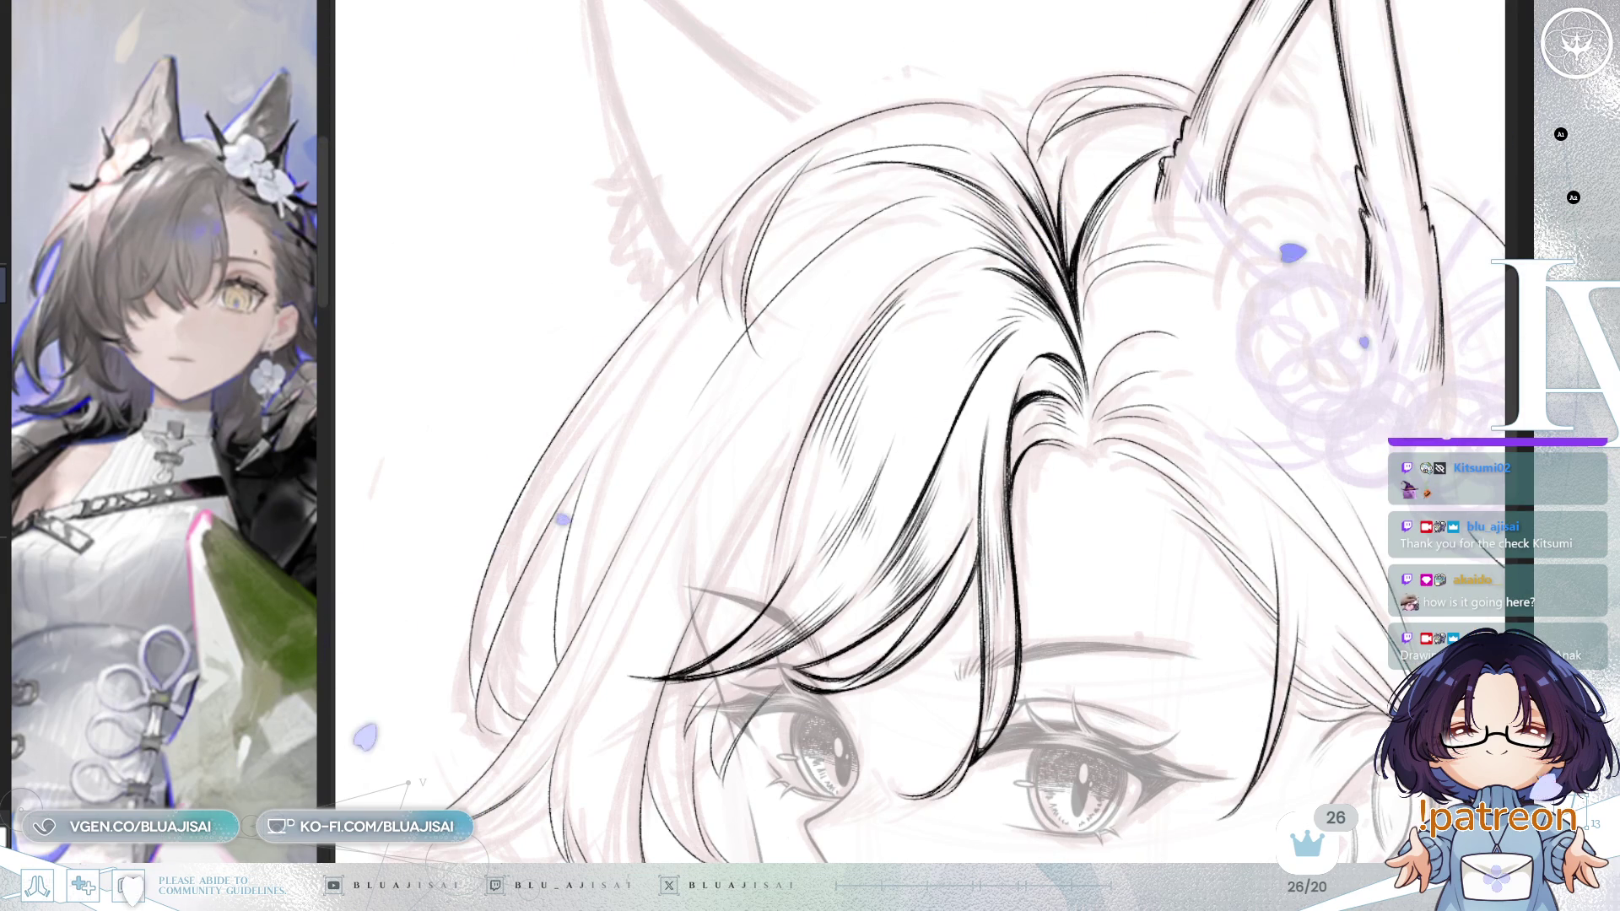
scroll(1020, 634, "up", 3)
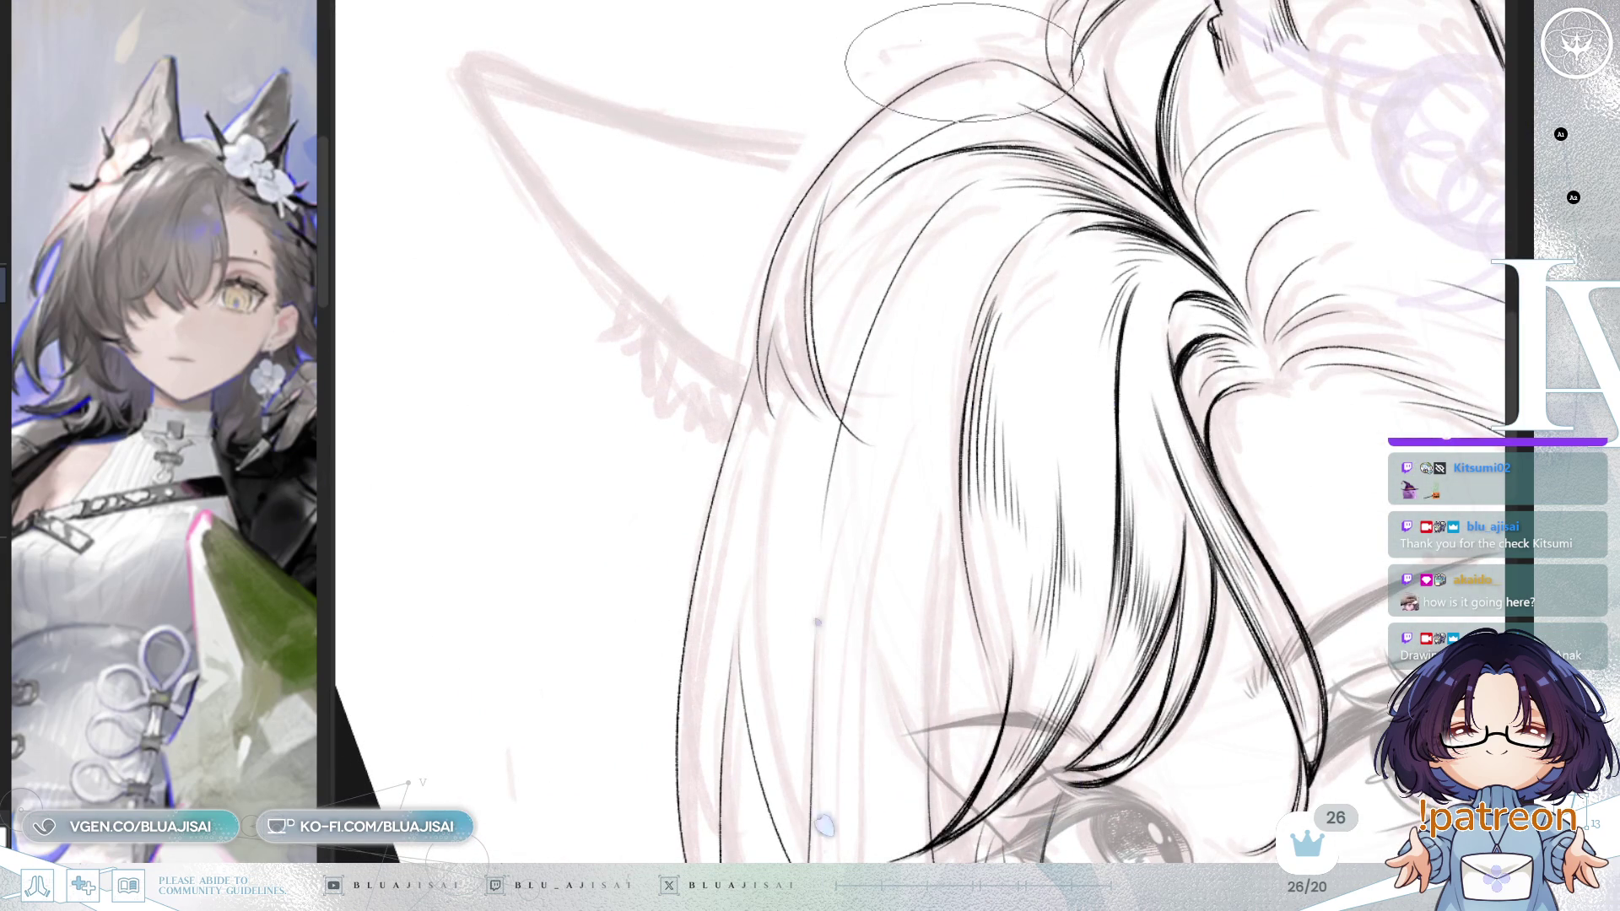
Step: Draw thick tapered black strands over the thin lines along the hair top beside the ear
mouse_move(845, 124)
left_mouse_down()
mouse_move(974, 66)
mouse_move(844, 181)
mouse_move(822, 167)
left_mouse_up()
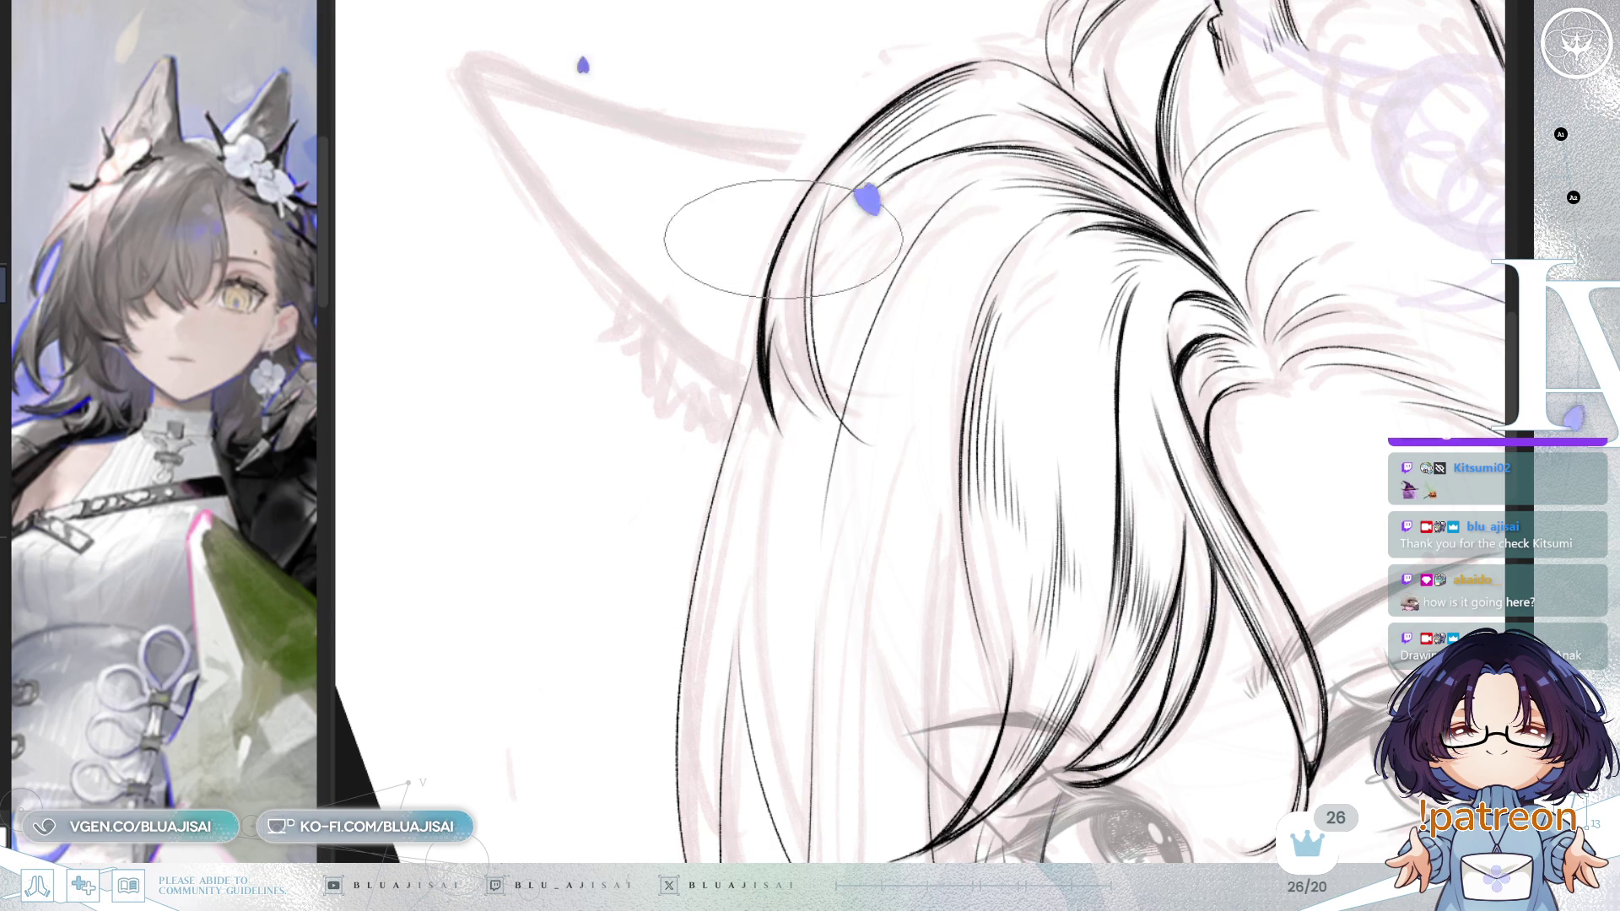
left_click_drag(785, 347, 863, 384)
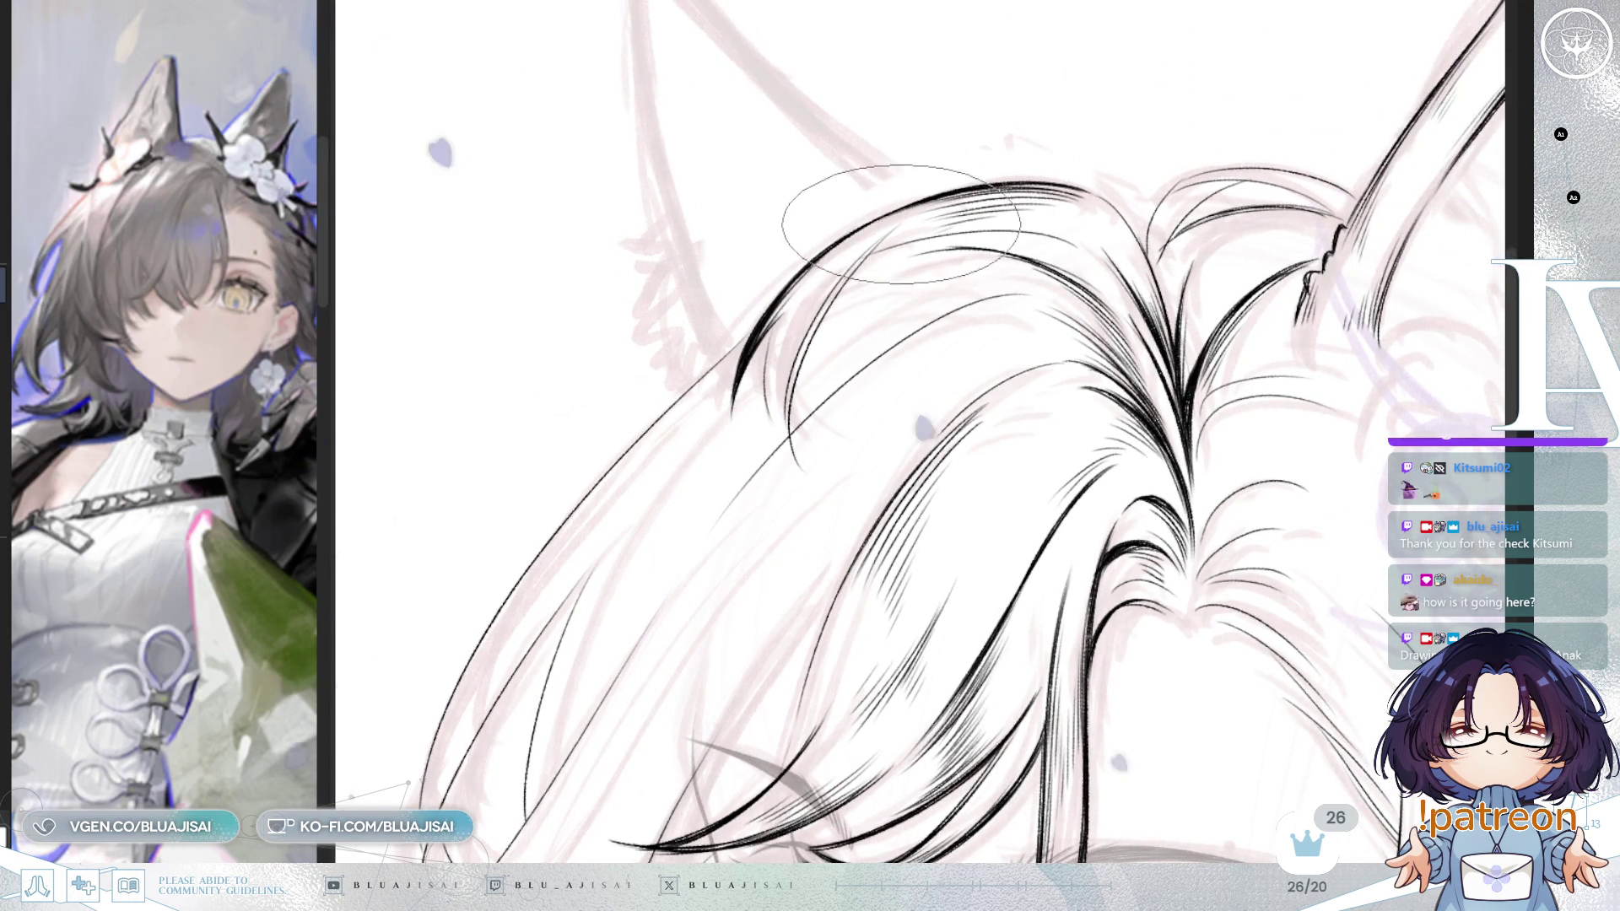
left_click_drag(899, 224, 824, 316)
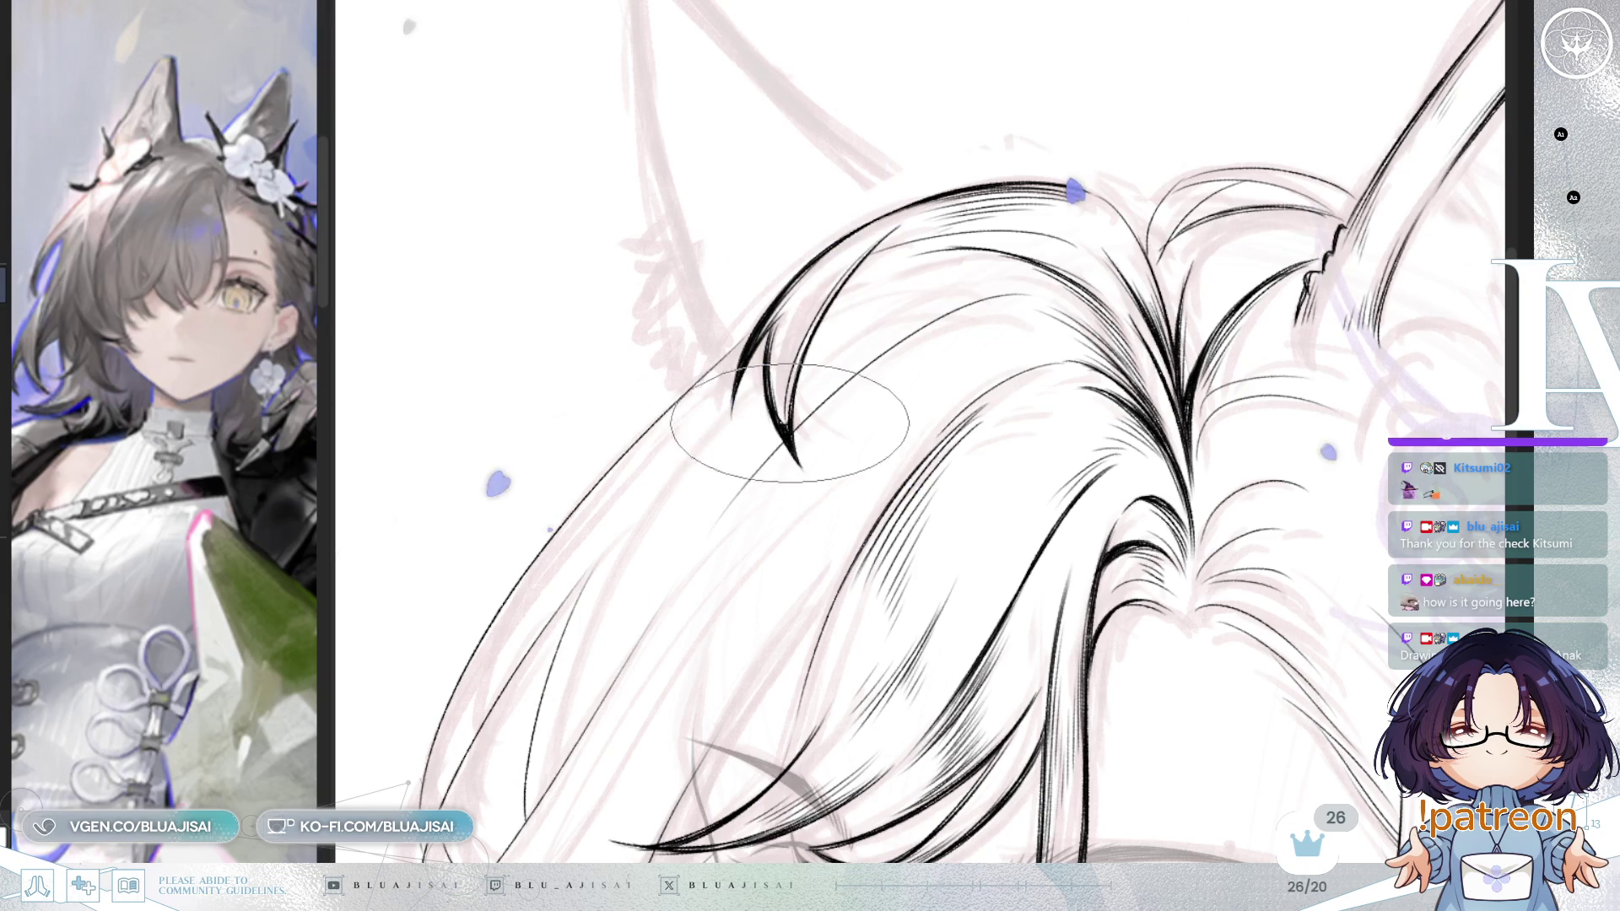
left_click_drag(924, 177, 869, 325)
left_click_drag(812, 395, 831, 375)
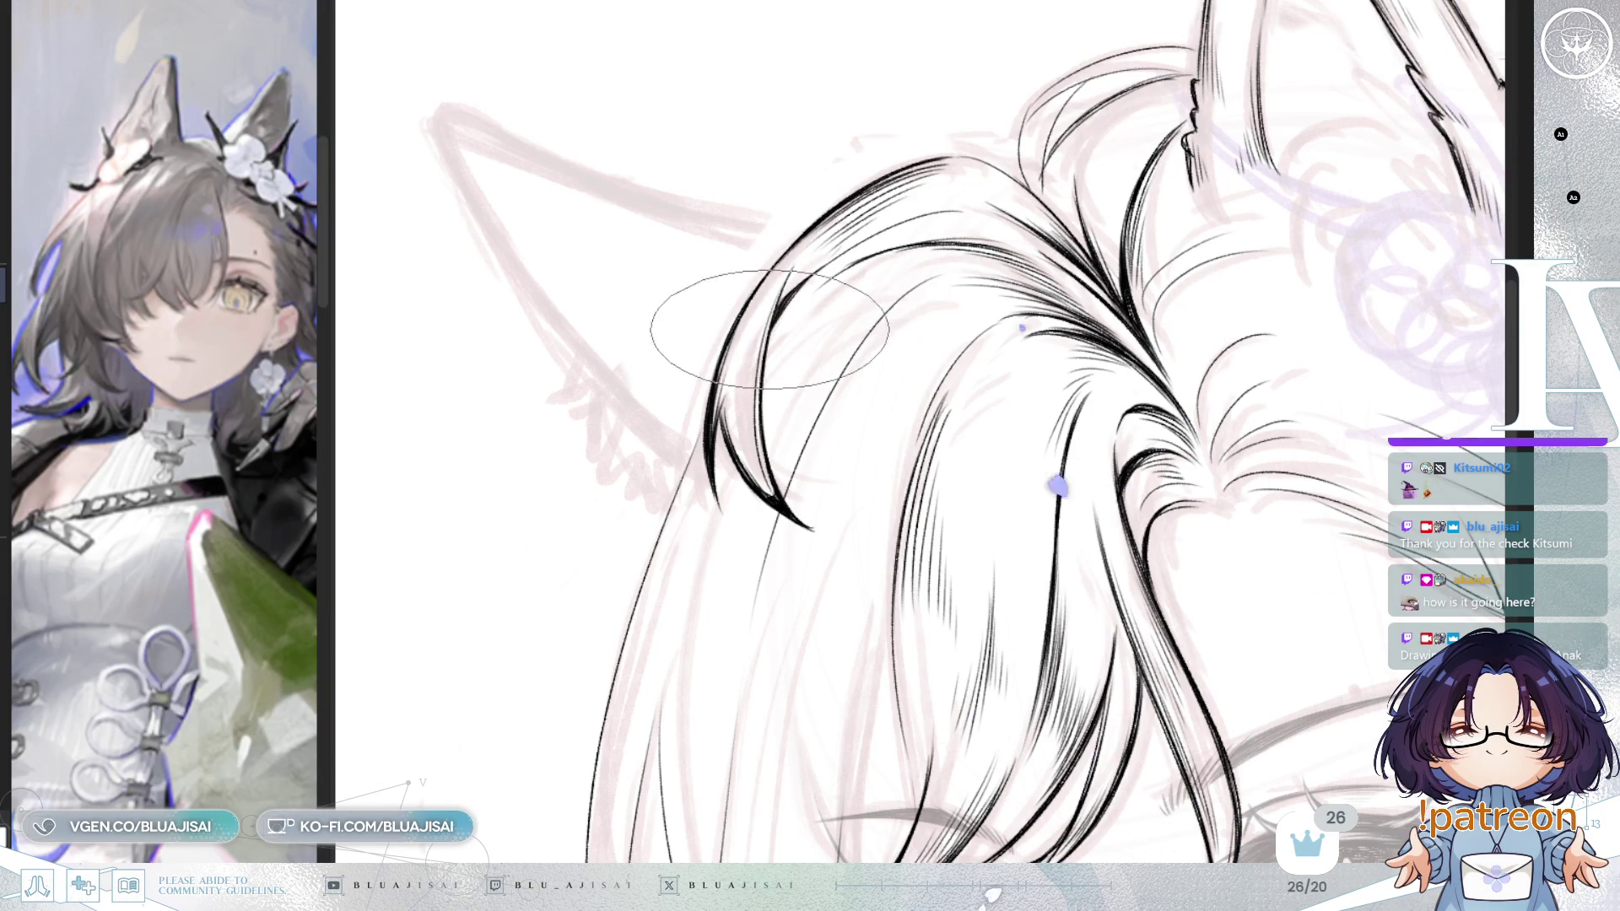
key("Delete")
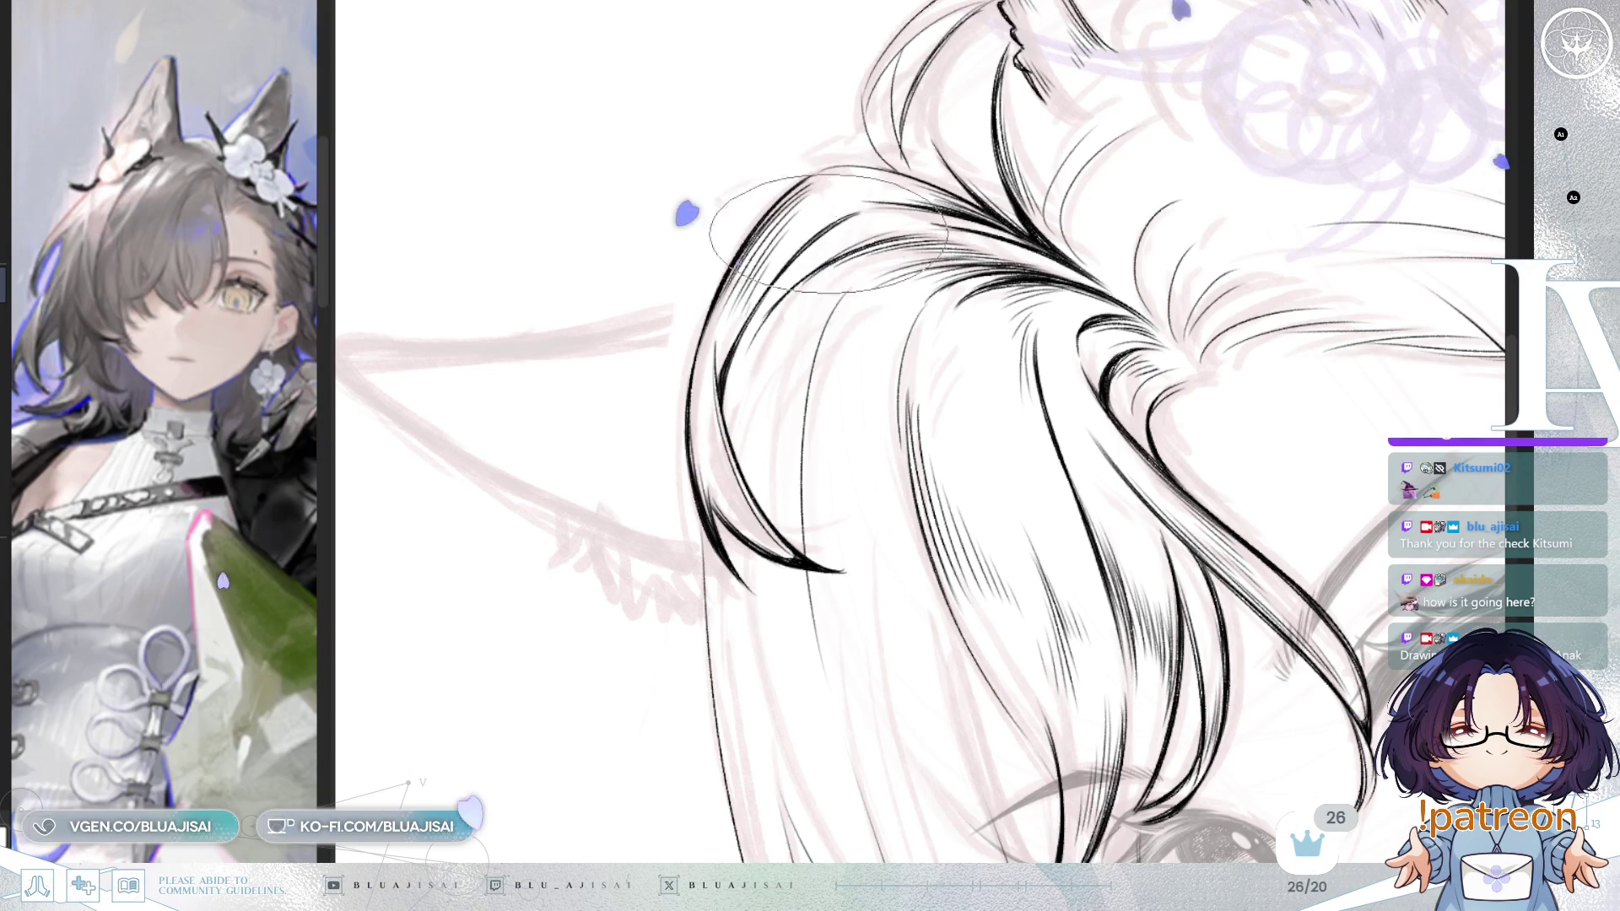
key("End")
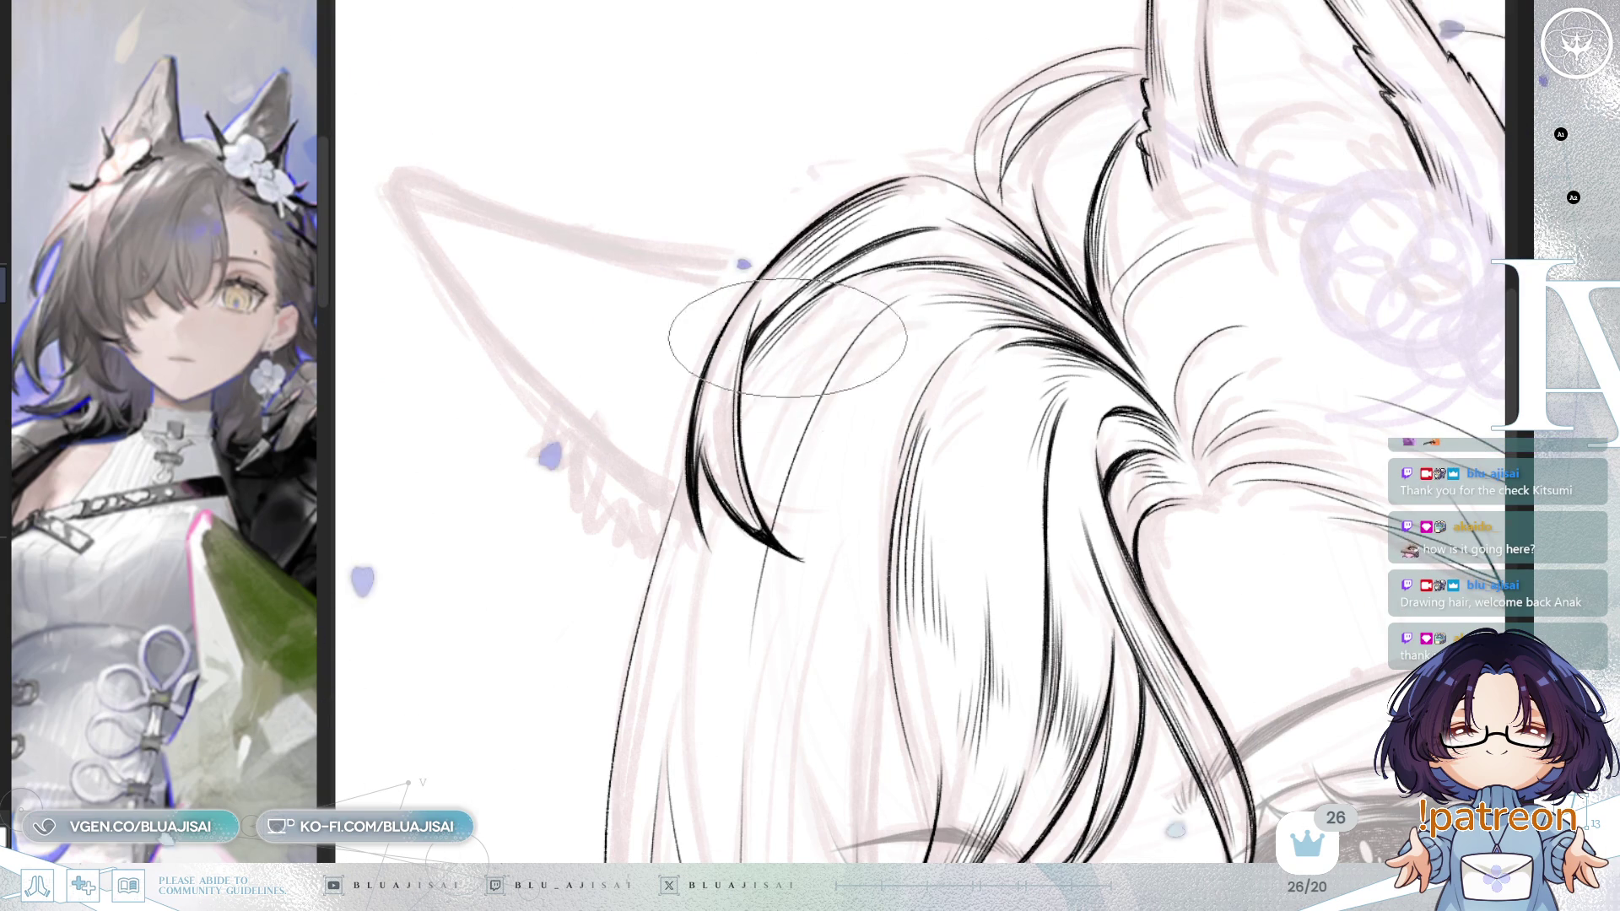
left_click_drag(771, 373, 801, 360)
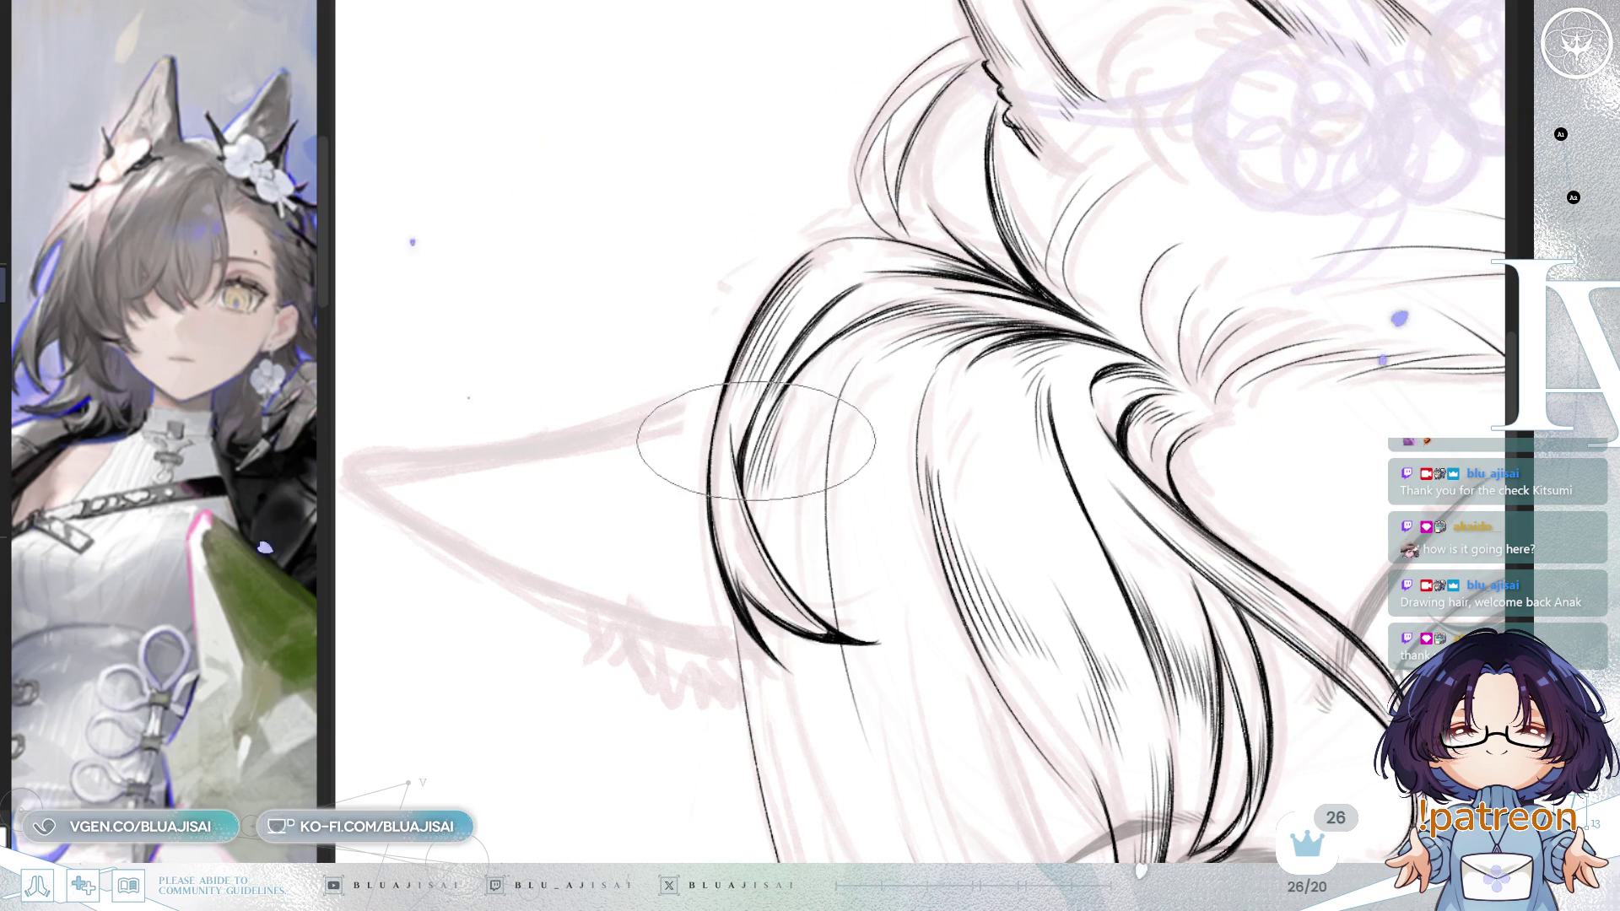
mouse_move(740, 462)
left_mouse_down()
mouse_move(1150, 195)
mouse_move(1150, 242)
mouse_move(983, 371)
mouse_move(1113, 287)
mouse_move(1001, 318)
mouse_move(1055, 253)
left_mouse_up()
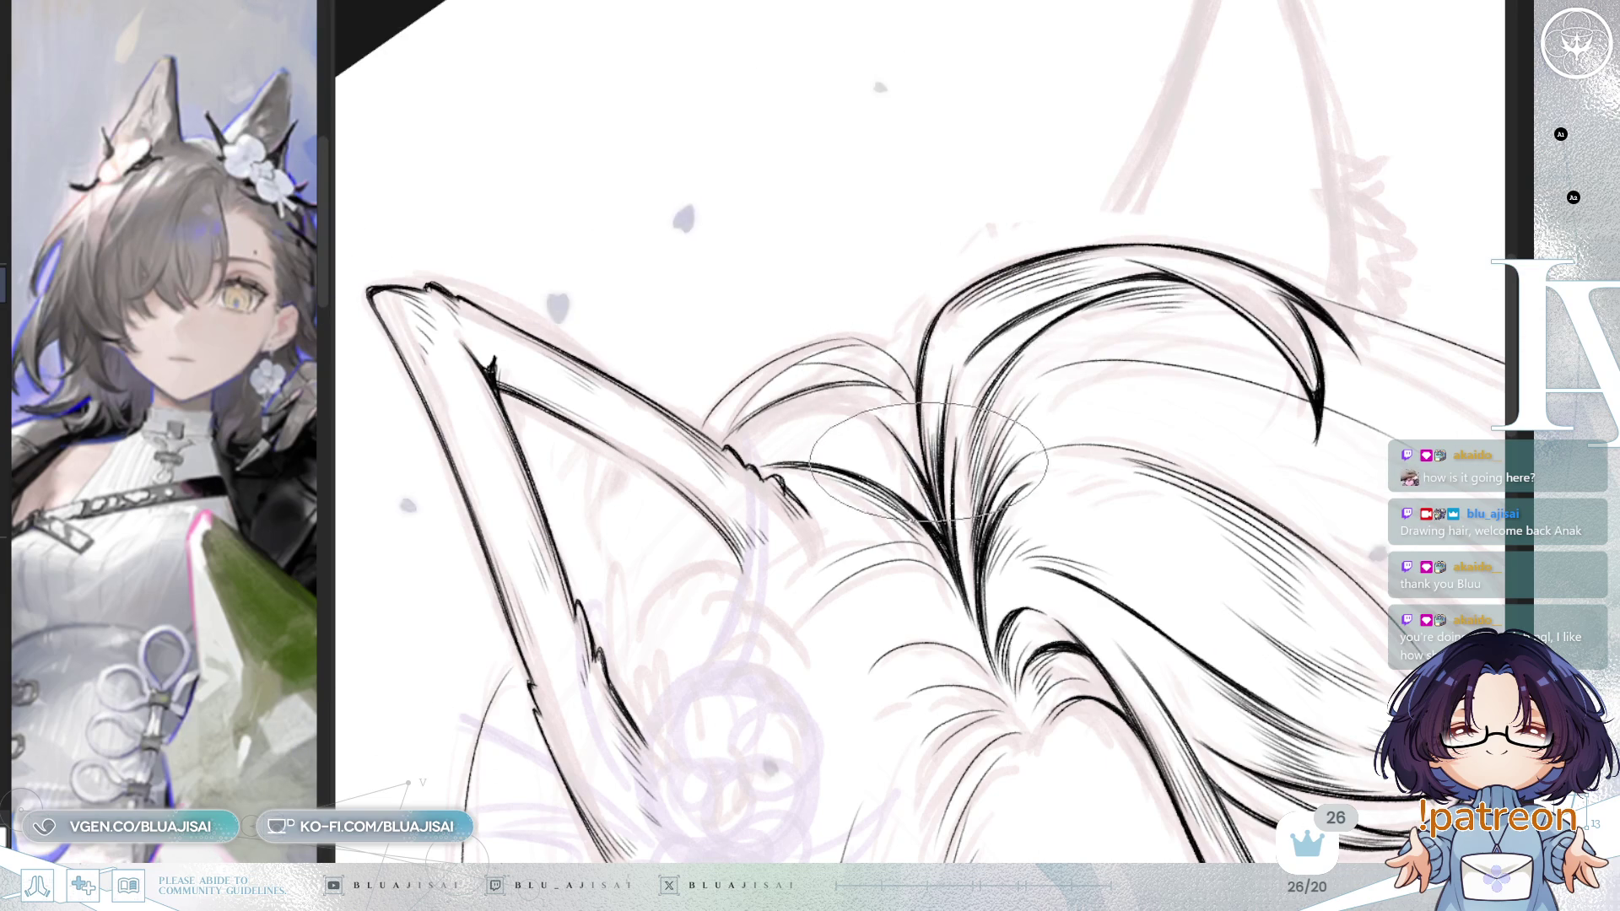
Step: Zoom out and straighten the view, mirror the whole drawing, and show it in the side panel
left_click_drag(932, 405, 1010, 336)
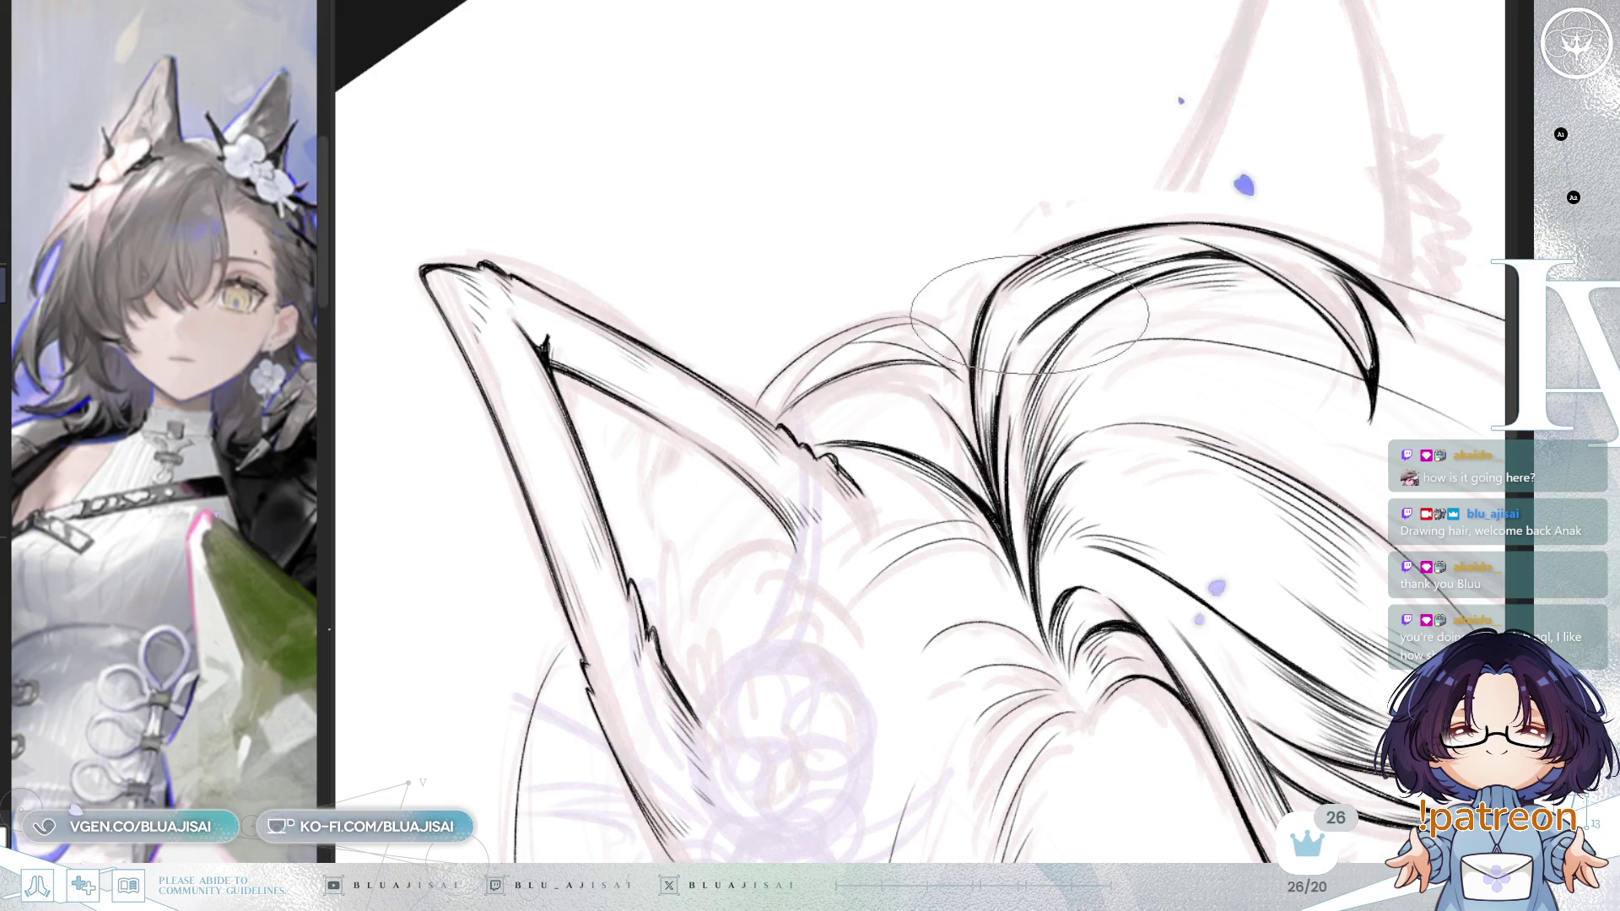
mouse_move(994, 441)
left_mouse_down()
mouse_move(1338, 174)
mouse_move(1345, 282)
mouse_move(1266, 174)
mouse_move(1301, 221)
left_mouse_up()
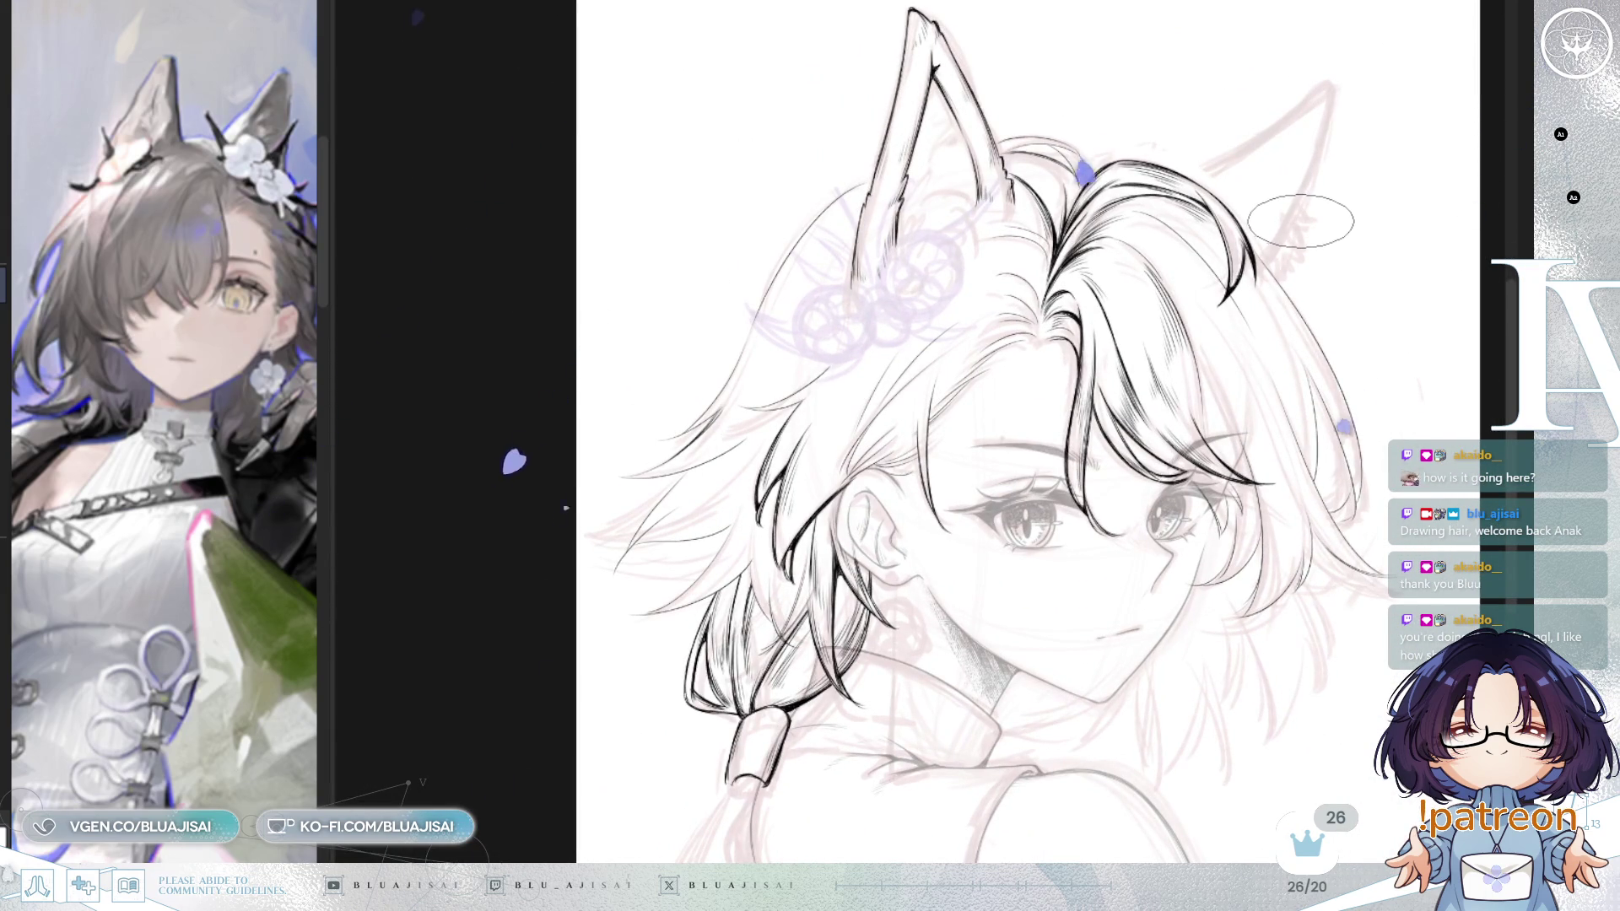
mouse_move(1299, 225)
left_mouse_down()
mouse_move(1338, 264)
mouse_move(1326, 297)
left_mouse_up()
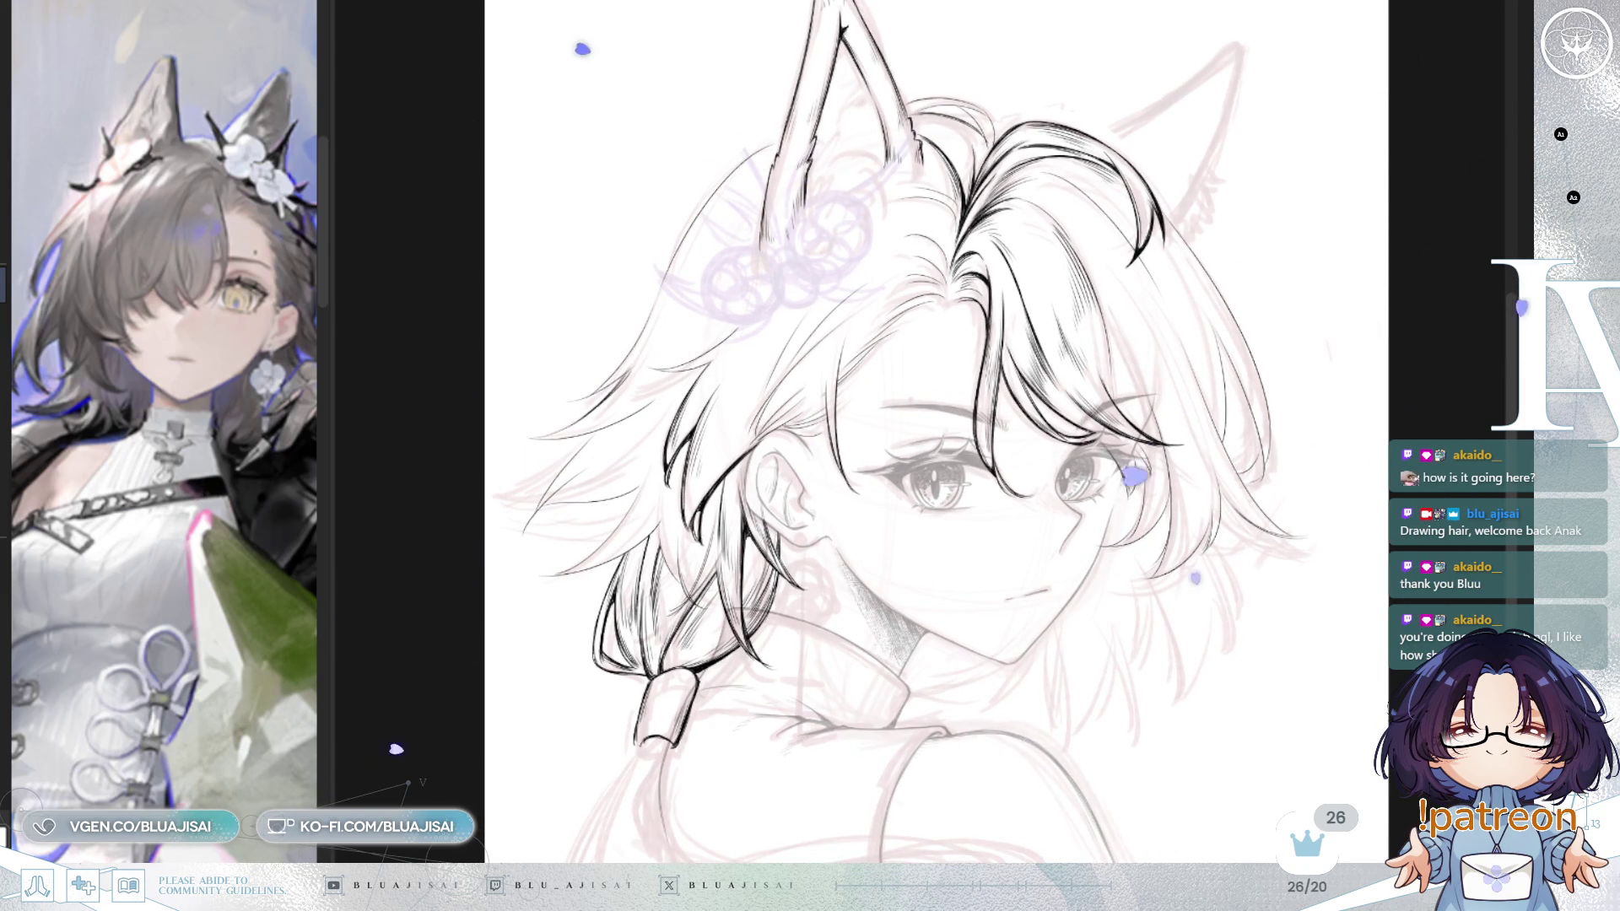
key("h")
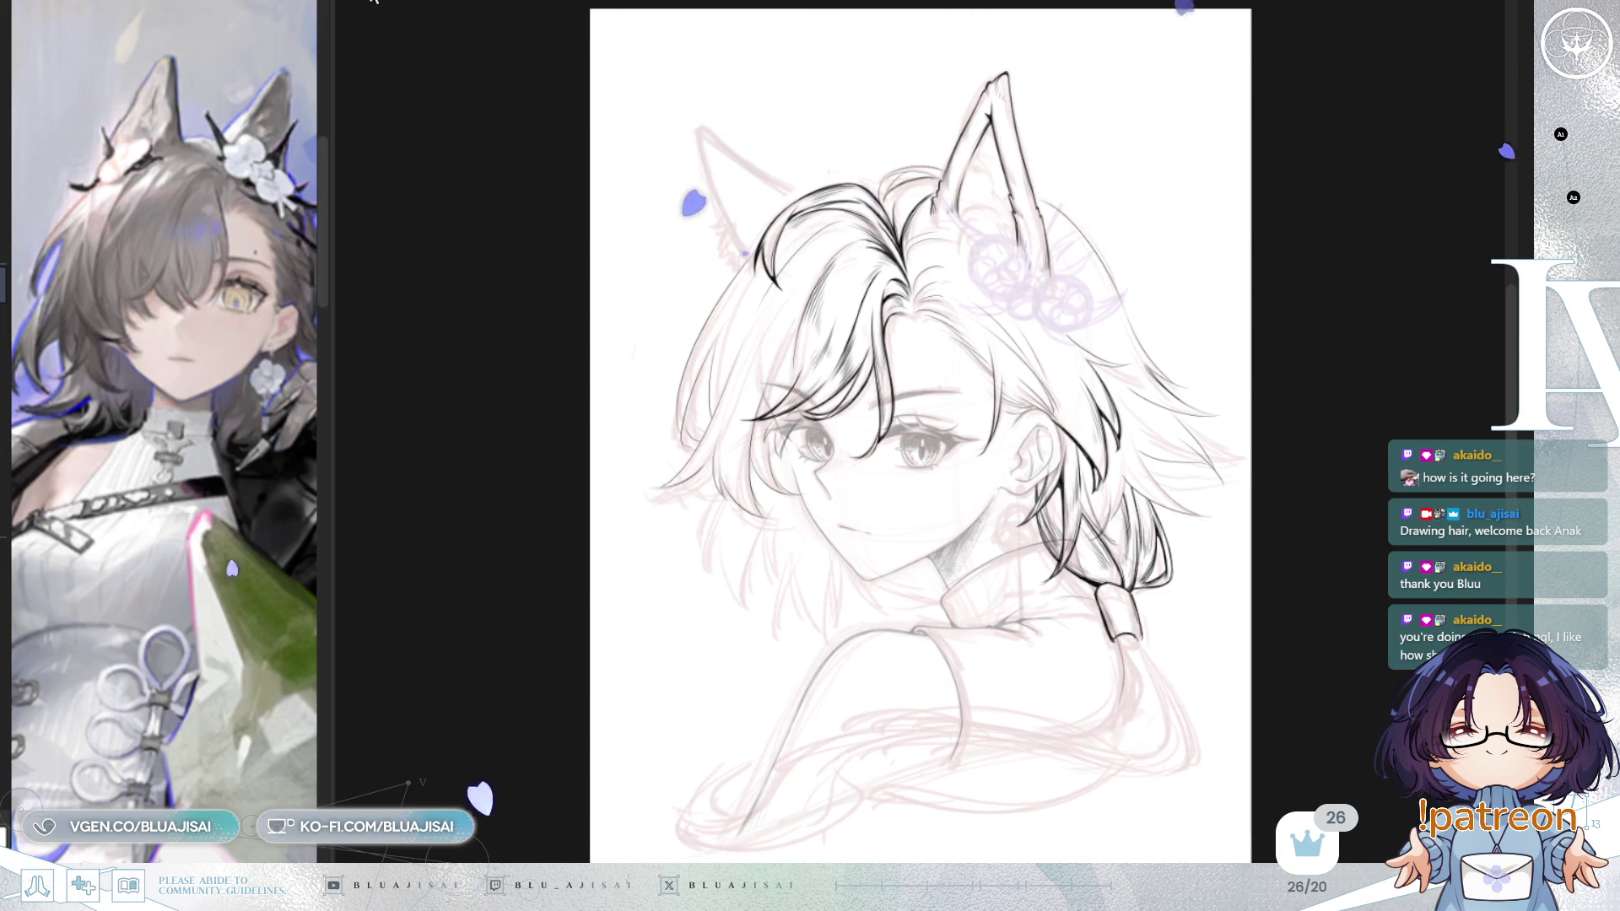
left_click(313, 2)
Step: Widen the side panel preview and zoom in close on the forehead and hairline
mouse_move(329, 163)
left_mouse_down()
mouse_move(604, 152)
mouse_move(589, 150)
left_mouse_up()
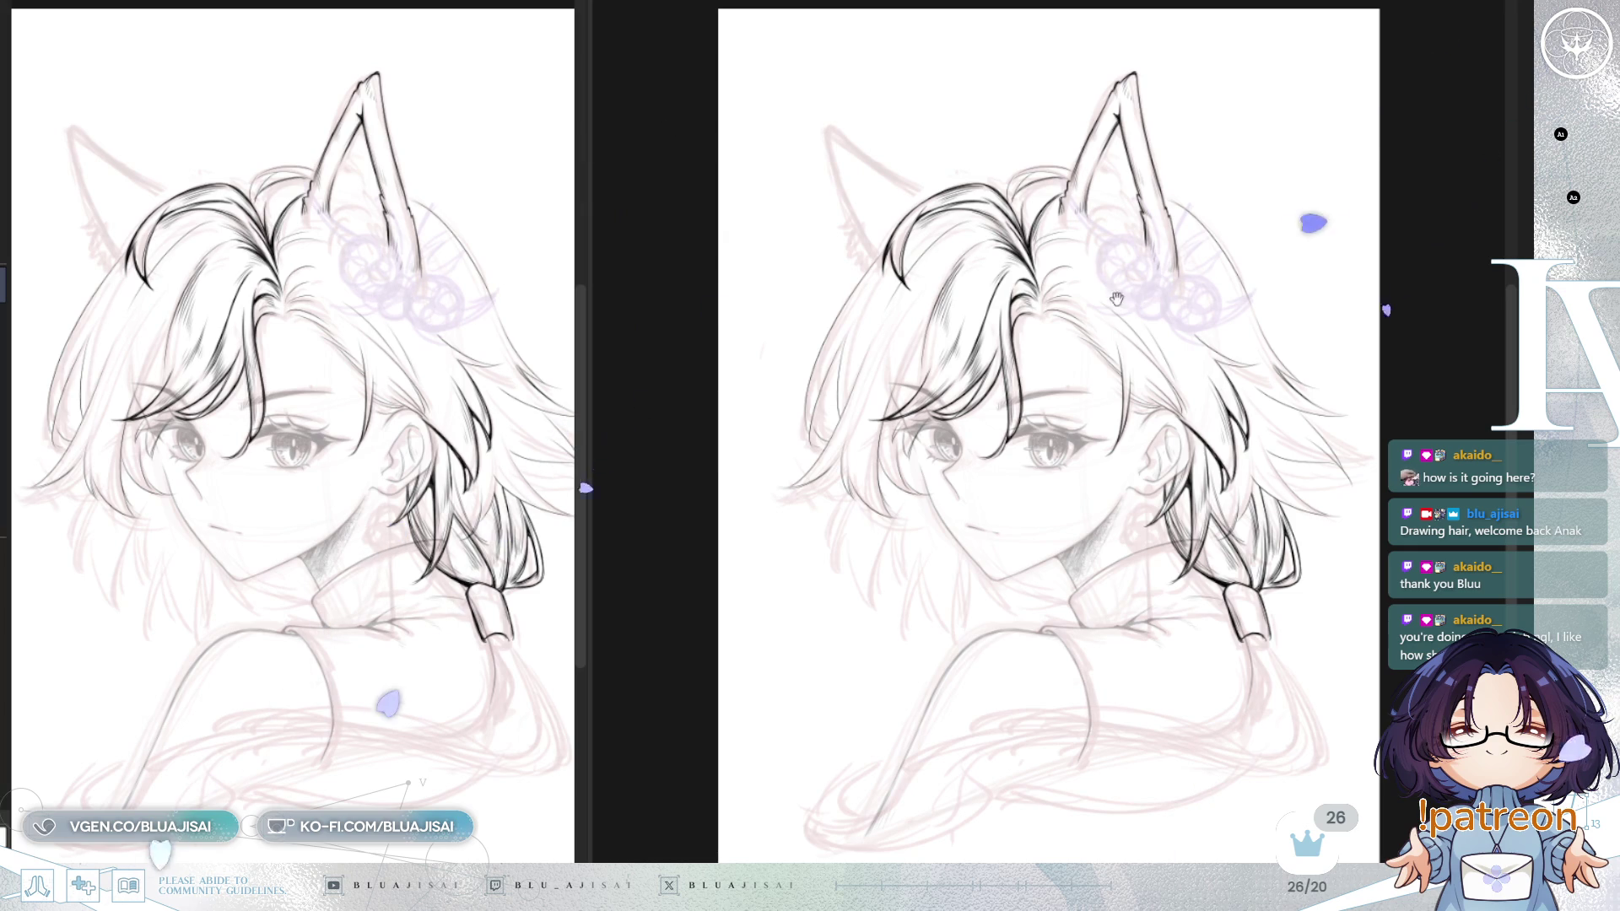
scroll(1190, 395, "up", 4)
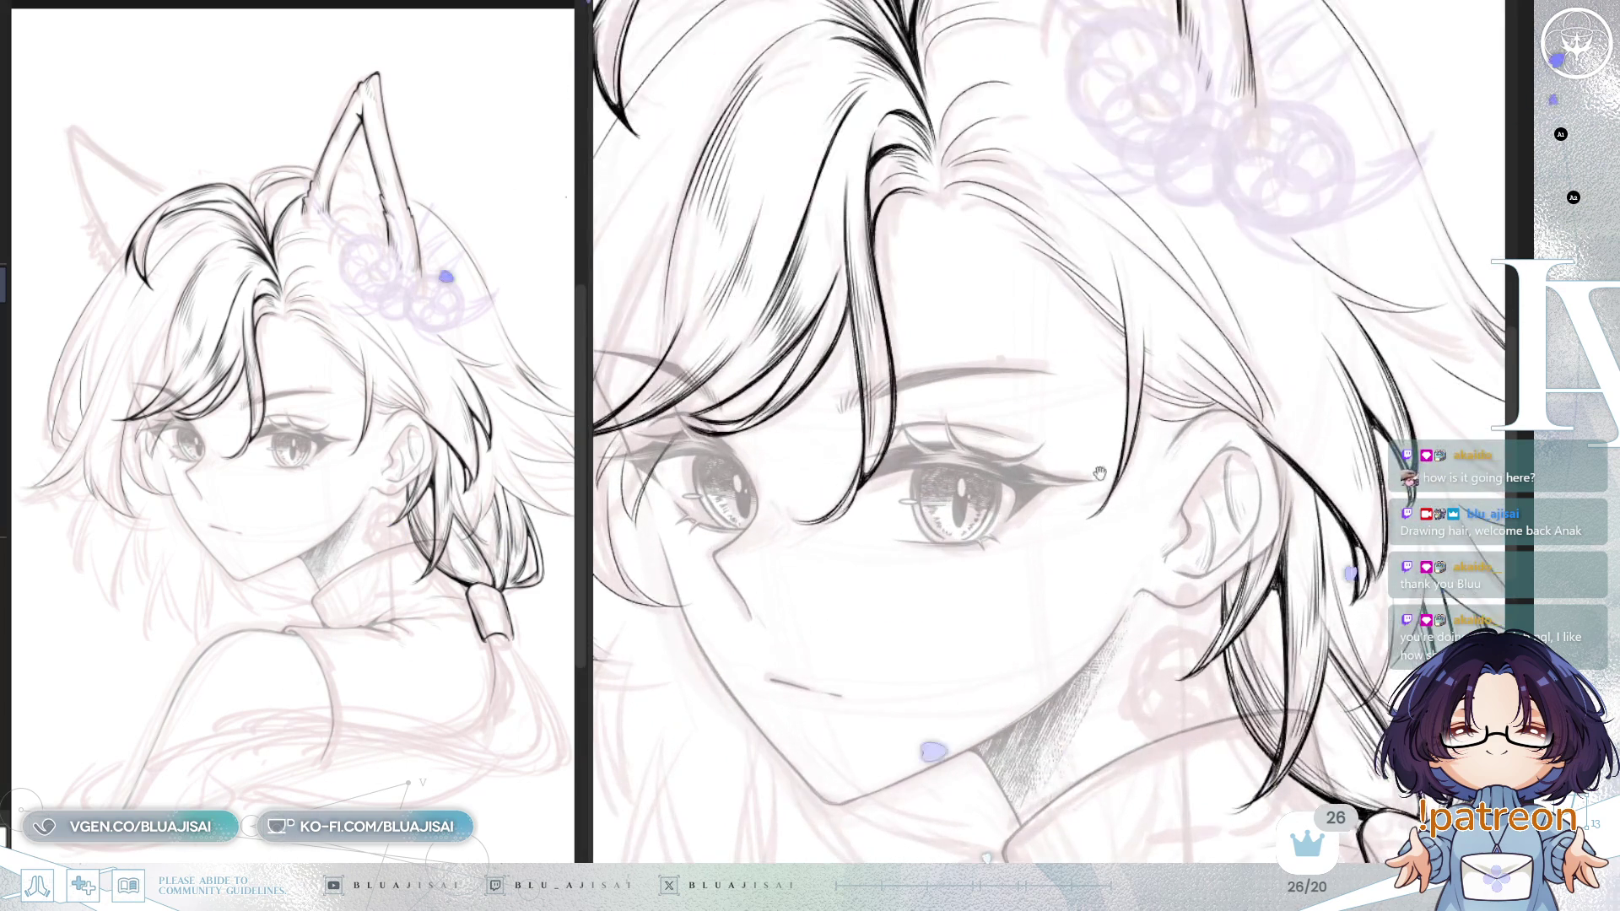
scroll(1190, 378, "up", 3)
mouse_move(1055, 236)
left_mouse_down()
mouse_move(1021, 392)
mouse_move(1086, 468)
mouse_move(1179, 501)
left_mouse_up()
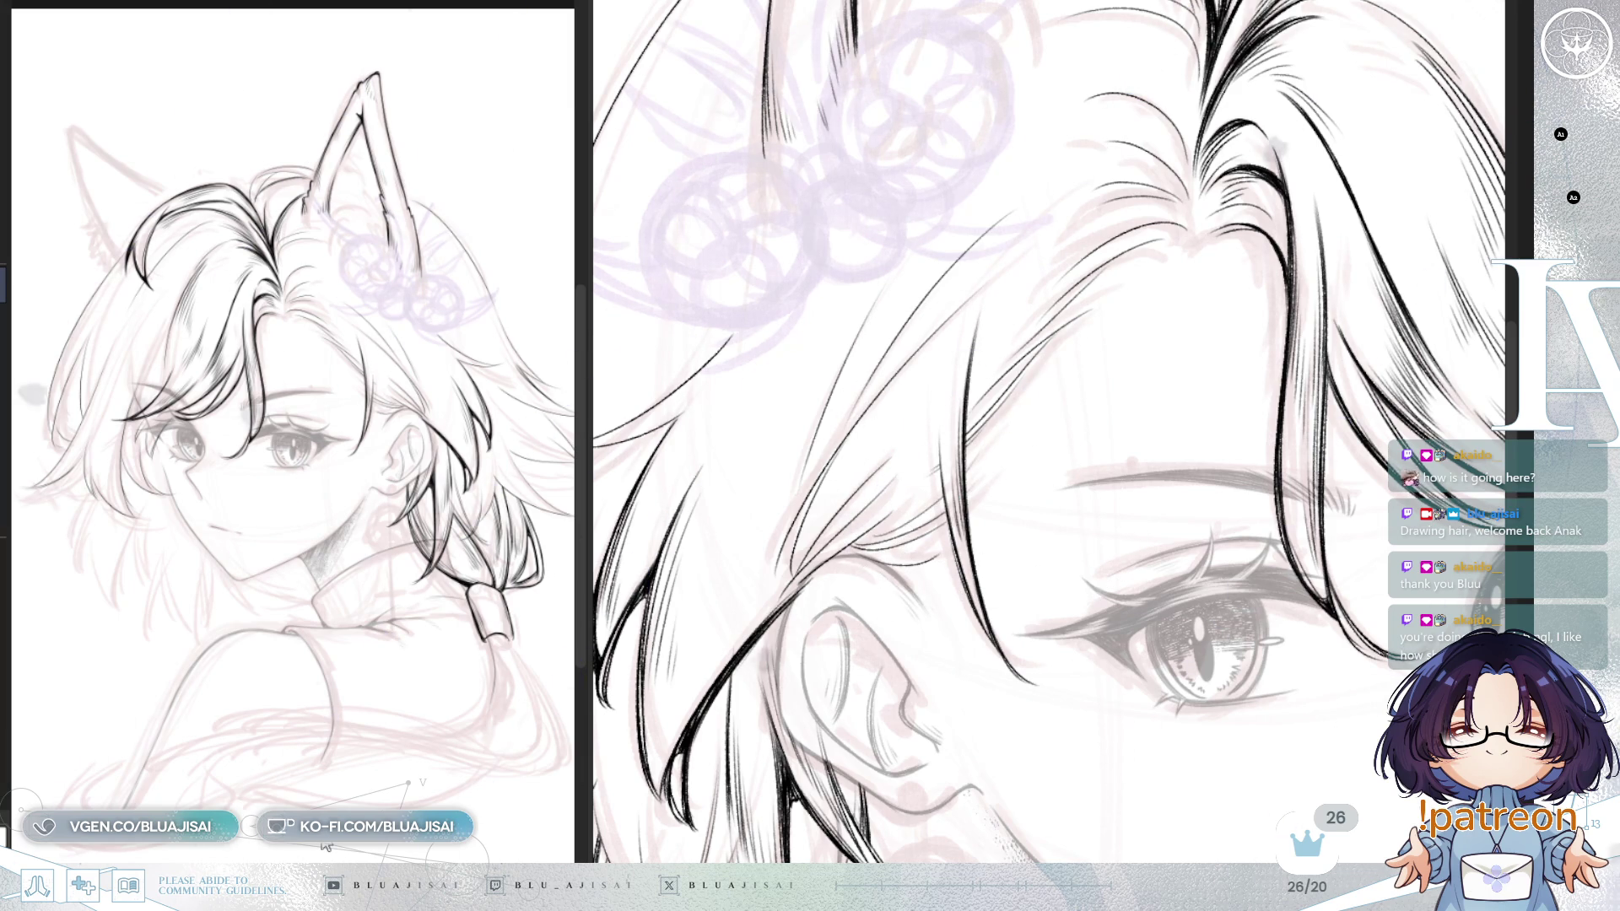
scroll(580, 399, "down", 3)
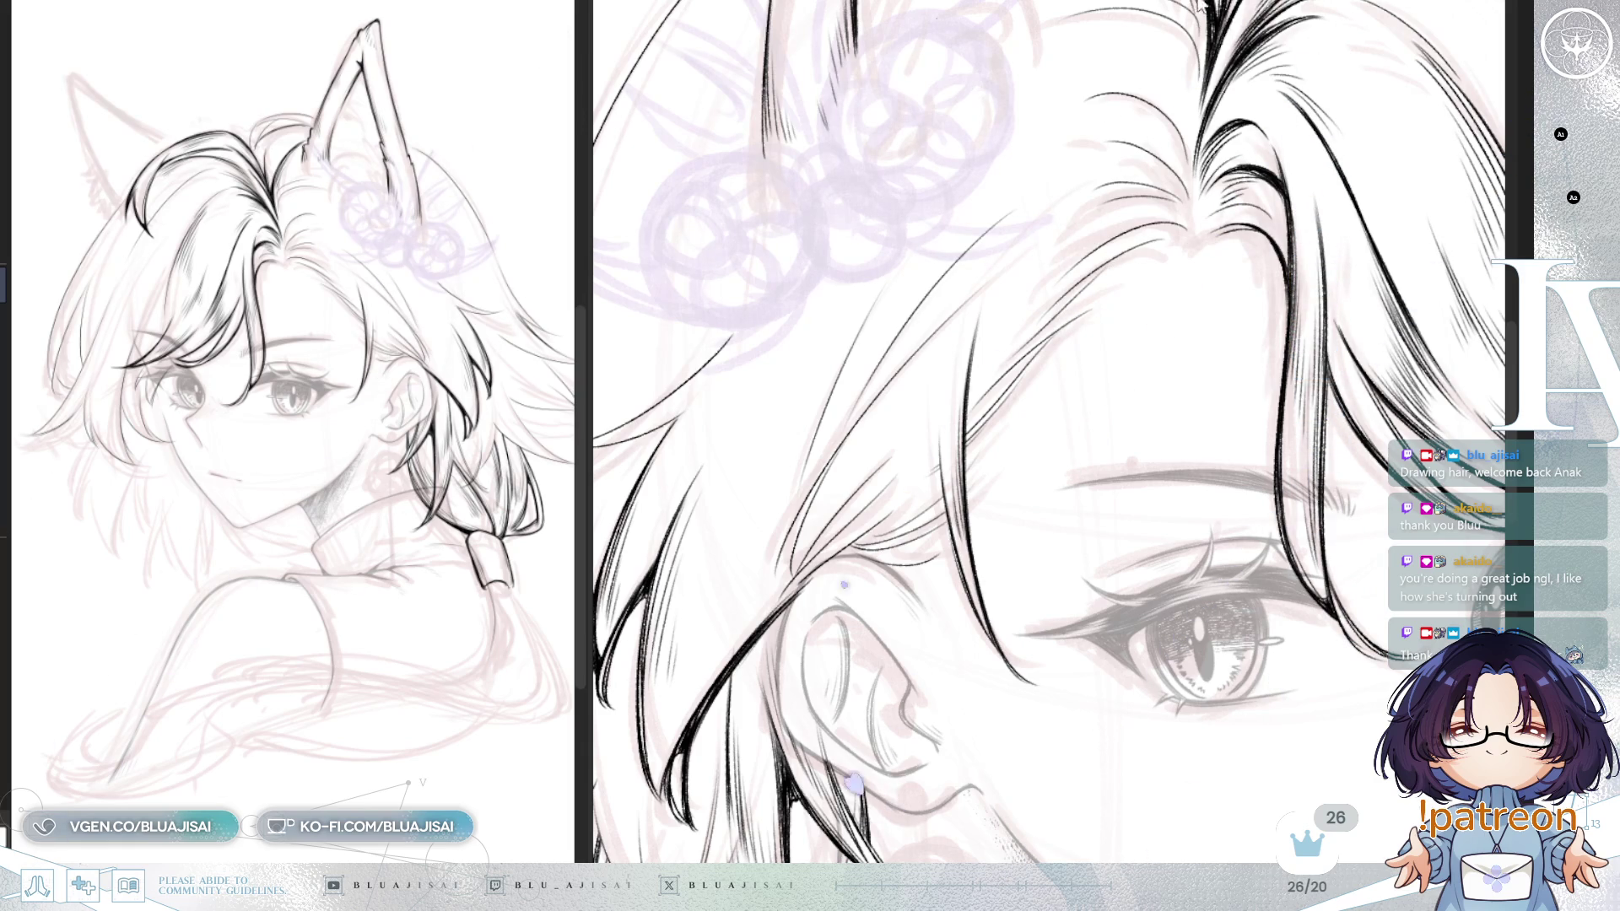
Step: Rotate the close-up about 30° counter-clockwise so the strands beside the eye and ear line up
mouse_move(1221, 337)
left_mouse_down()
mouse_move(1261, 158)
mouse_move(1261, 231)
mouse_move(1280, 219)
left_mouse_up()
left_click_drag(1076, 186, 1089, 253)
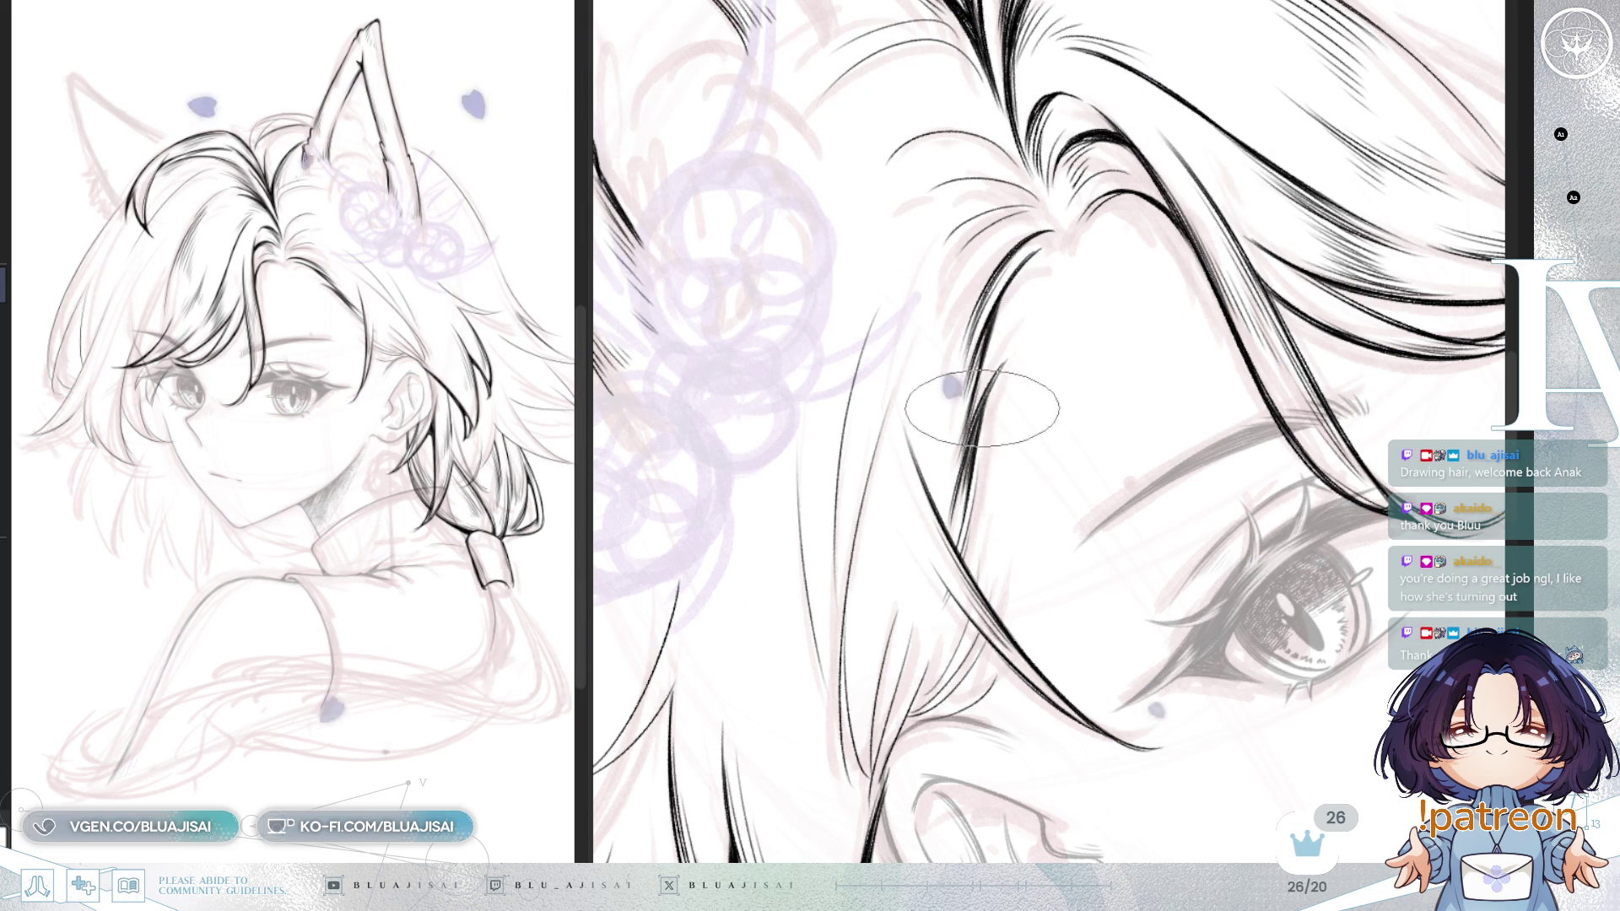
left_click_drag(964, 447, 1137, 316)
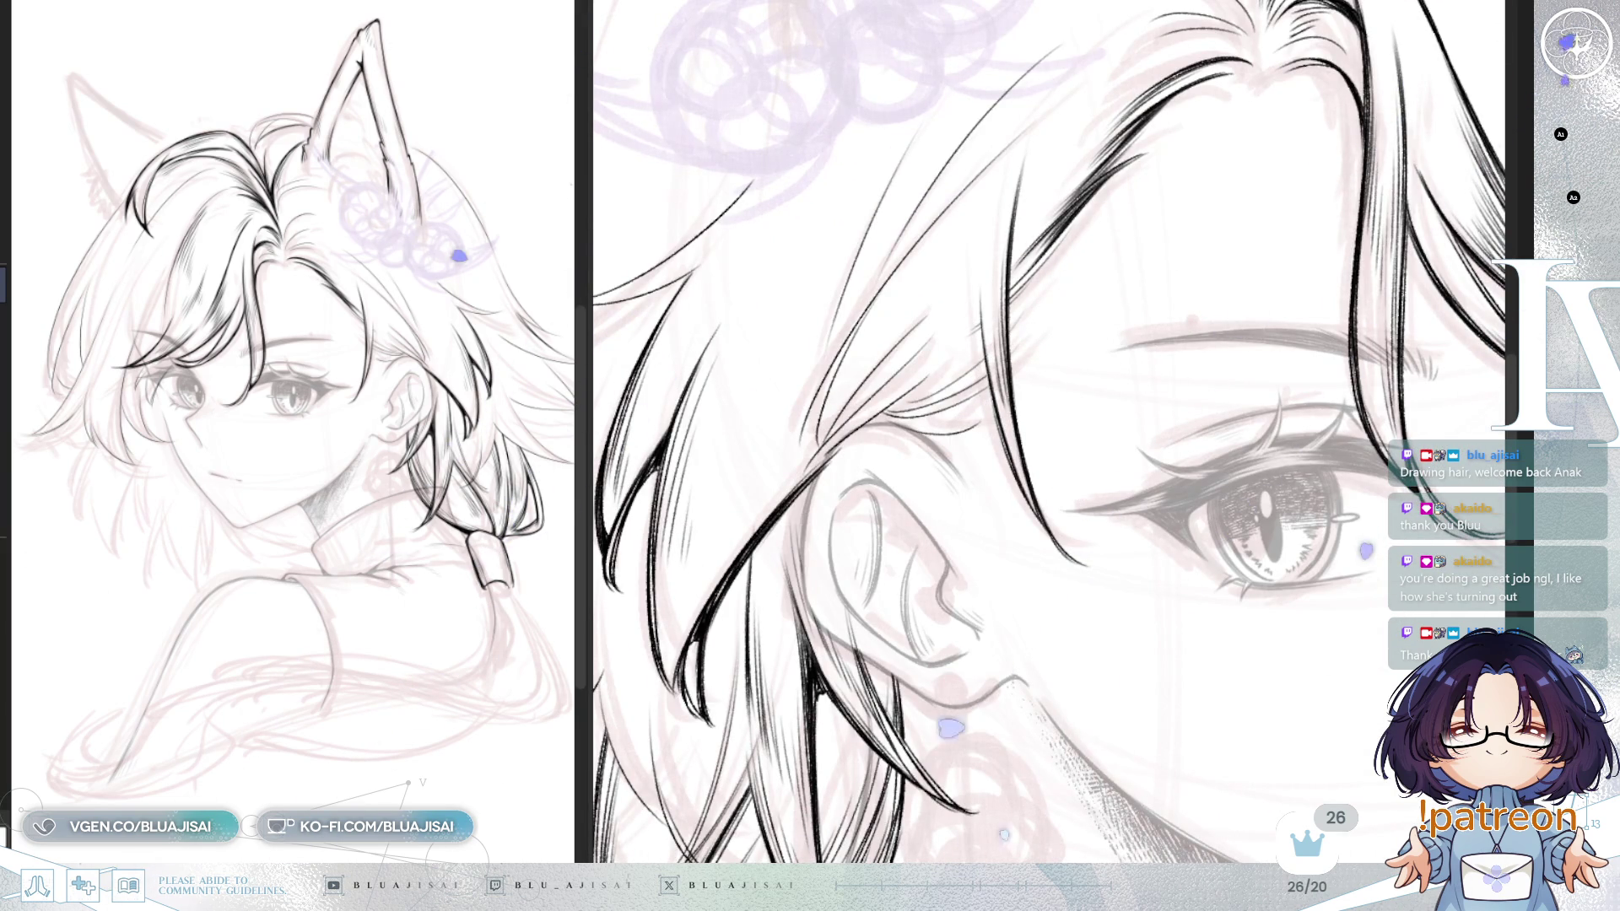
key("minus")
key("minus")
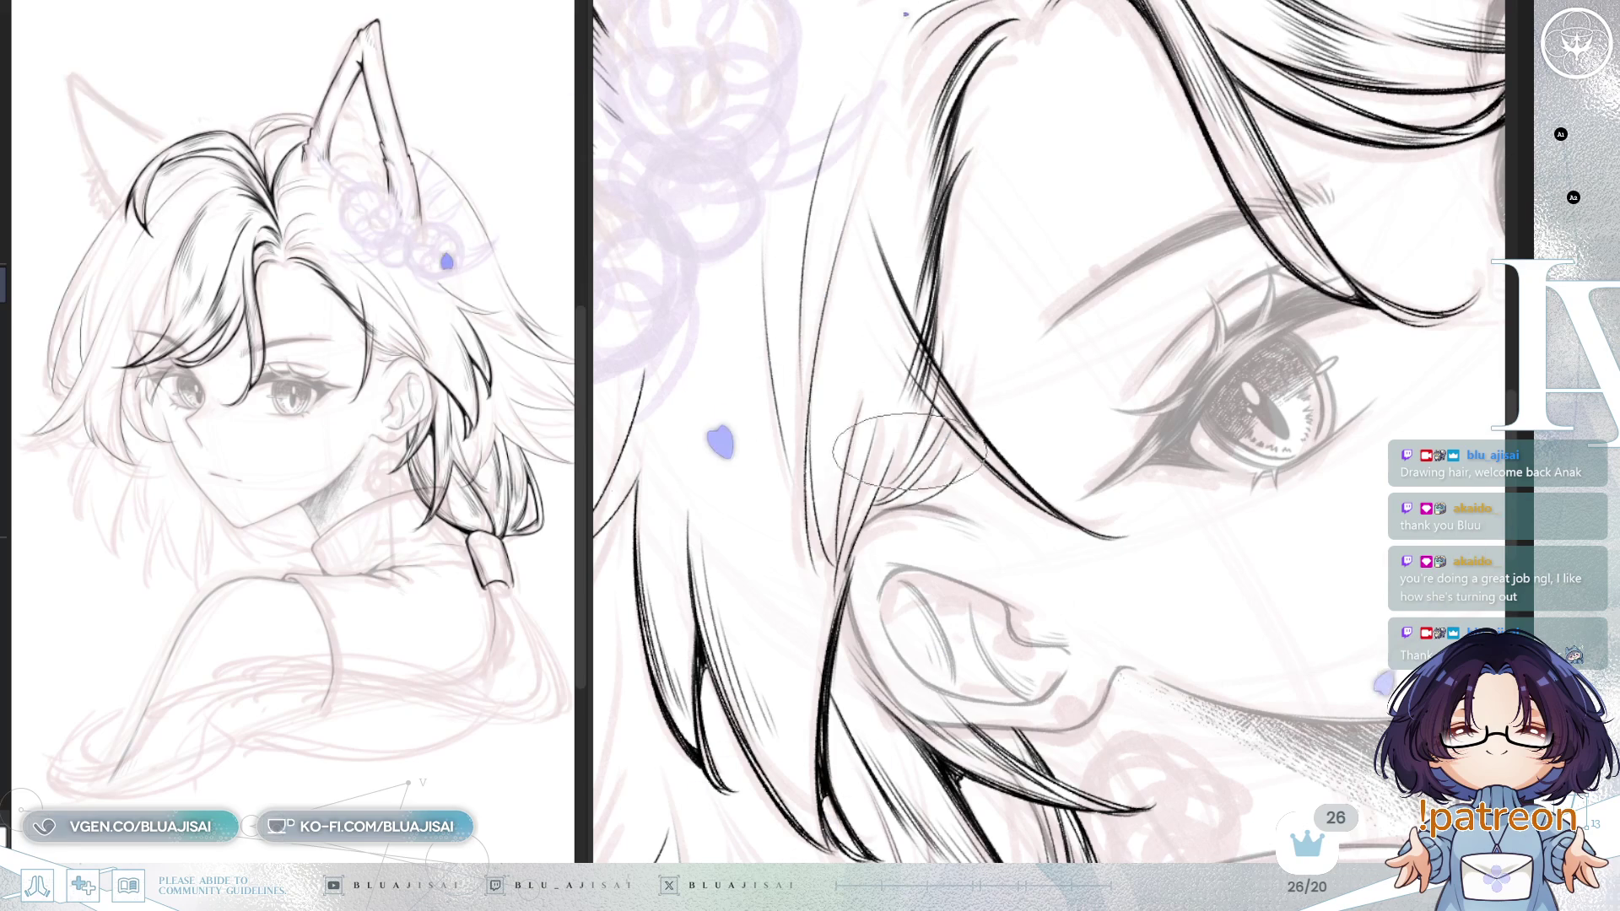
key("minus")
key("minus")
key("minus")
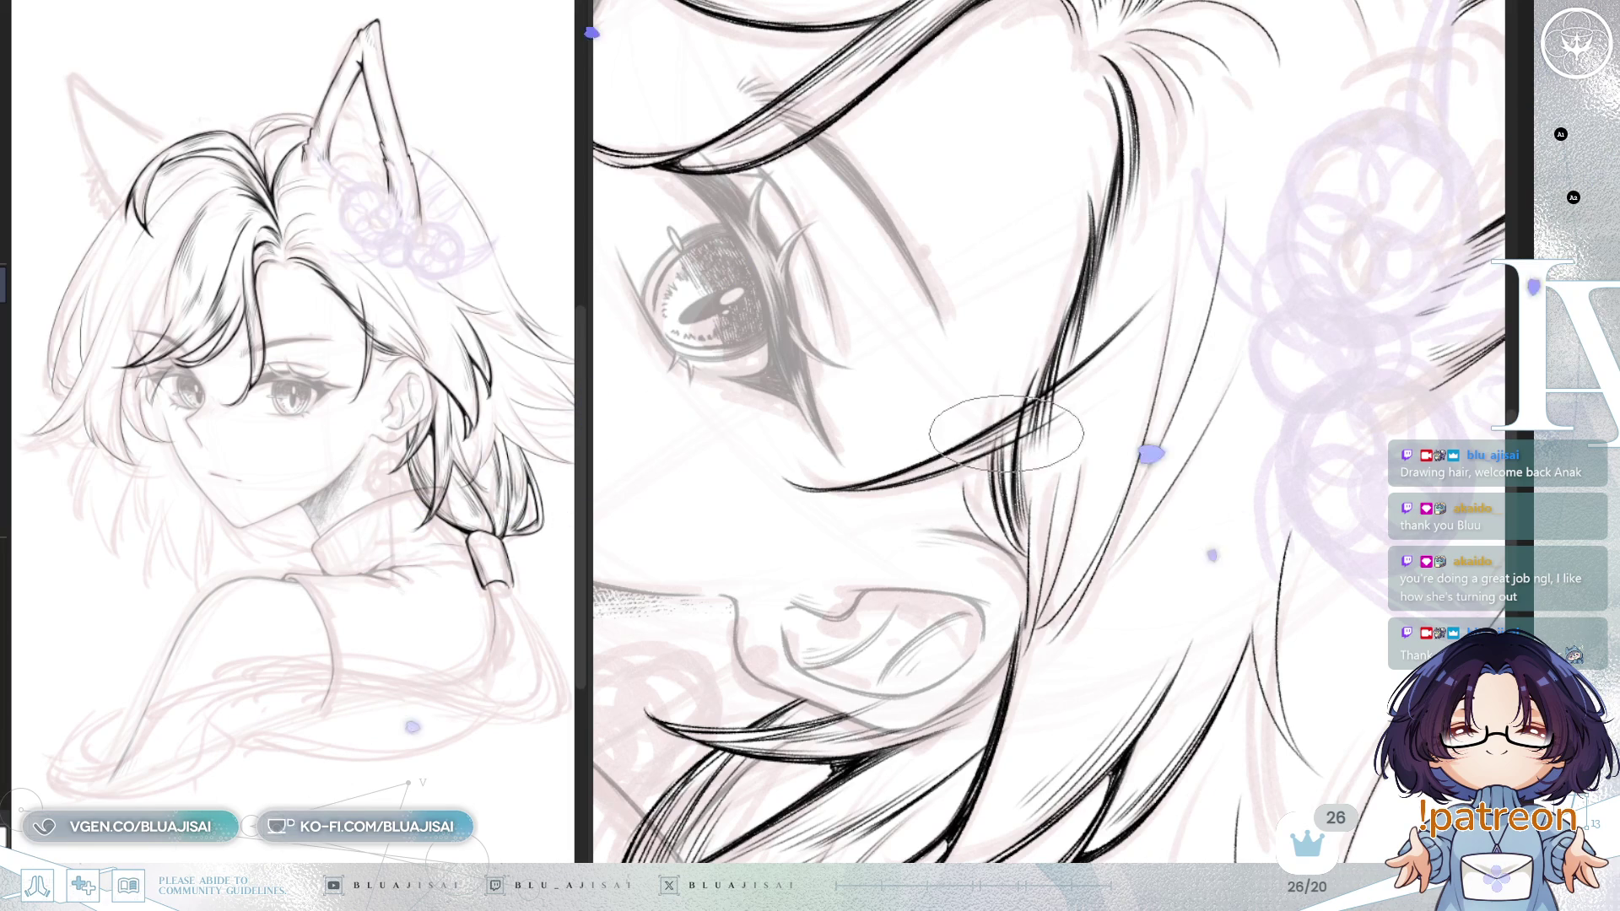
mouse_move(1018, 525)
left_mouse_down()
mouse_move(1069, 386)
mouse_move(984, 451)
left_mouse_up()
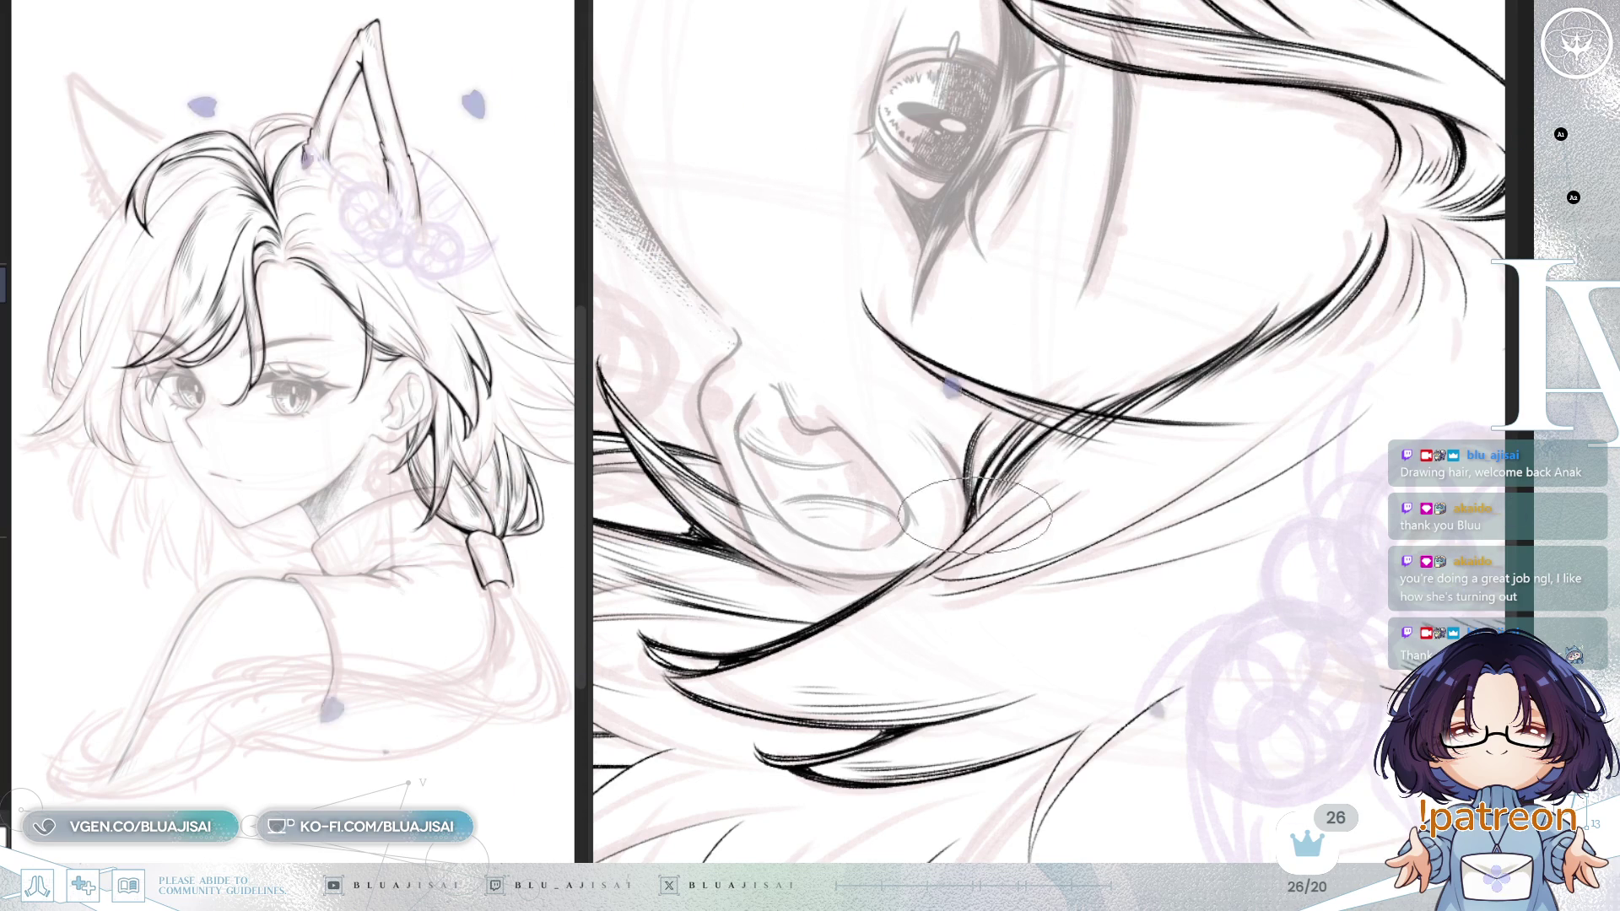
key("minus")
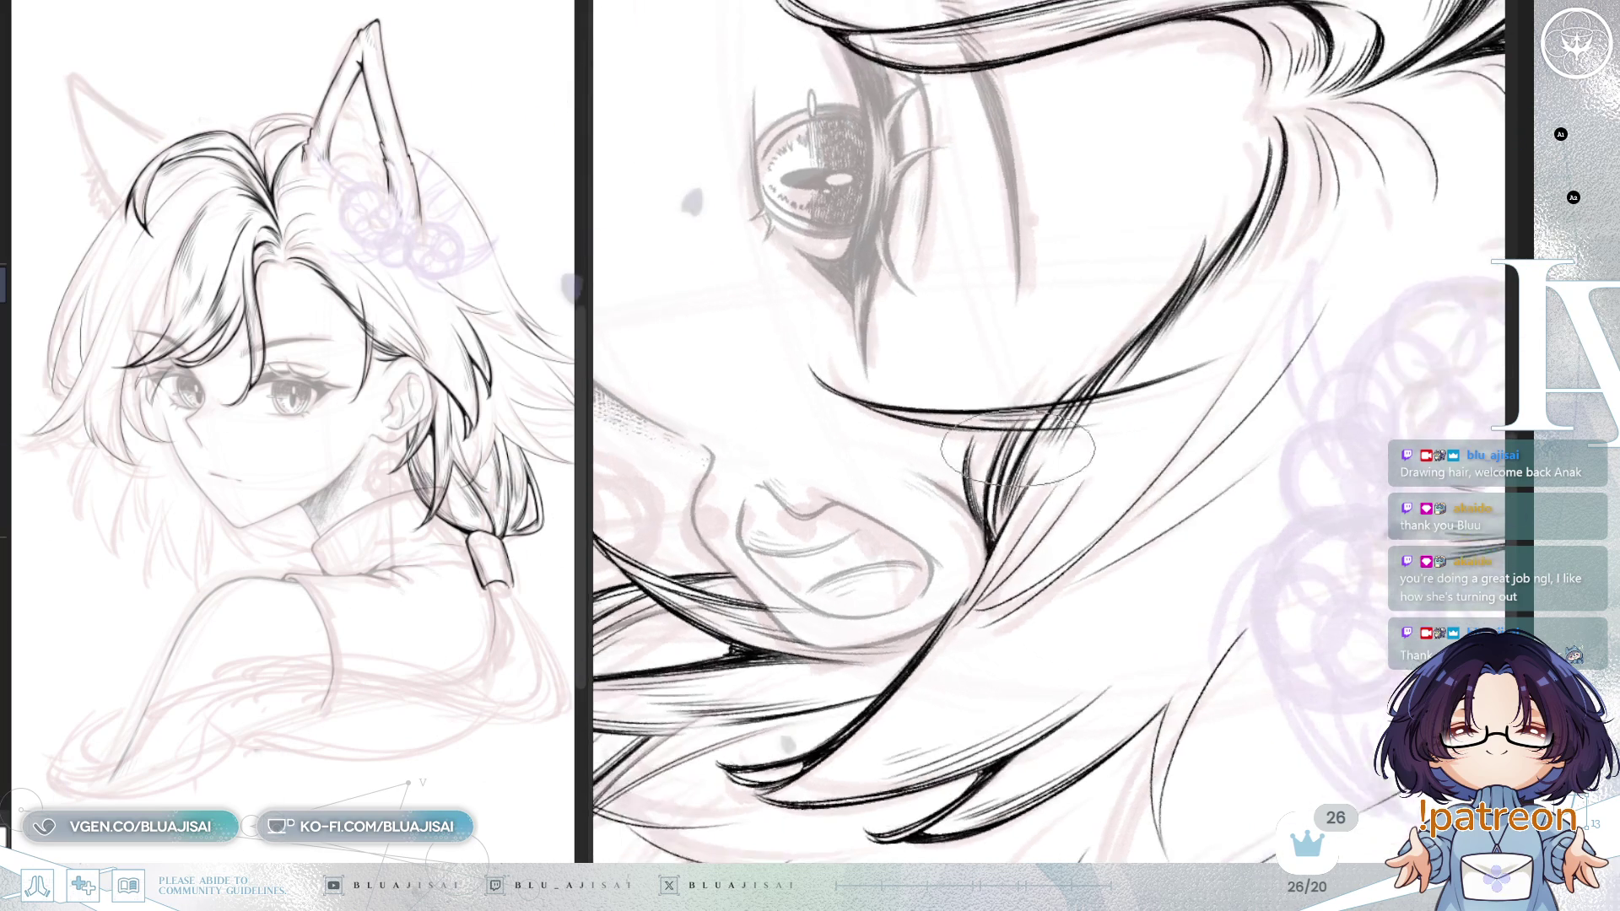
key("asciicircum")
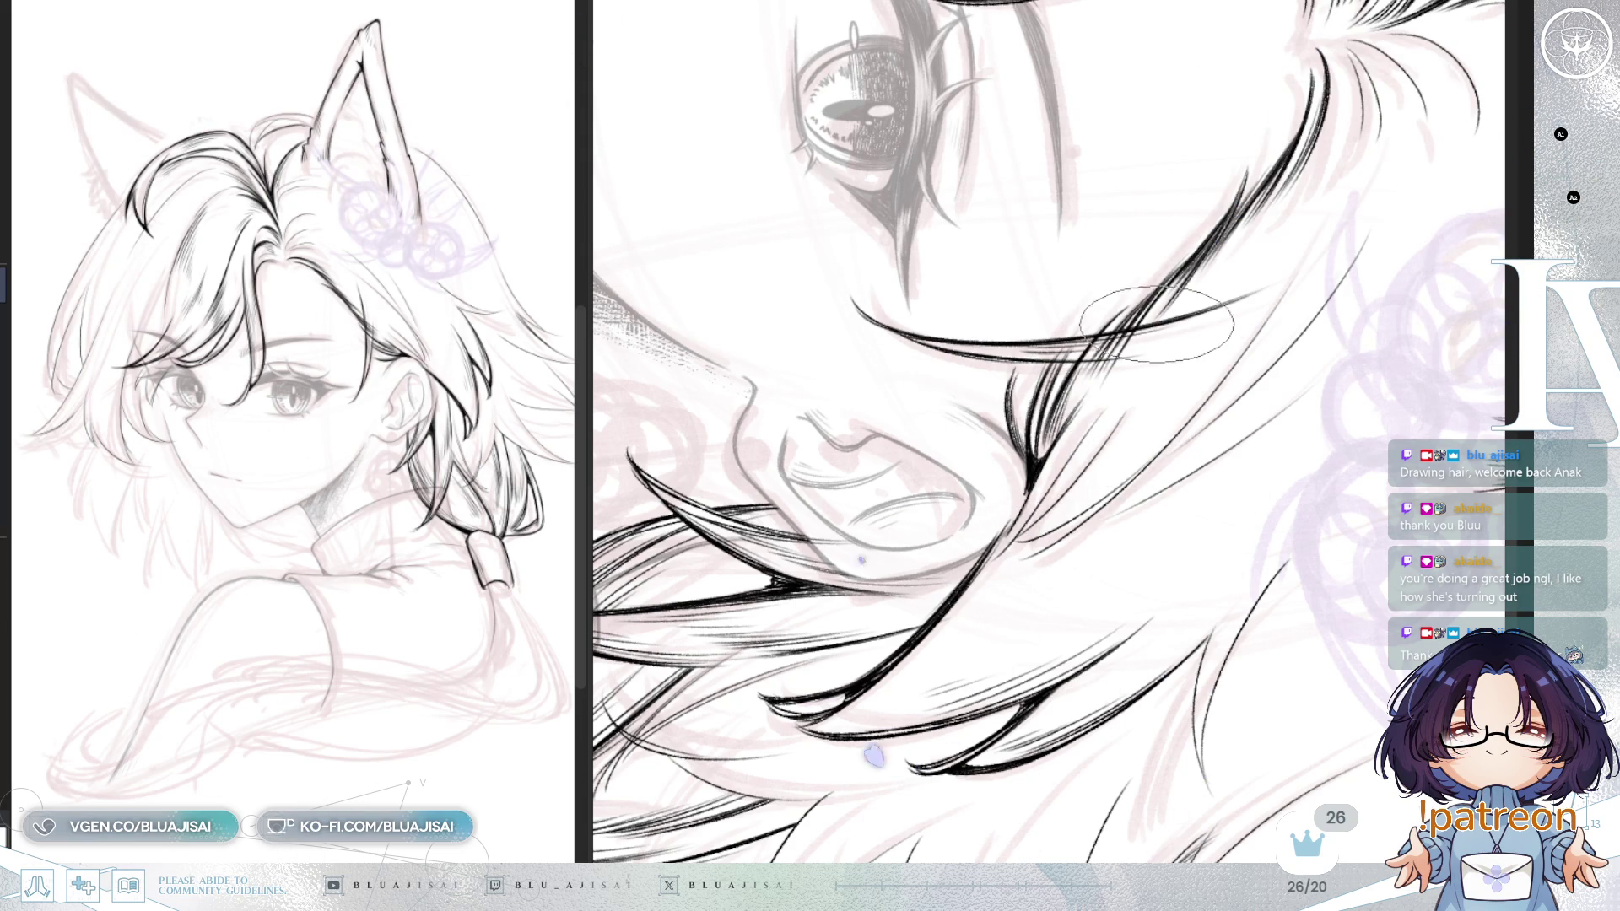
key("minus")
key("minus")
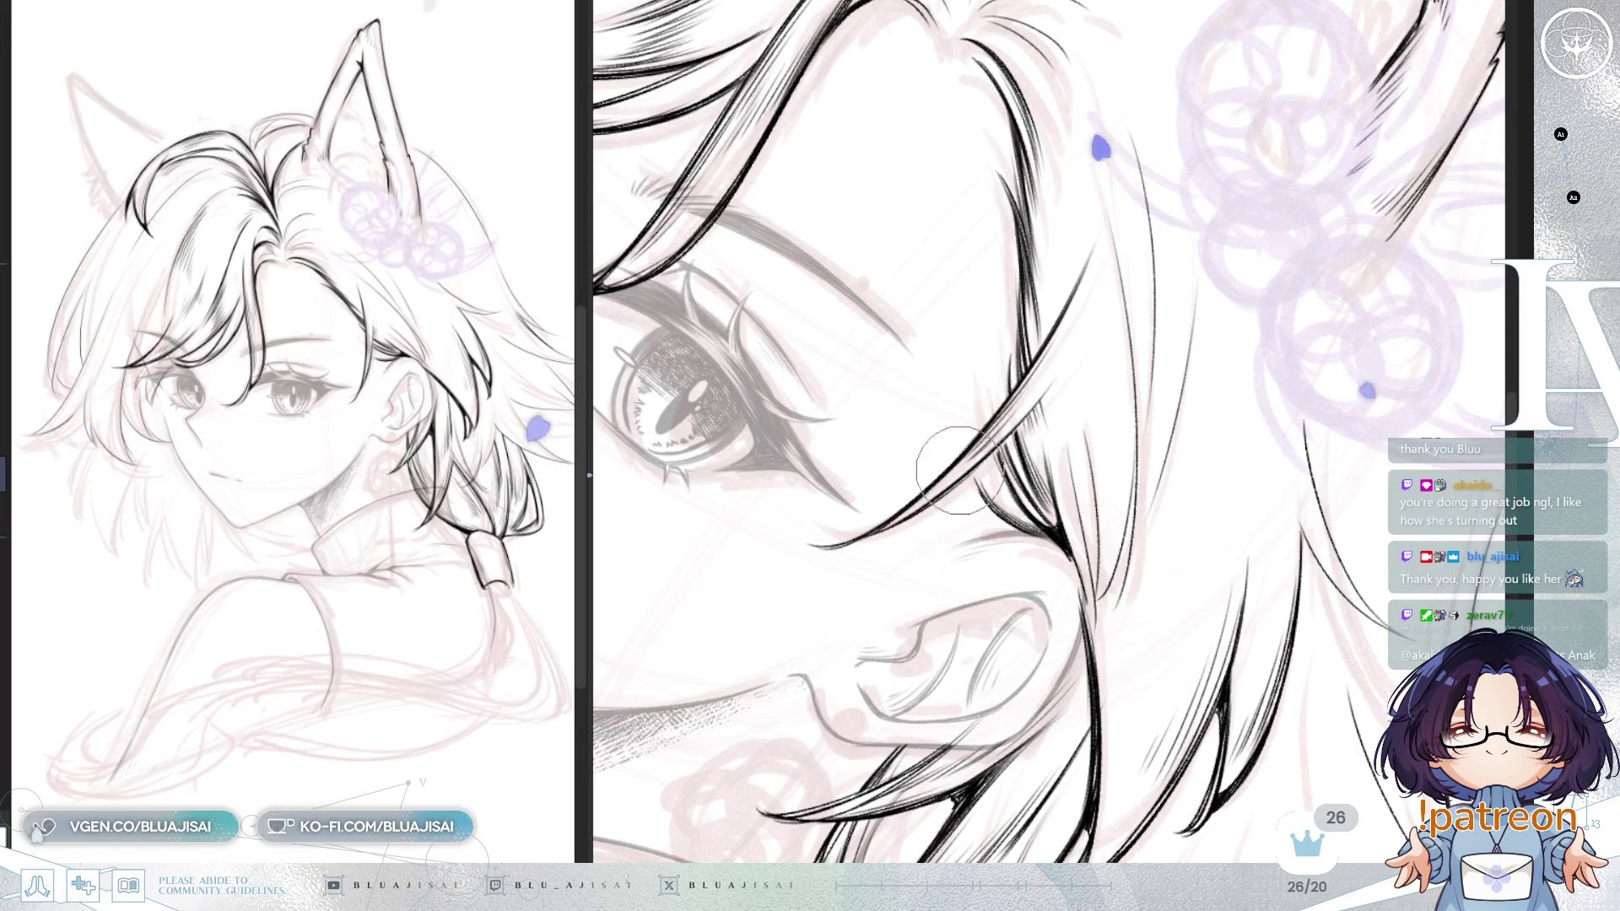
Step: Rotate and pan the close-up toward the hair above the ear and eye
key("minus")
key("minus")
key("minus")
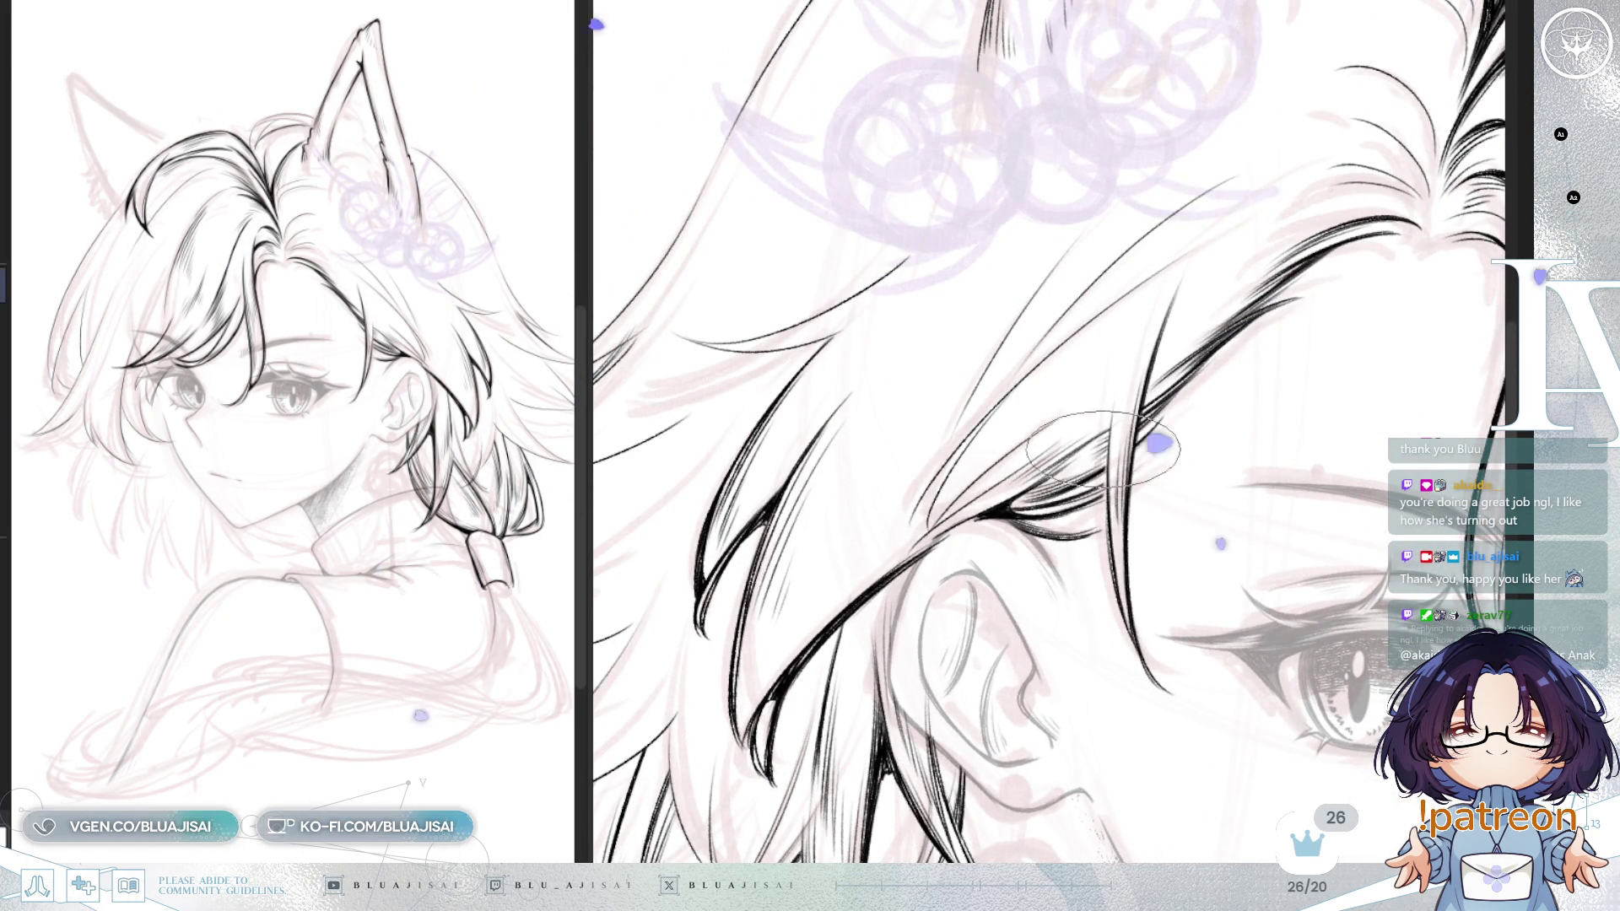
key("minus")
key("minus")
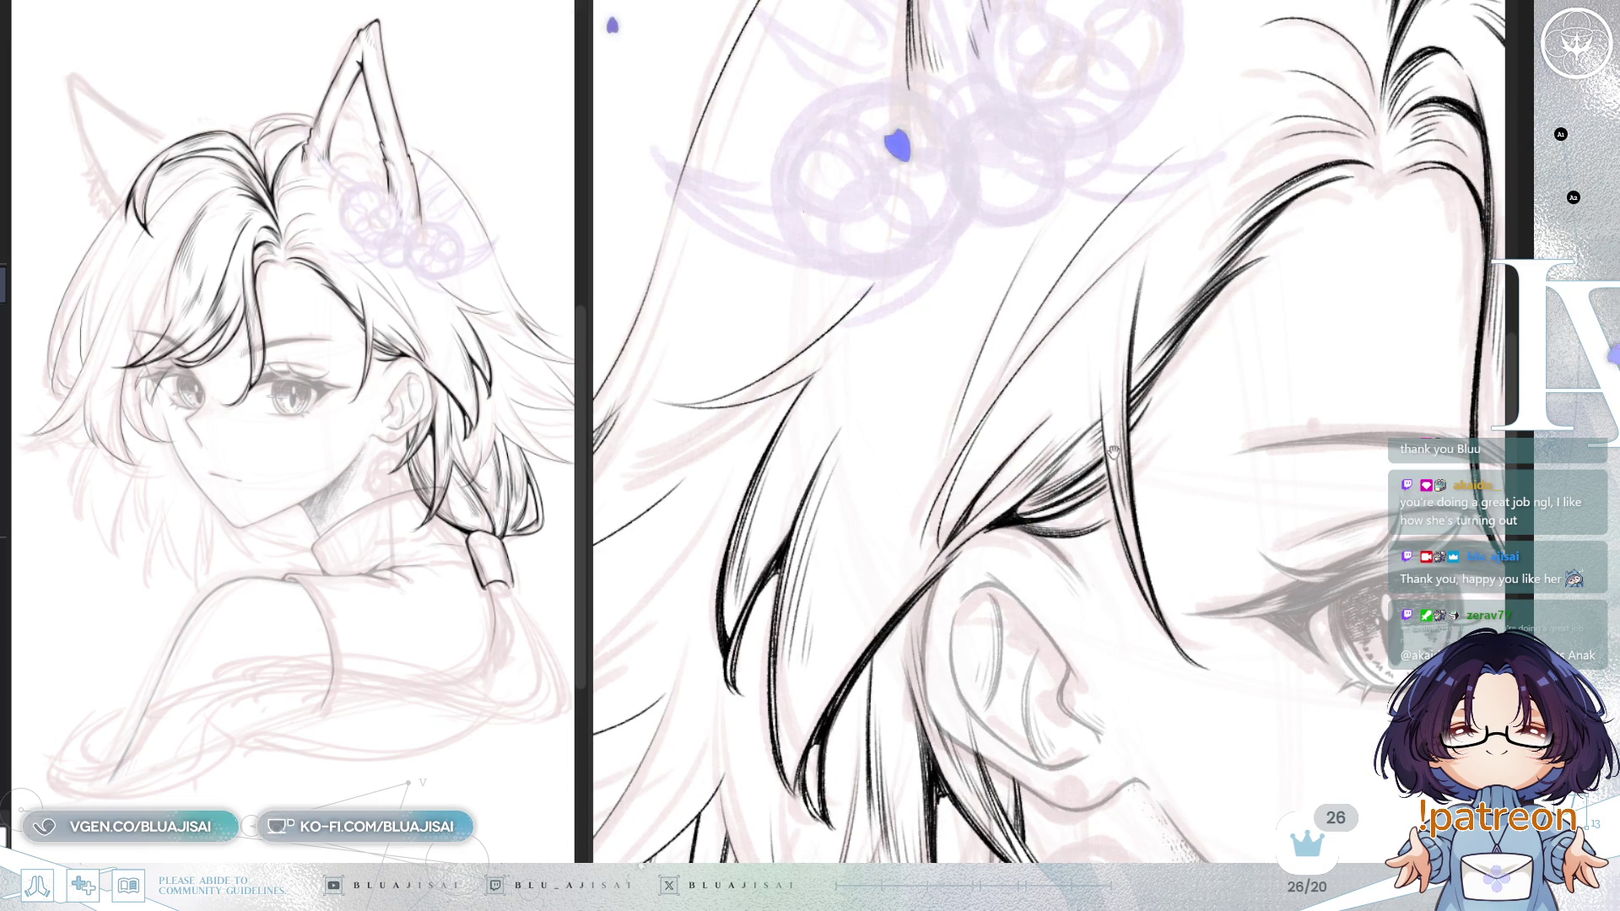
left_click_drag(1121, 452, 1079, 325)
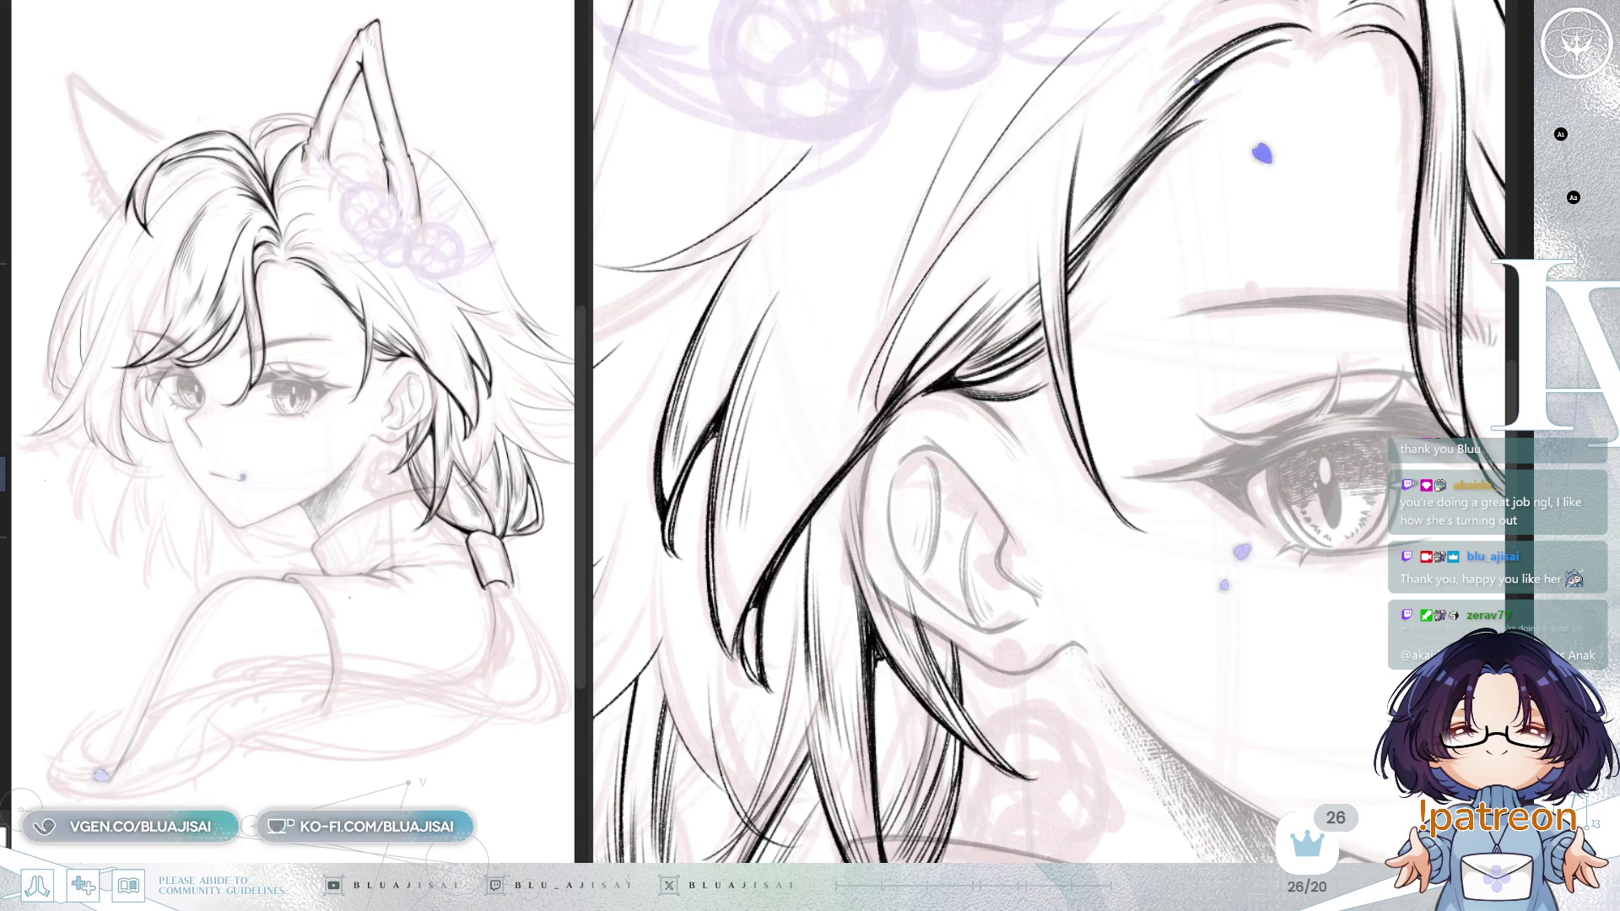
left_click_drag(1064, 405, 1046, 425)
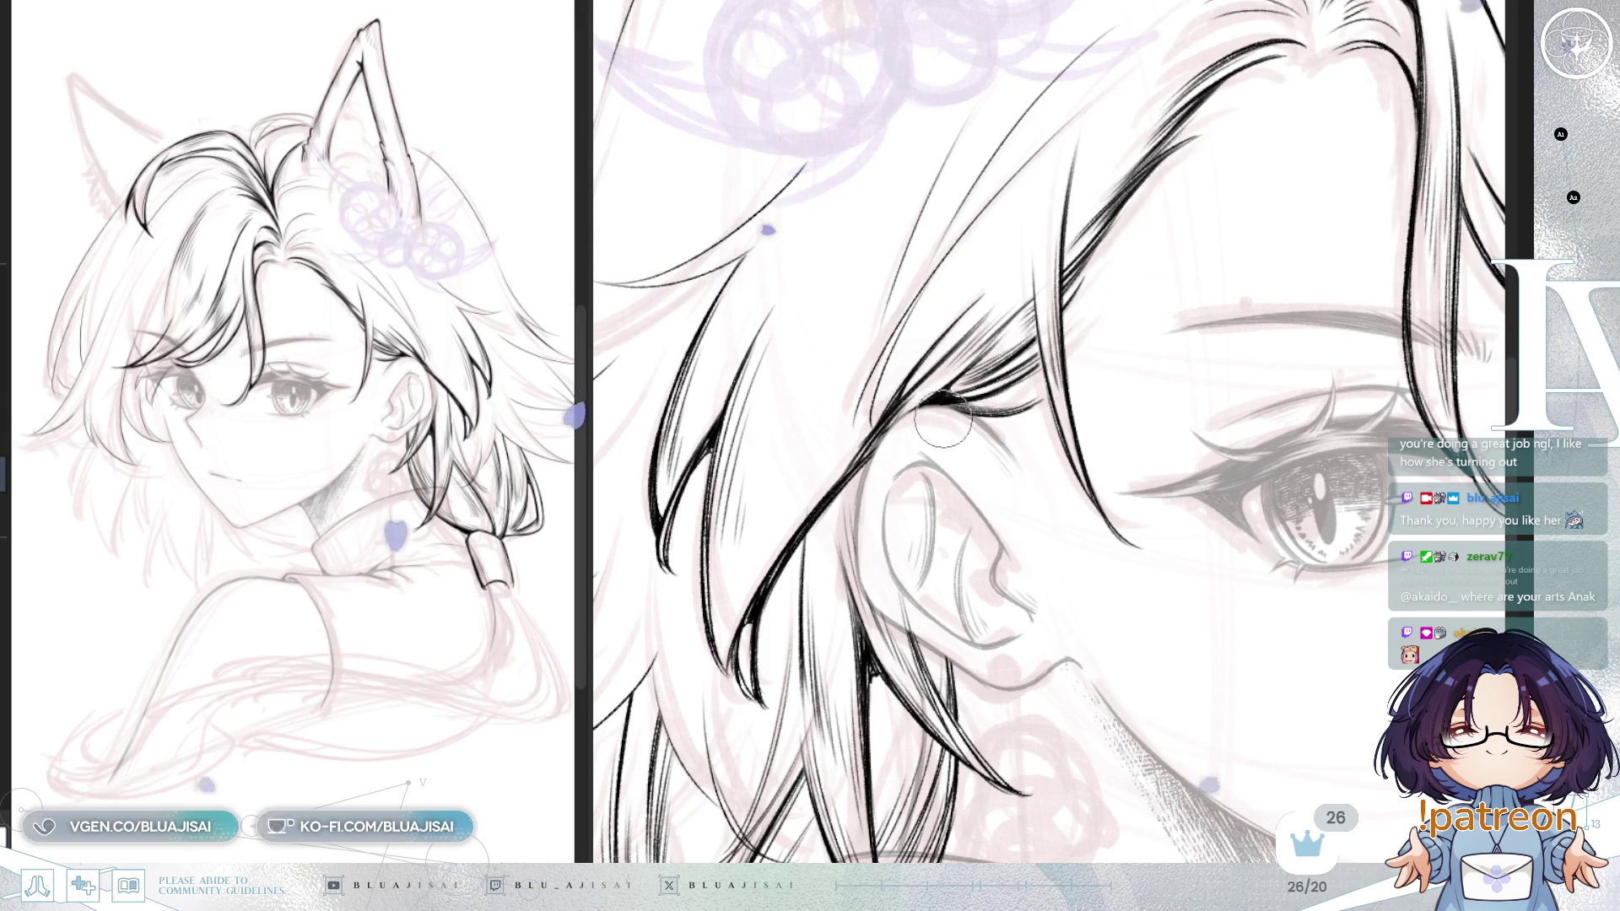
Step: Switch to a larger brush and hatch fine lines into the strands near the part
key("e")
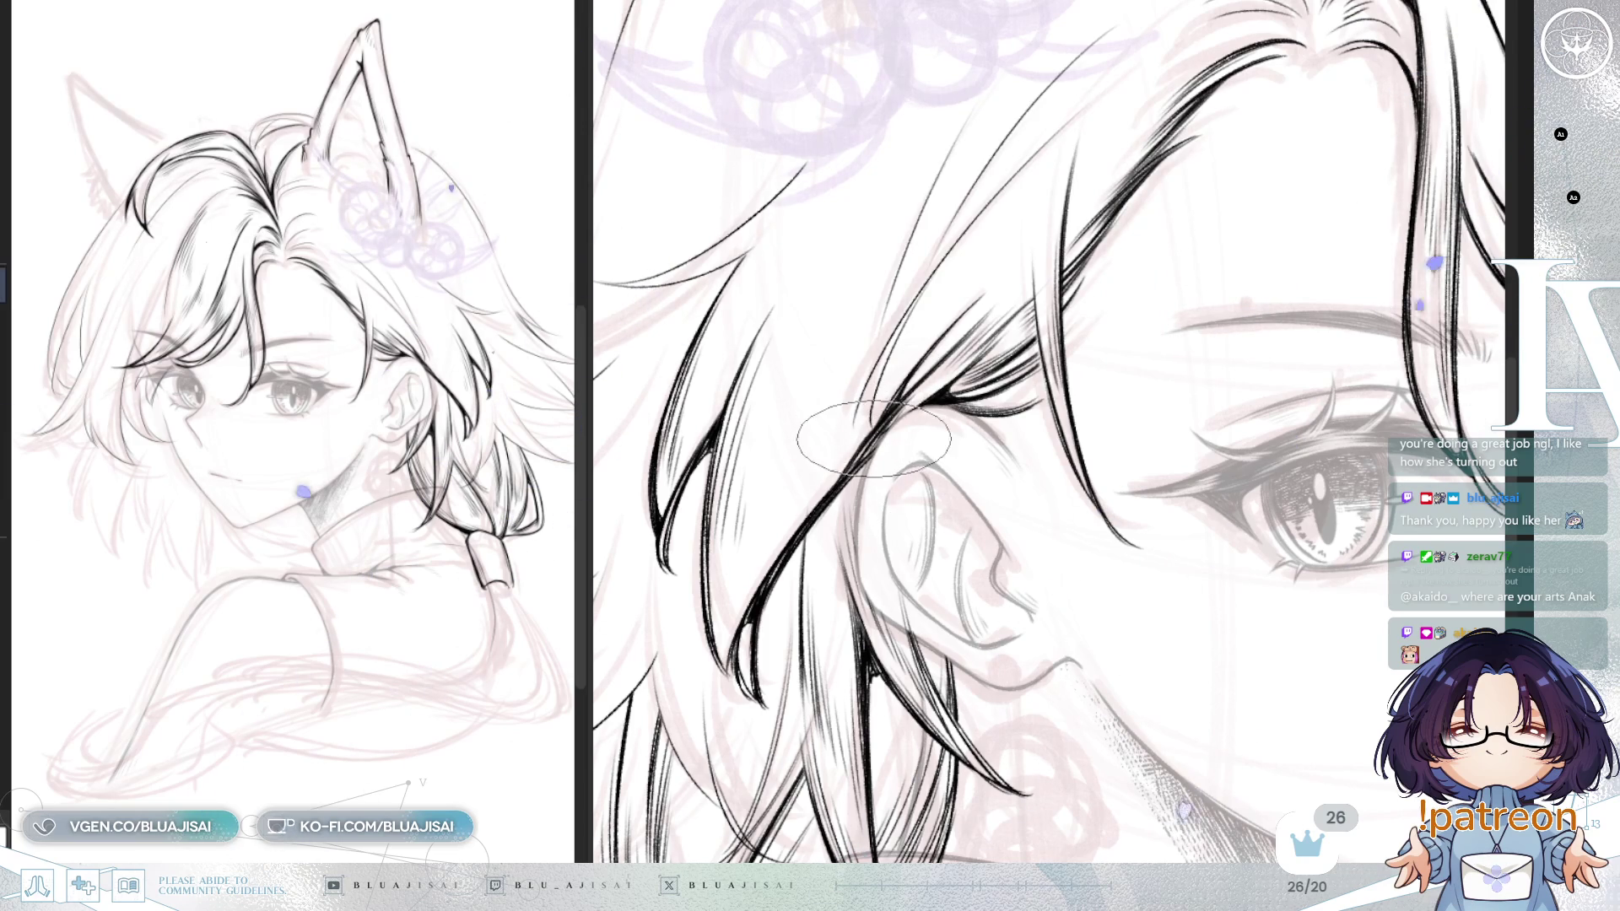
scroll(942, 363, "up", 2)
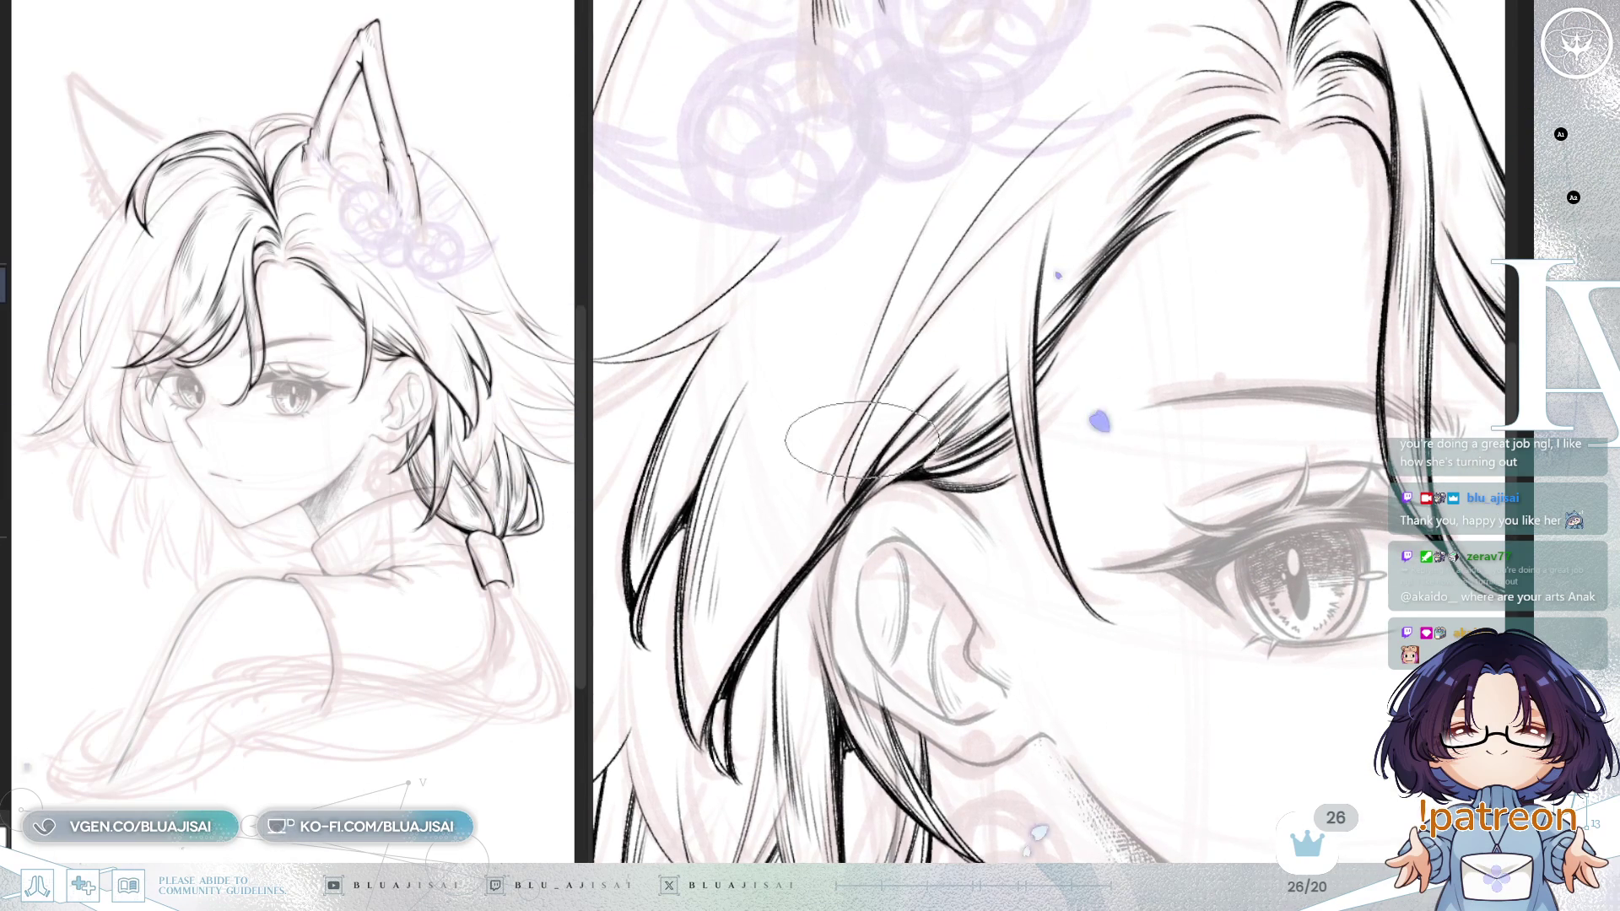
scroll(882, 390, "down", 1)
scroll(865, 430, "up", 2)
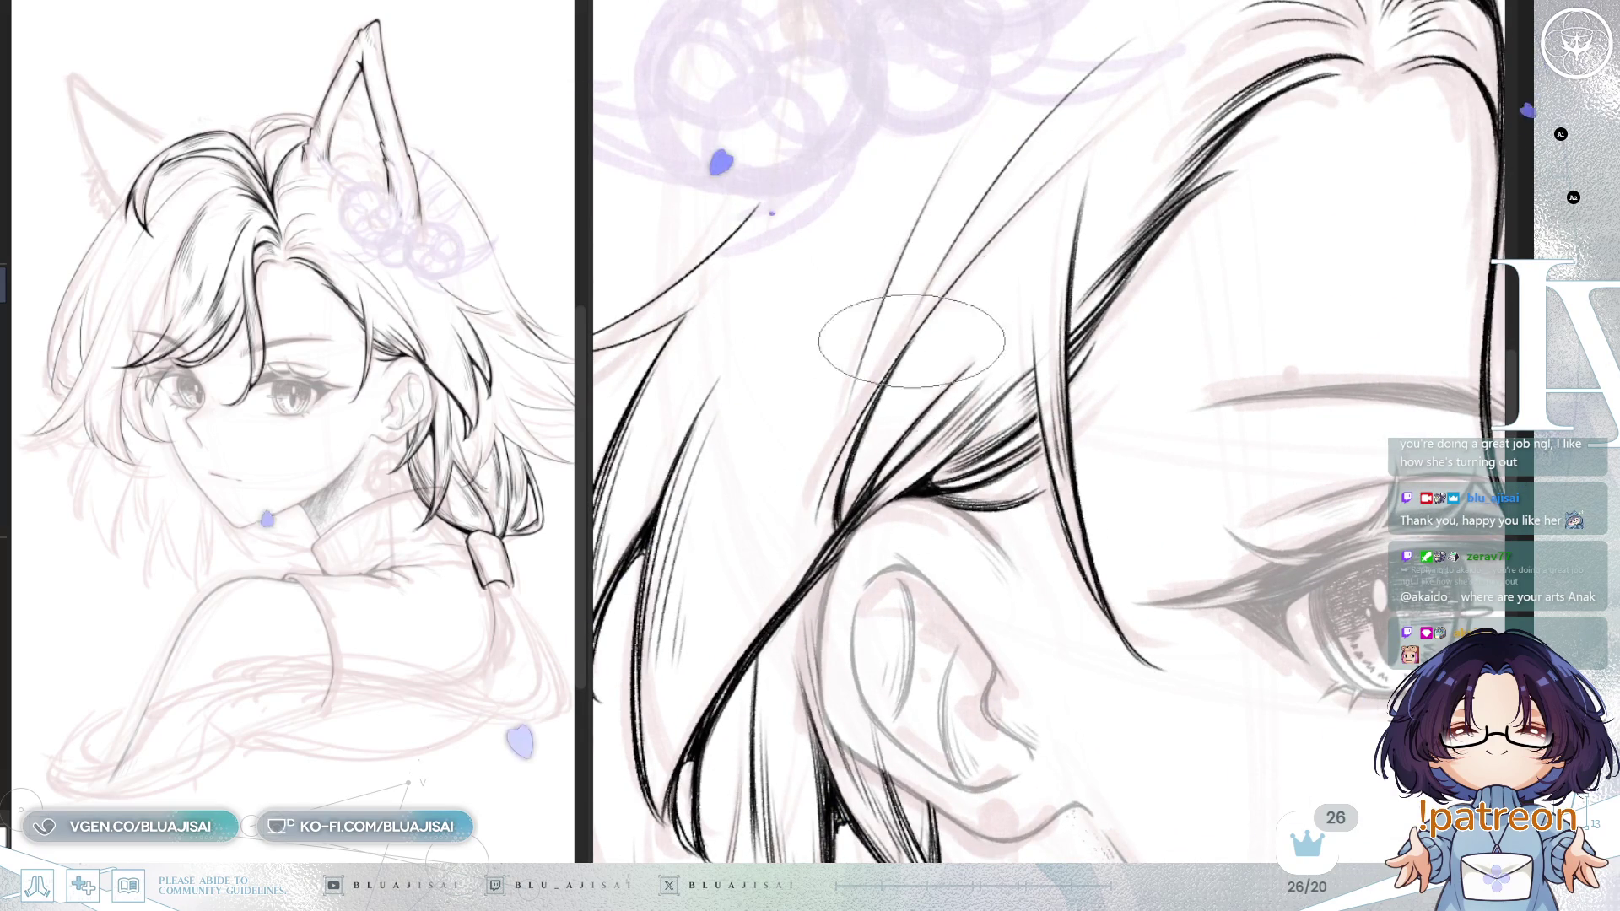
left_click_drag(978, 283, 907, 371)
left_click_drag(970, 312, 899, 396)
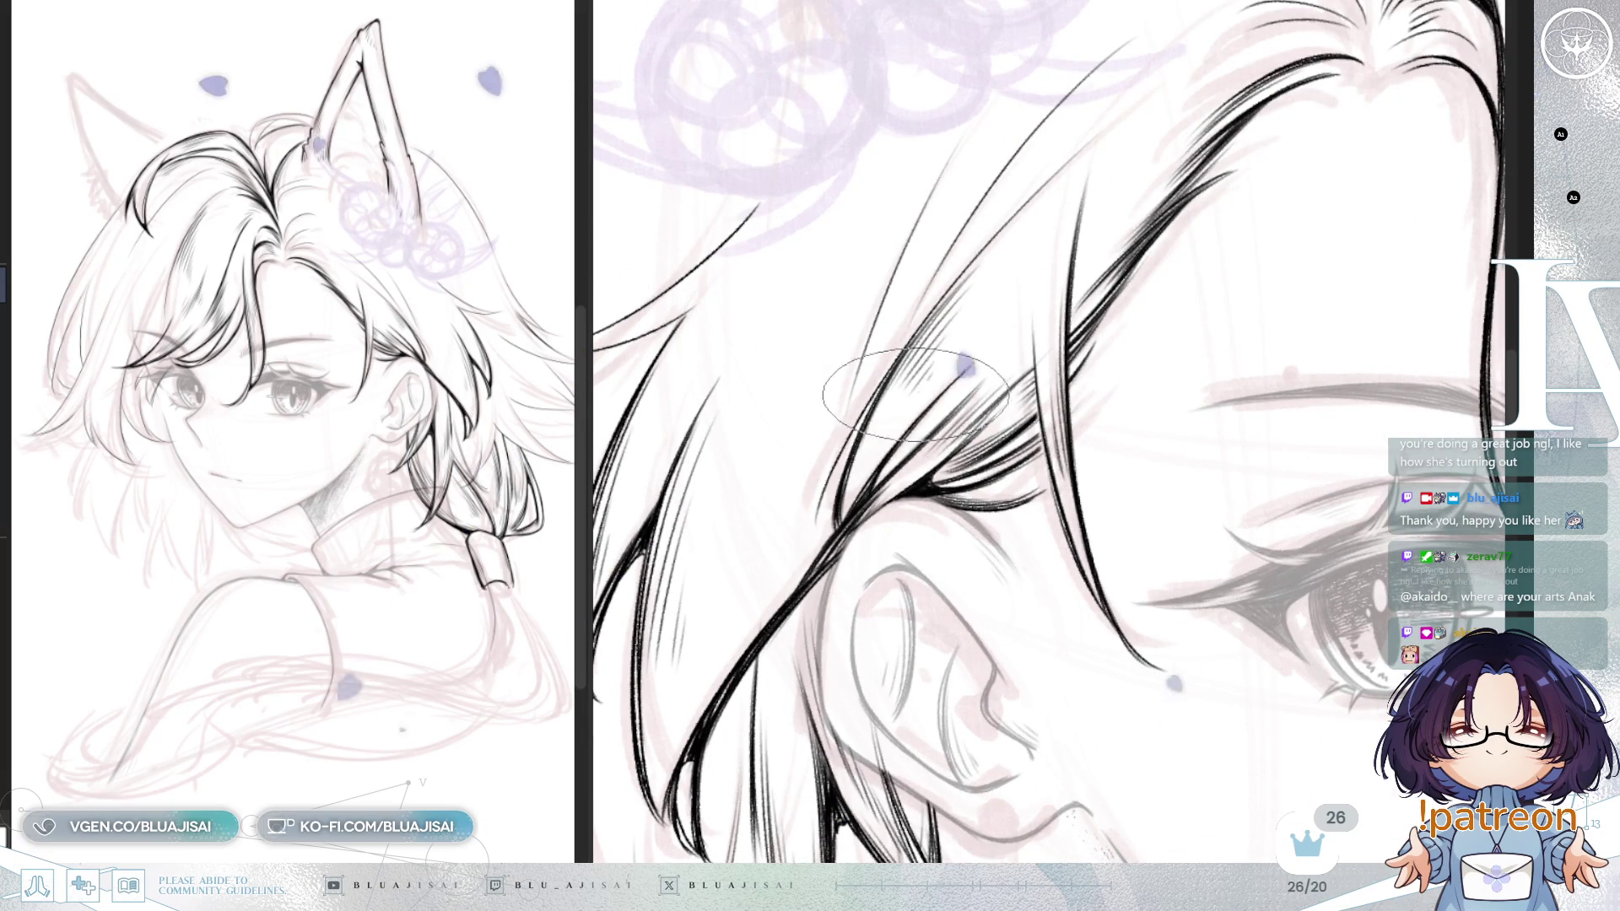
left_click_drag(1000, 342, 979, 435)
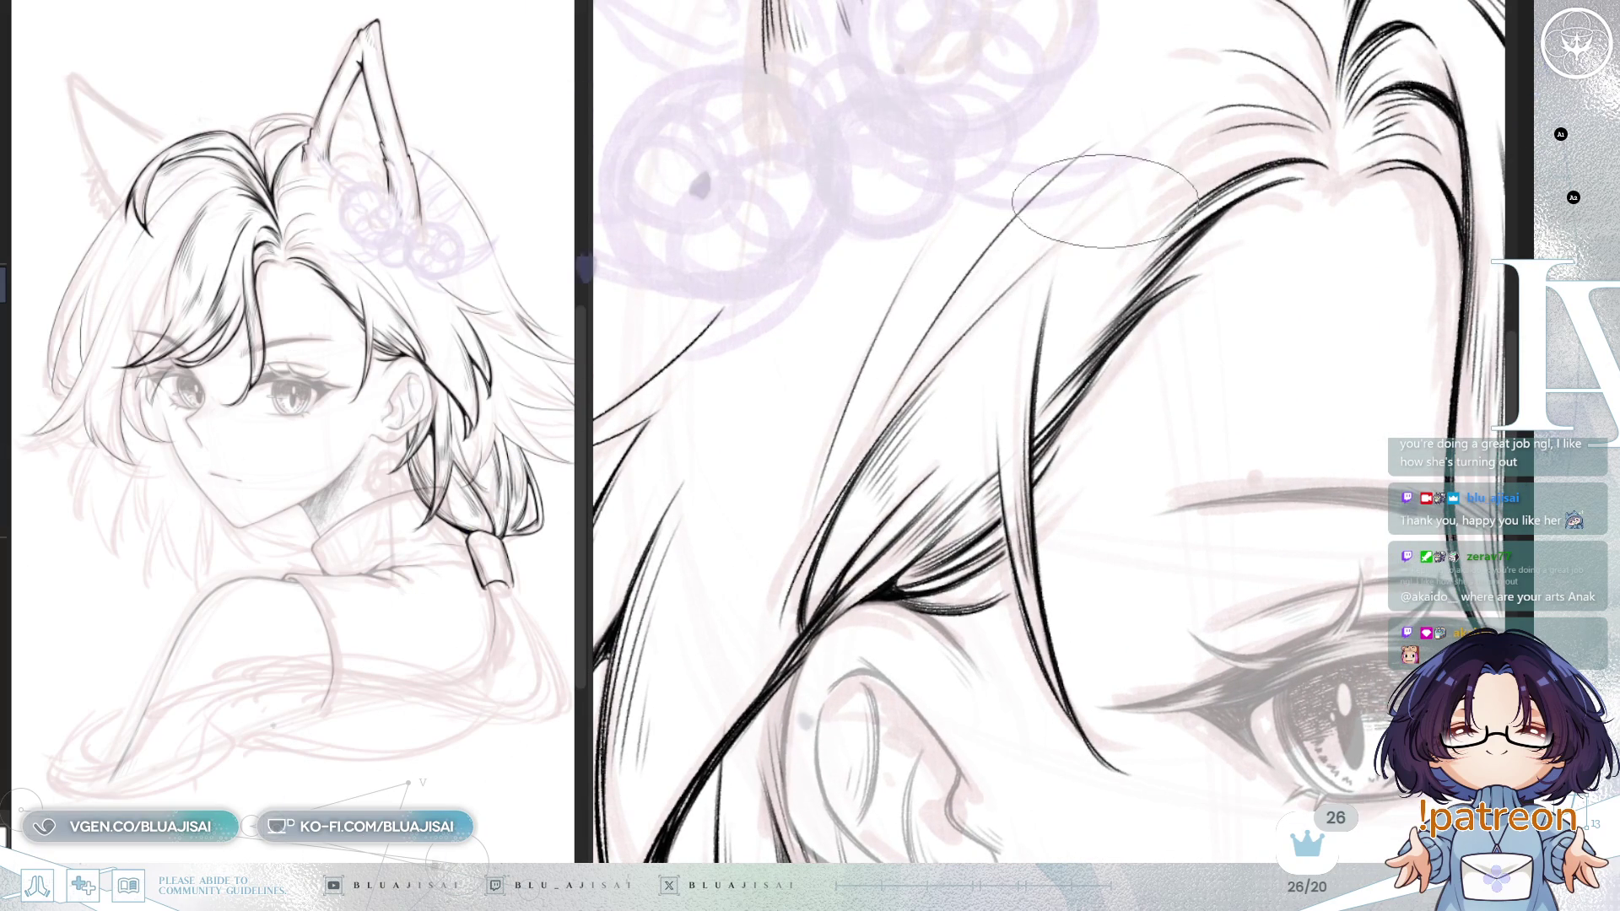
left_click_drag(1067, 221, 1001, 270)
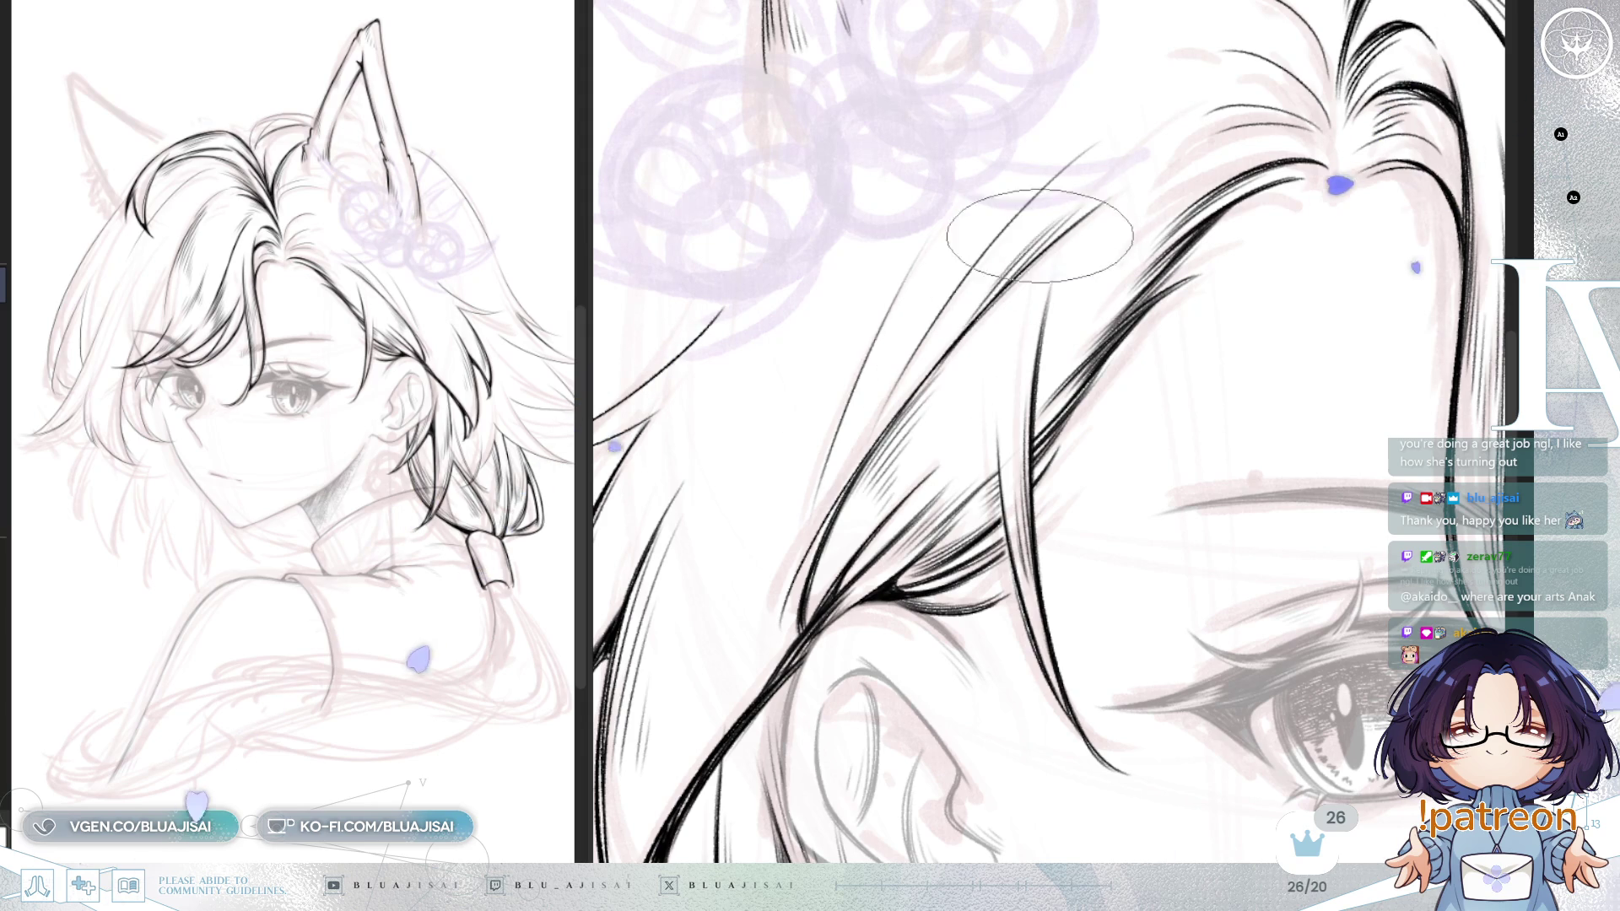
left_click_drag(1113, 135, 1025, 202)
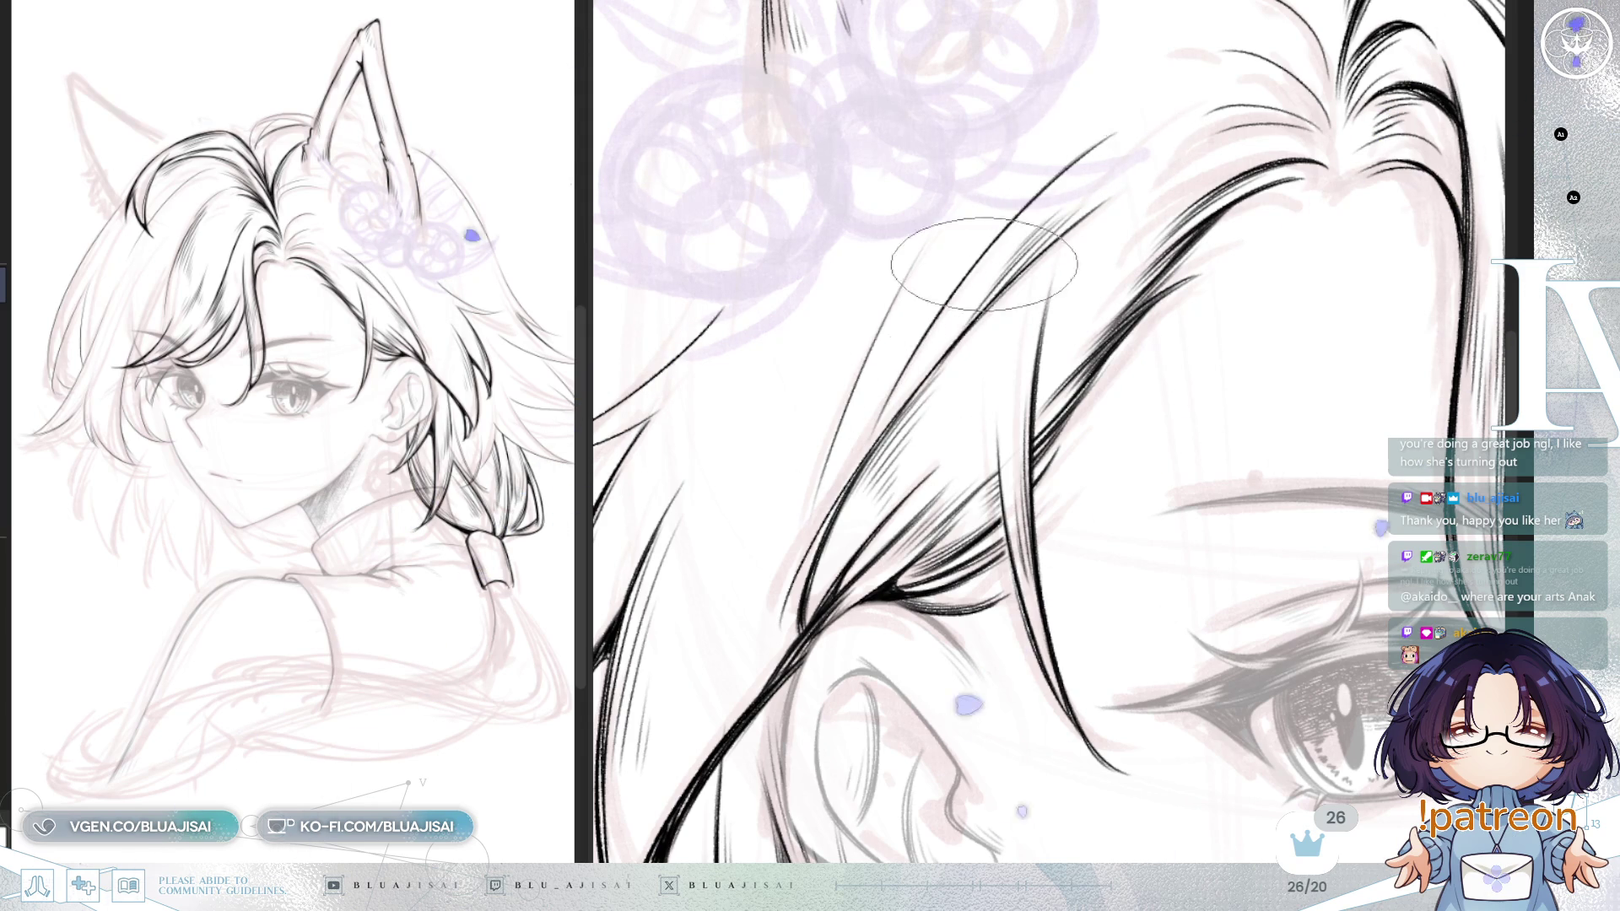
Step: Hatch dark lines along the strands above the ear and further down the hair
left_click_drag(945, 289, 883, 399)
left_click_drag(979, 228, 877, 320)
left_click_drag(1004, 199, 860, 396)
left_click_drag(924, 304, 864, 367)
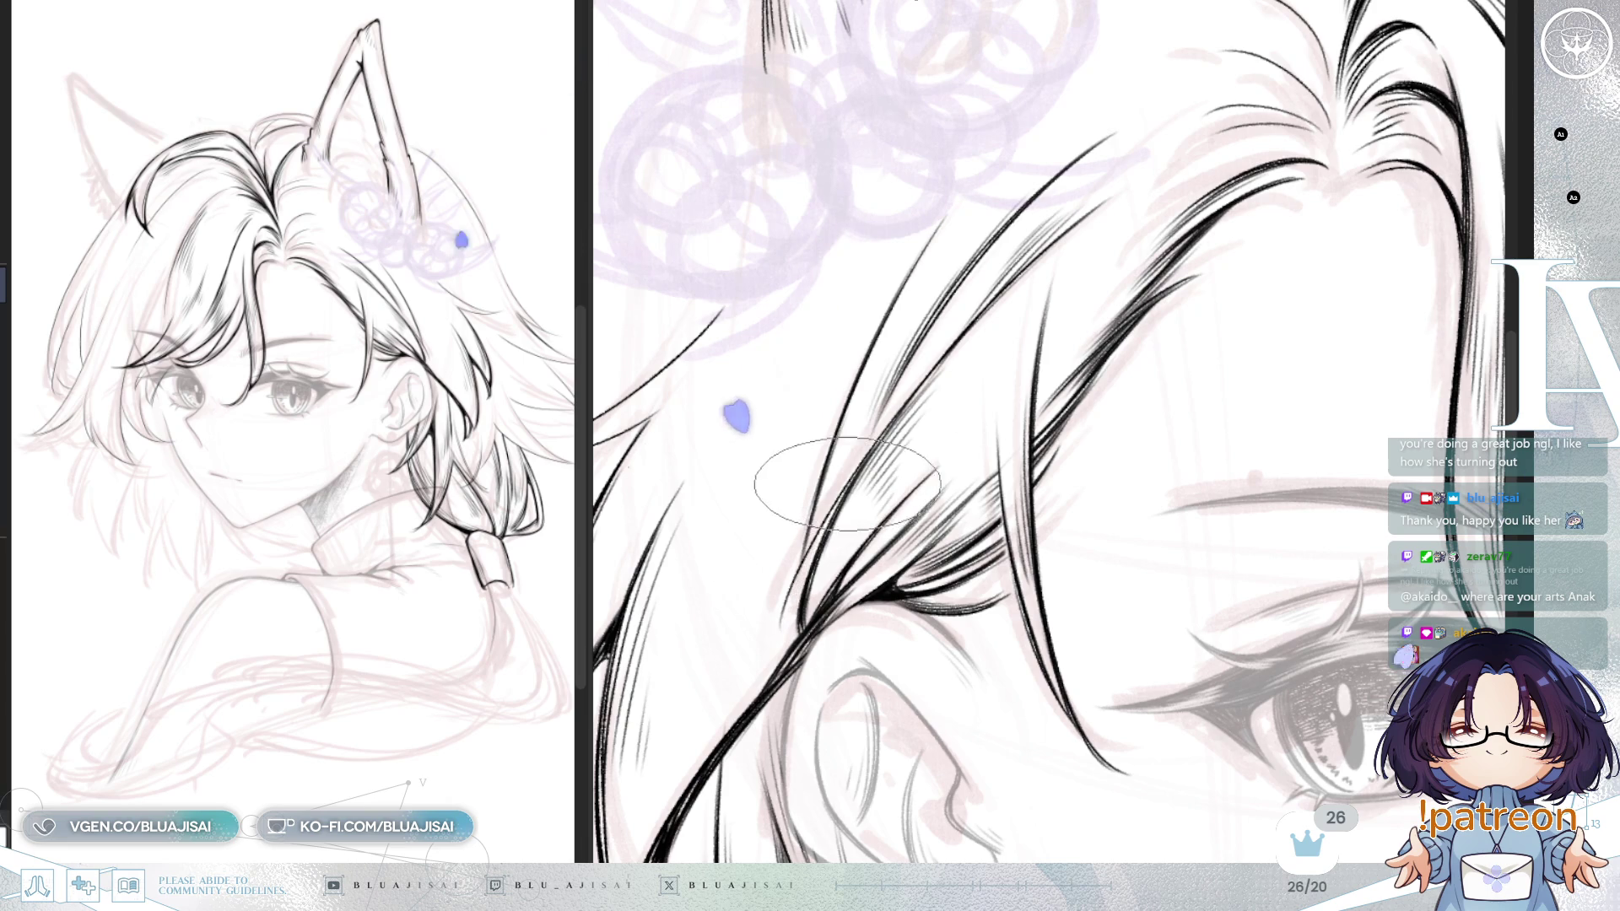
left_click_drag(852, 510, 799, 563)
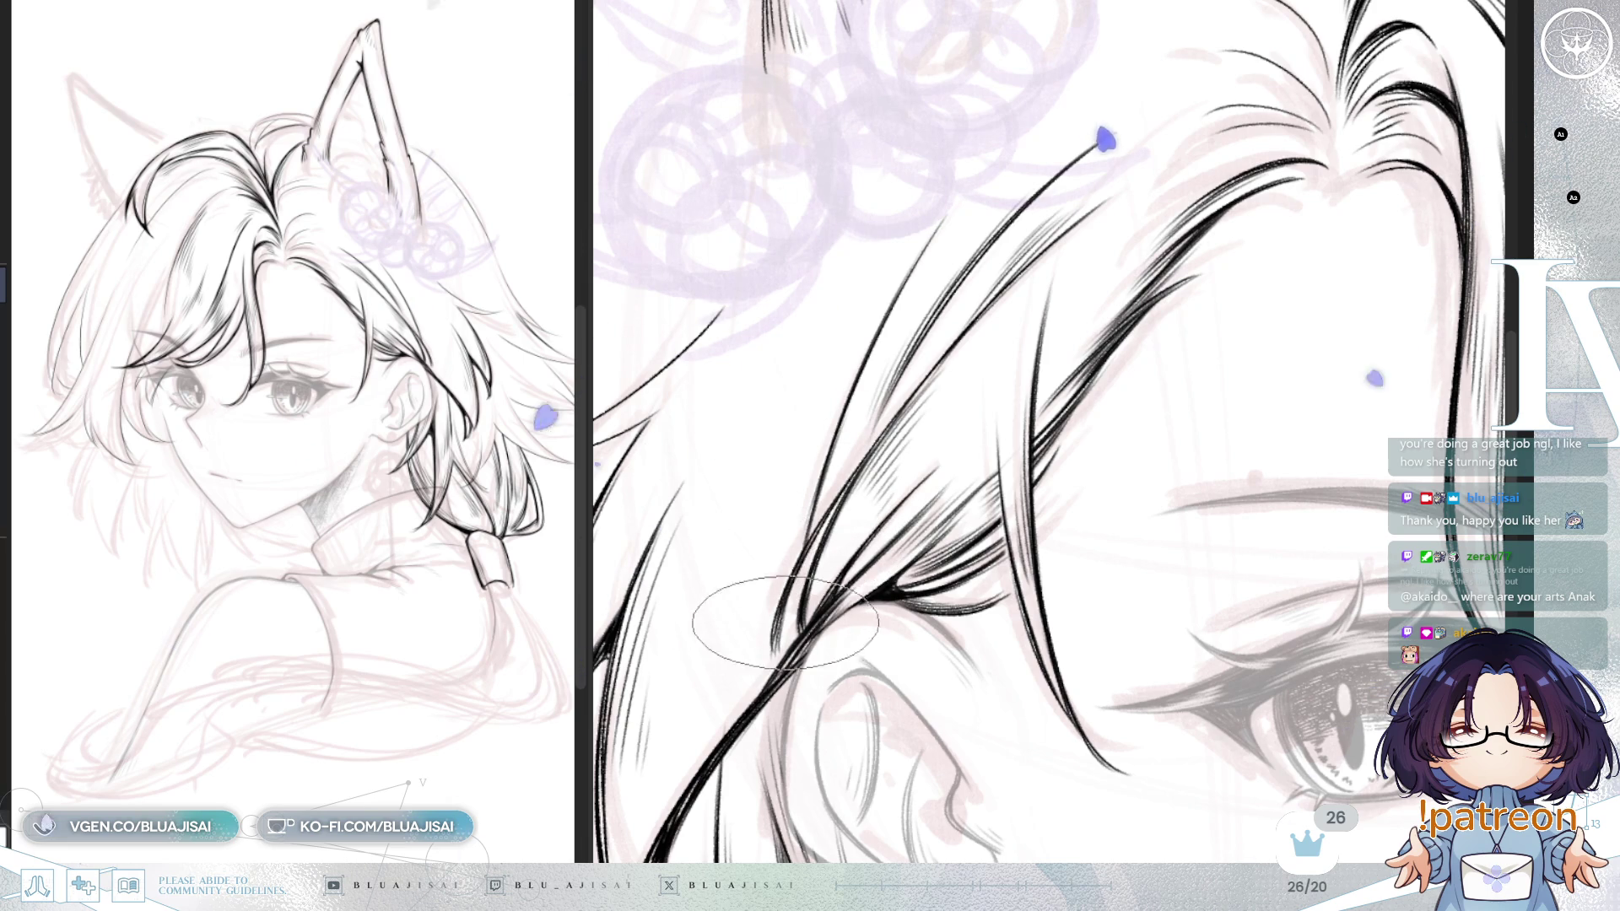
left_click_drag(877, 439, 830, 481)
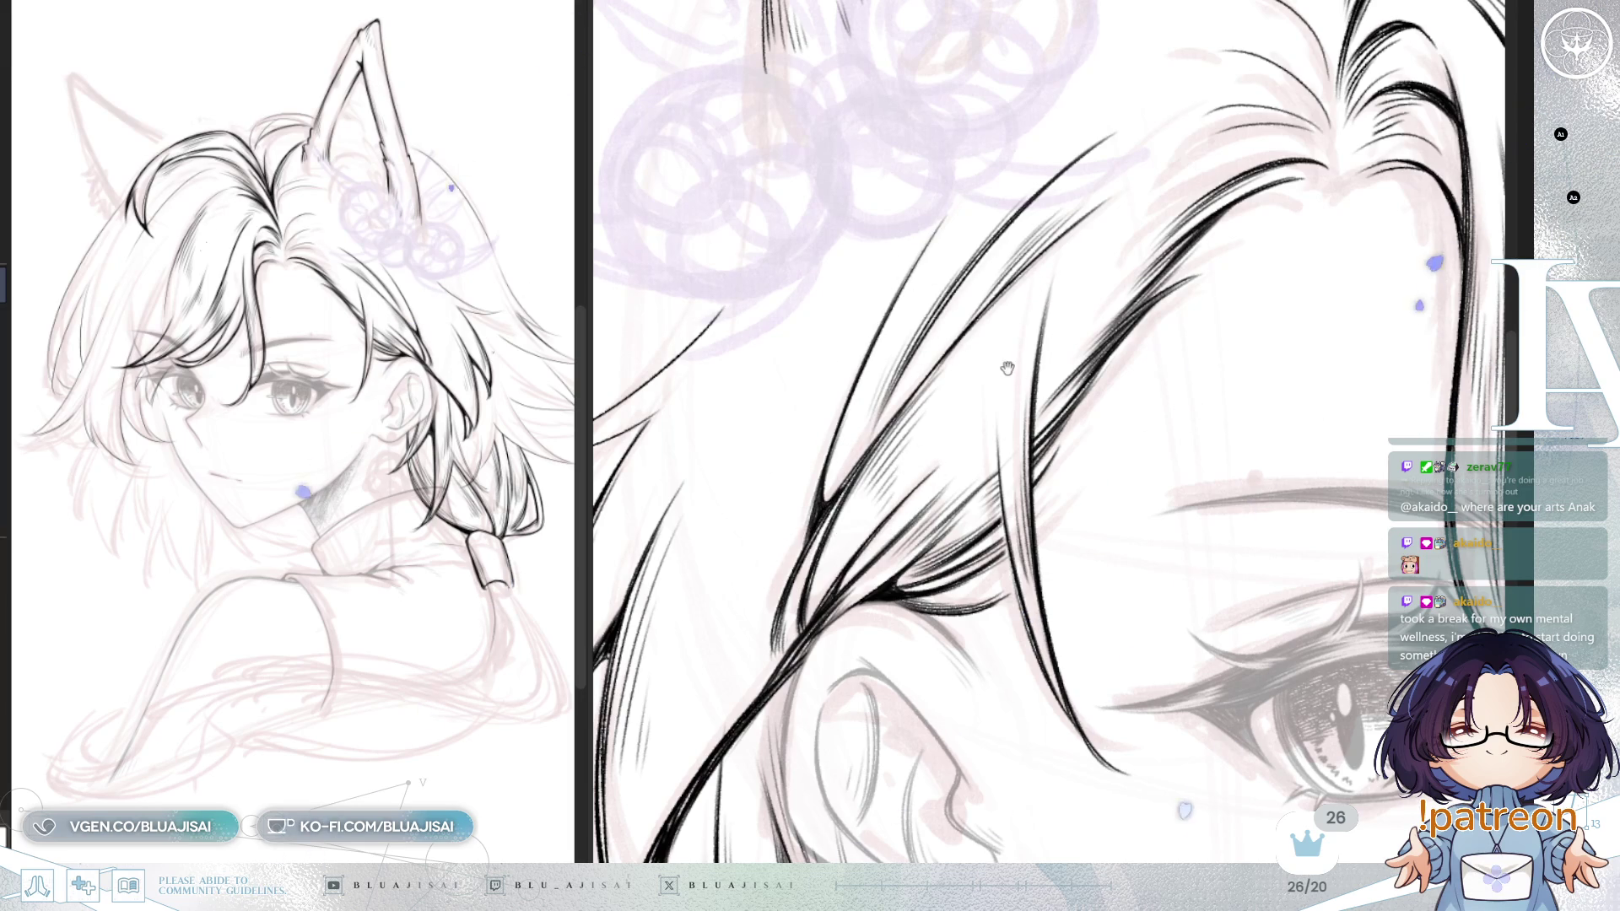
Step: Reframe on the hair above the ear and add long tapered strands sweeping over it
left_click_drag(998, 365, 988, 379)
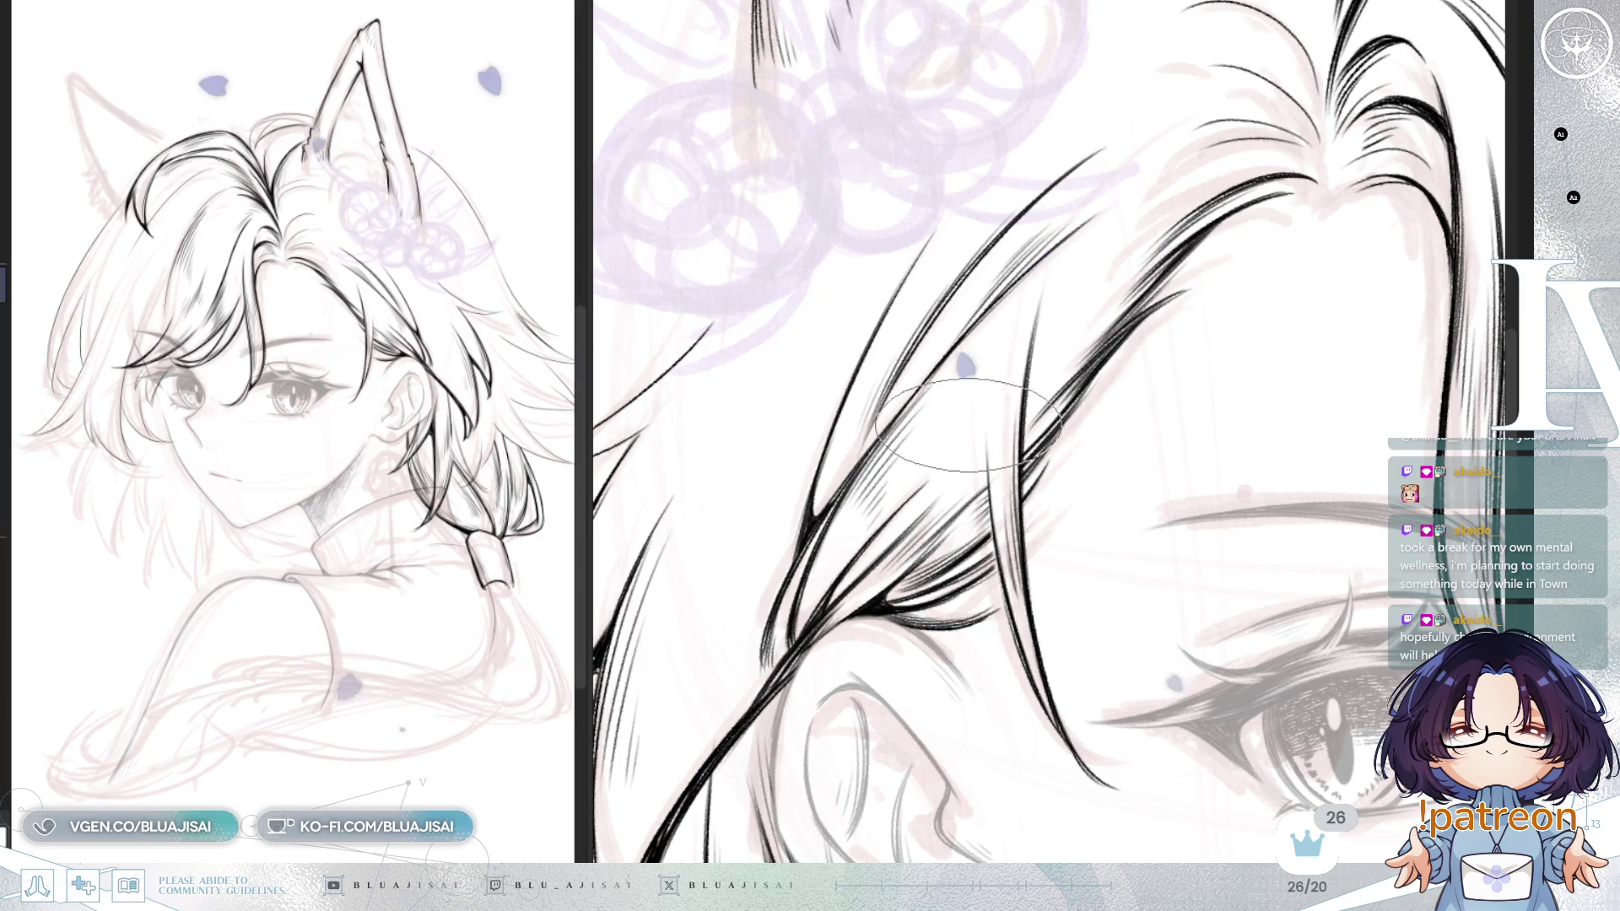
scroll(966, 426, "down", 2)
scroll(1021, 342, "right", 2)
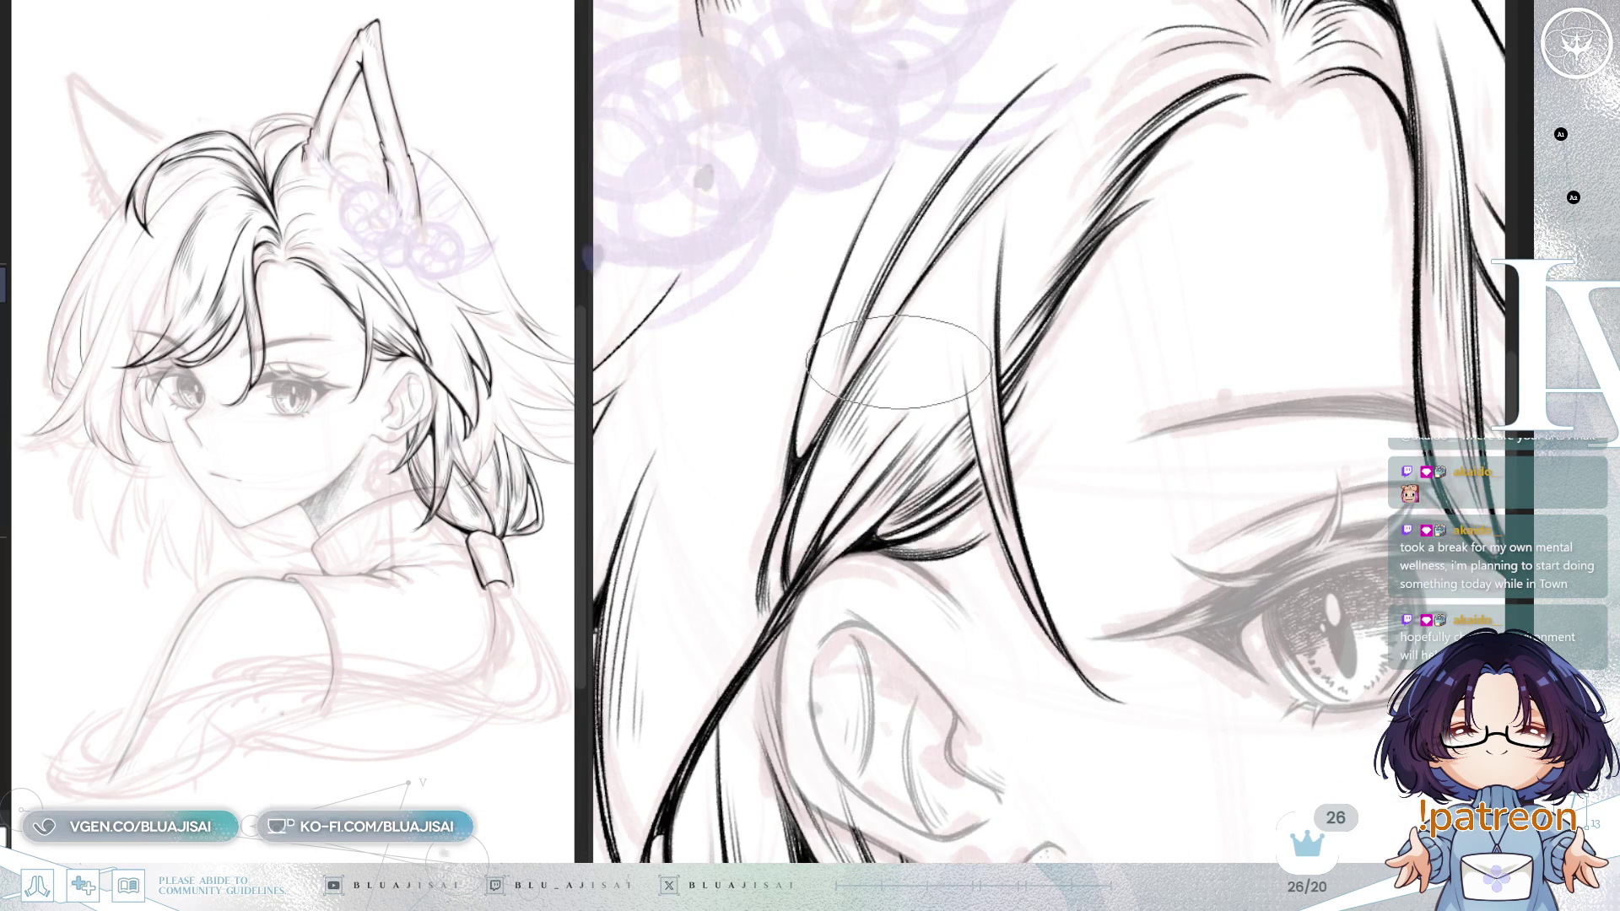
scroll(899, 363, "down", 2)
scroll(852, 346, "down", 2)
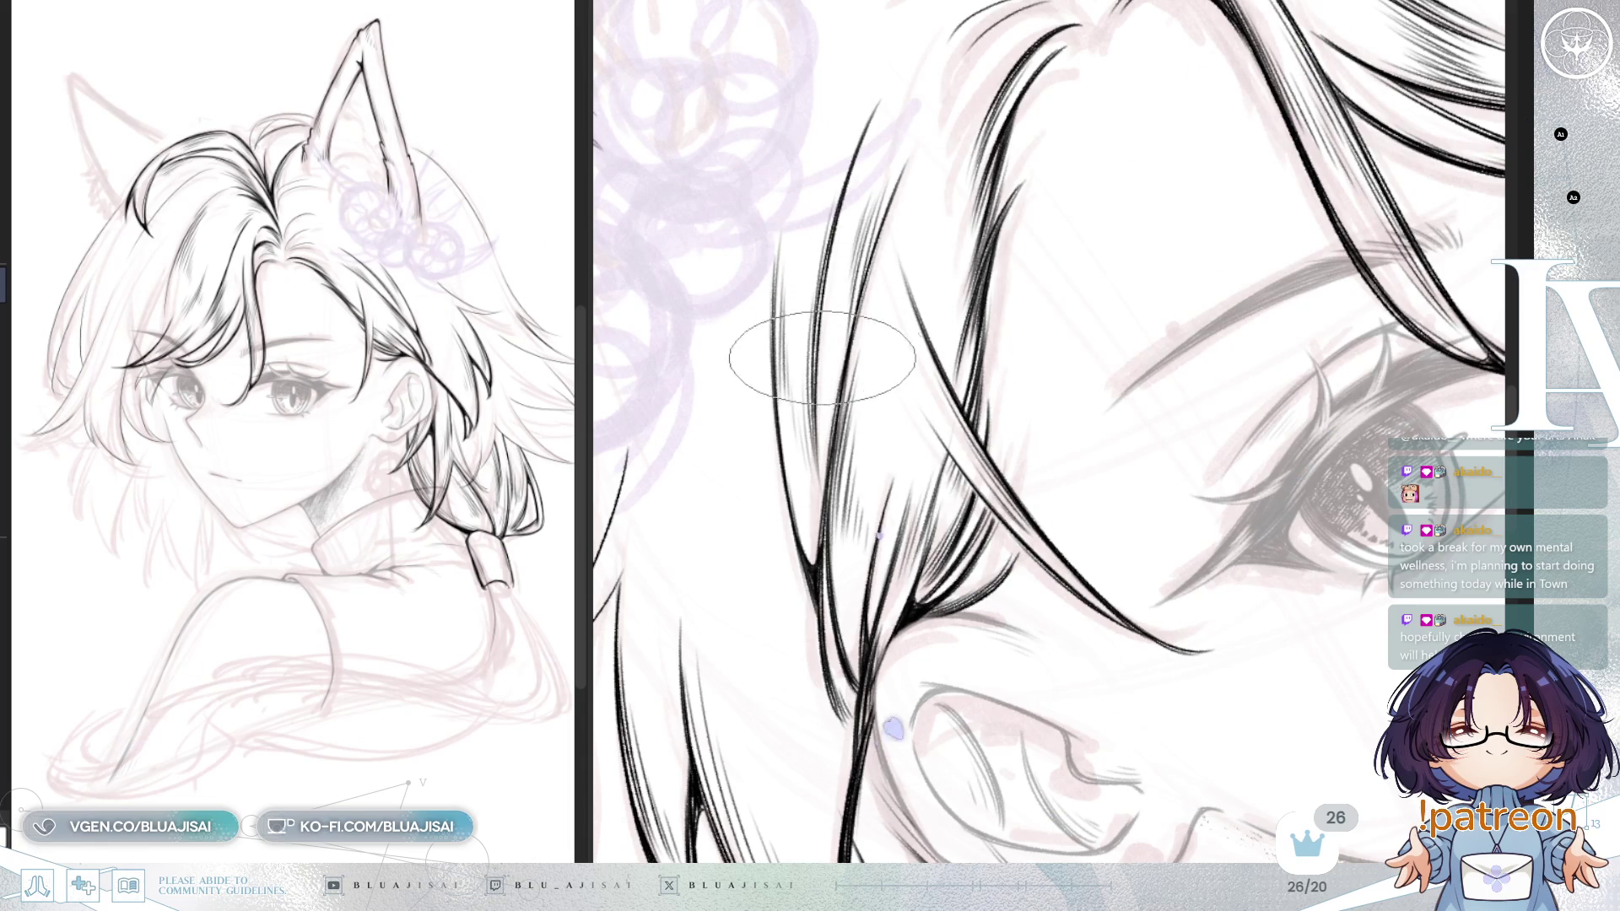
mouse_move(861, 451)
left_mouse_down()
mouse_move(947, 242)
mouse_move(928, 253)
left_mouse_up()
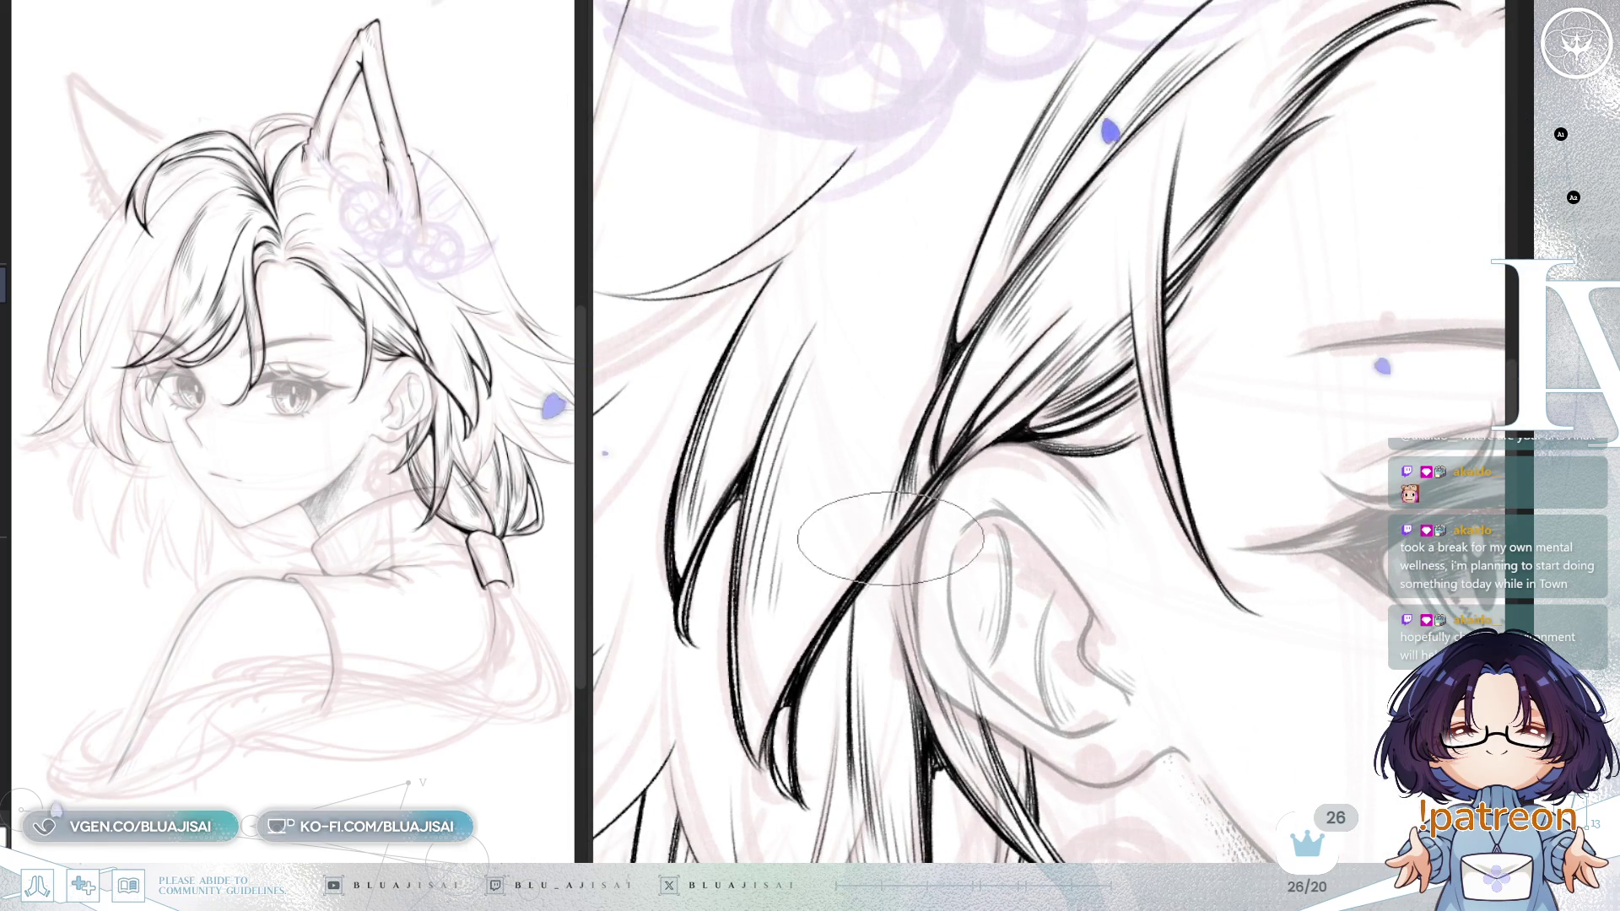
scroll(928, 346, "up", 1)
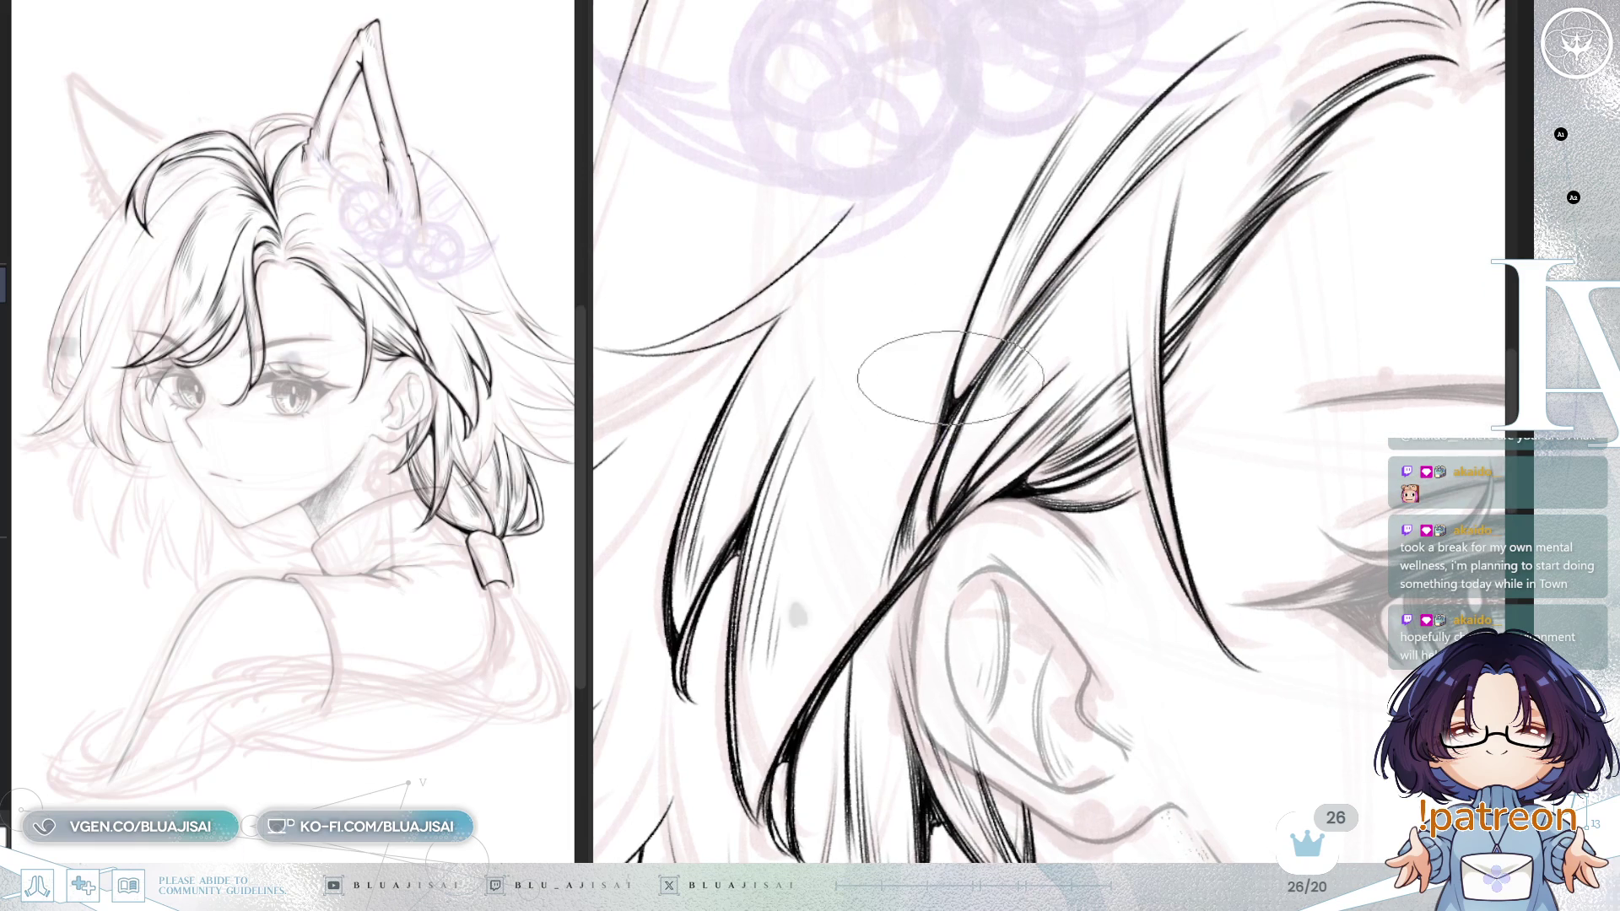
Step: Ink long tapered strands through the side hair, extending them up toward the flower sketch
scroll(979, 372, "up", 1)
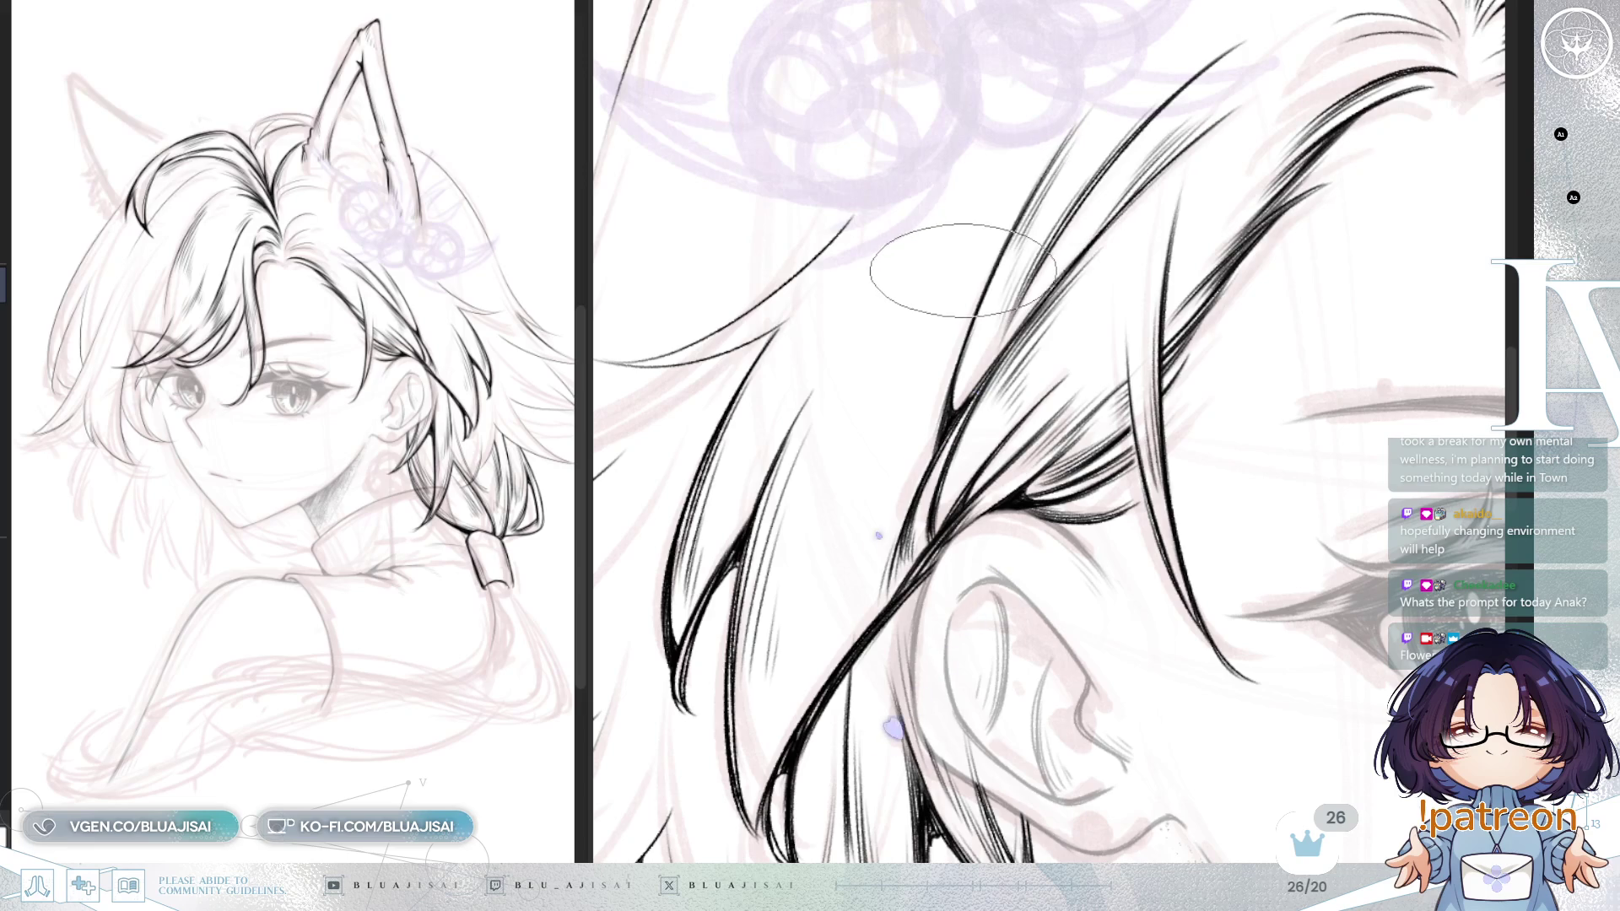
scroll(984, 251, "up", 3)
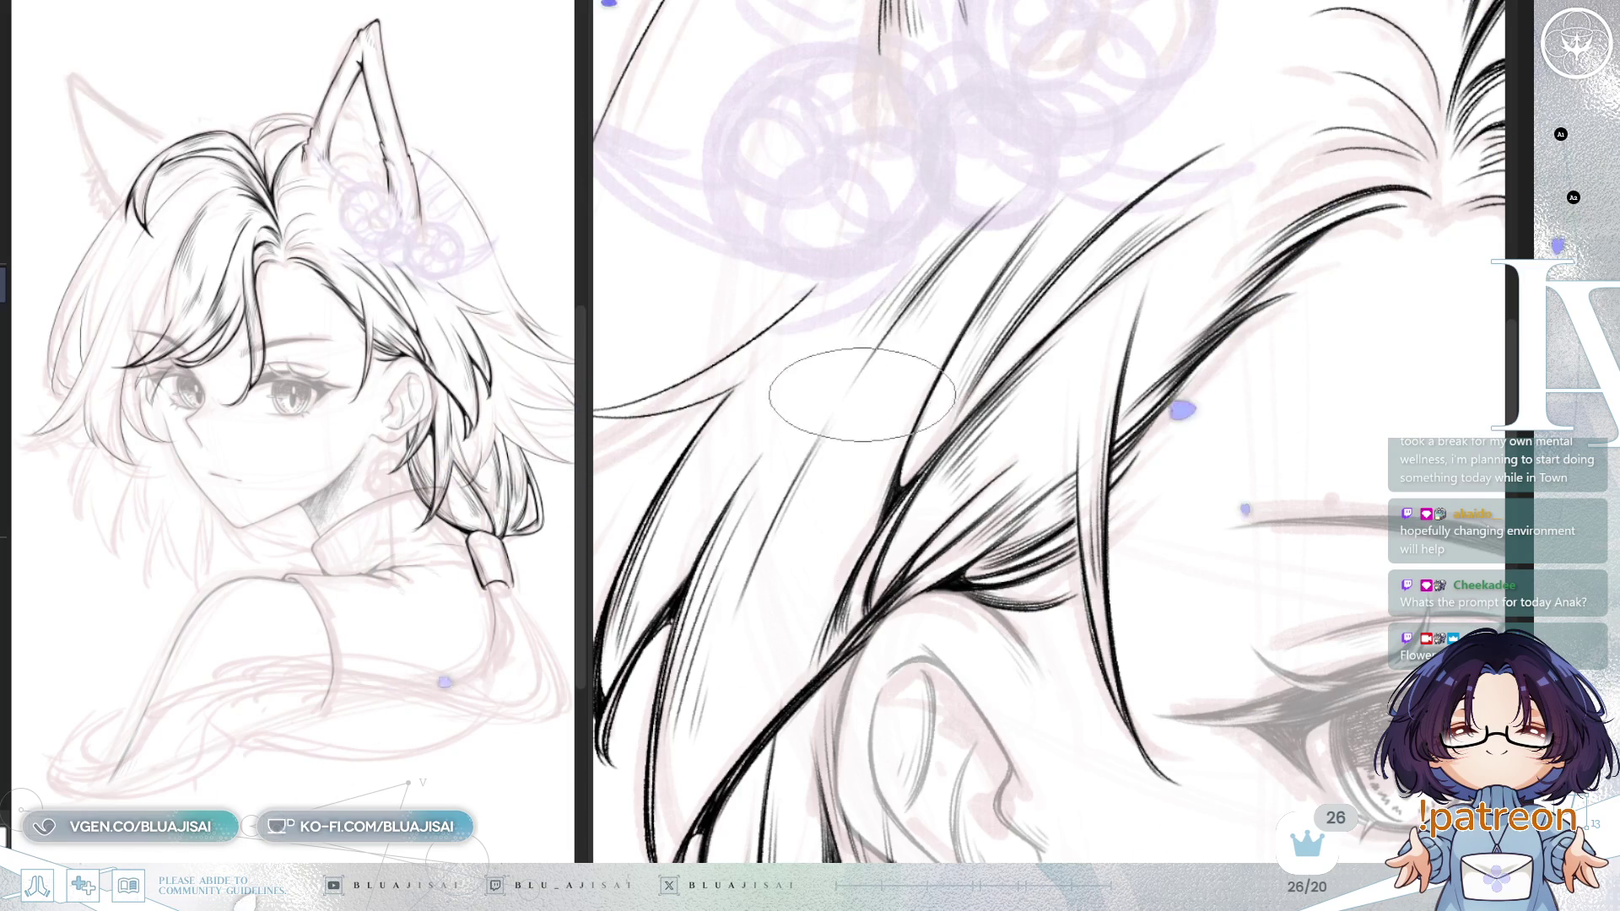
mouse_move(849, 460)
left_mouse_down()
mouse_move(937, 476)
mouse_move(970, 367)
left_mouse_up()
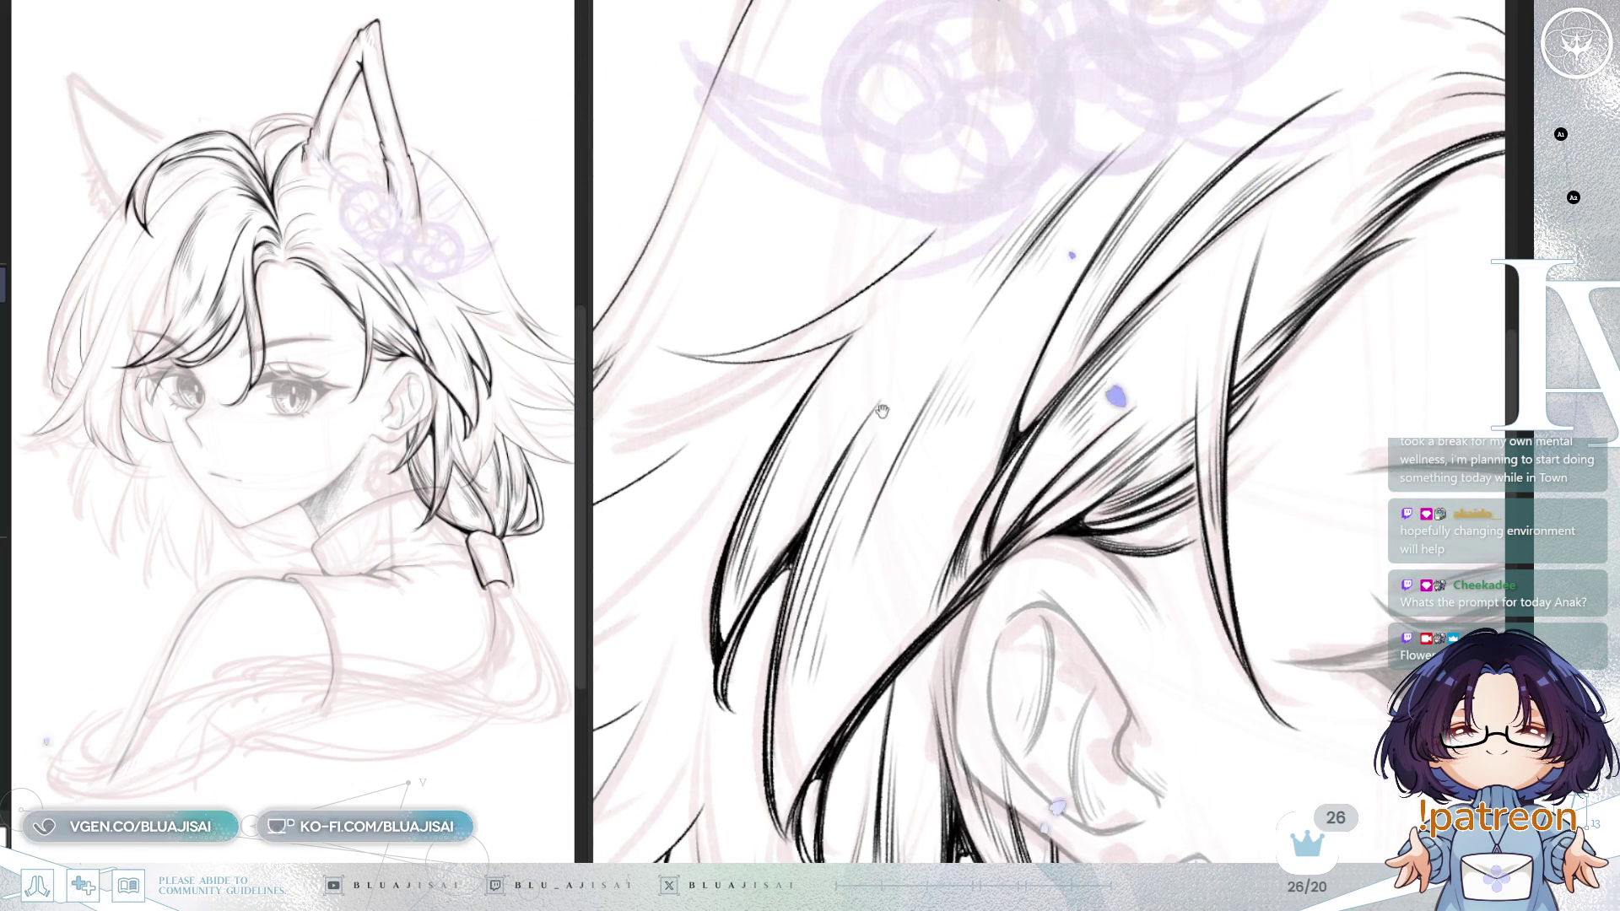
left_click_drag(869, 398, 796, 357)
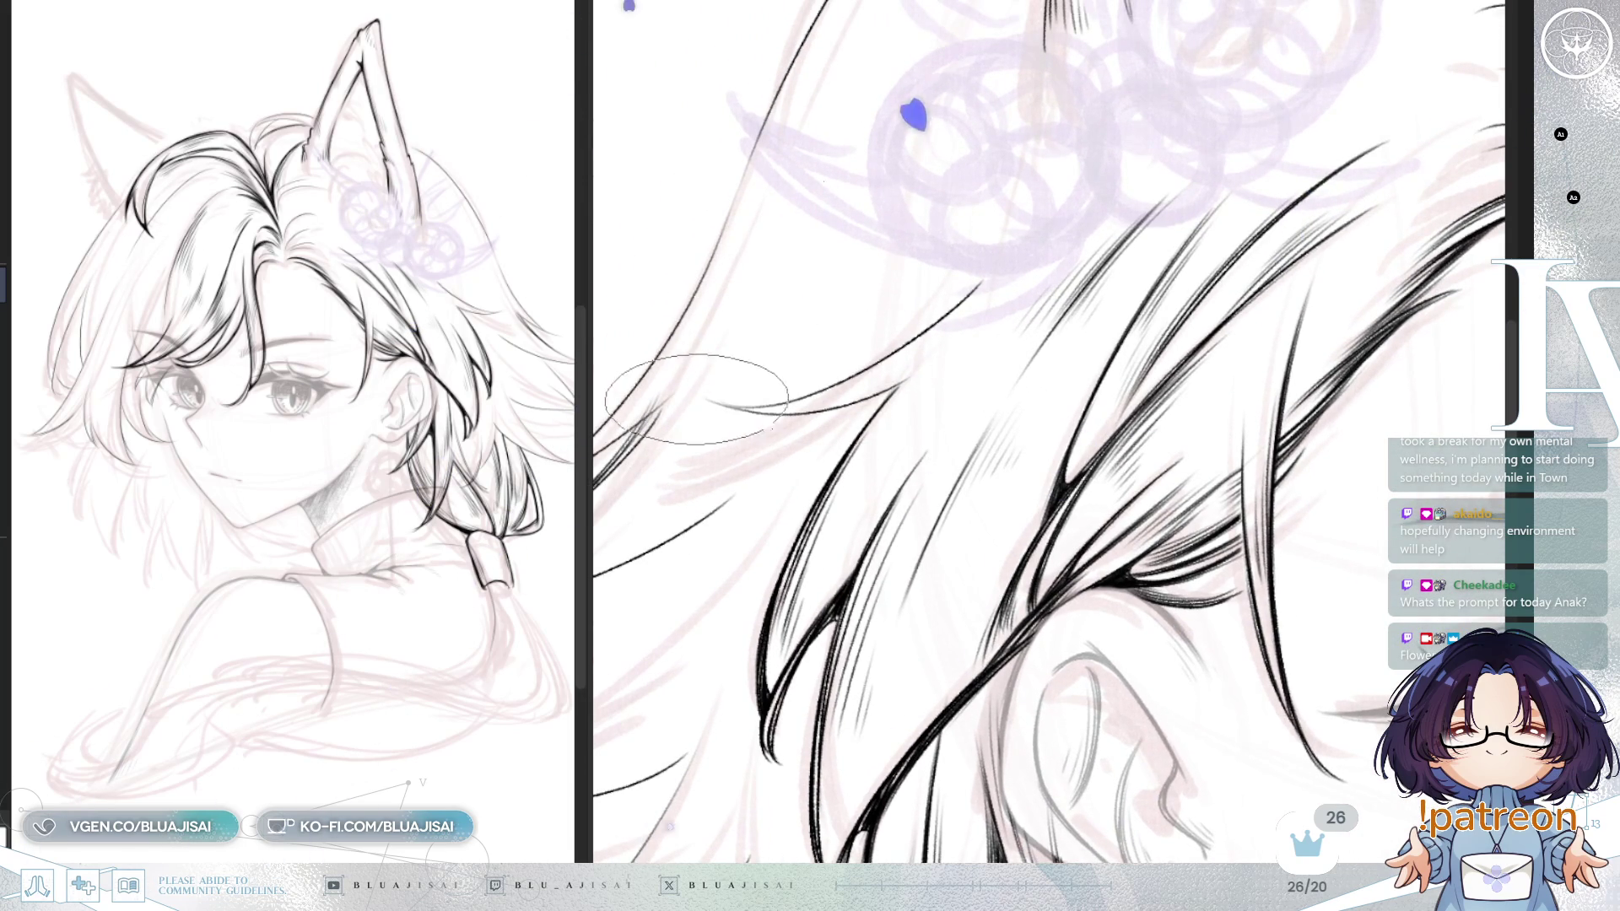
left_click_drag(911, 338, 1034, 249)
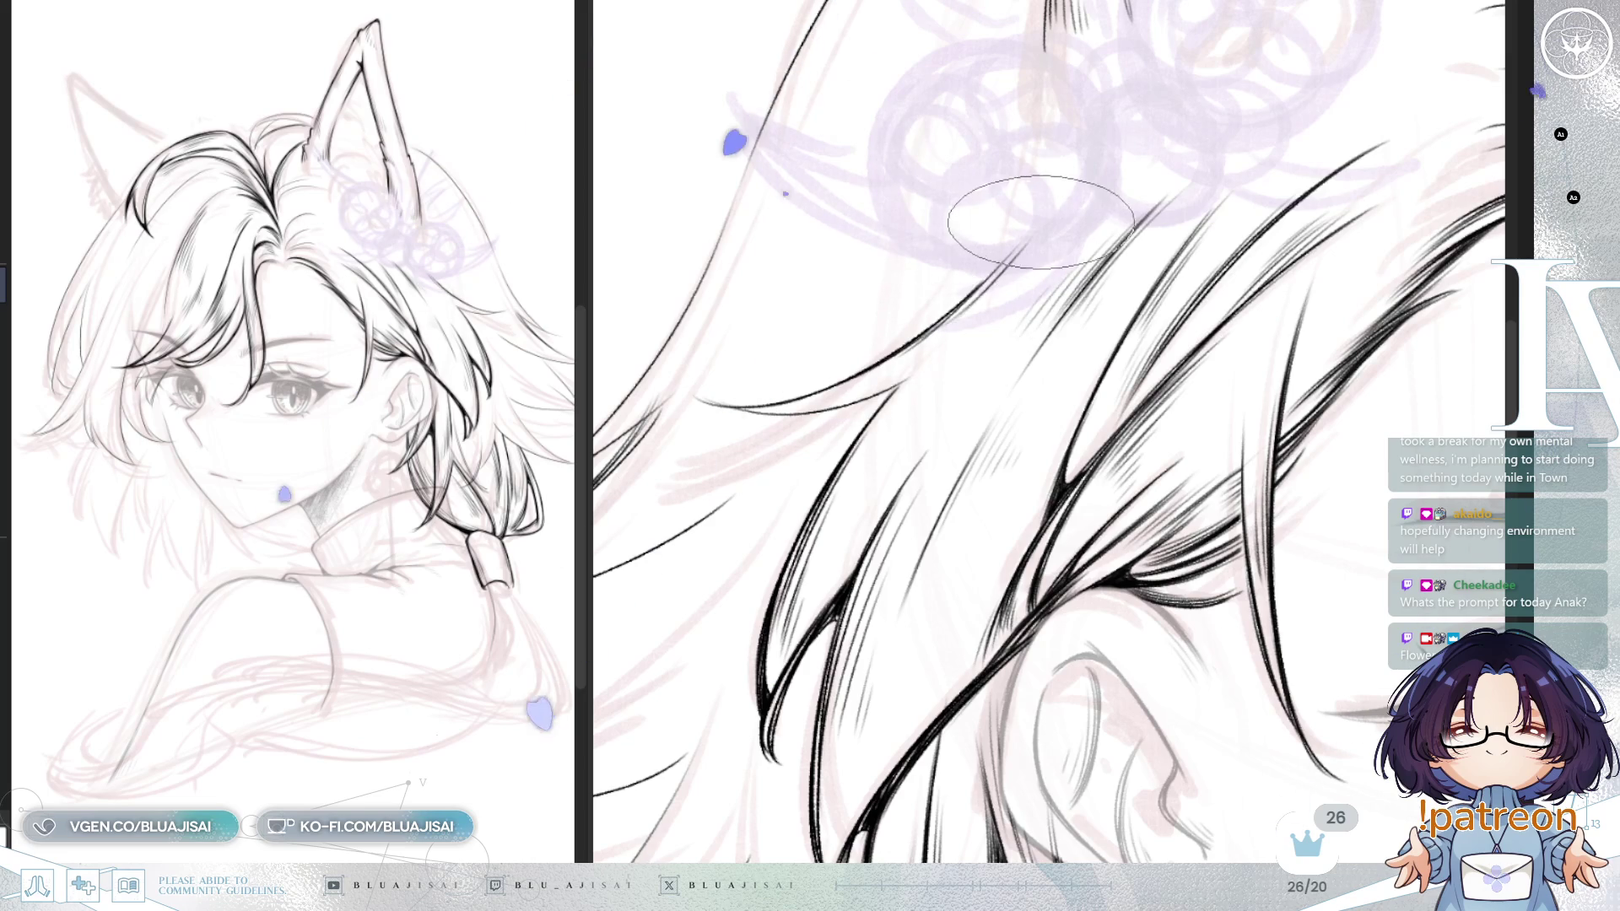
left_click_drag(946, 351, 793, 443)
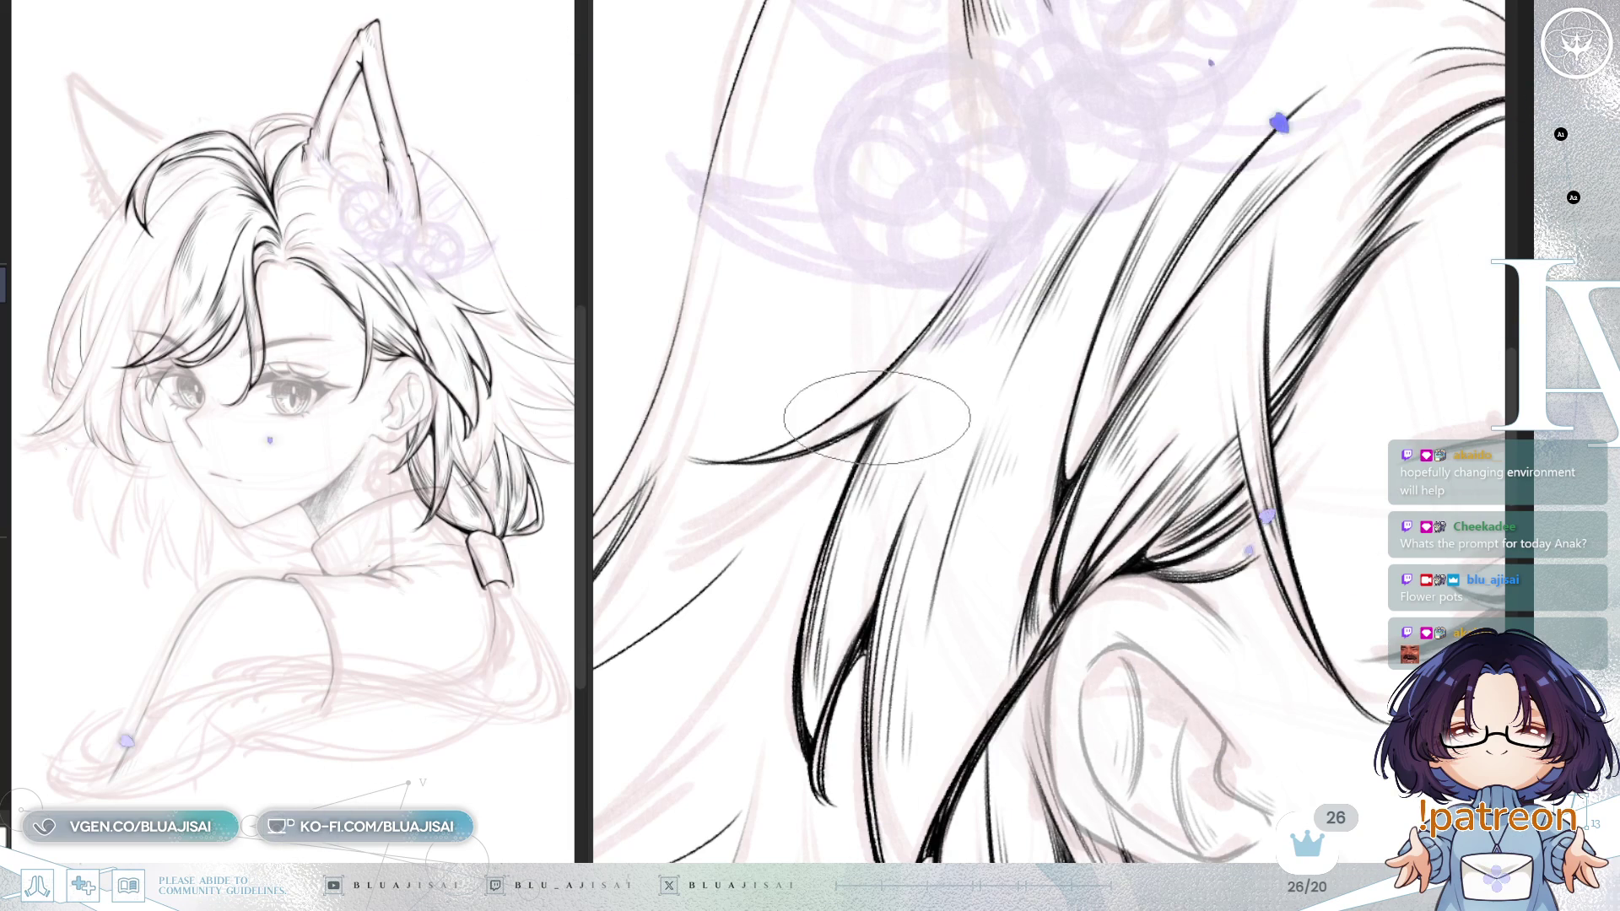
mouse_move(936, 324)
left_mouse_down()
mouse_move(971, 402)
mouse_move(922, 343)
left_mouse_up()
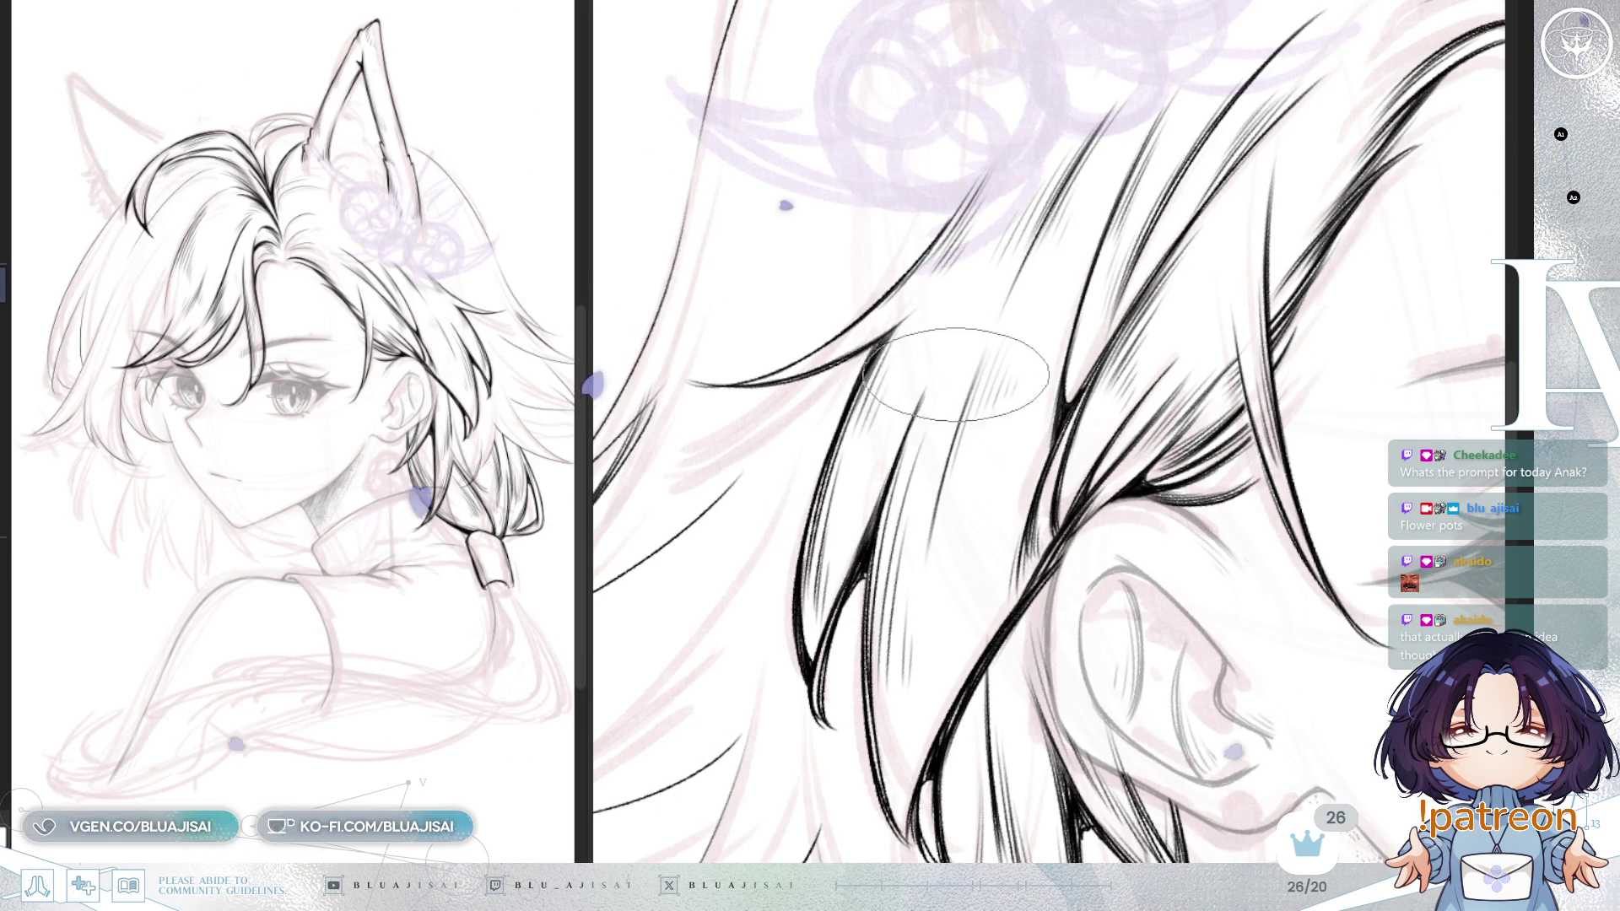
scroll(823, 397, "up", 2)
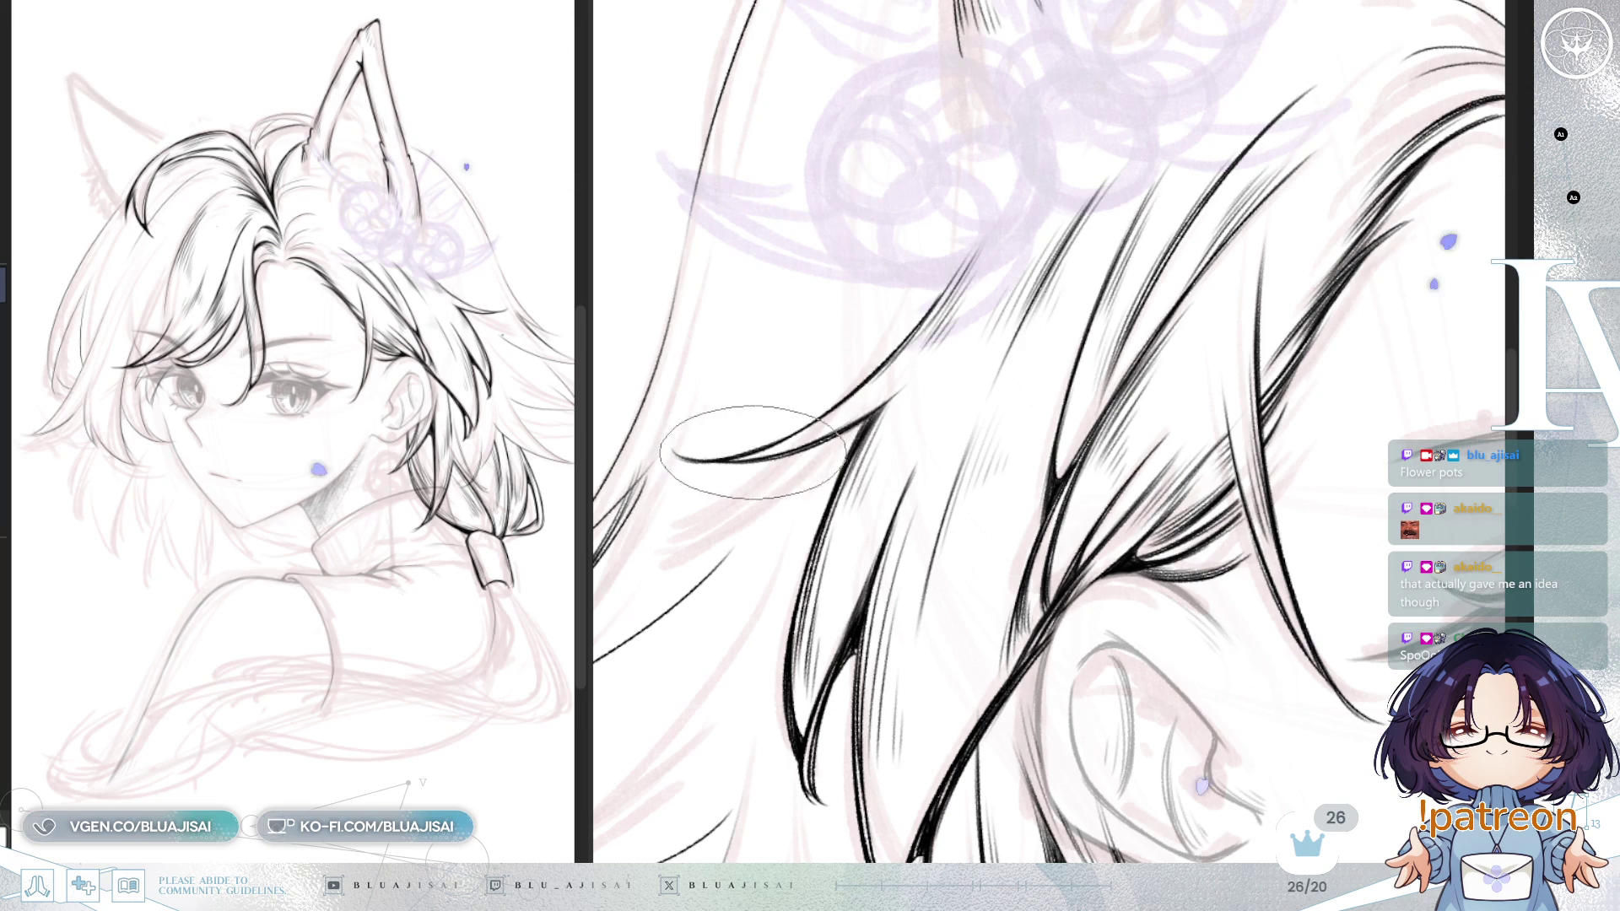
mouse_move(970, 254)
left_mouse_down()
mouse_move(1122, 384)
mouse_move(1061, 494)
left_mouse_up()
scroll(1208, 365, "down", 2)
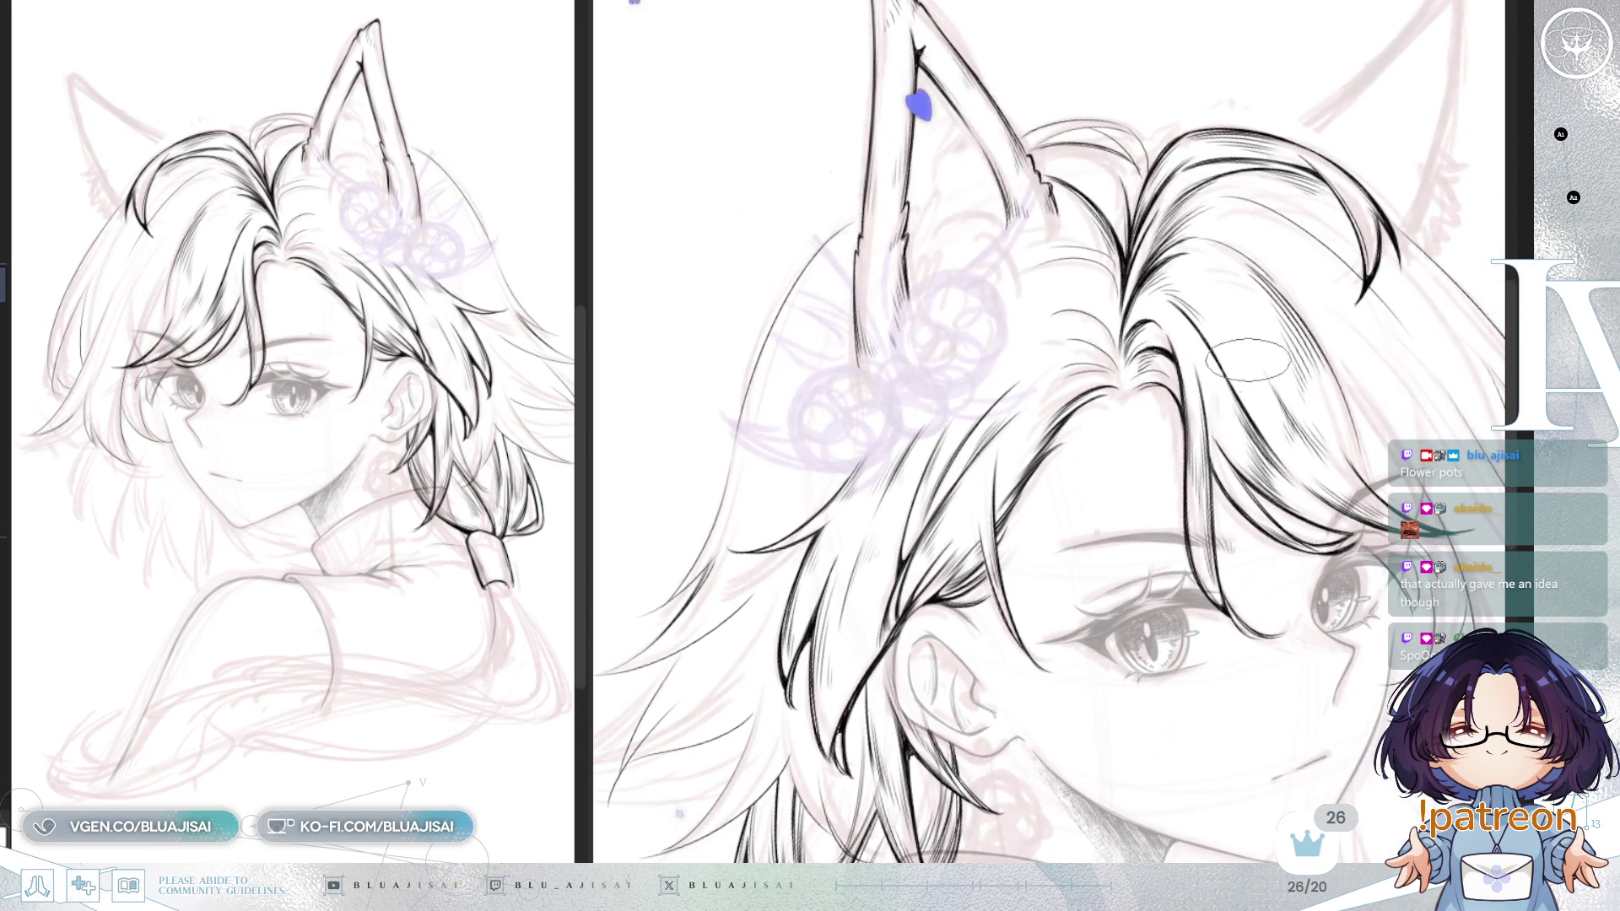
scroll(1243, 358, "down", 3)
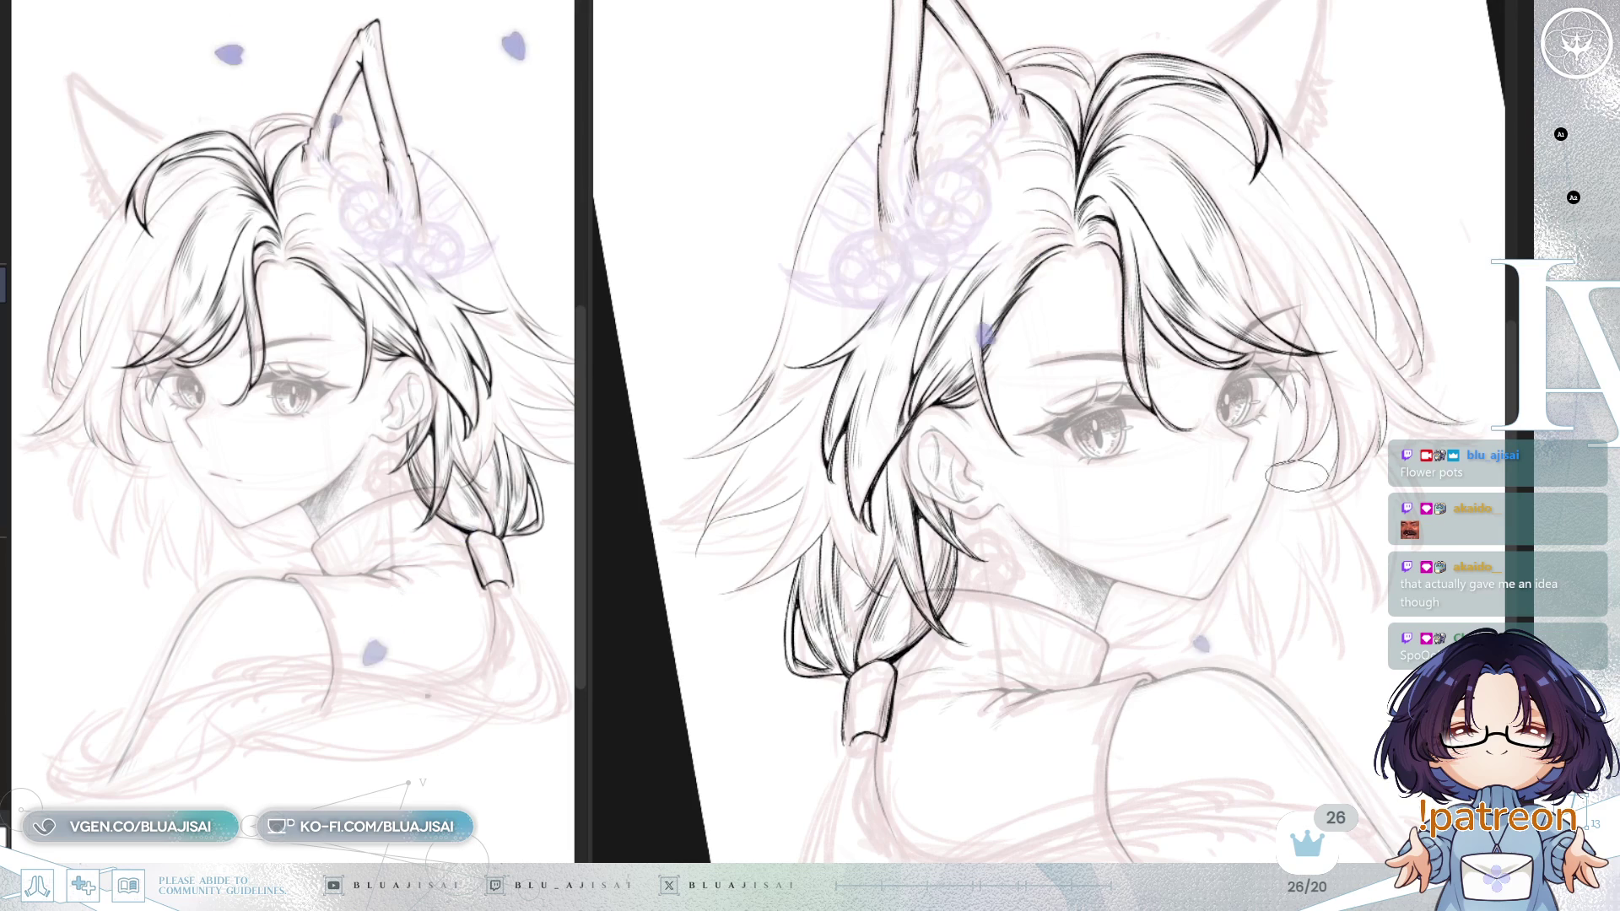
scroll(1296, 475, "down", 1)
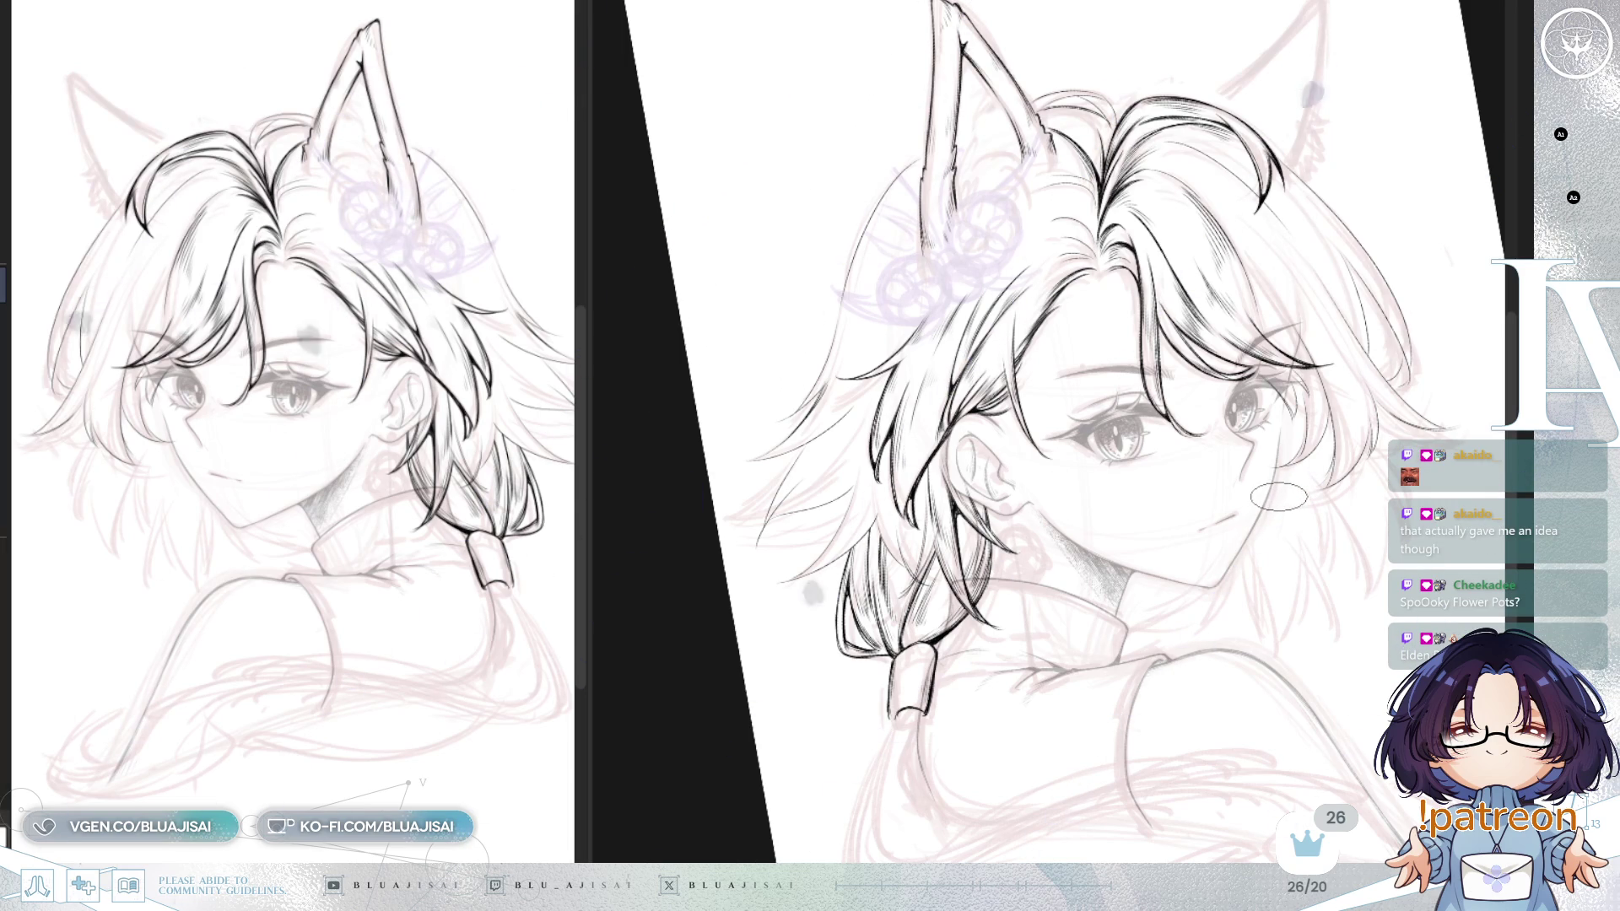
scroll(1151, 371, "up", 5)
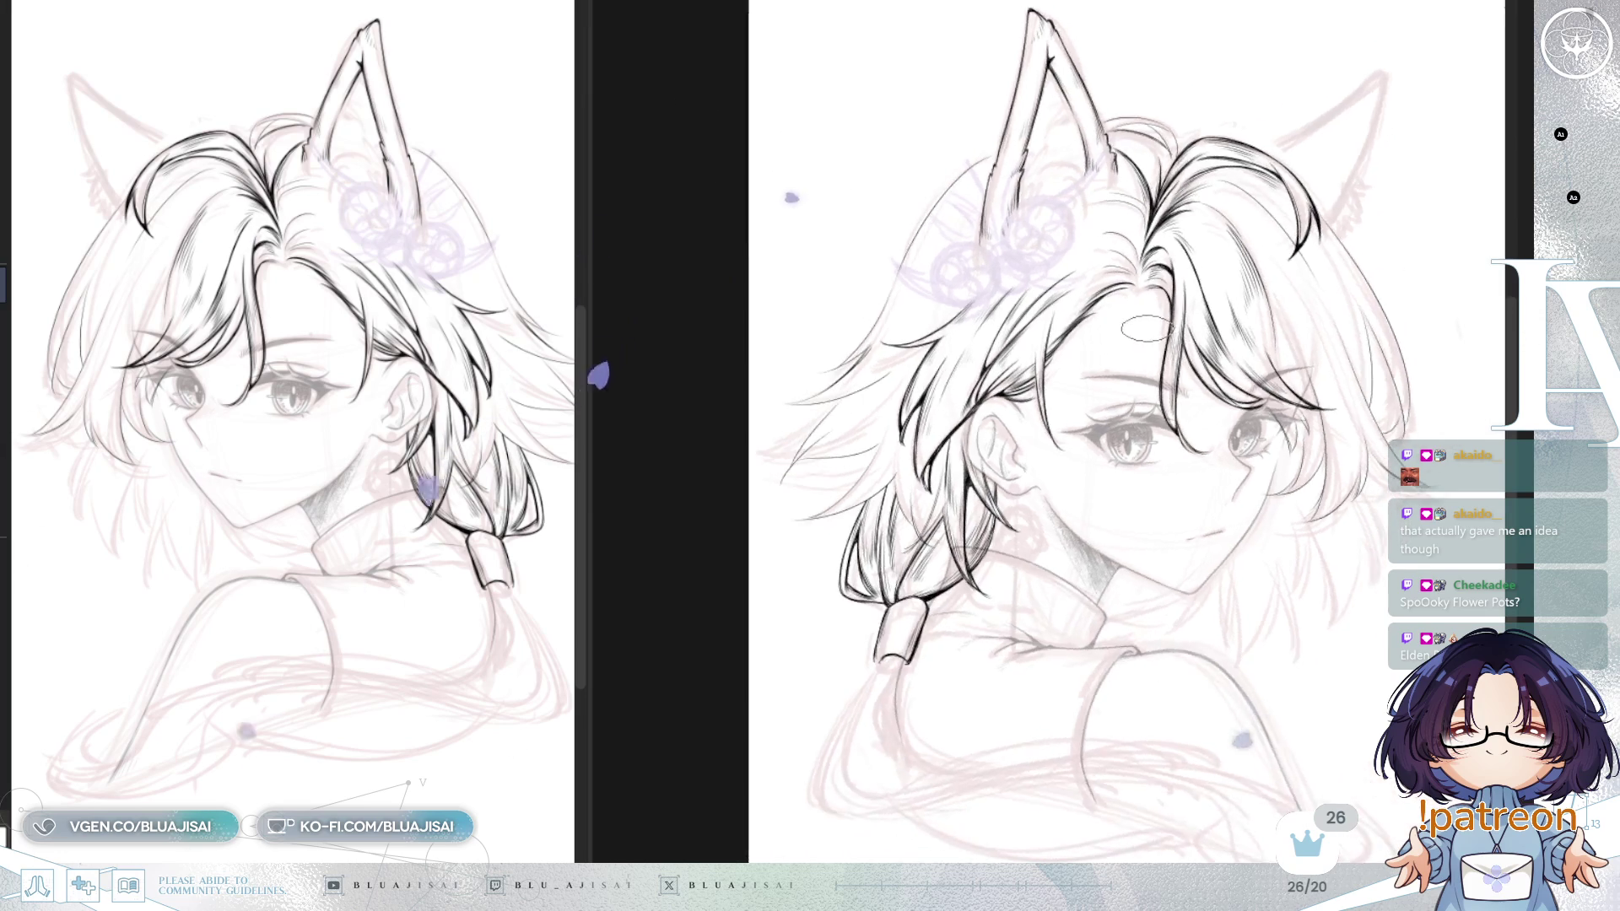
scroll(1031, 251, "up", 2)
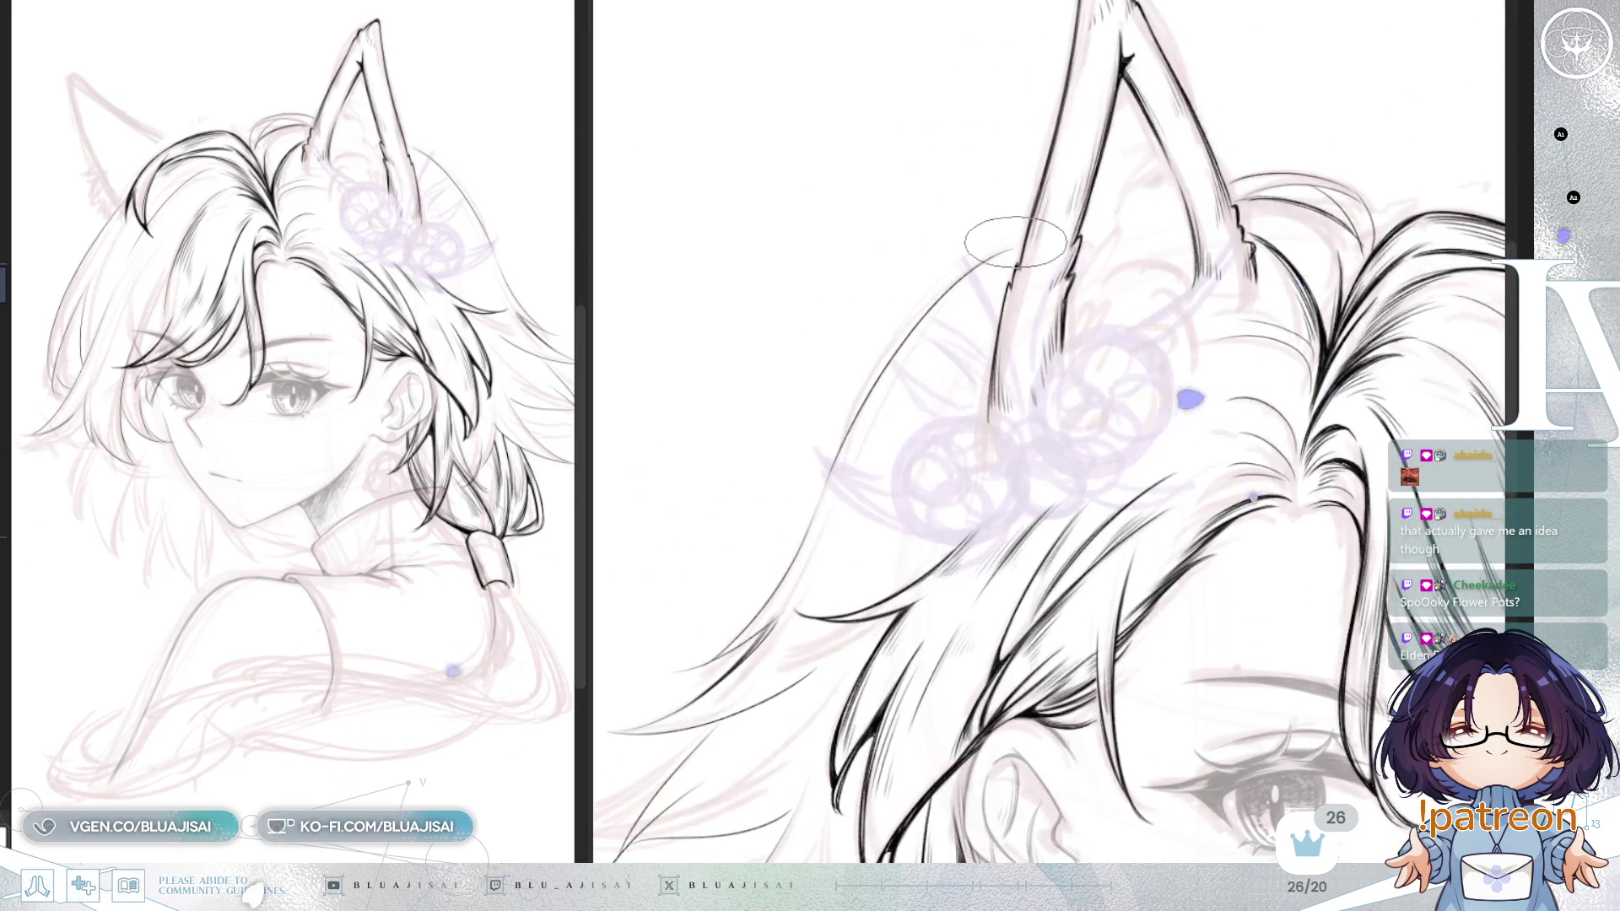
Step: Zoom, pan and tilt the canvas so the wolf ear base is angled for inking strands
scroll(1021, 242, "up", 2)
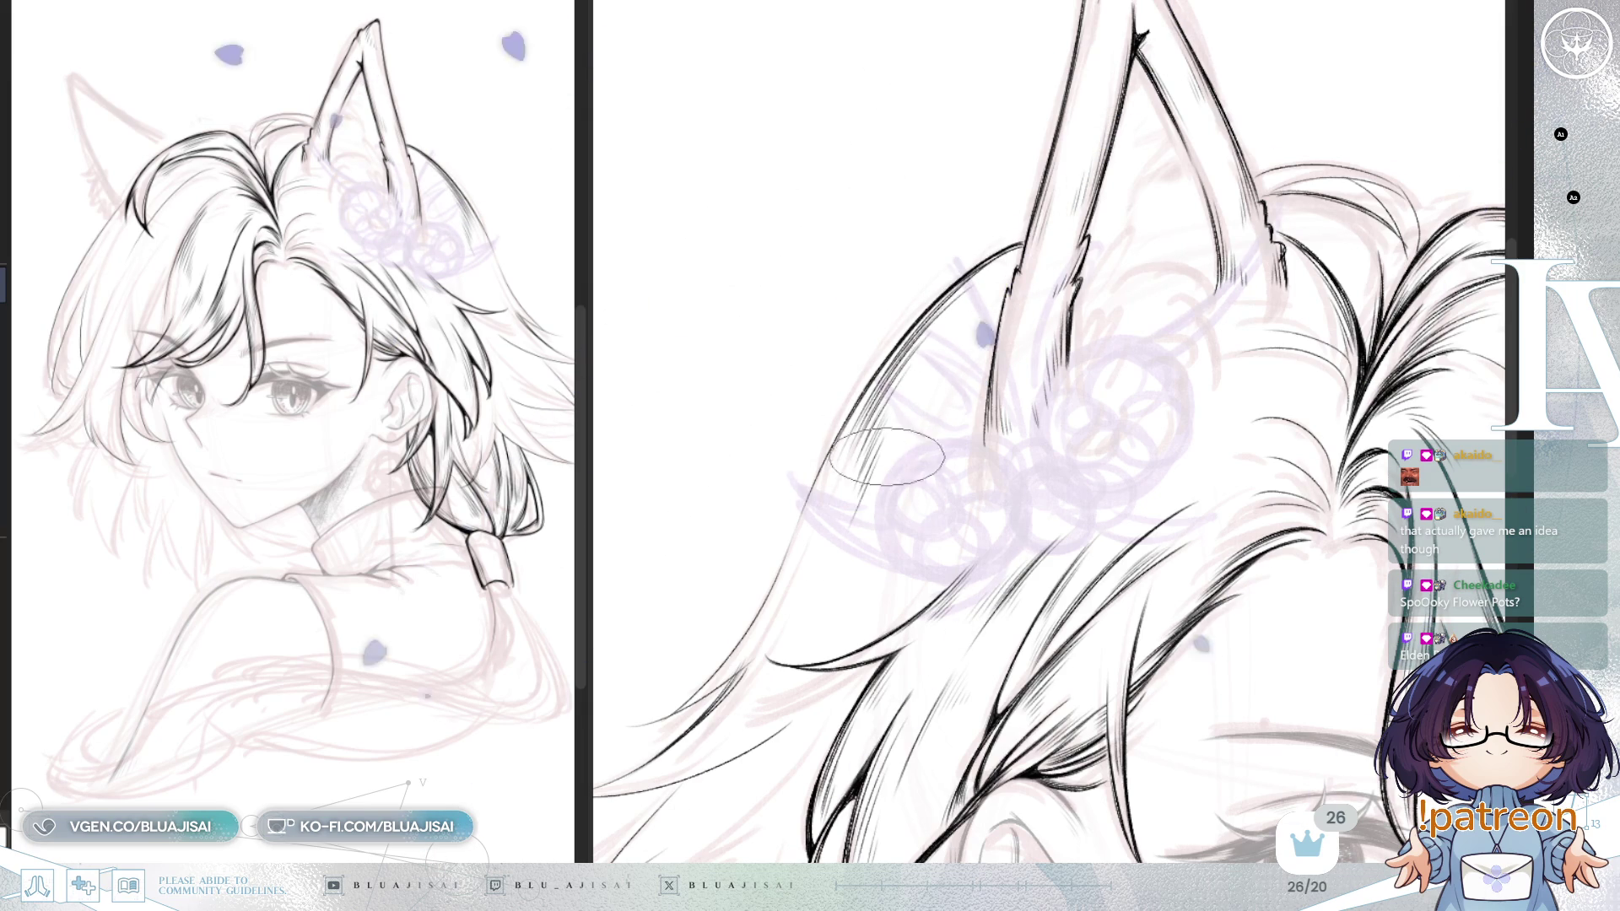
left_click_drag(873, 527, 983, 371)
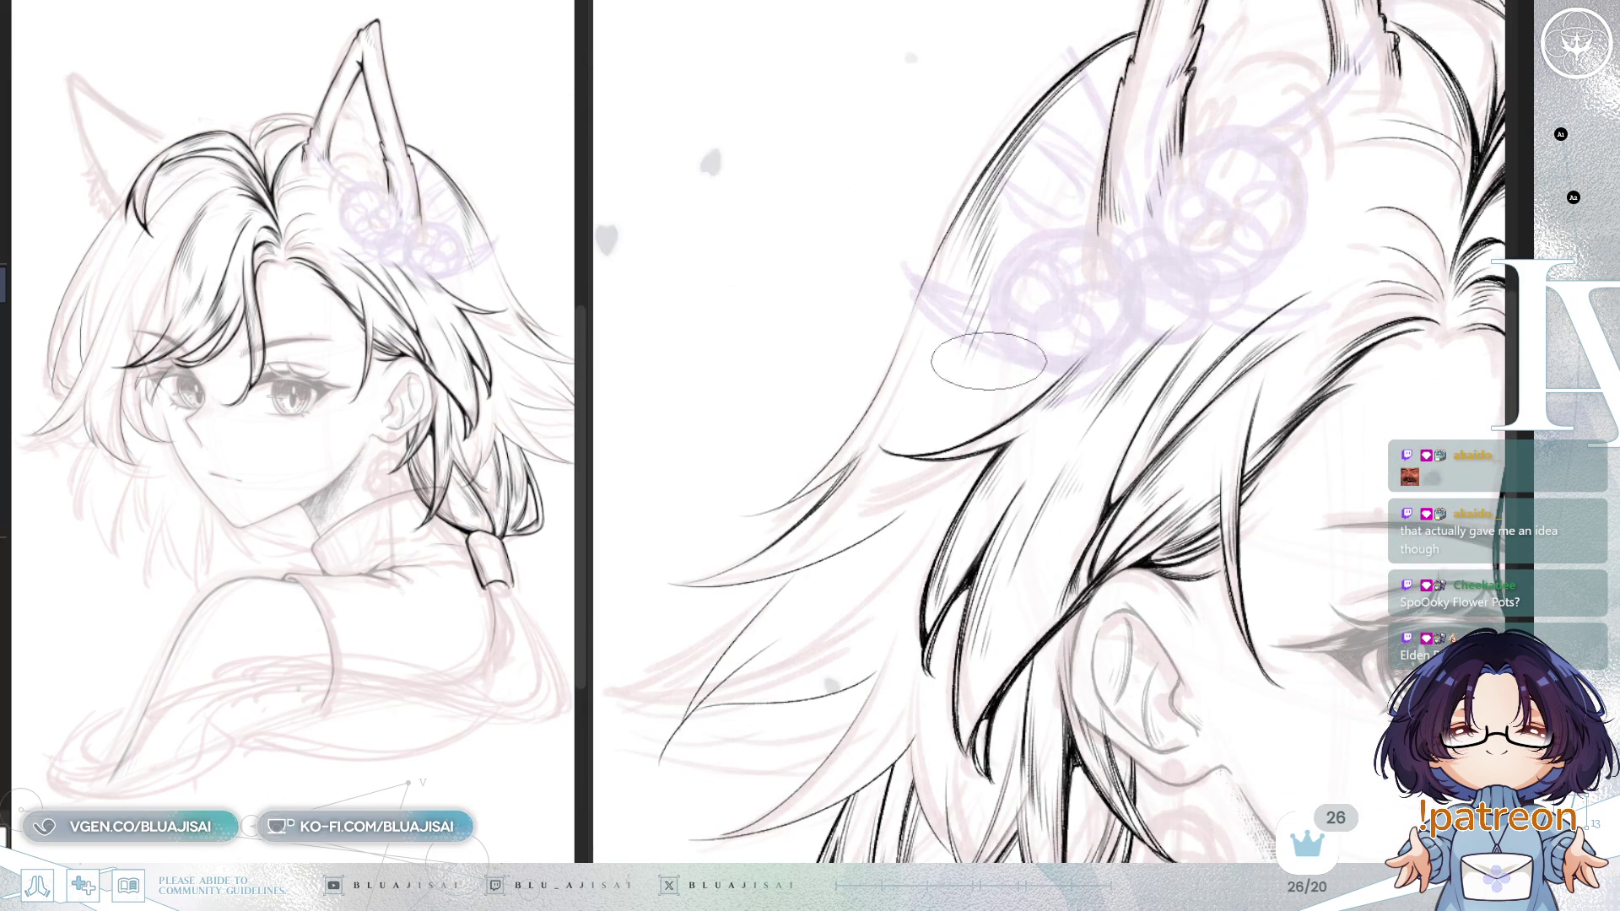
left_click_drag(967, 425, 1011, 331)
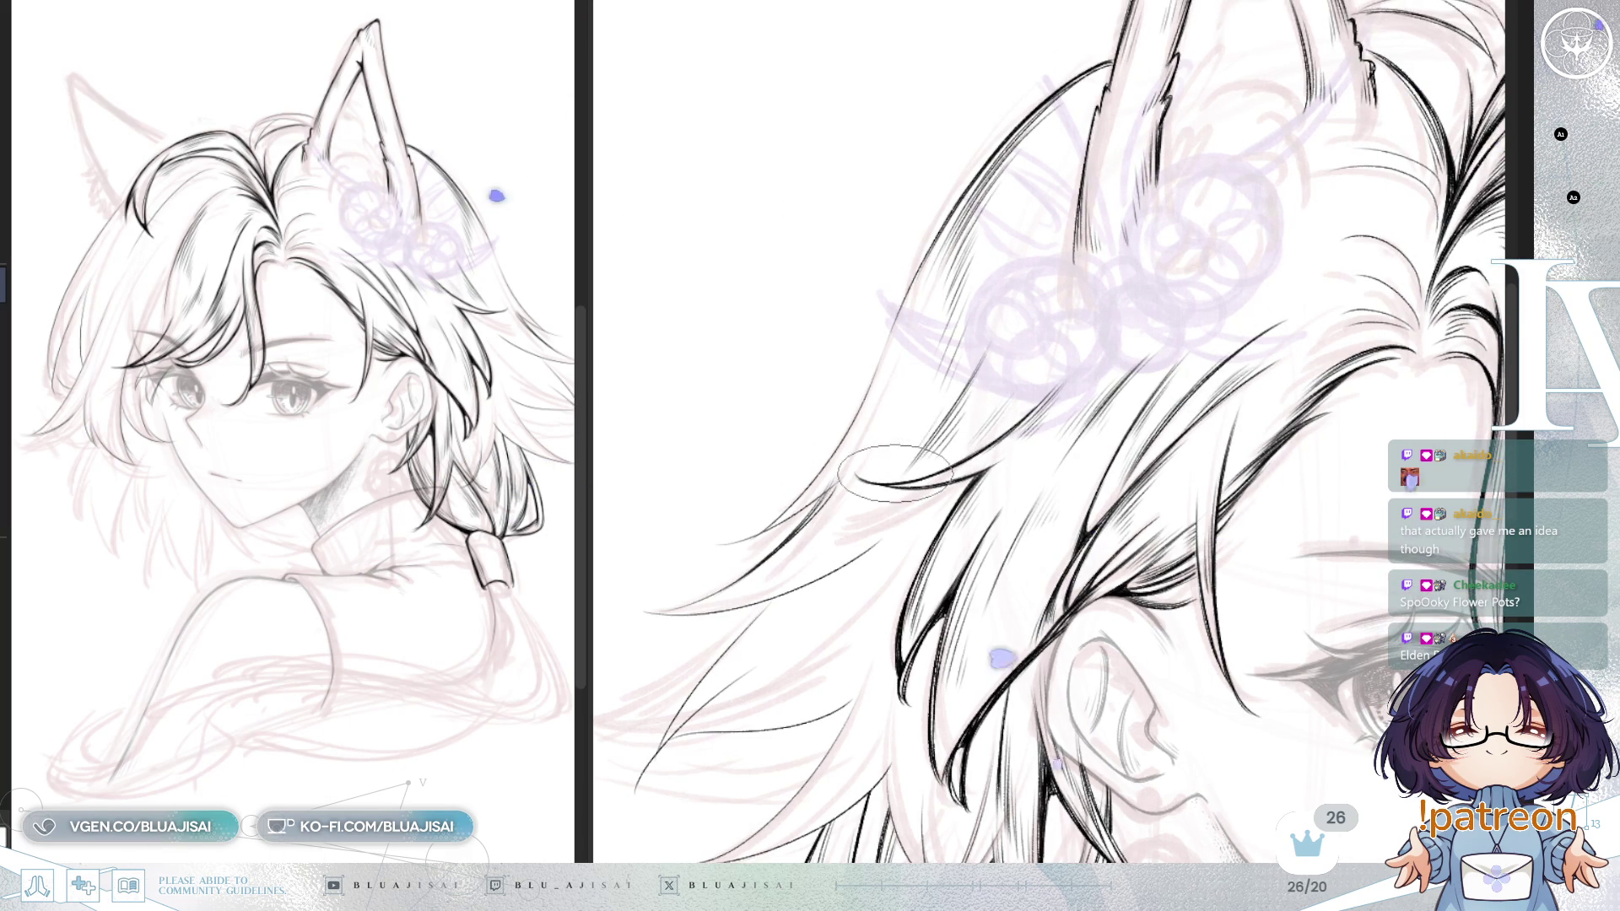
left_click_drag(943, 398, 829, 424)
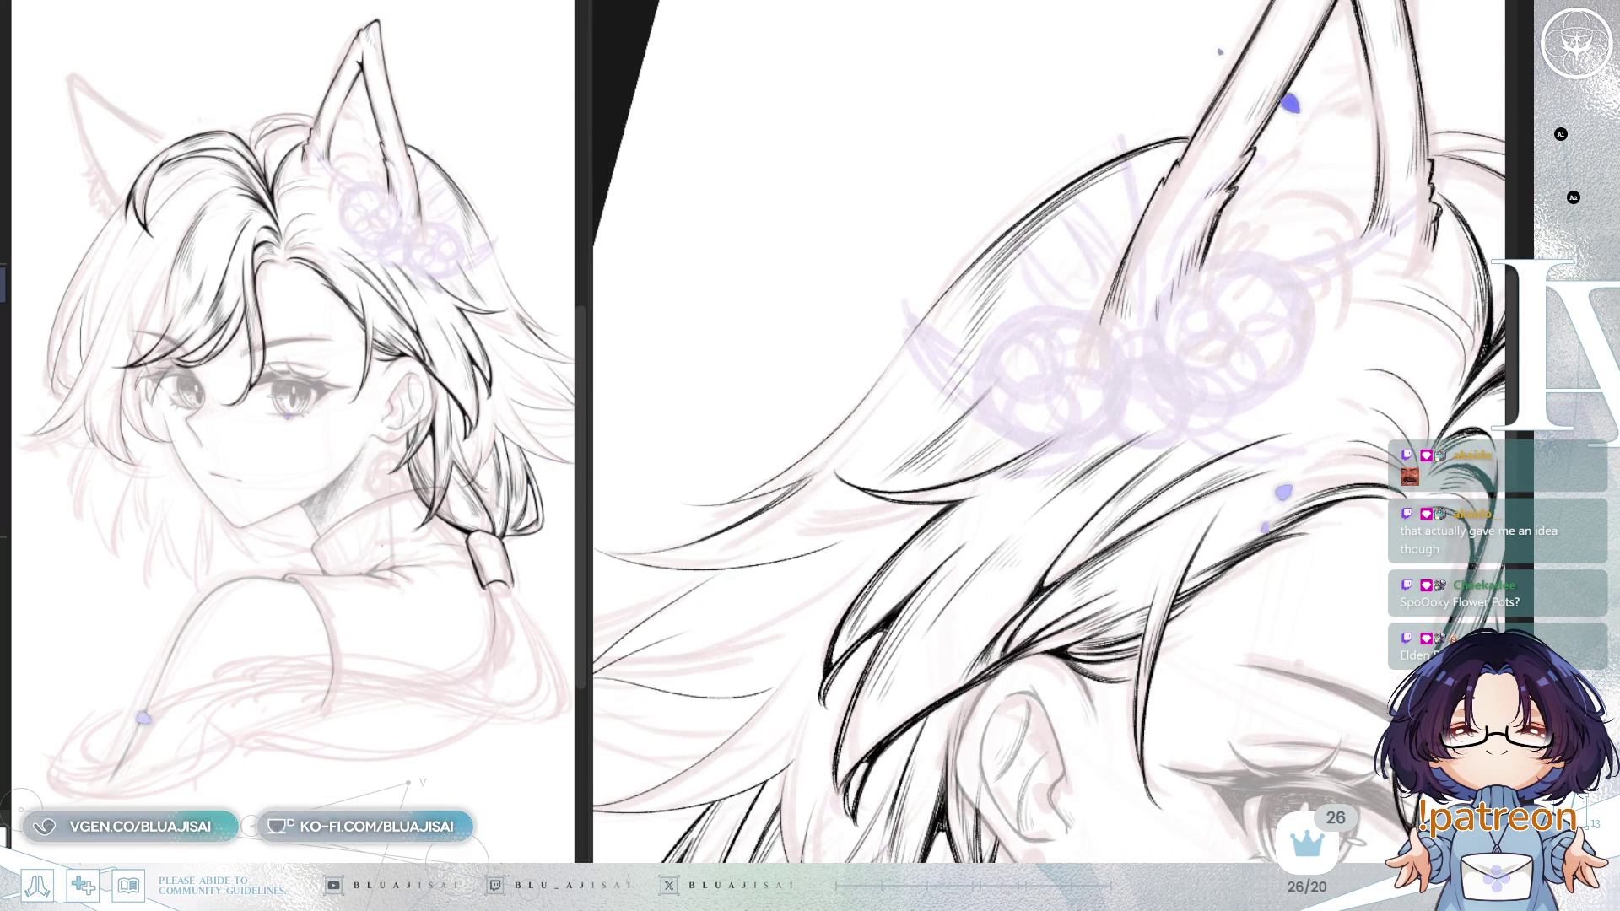
mouse_move(888, 363)
left_mouse_down()
mouse_move(940, 427)
mouse_move(928, 438)
mouse_move(765, 476)
left_mouse_up()
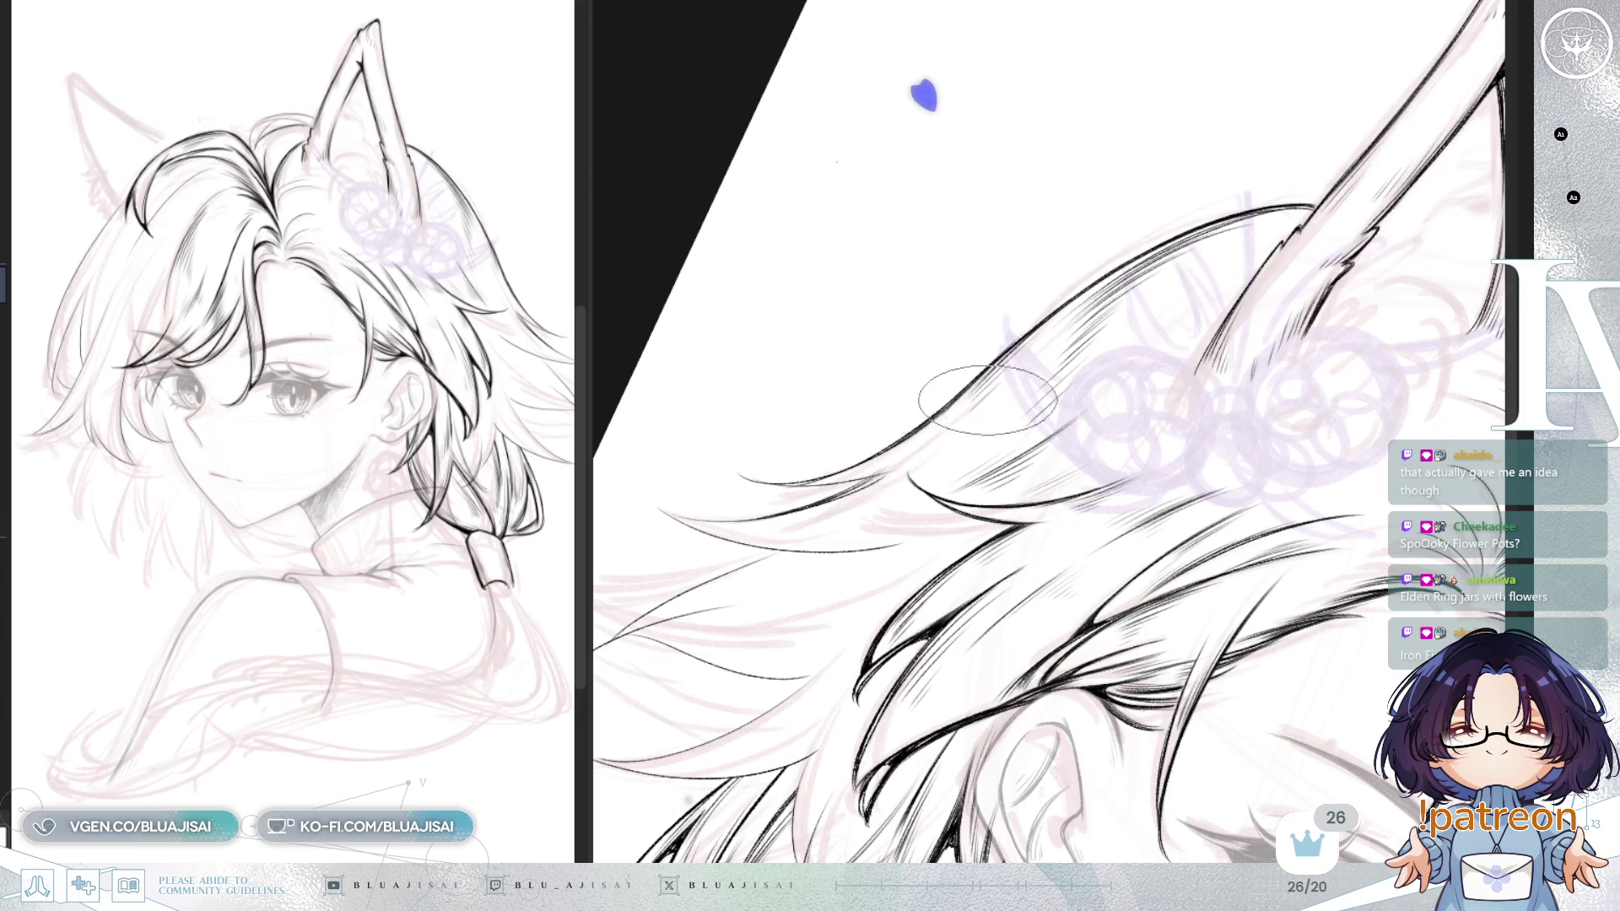
Step: Zoom out and rotate the view toward the hair section beside the flower sketch
scroll(1010, 329, "down", 1)
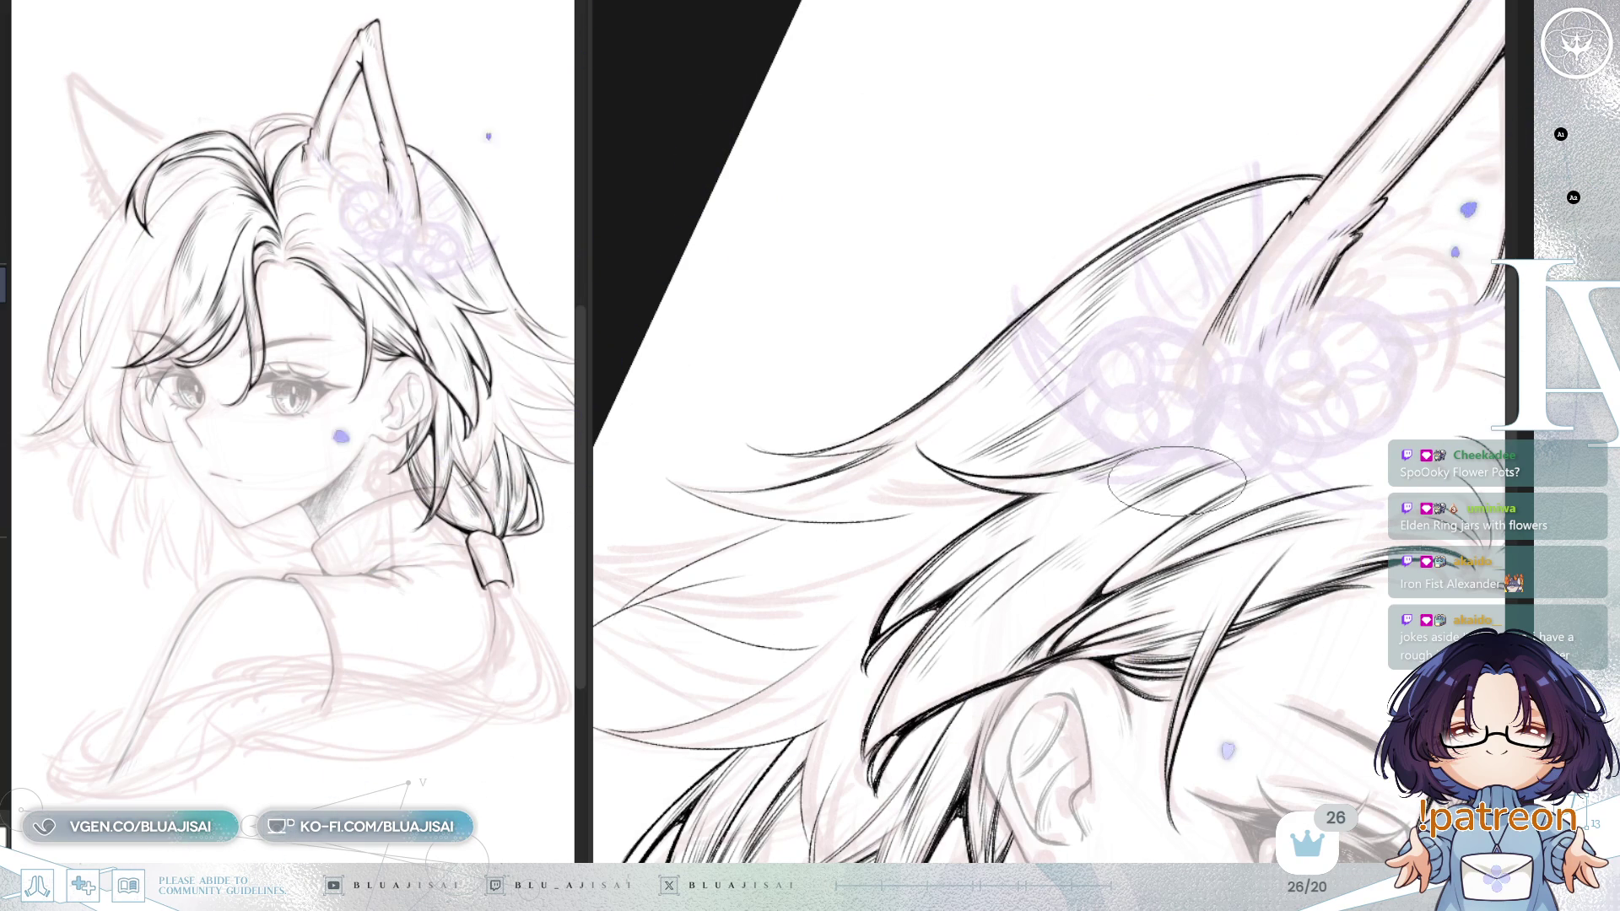
left_click_drag(979, 253, 1030, 224)
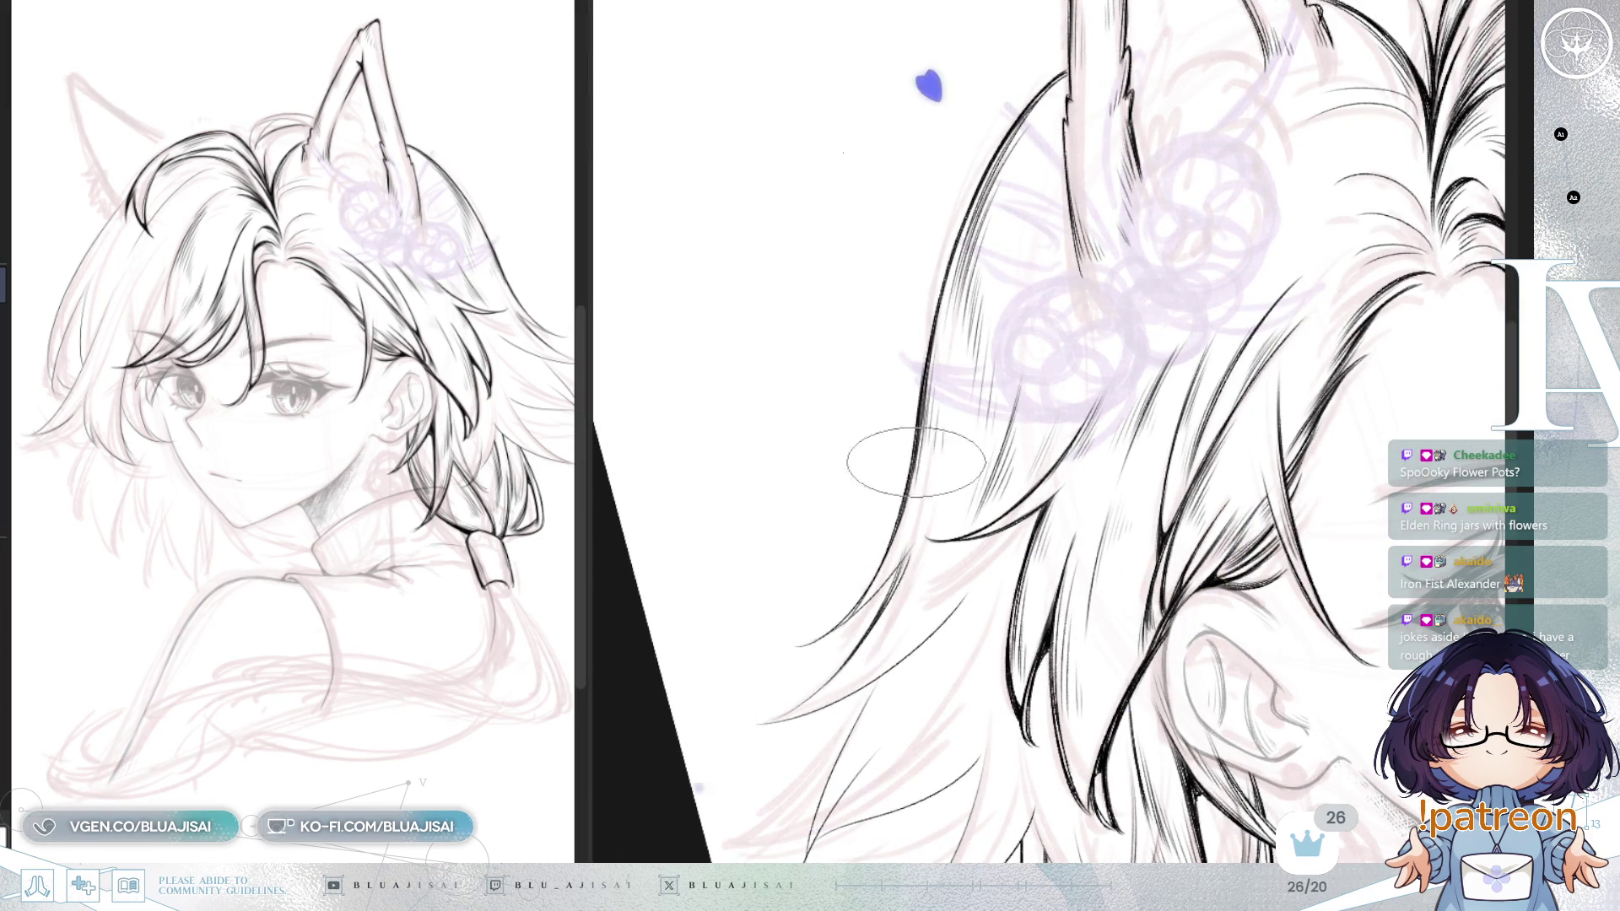
mouse_move(1017, 353)
left_mouse_down()
mouse_move(1130, 211)
mouse_move(1114, 371)
left_mouse_up()
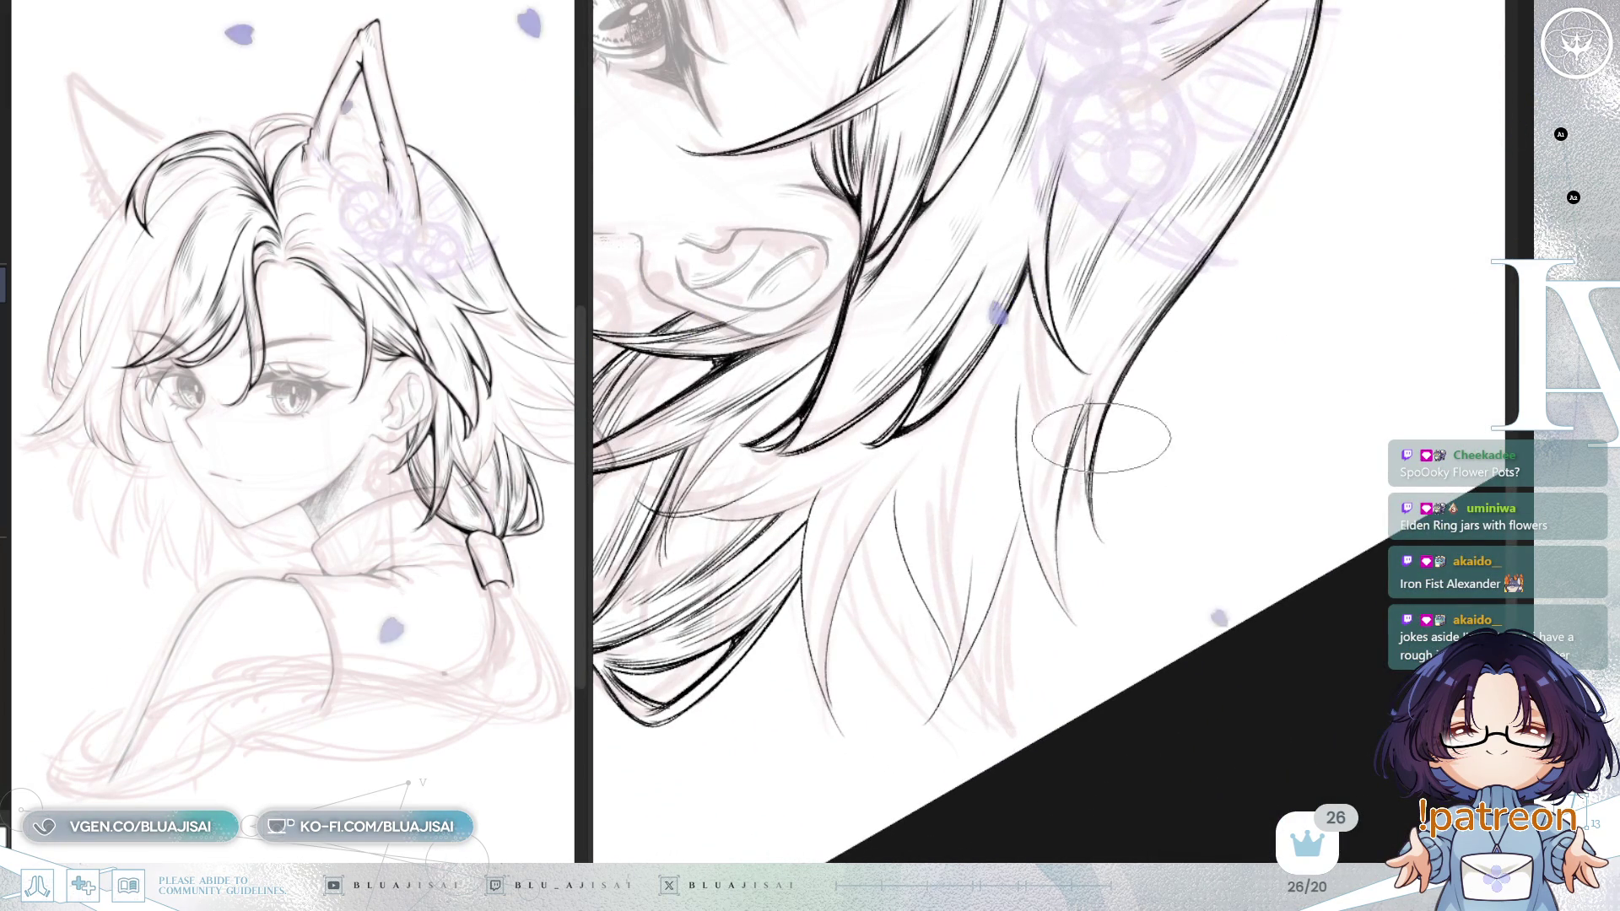
Step: Pan to the side-hair ends, rotate the canvas counter-clockwise and mirror it to check the strand tips
left_click_drag(1099, 464, 1098, 434)
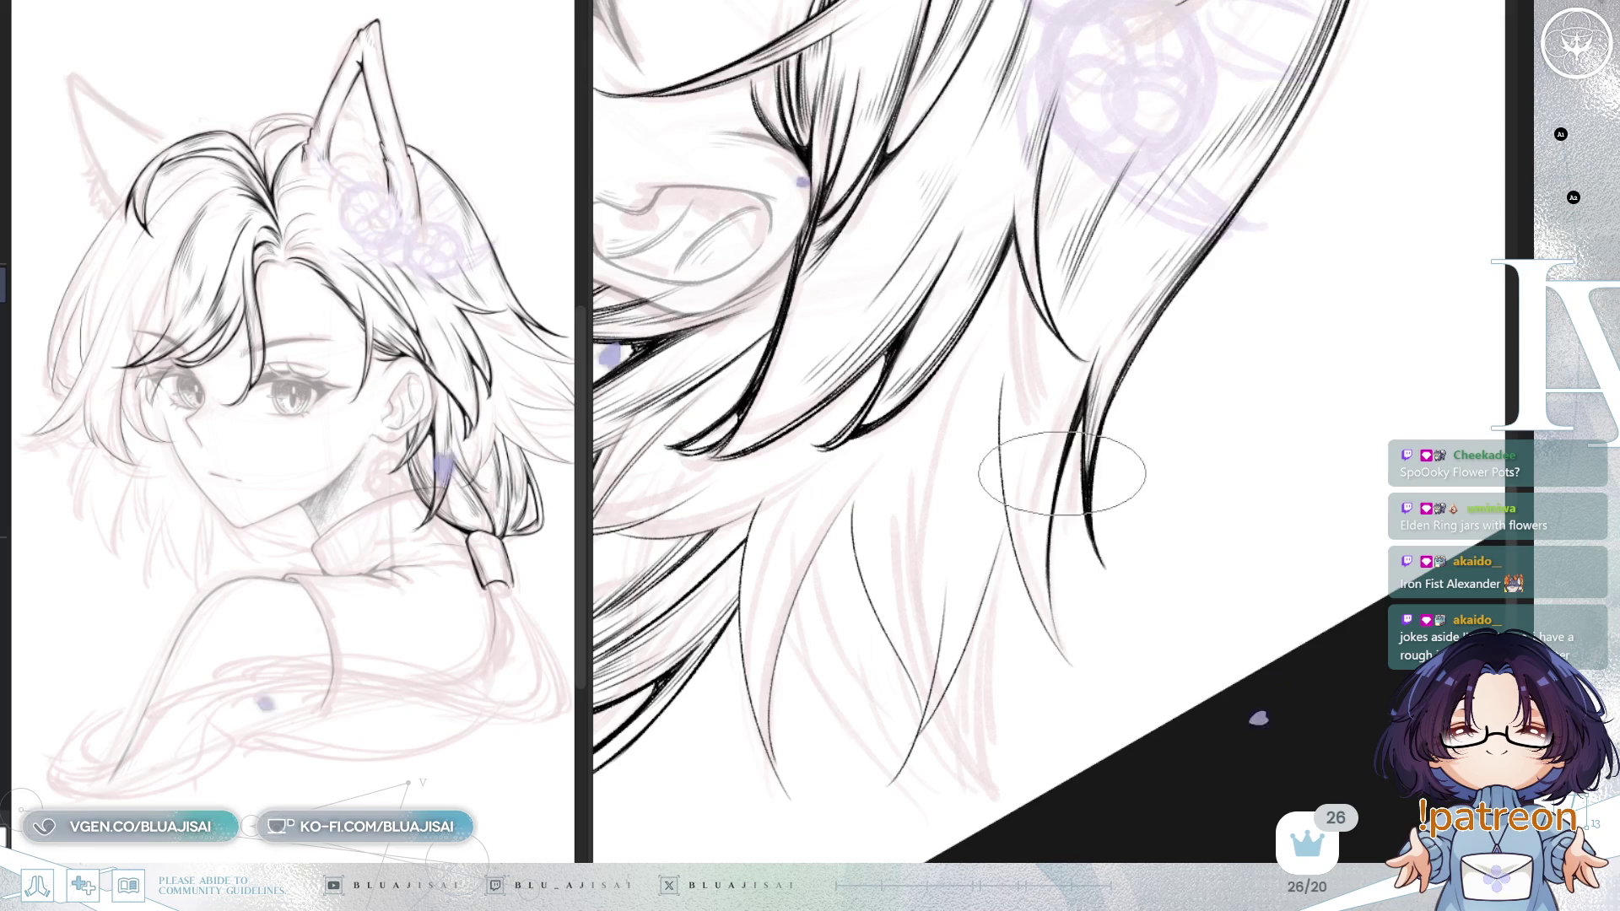
left_click_drag(1096, 377, 1160, 411)
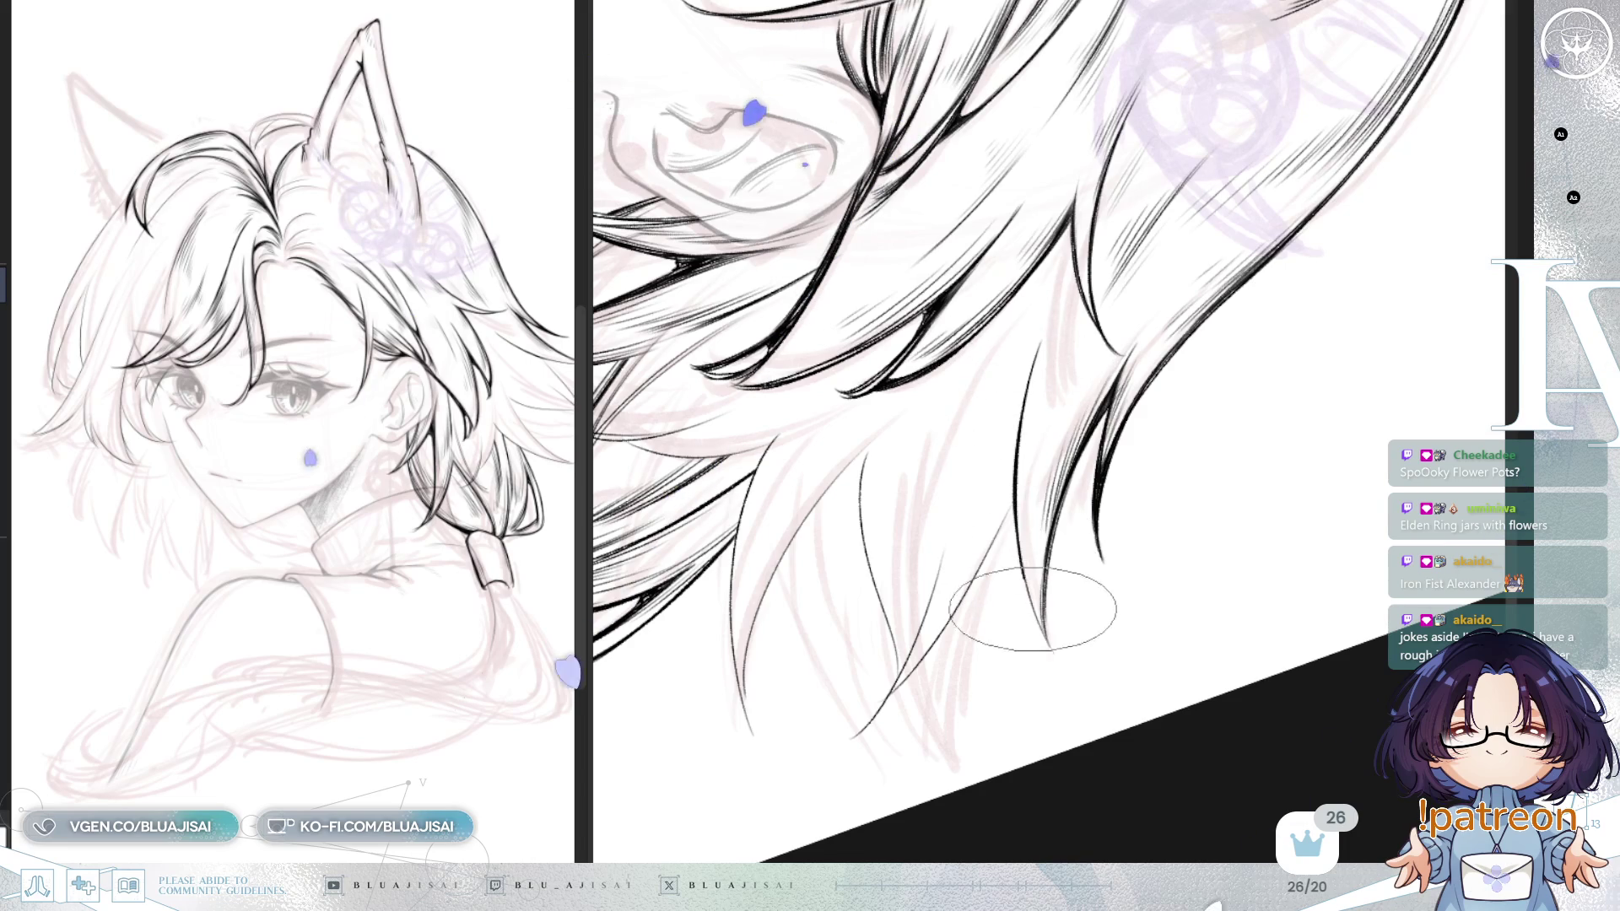
scroll(1013, 378, "down", 5)
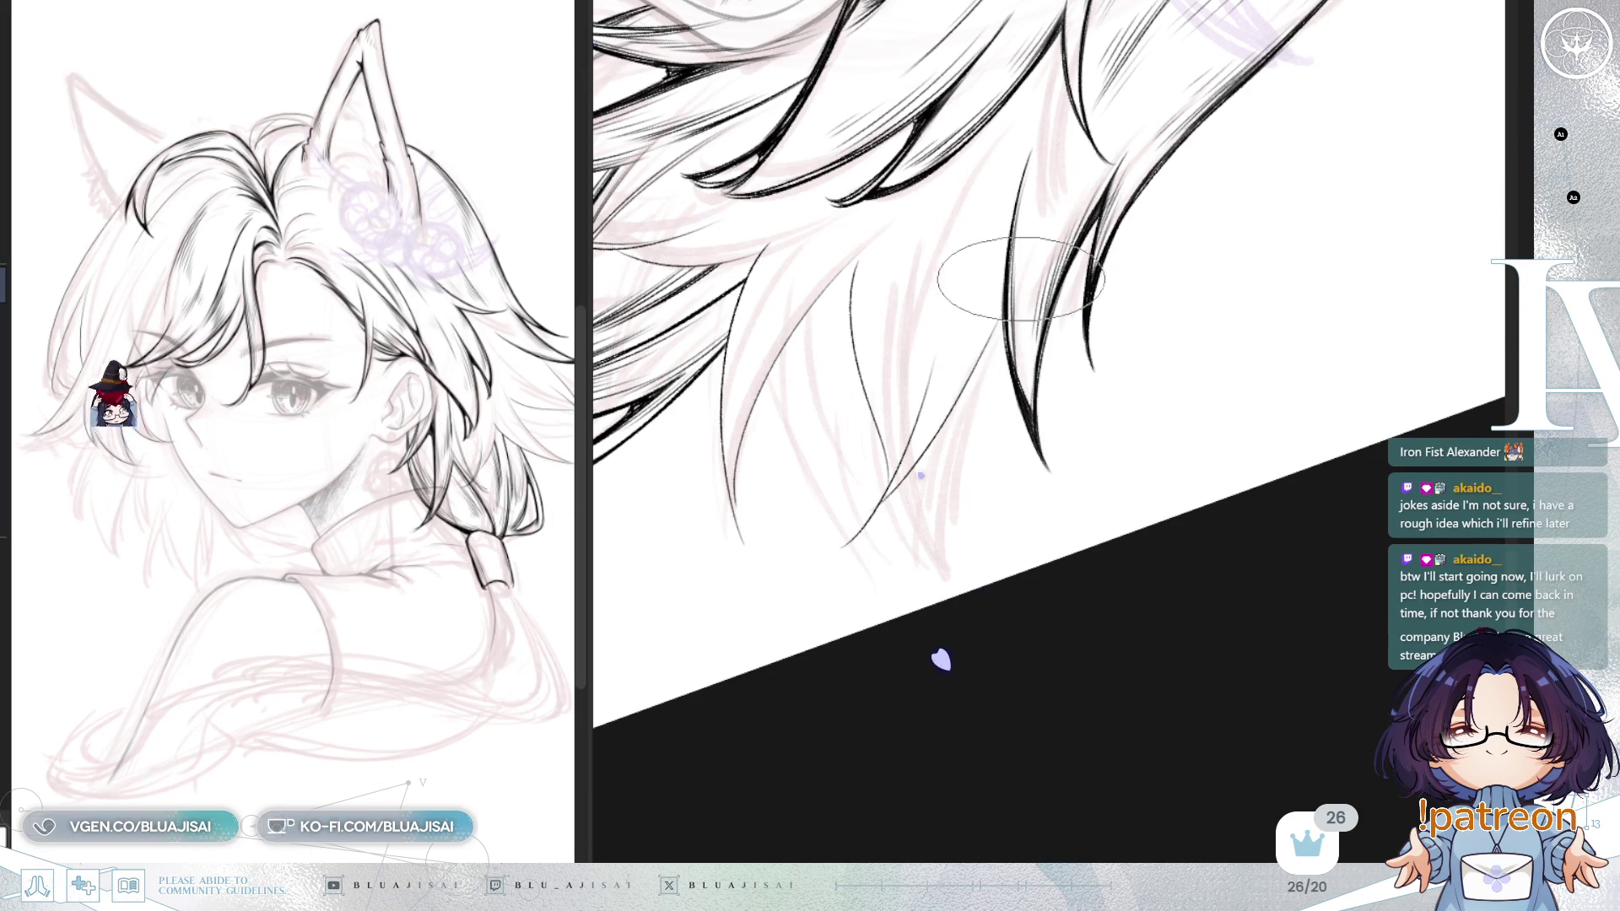
key("Delete")
key("Delete")
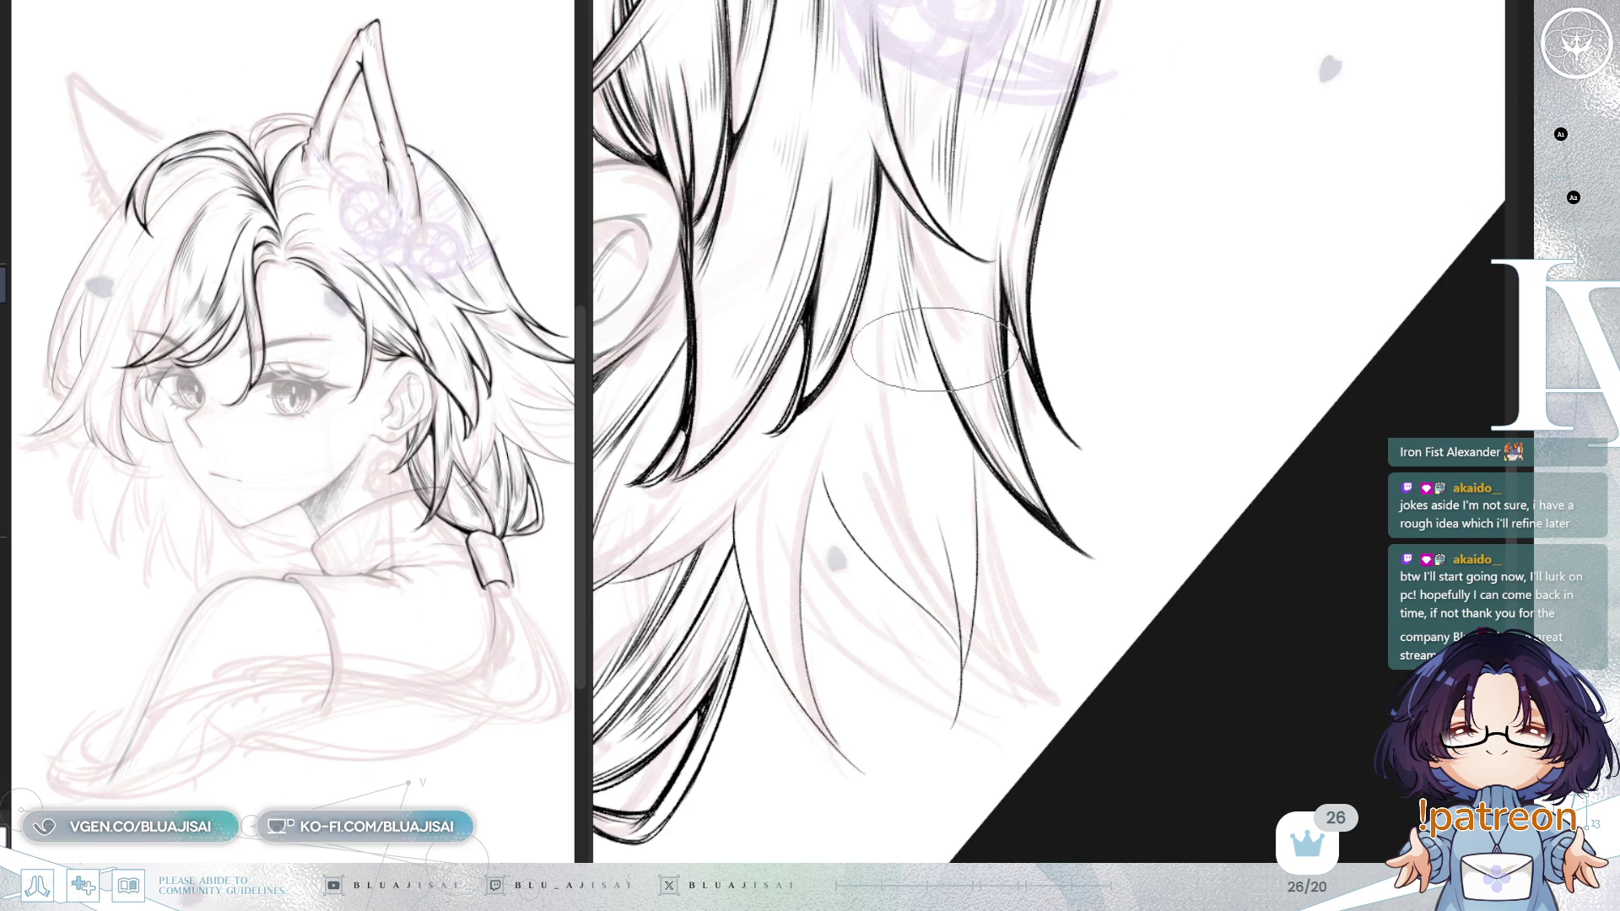
key("h")
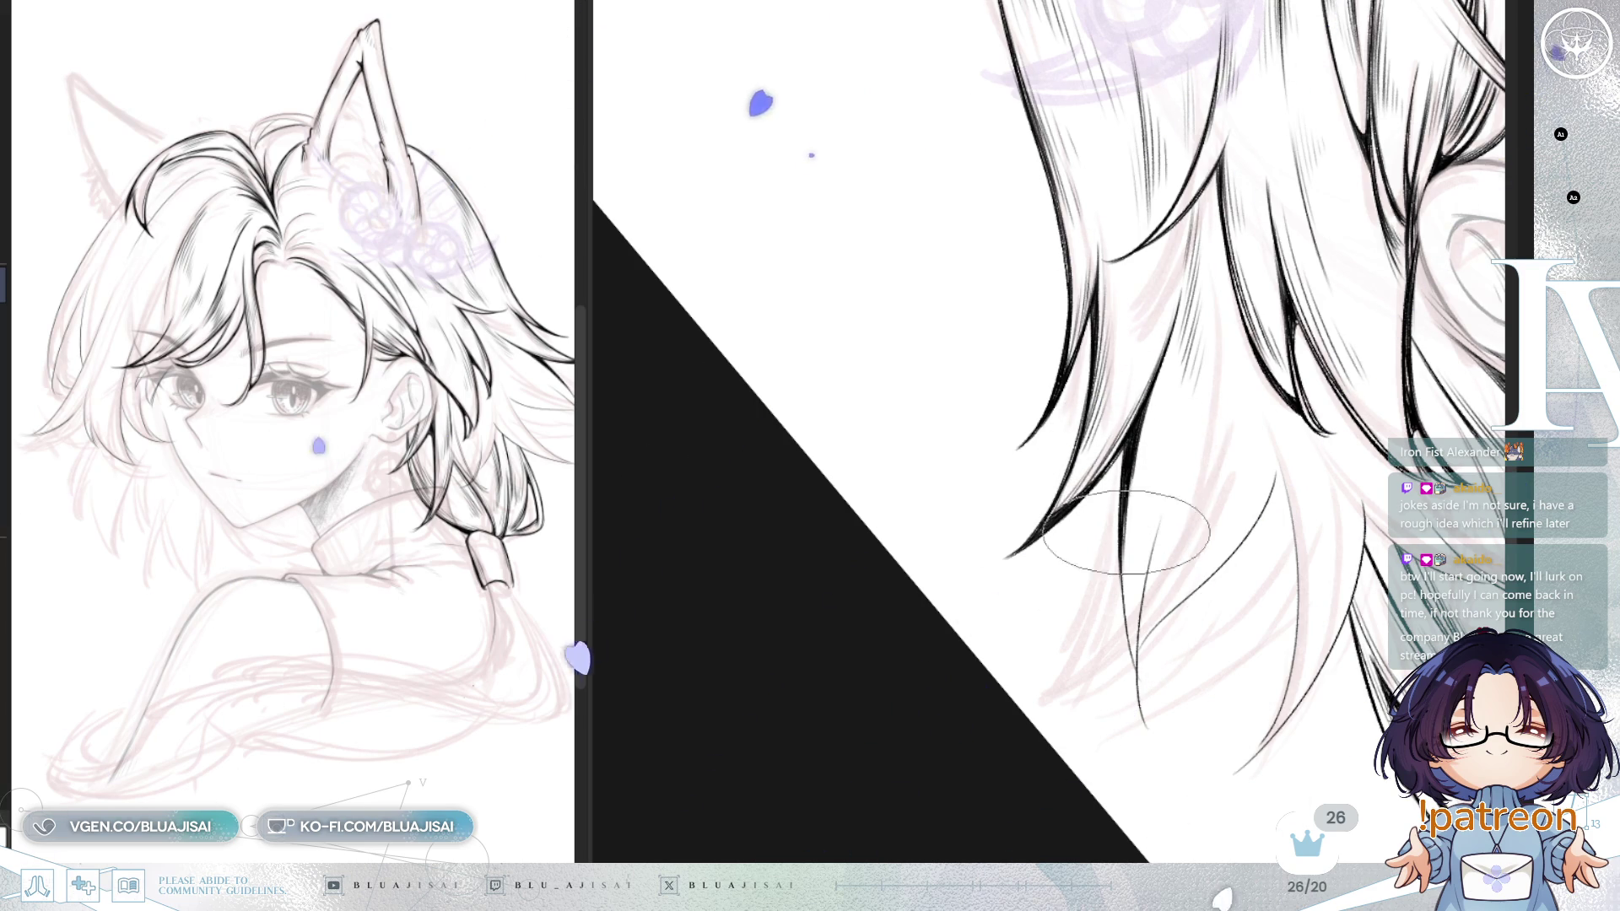
mouse_move(1272, 388)
left_mouse_down()
mouse_move(1192, 312)
mouse_move(1196, 371)
left_mouse_up()
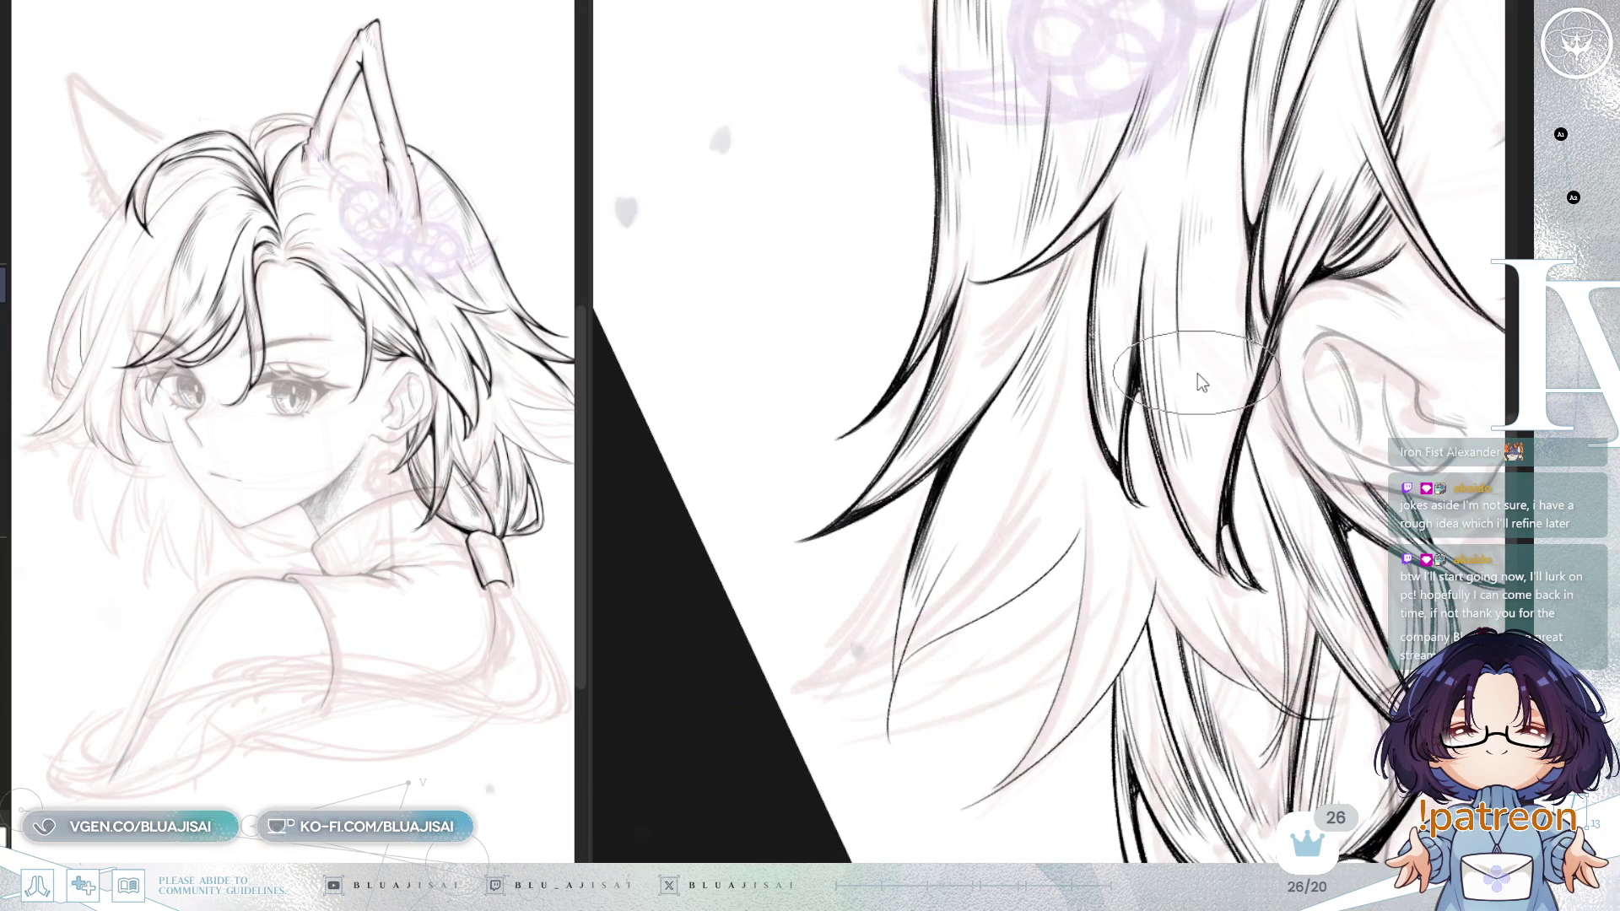
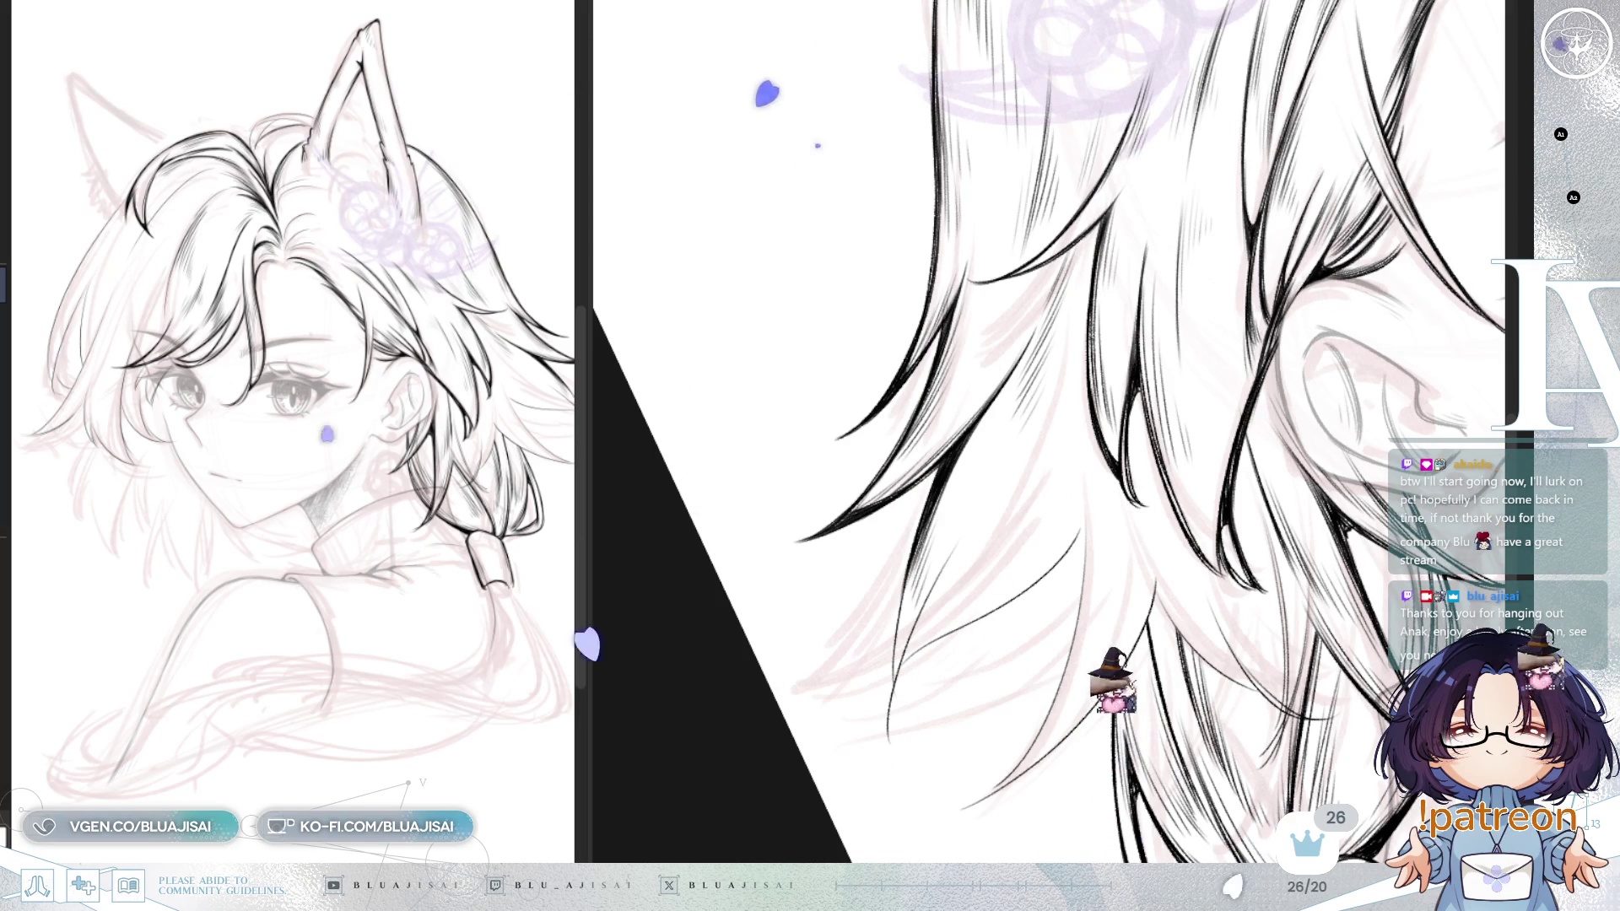
Step: Ink the lower hair strands beside the face, panning and rotating the canvas to reach them
mouse_move(1069, 527)
left_mouse_down()
mouse_move(1001, 315)
mouse_move(670, 650)
mouse_move(850, 343)
left_mouse_up()
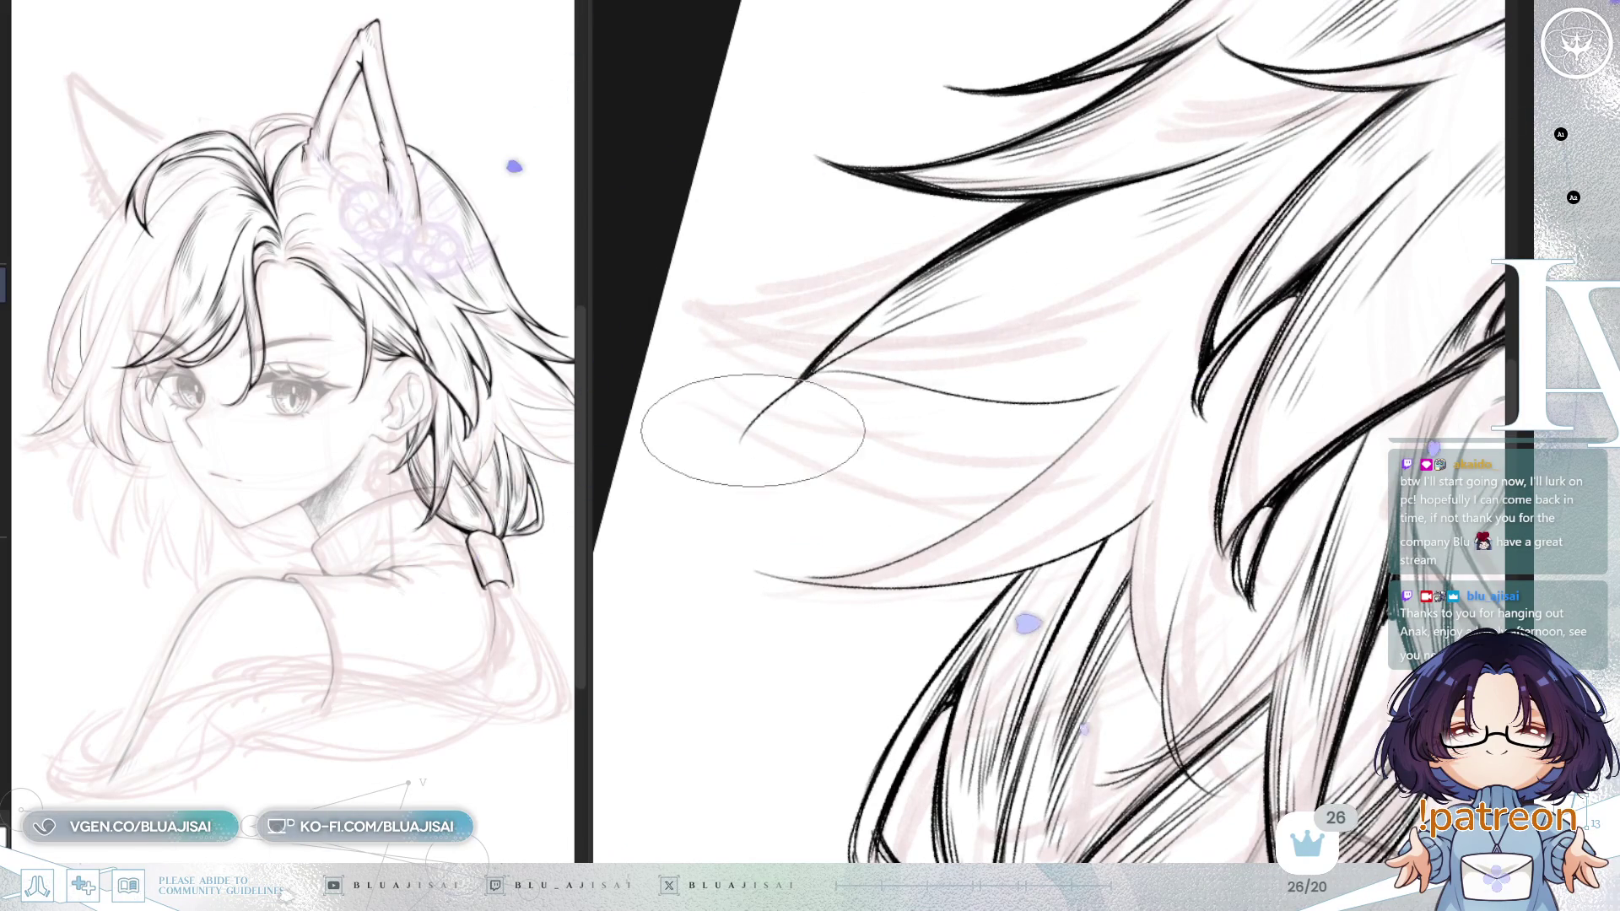
left_click_drag(742, 416, 739, 462)
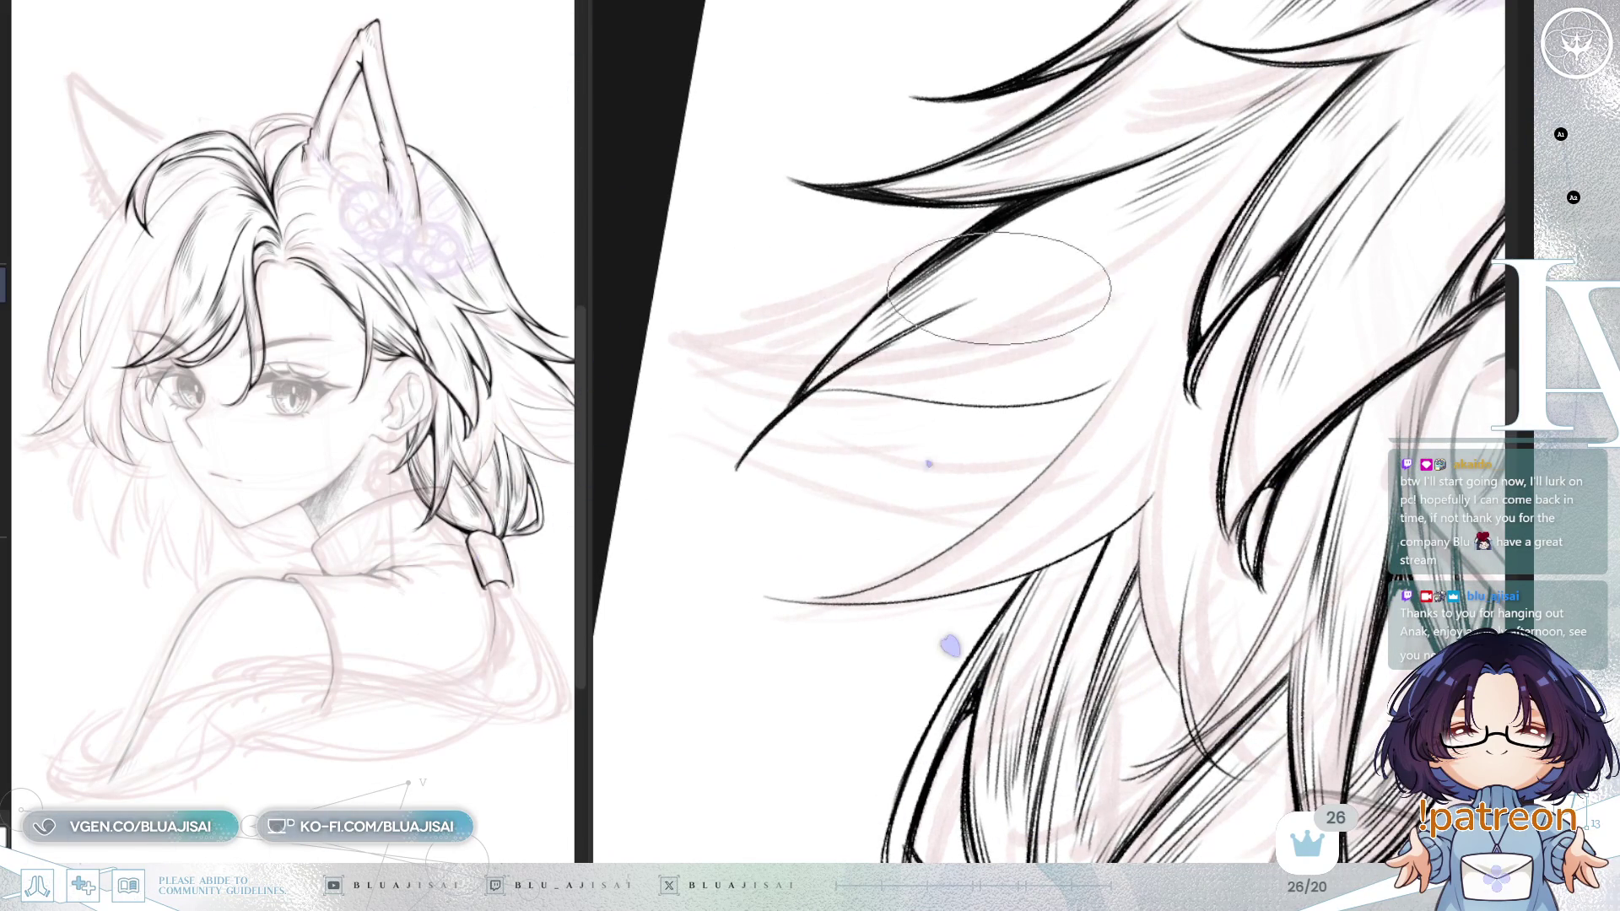
left_click_drag(1013, 329, 955, 347)
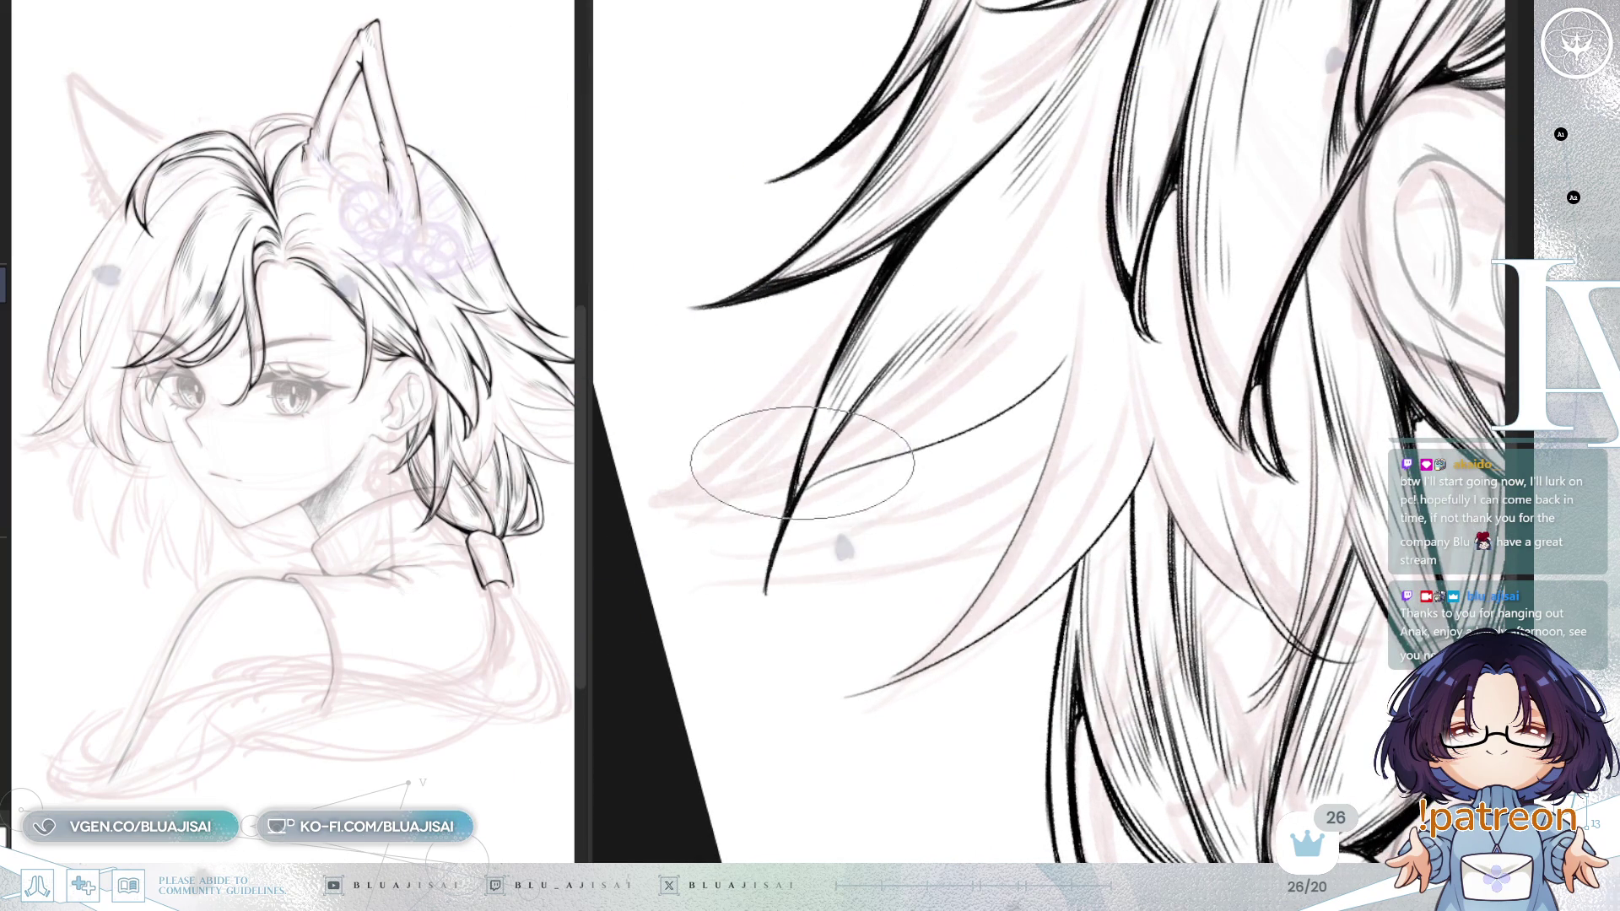
mouse_move(893, 361)
left_mouse_down()
mouse_move(1186, 259)
mouse_move(1049, 355)
mouse_move(948, 310)
left_mouse_up()
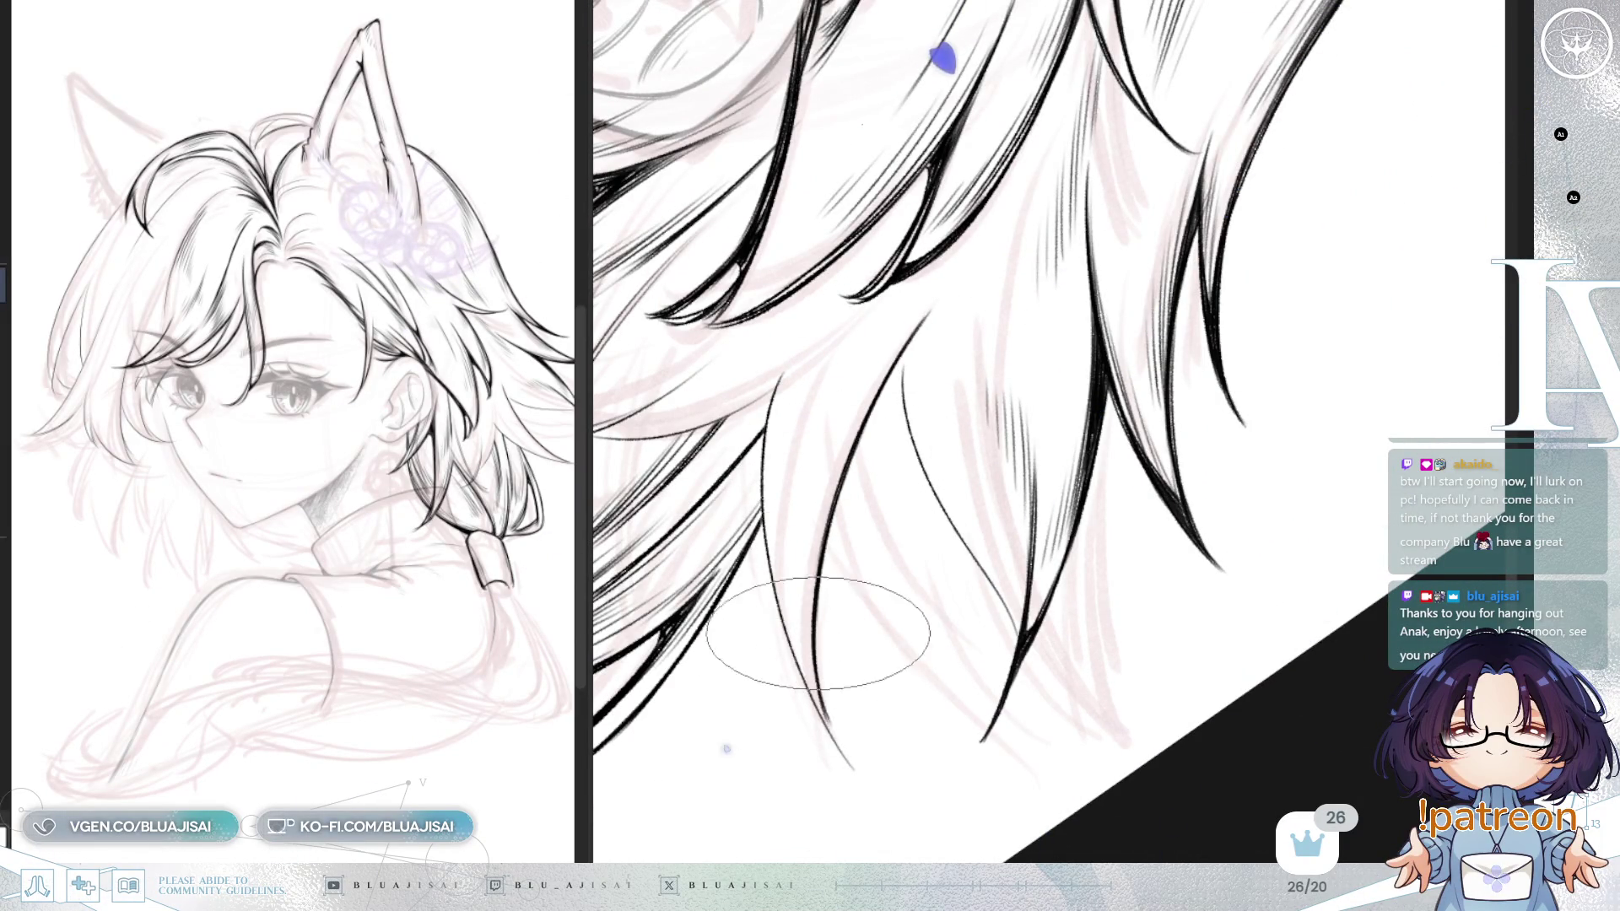
left_click_drag(974, 362, 950, 321)
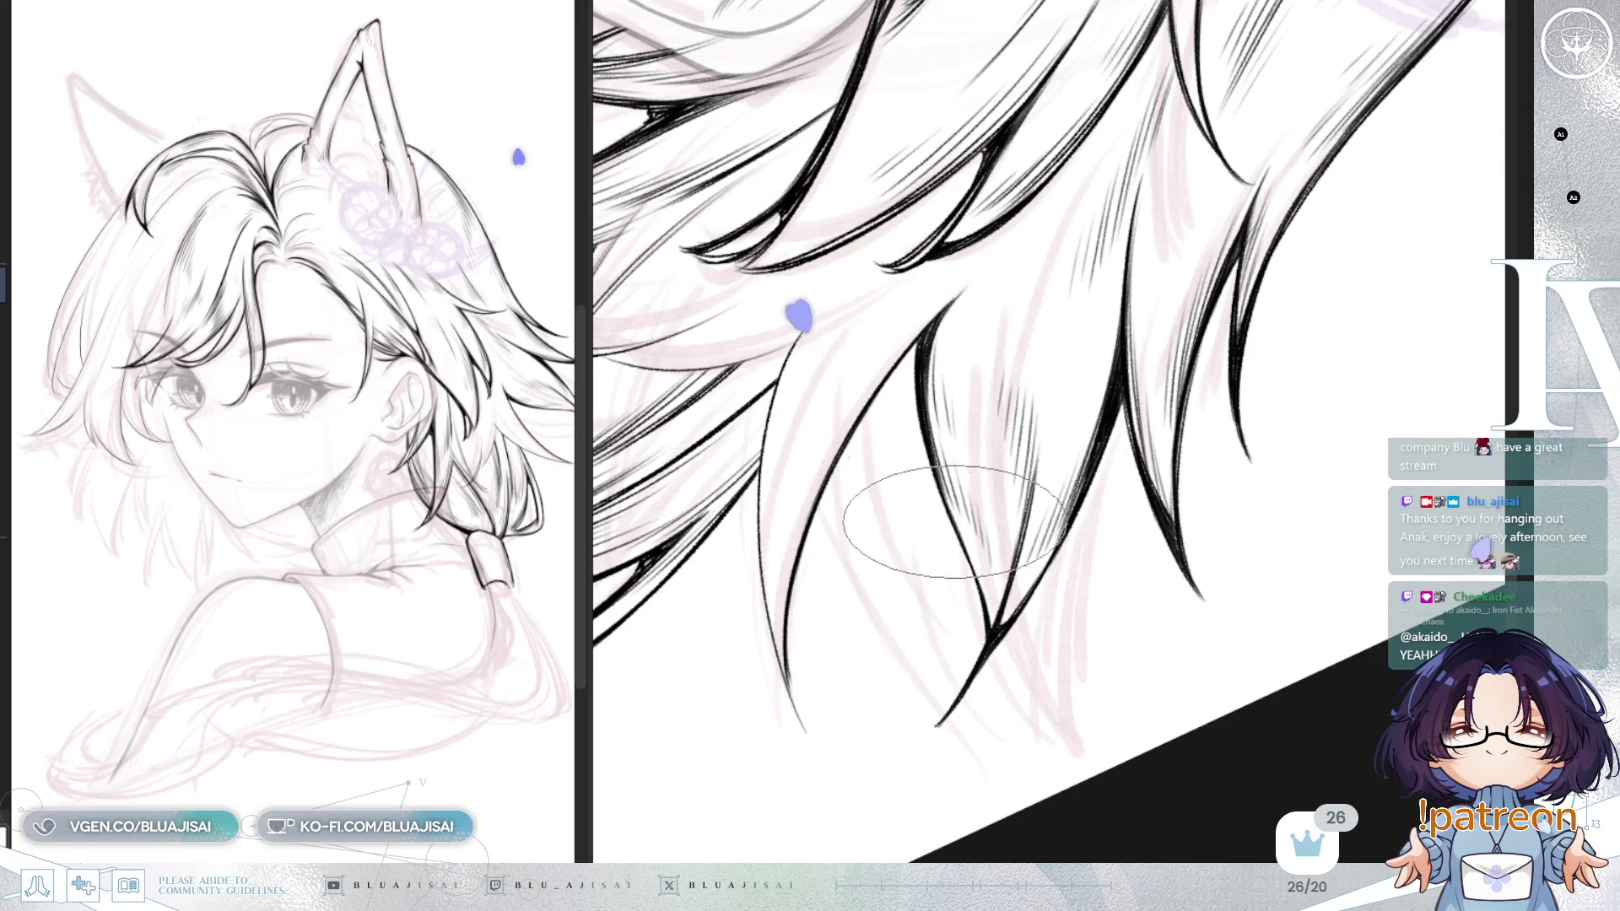
Step: Mirror the view to check the strands, then keep inking them at new rotation angles
key("h")
left_click_drag(1161, 320, 1046, 336)
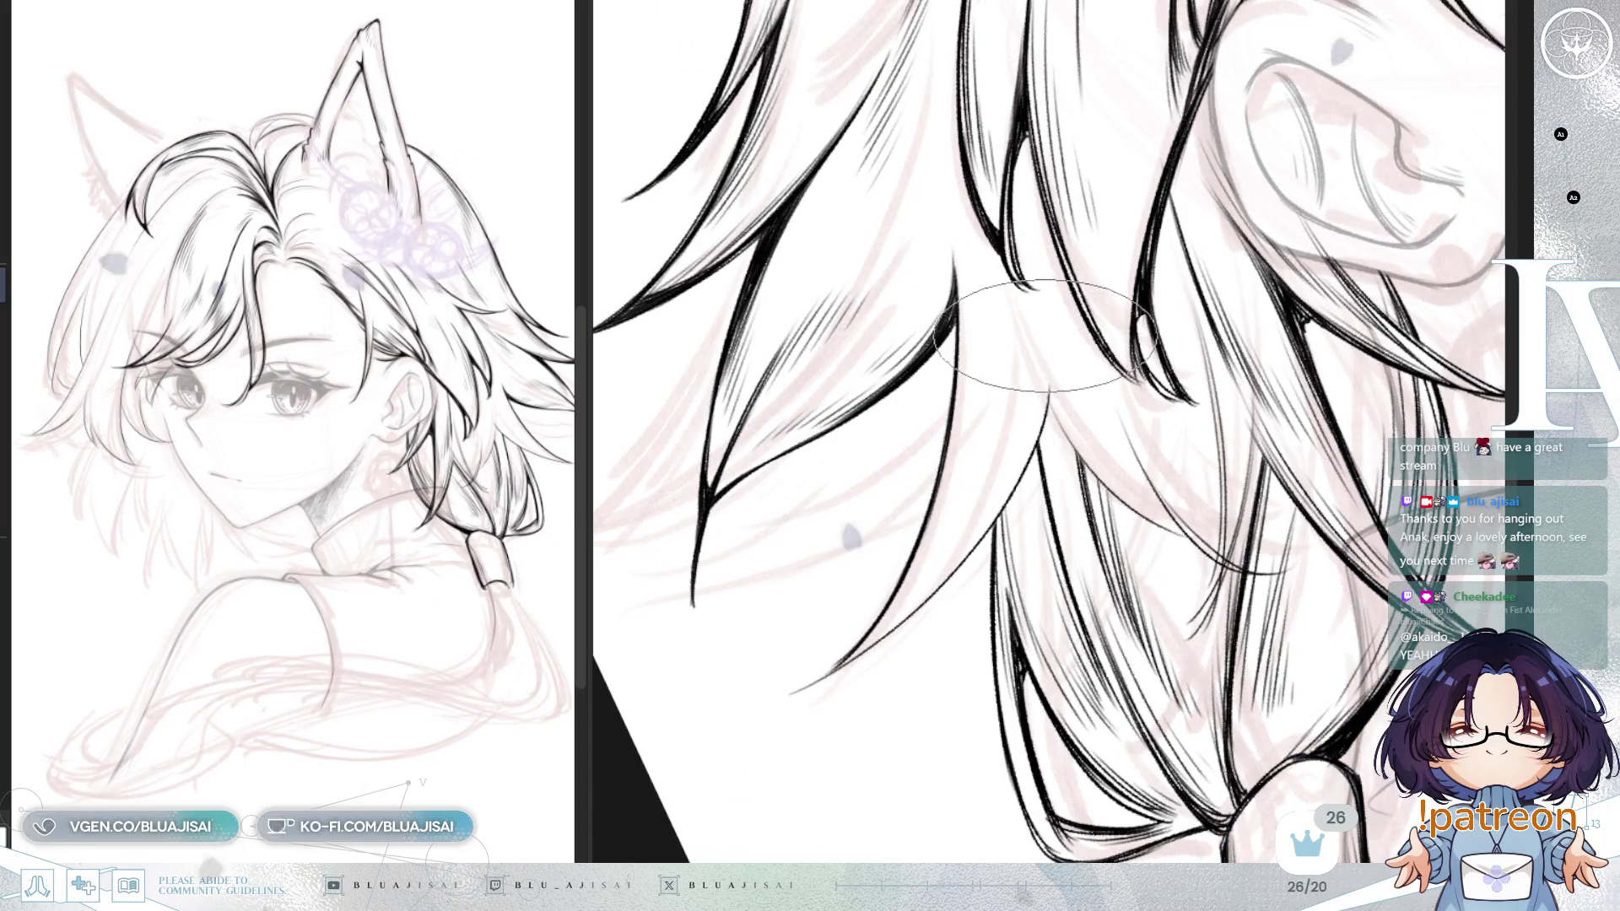
key("5")
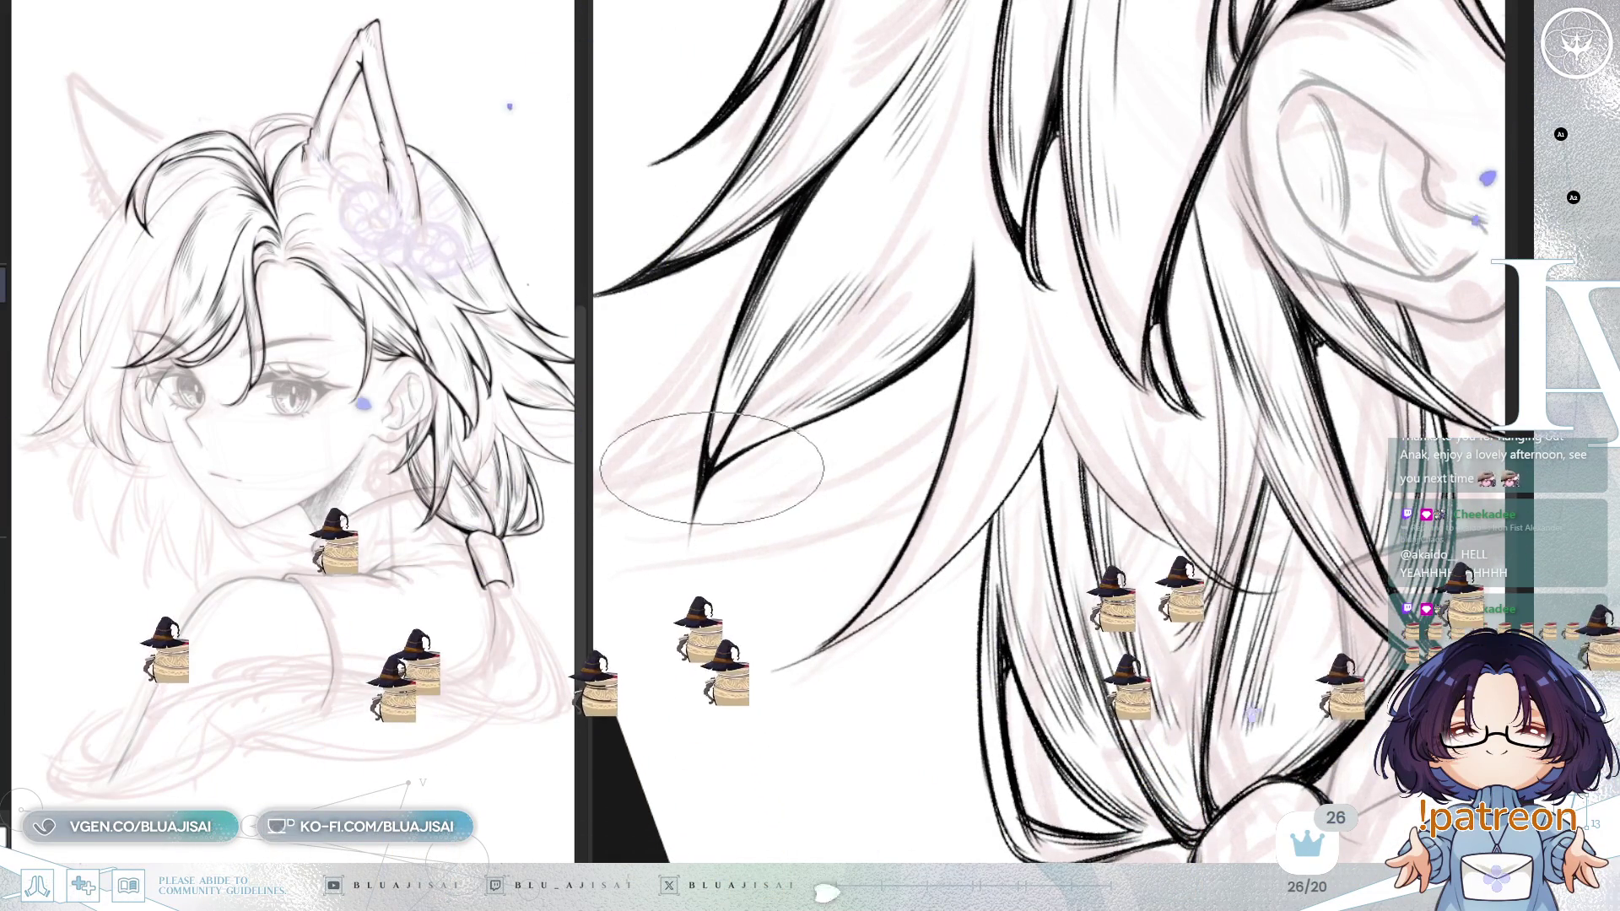
key("Delete")
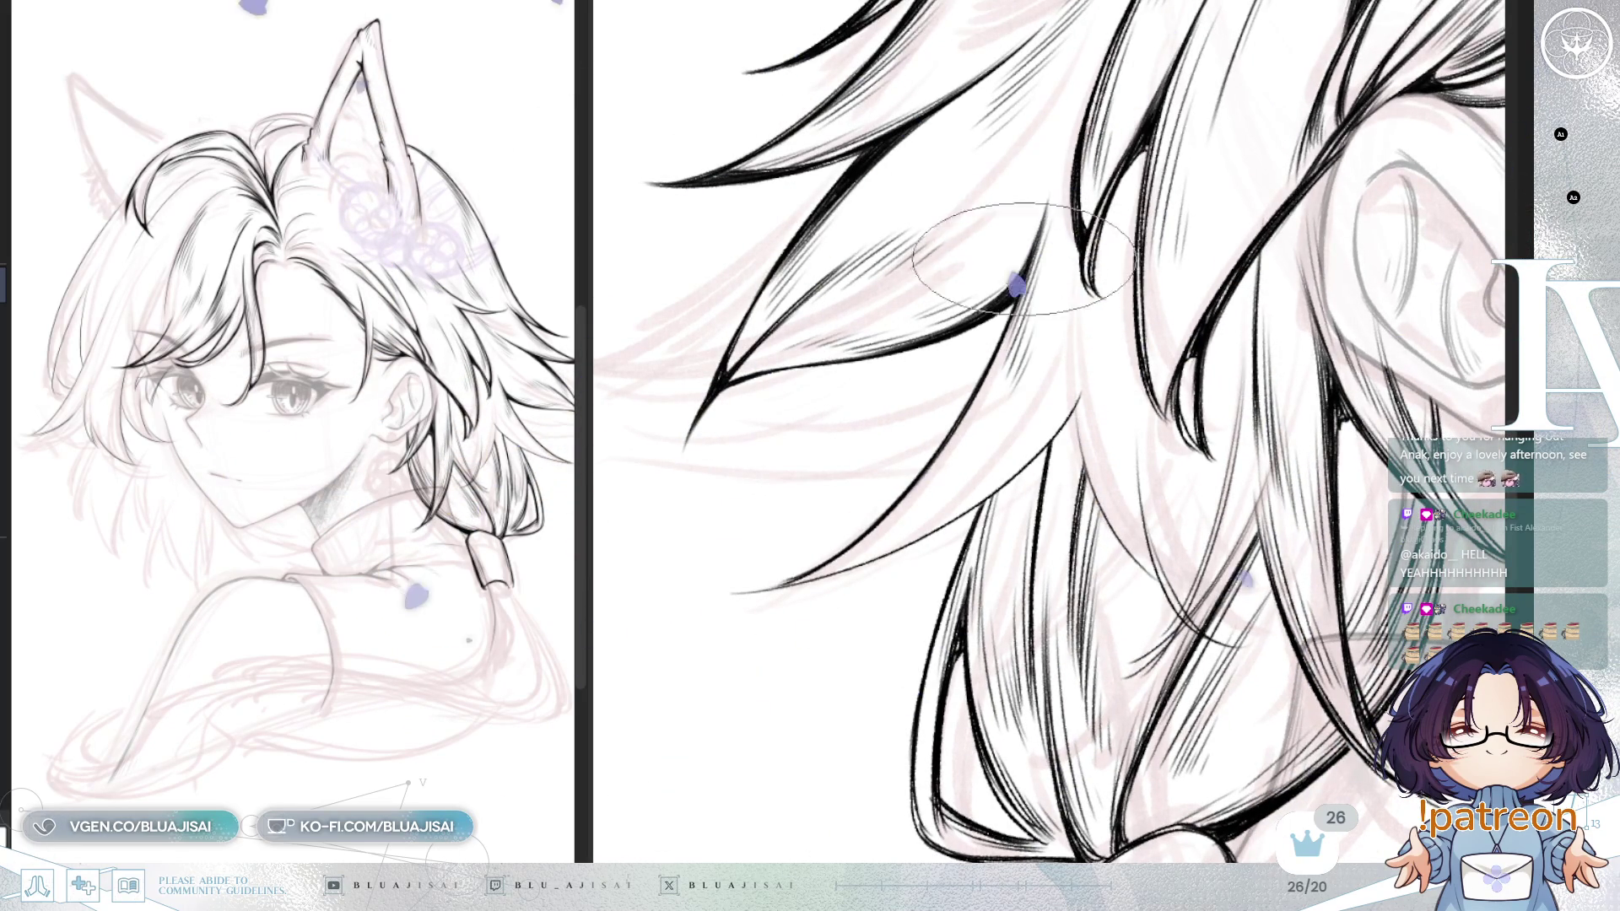
key("h")
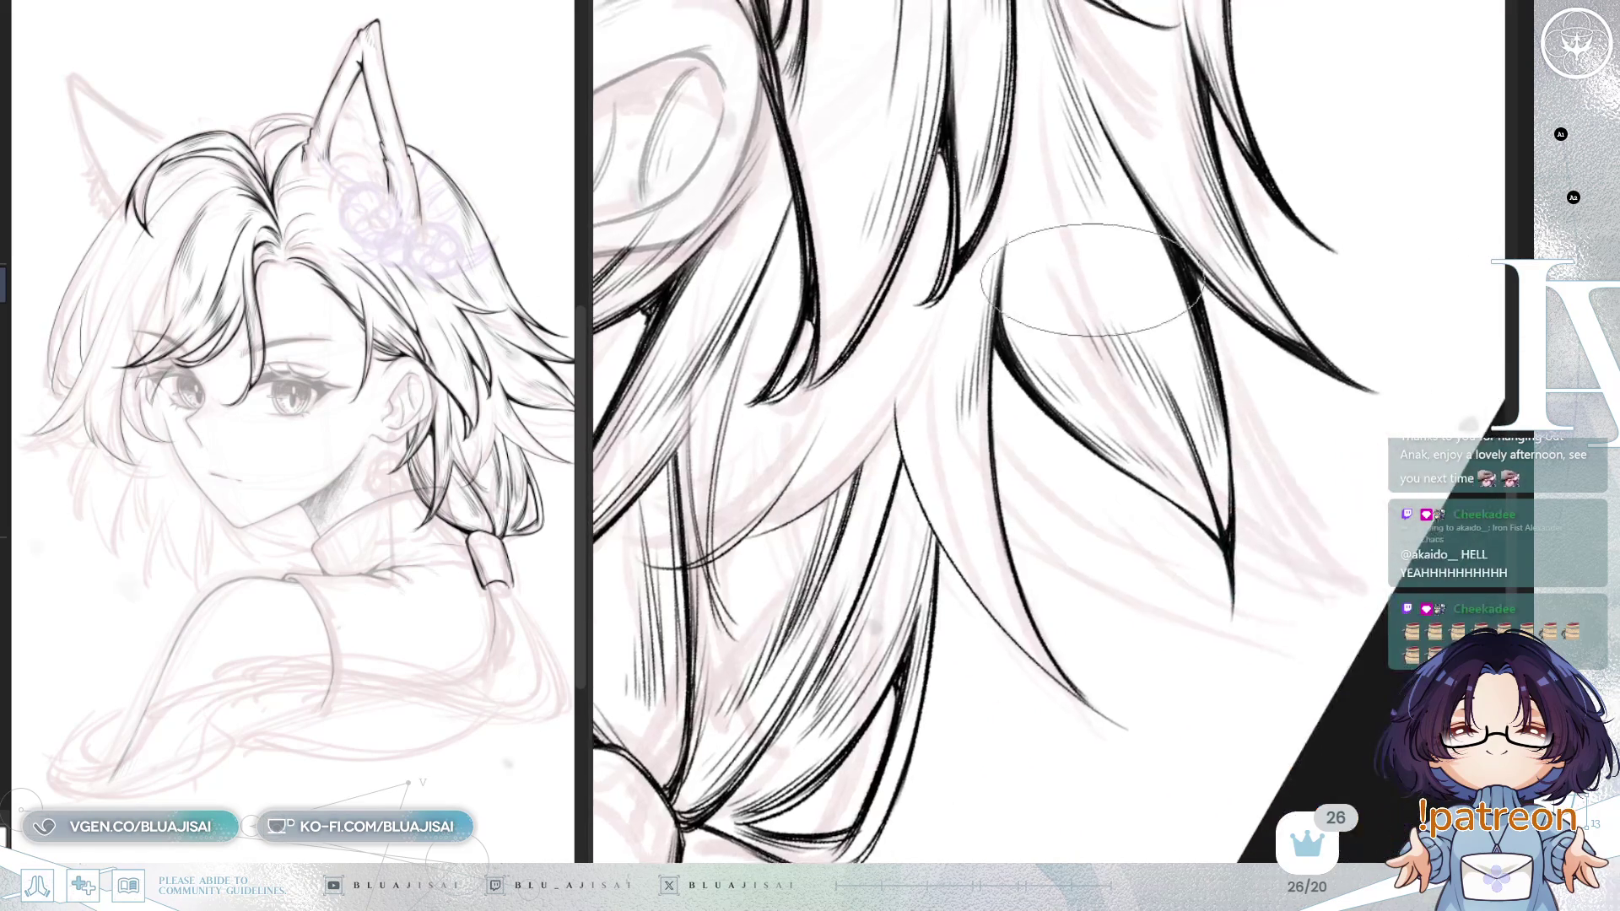
key("h")
key("h")
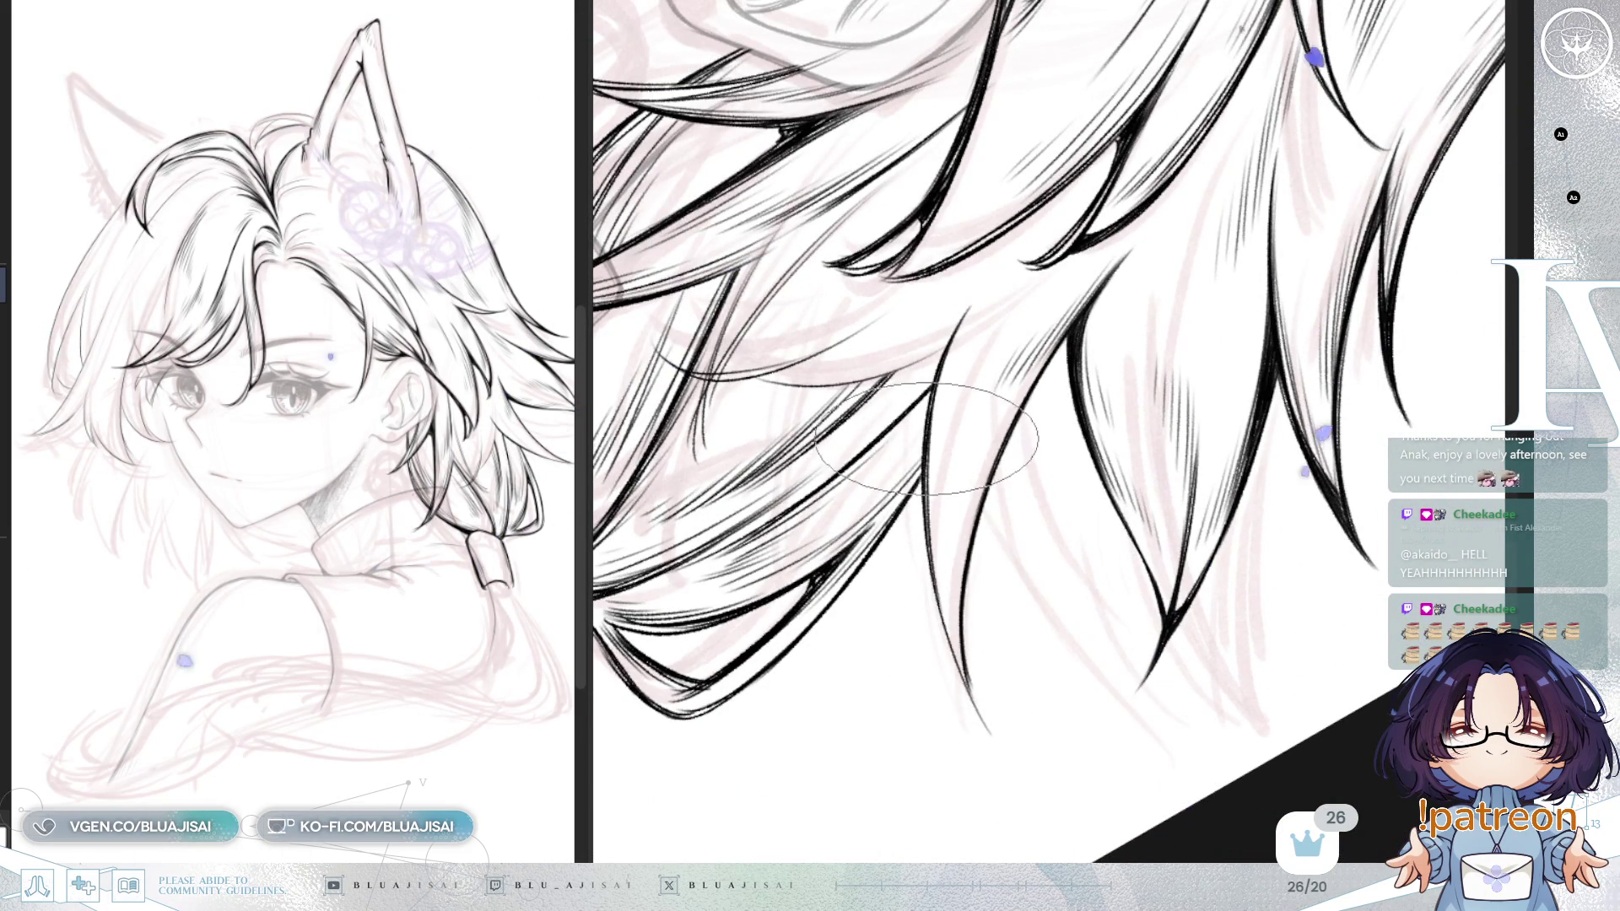
key("-")
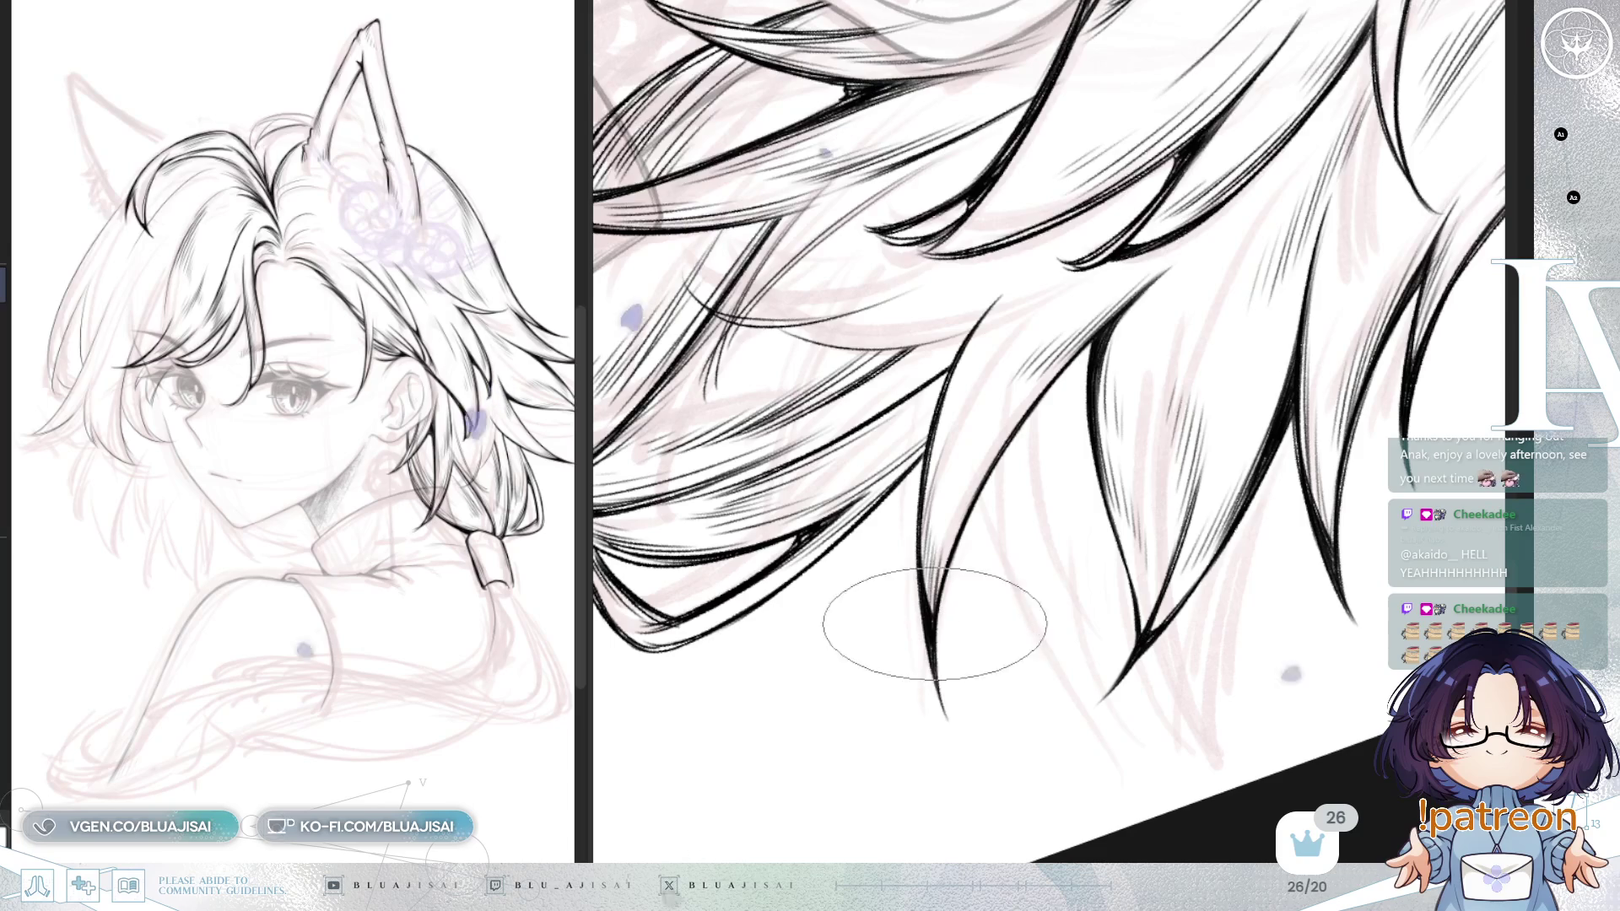
left_click_drag(1155, 313, 1149, 315)
mouse_move(1012, 338)
left_mouse_down()
mouse_move(996, 337)
mouse_move(1333, 302)
mouse_move(1161, 355)
mouse_move(1086, 346)
left_mouse_up()
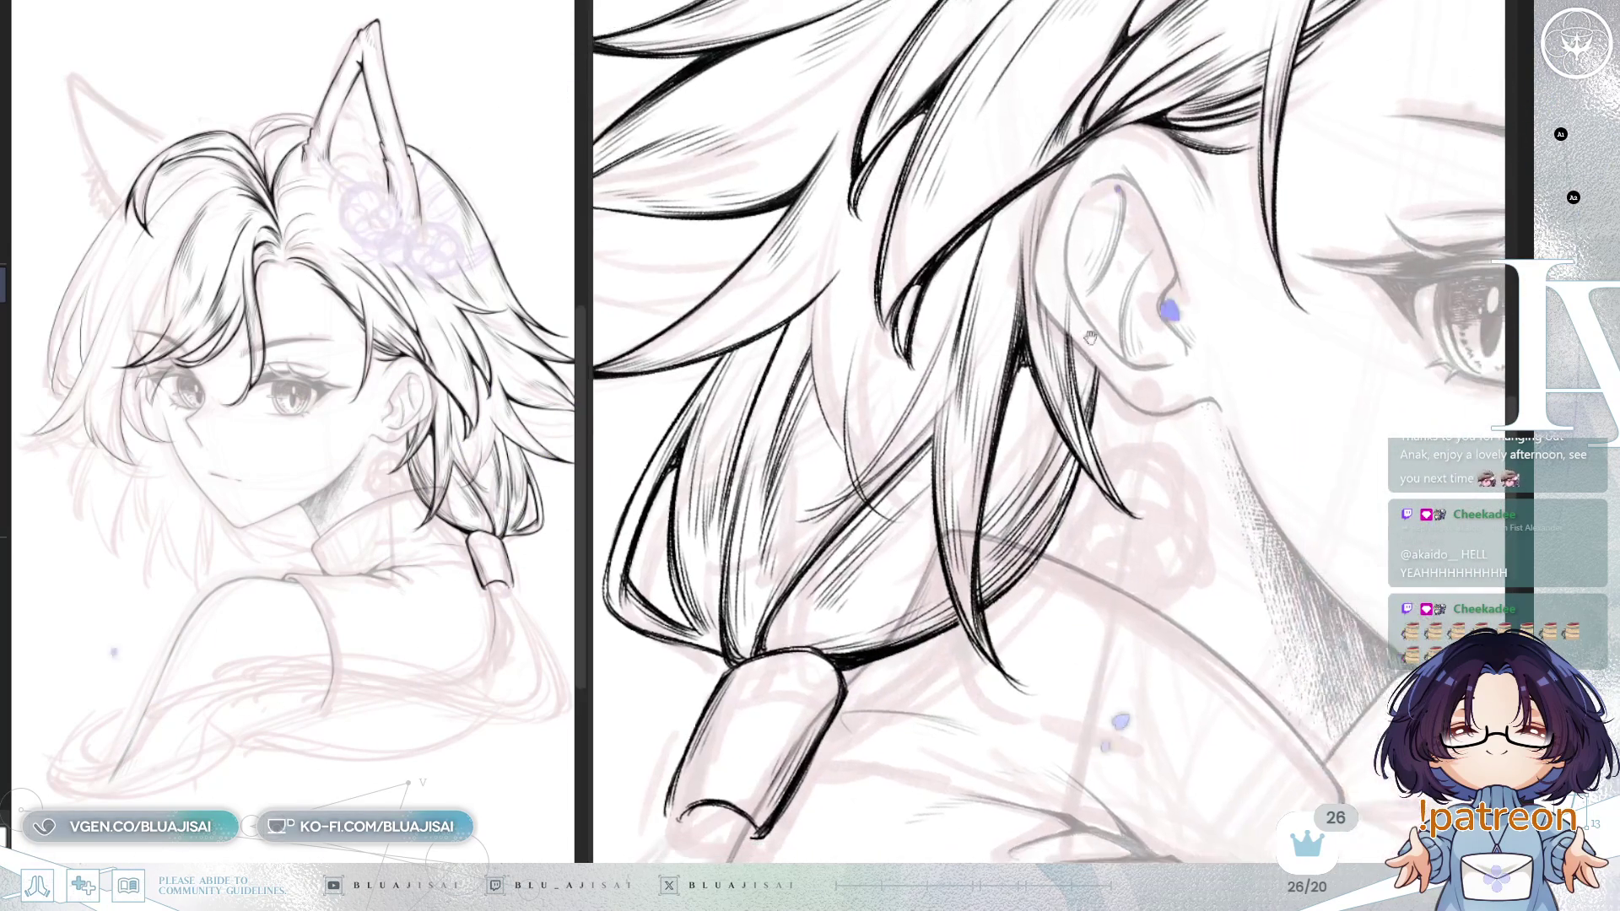
Step: Ink the strands behind the ear and above the braid's hair tie on the unflipped view
mouse_move(1086, 450)
left_mouse_down()
mouse_move(979, 606)
mouse_move(861, 460)
left_mouse_up()
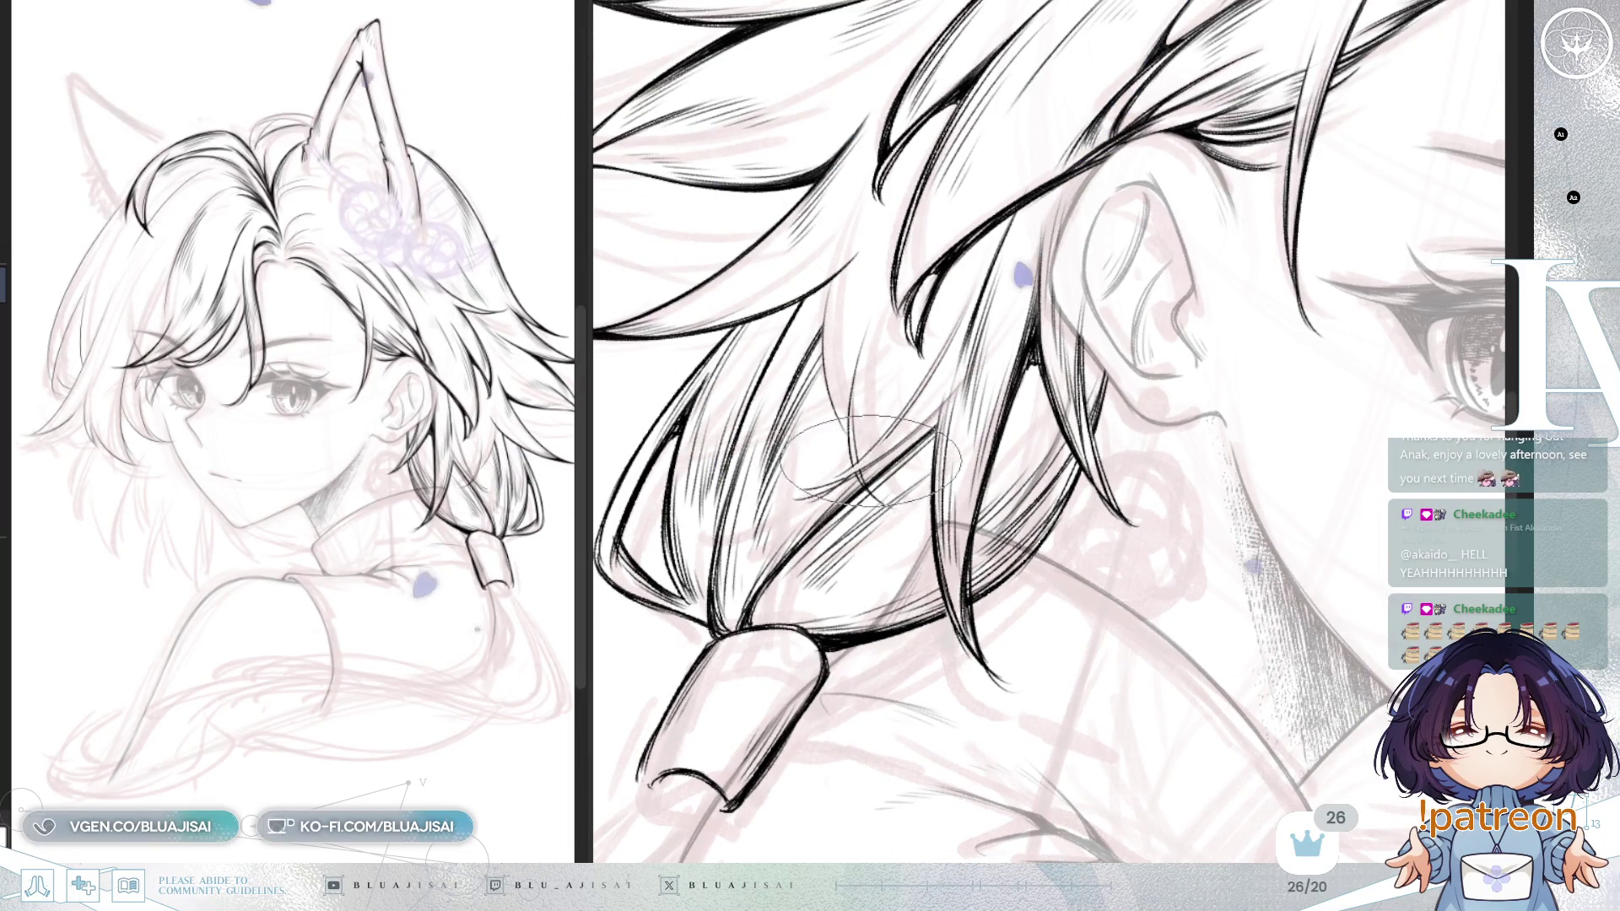
key("h")
left_click_drag(1371, 253, 692, 201)
left_click_drag(1097, 355, 975, 424)
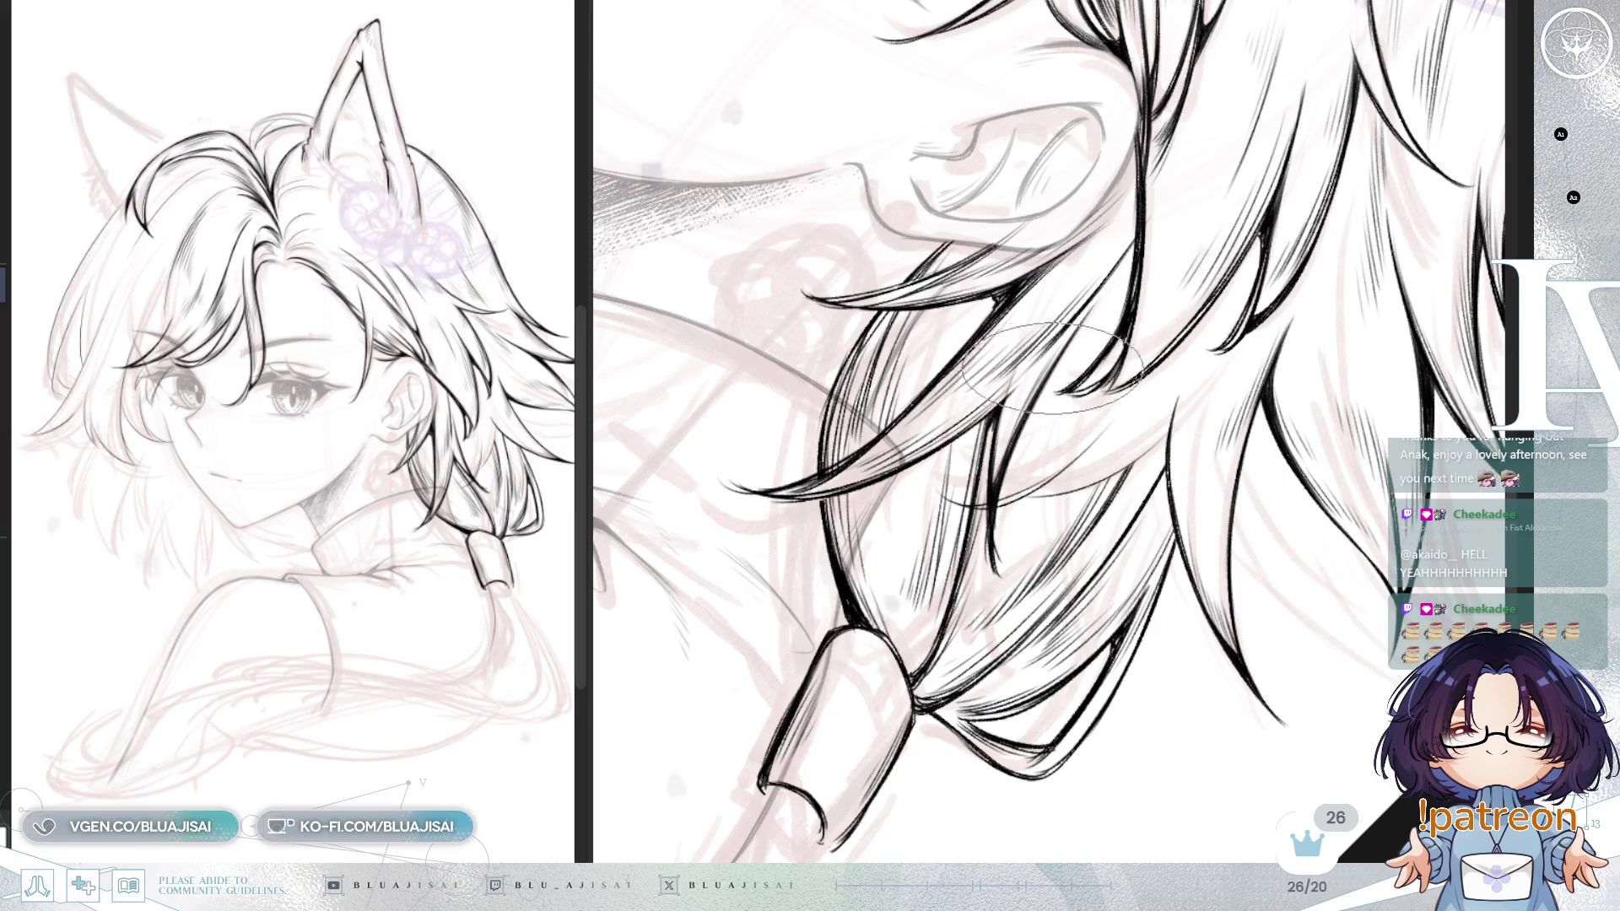
key("minus")
key("minus")
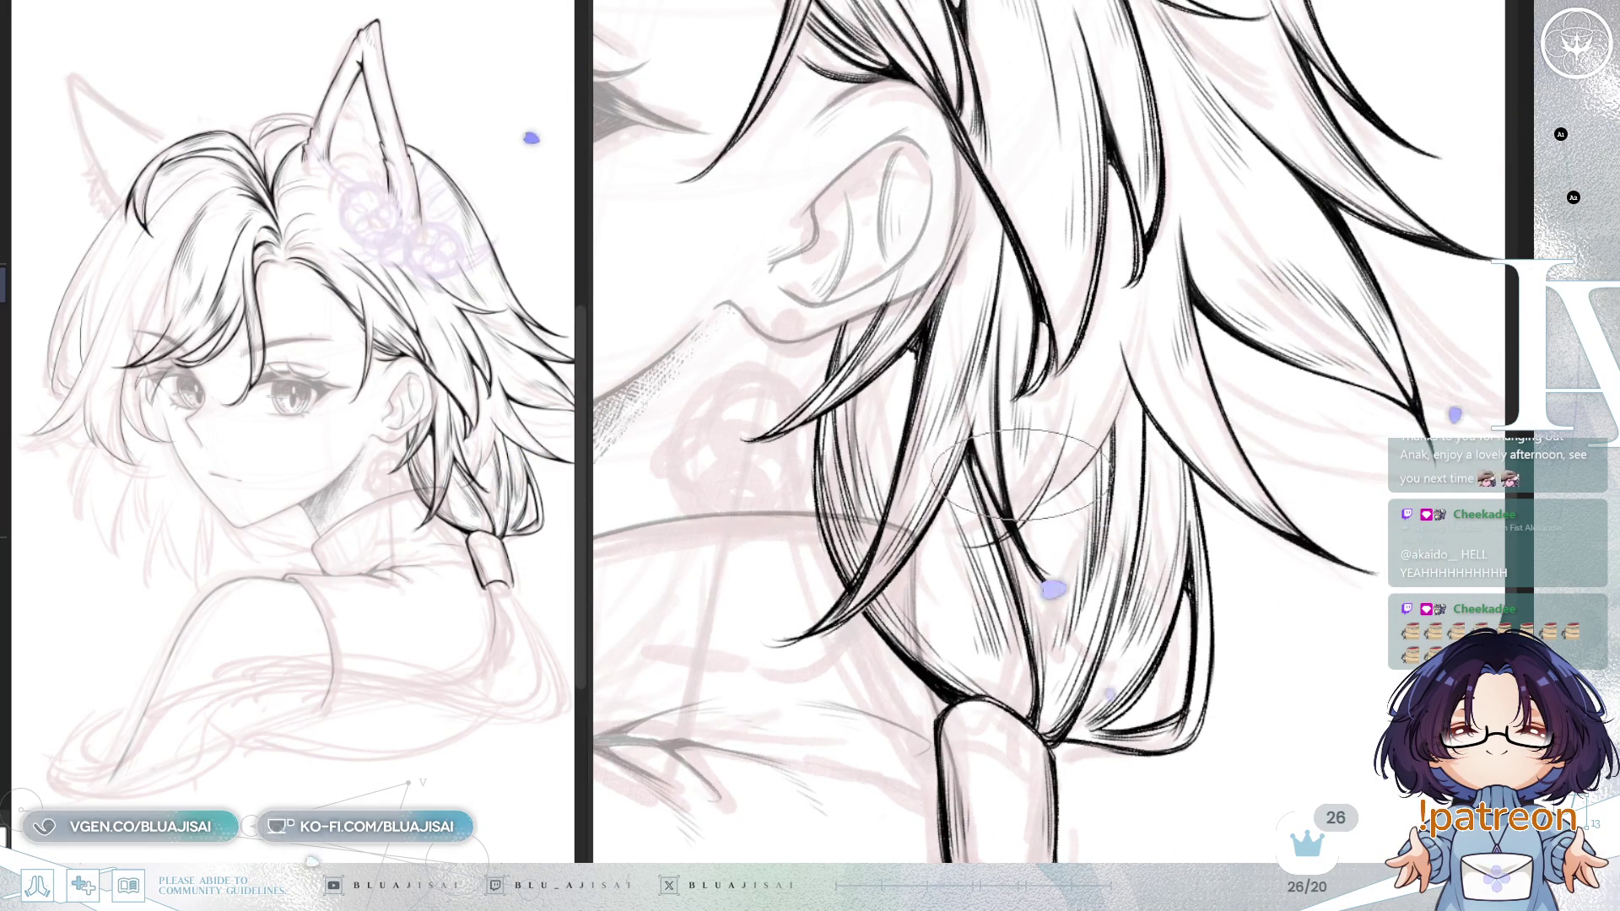
key("asciicircum")
key("asciicircum")
key("asciicircum")
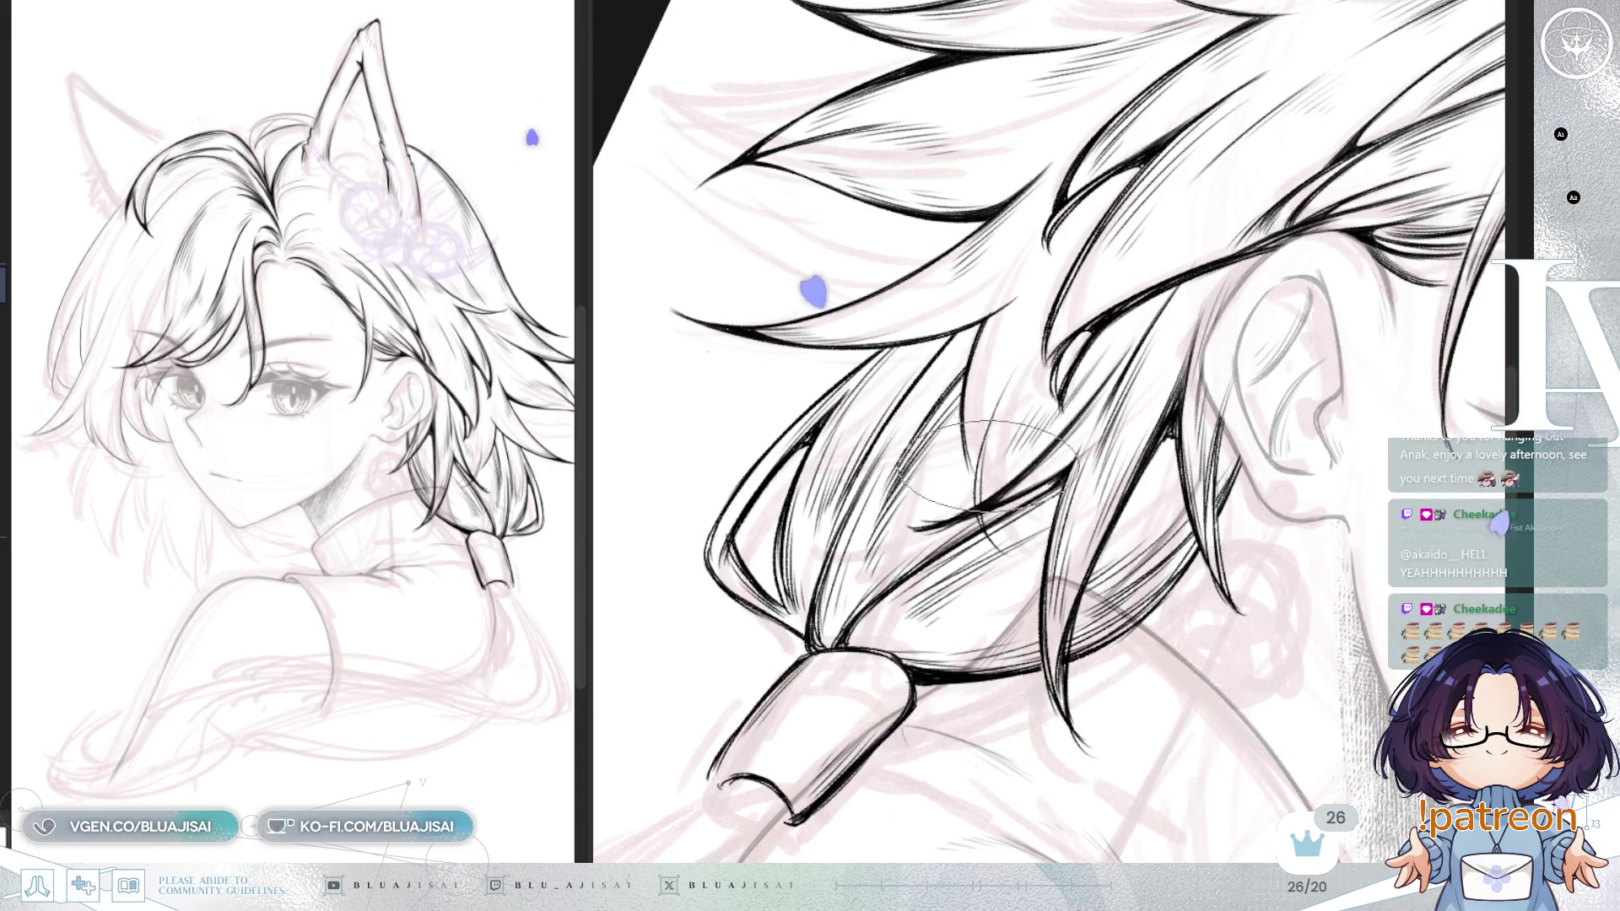
left_click_drag(961, 443, 1077, 171)
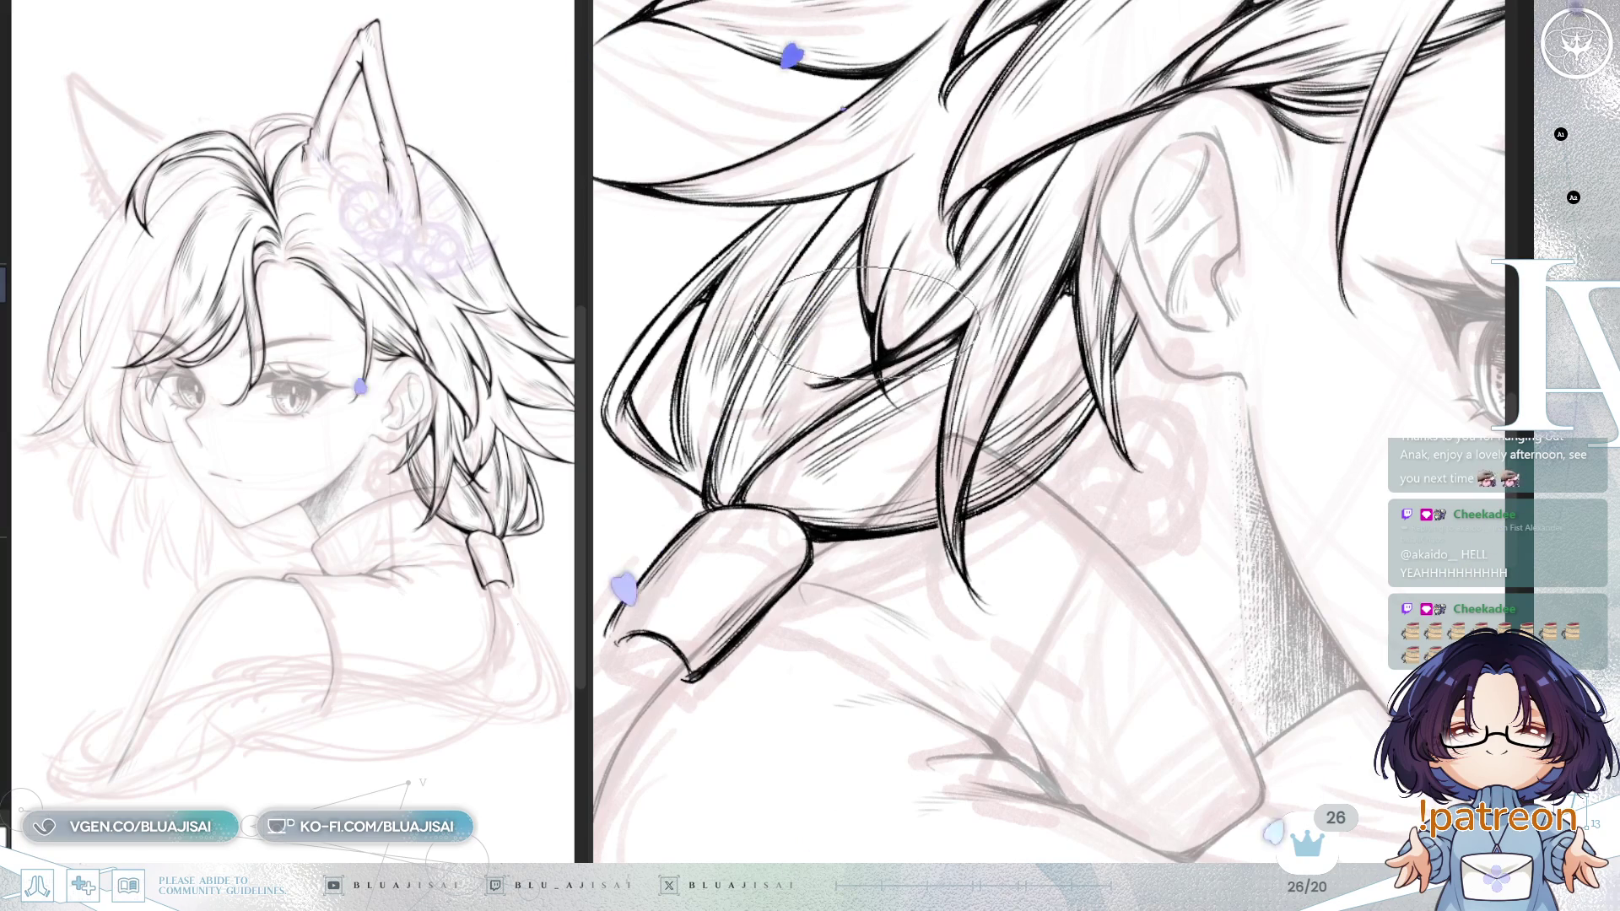
Step: Rotate the view back upright and zoom out to see the whole page
key("Delete")
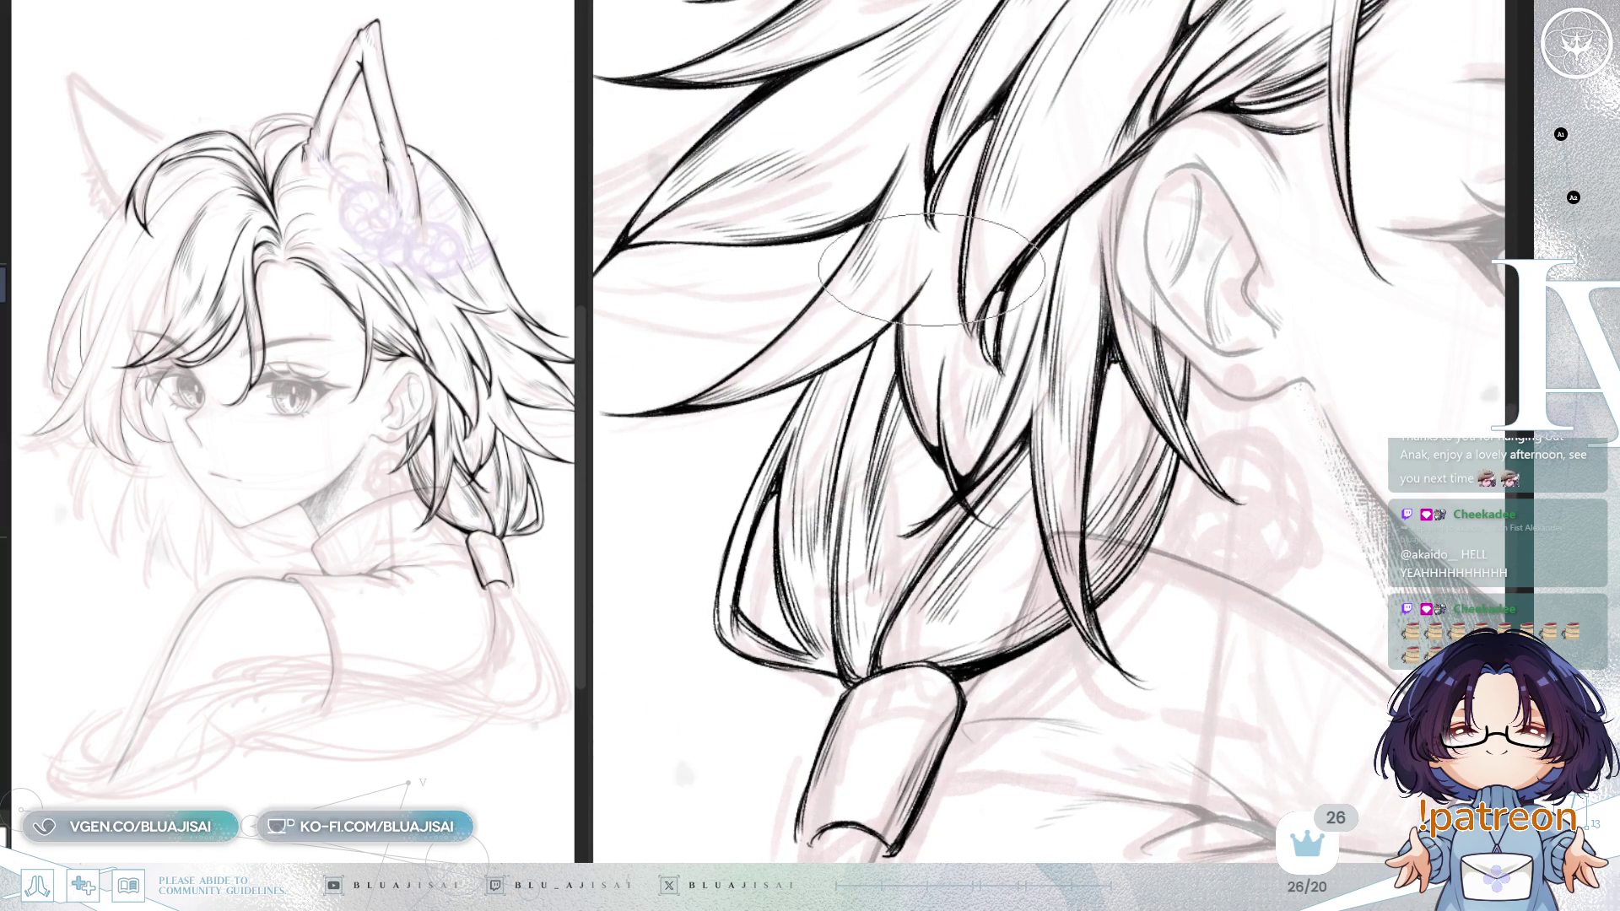
scroll(928, 264, "down", 2)
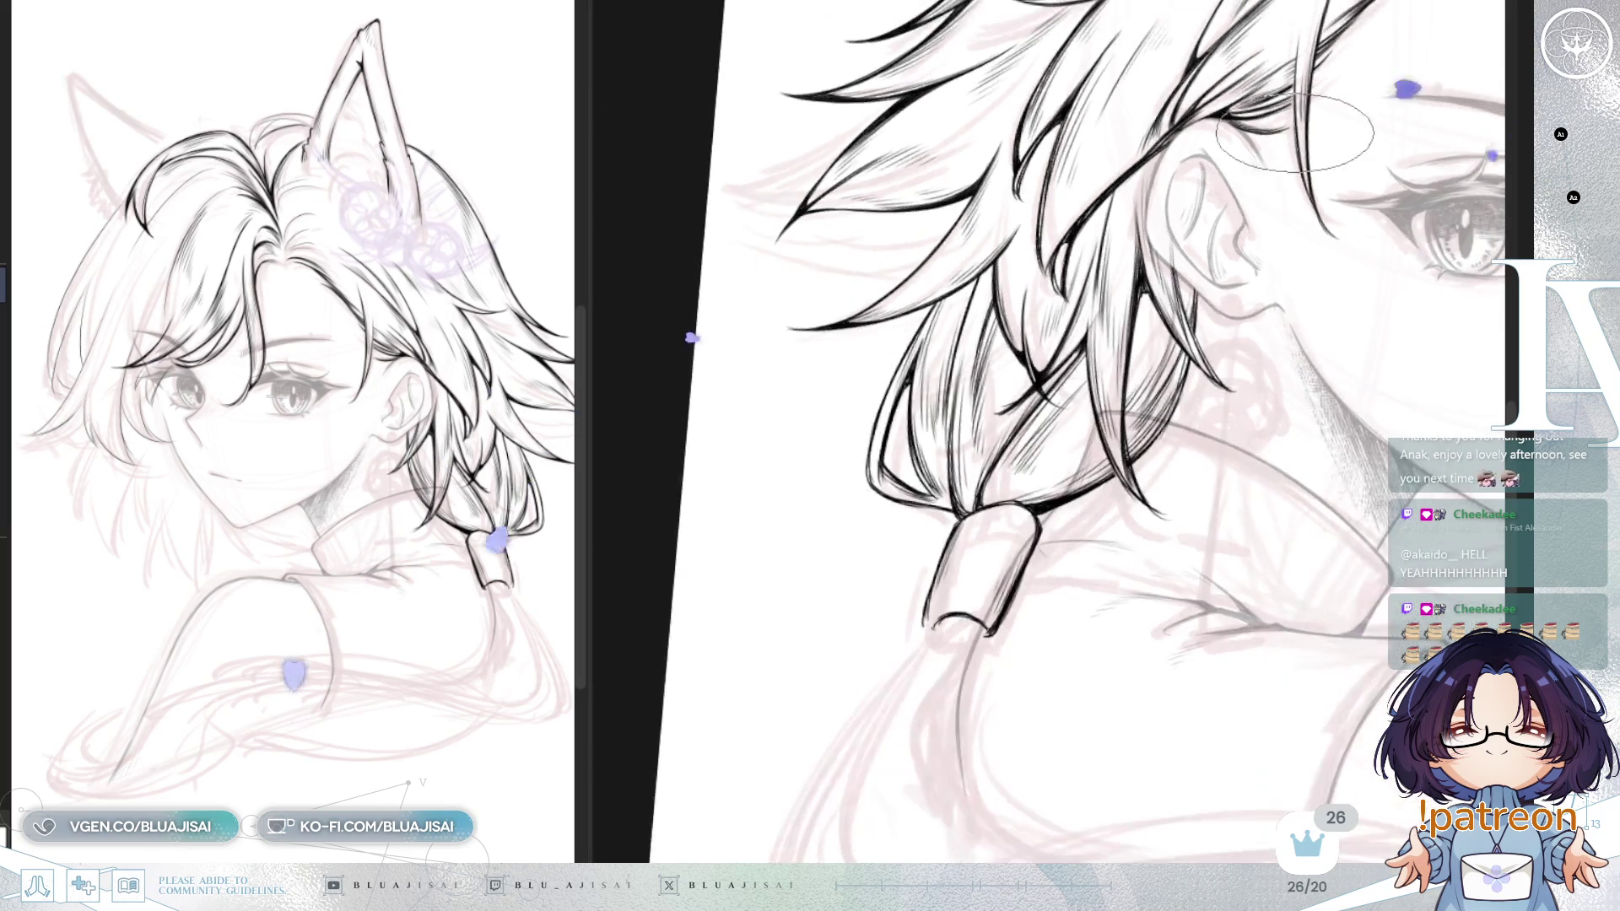
key("Delete")
scroll(1327, 150, "up", 2)
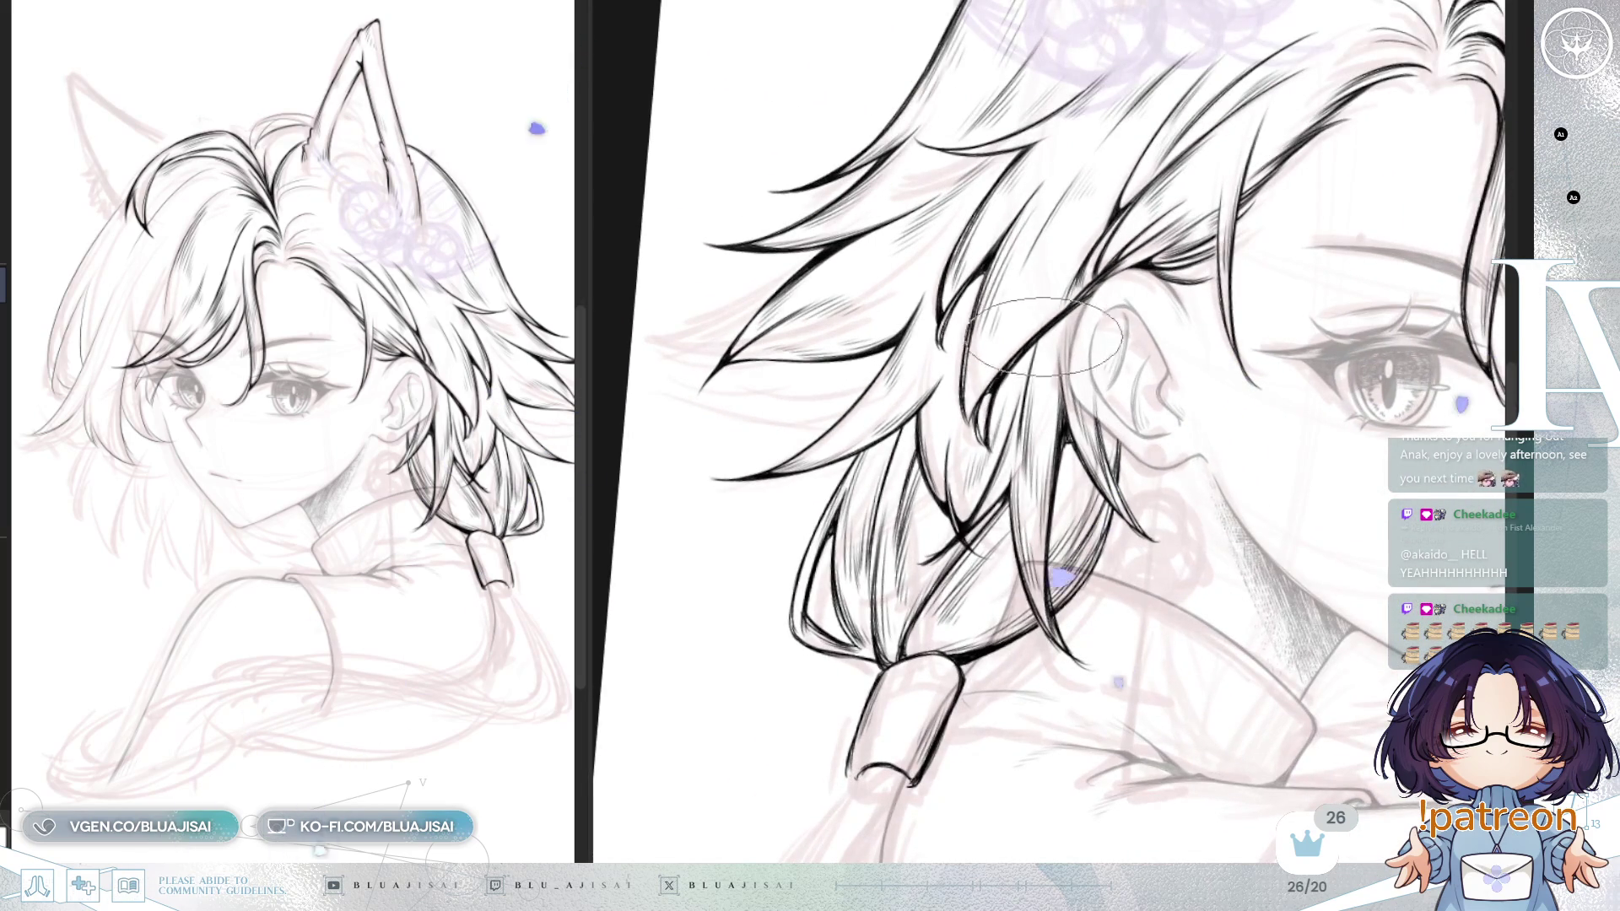
scroll(1042, 362, "up", 1)
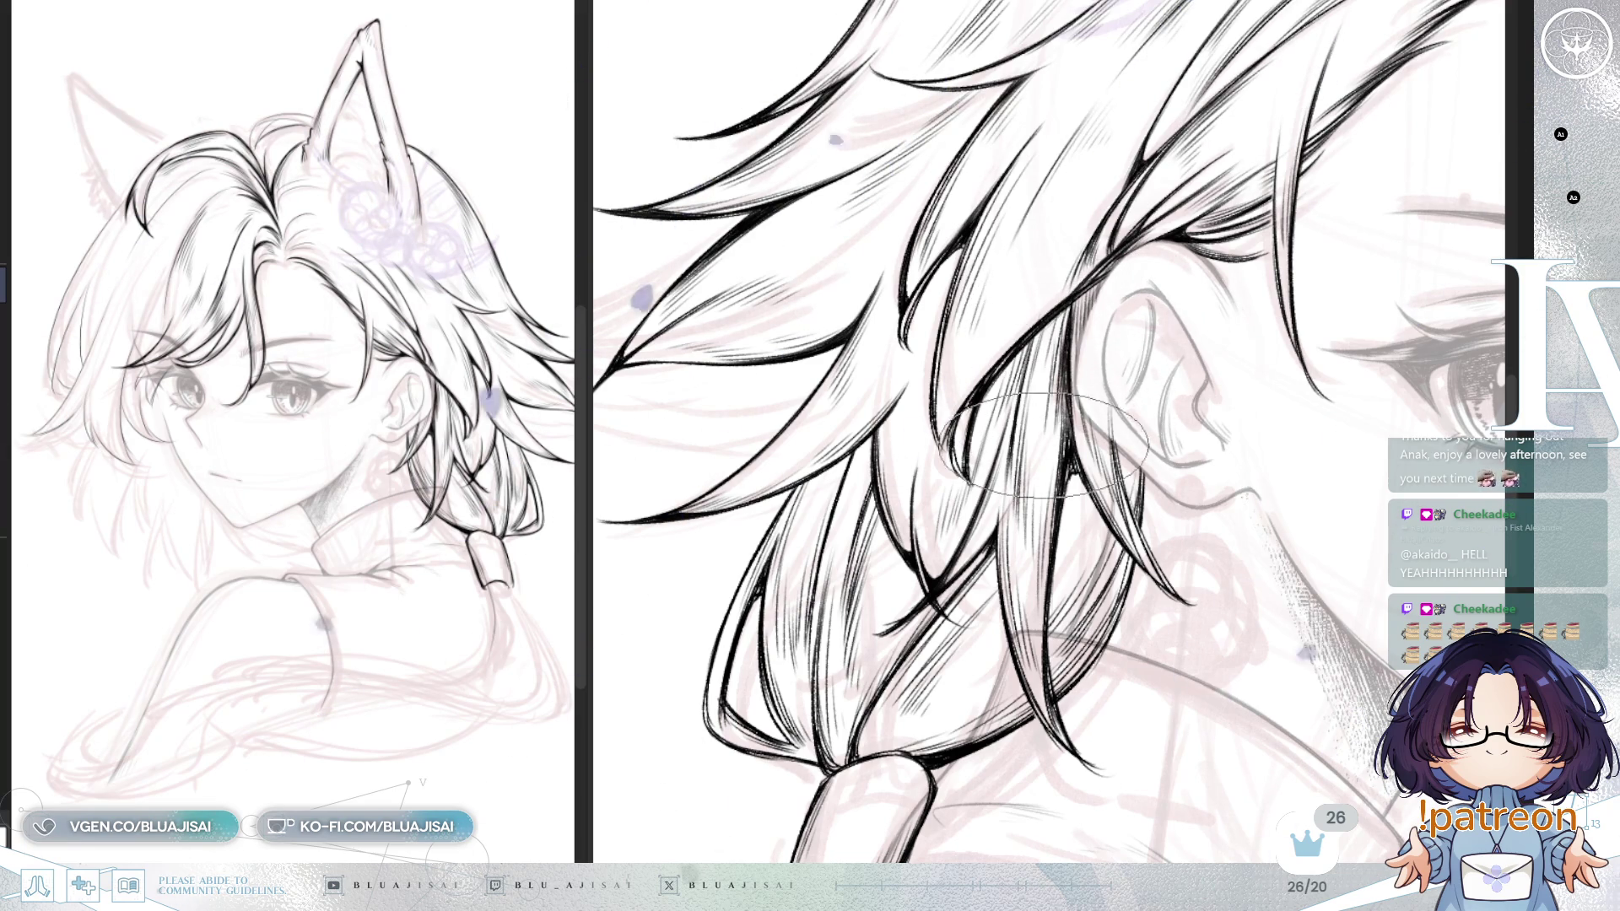
scroll(1047, 432, "down", 3)
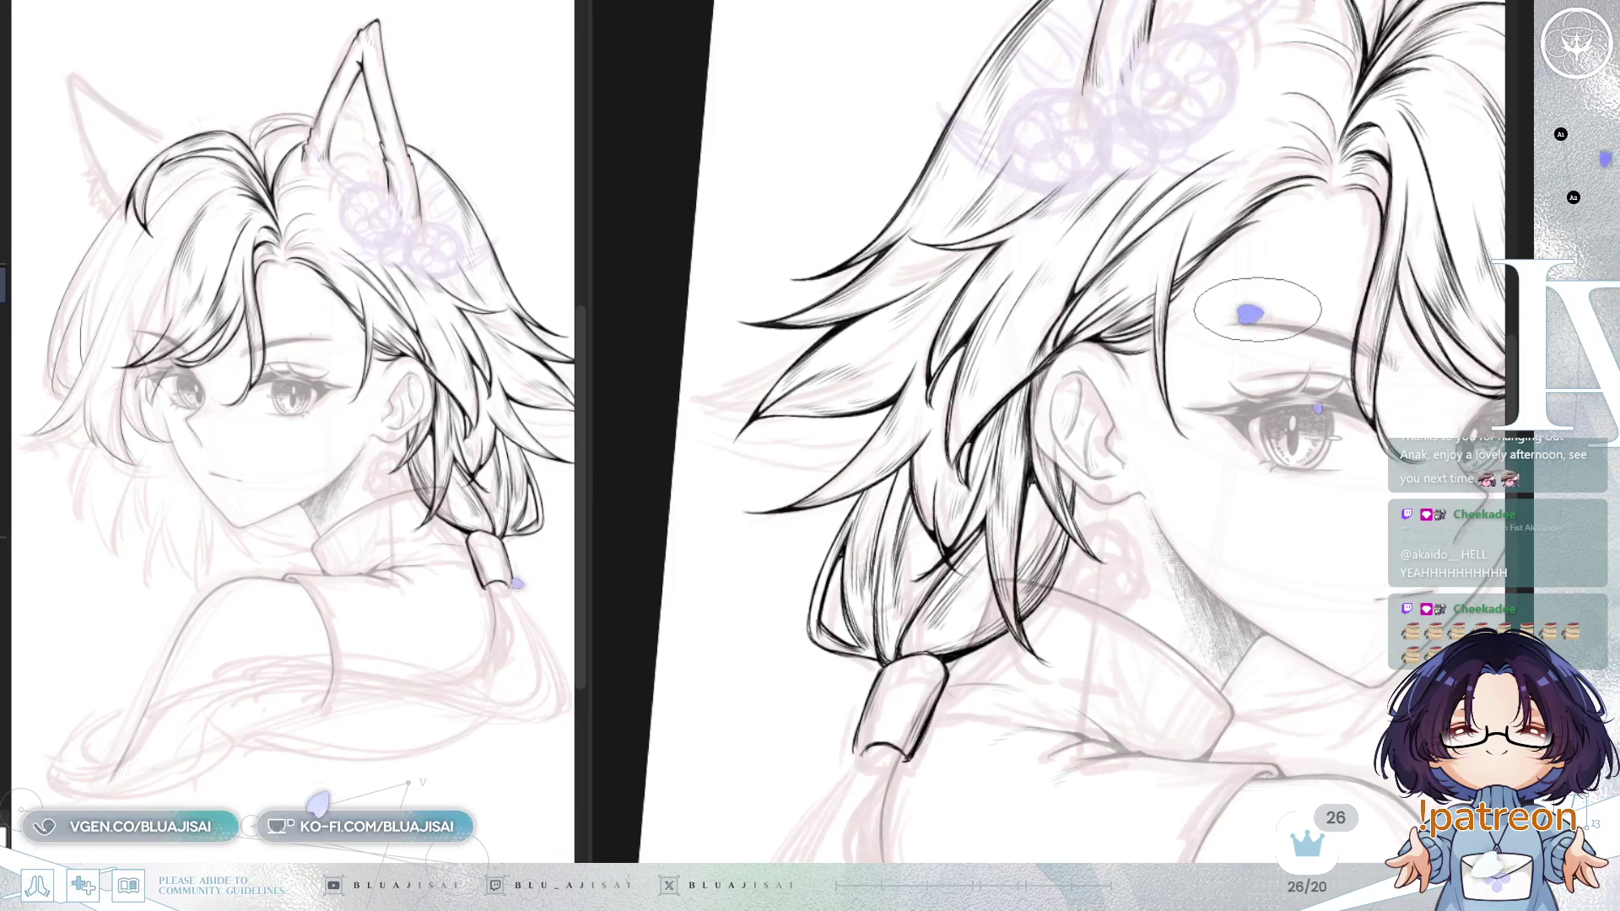
scroll(1259, 308, "down", 5)
scroll(1122, 415, "up", 2)
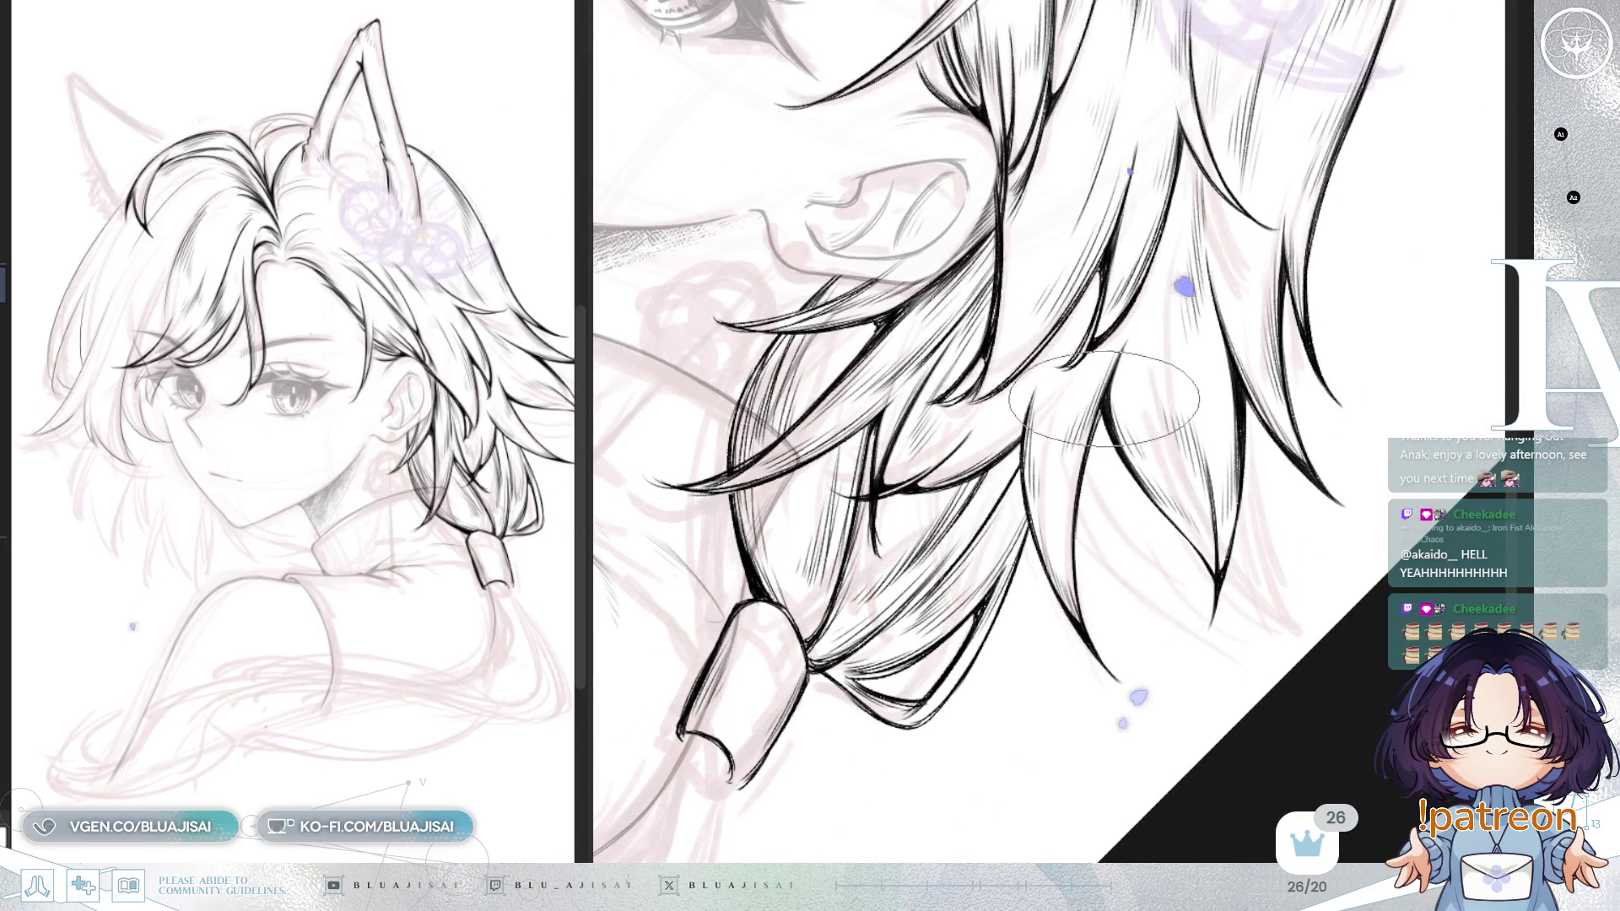
scroll(1151, 588, "down", 5)
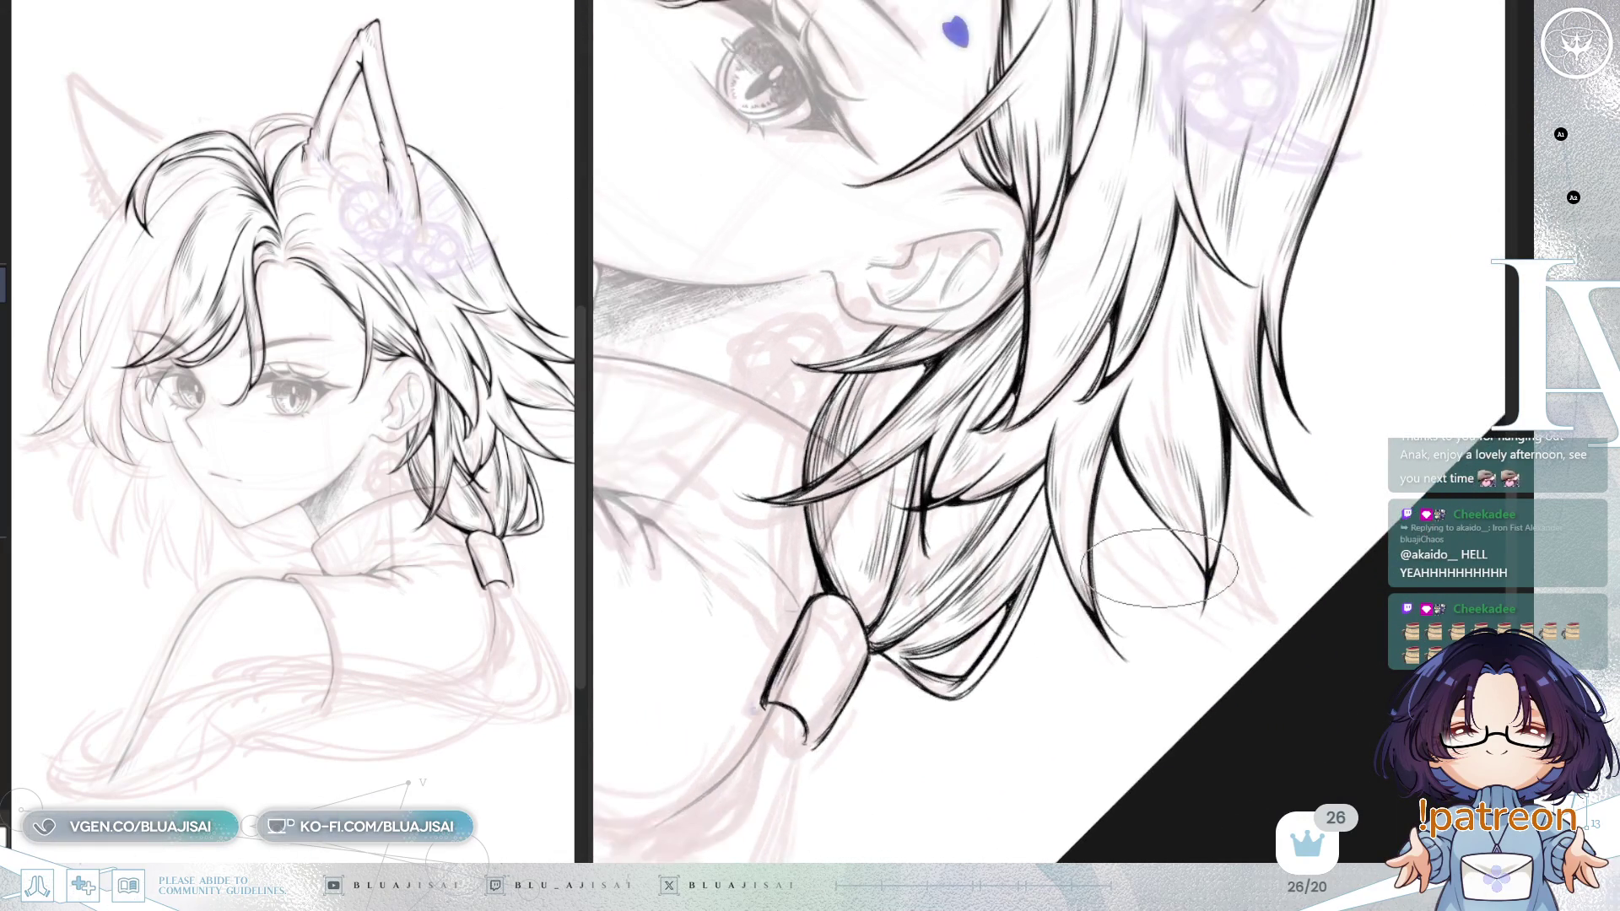
scroll(1244, 308, "down", 5)
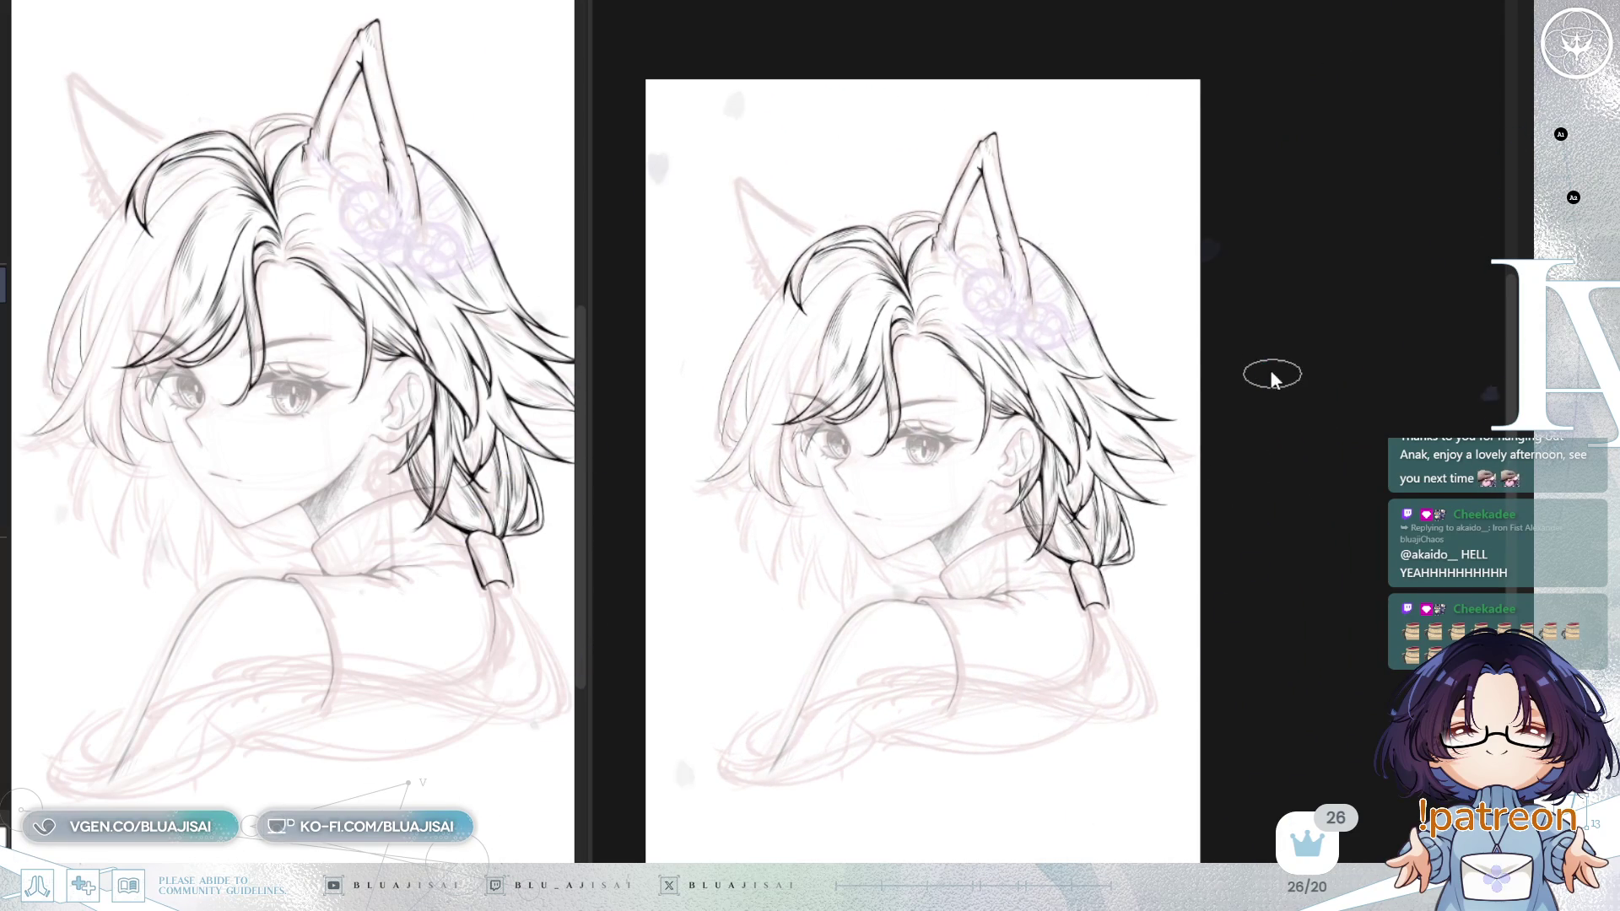
key("h")
key("h")
scroll(1261, 372, "up", 5)
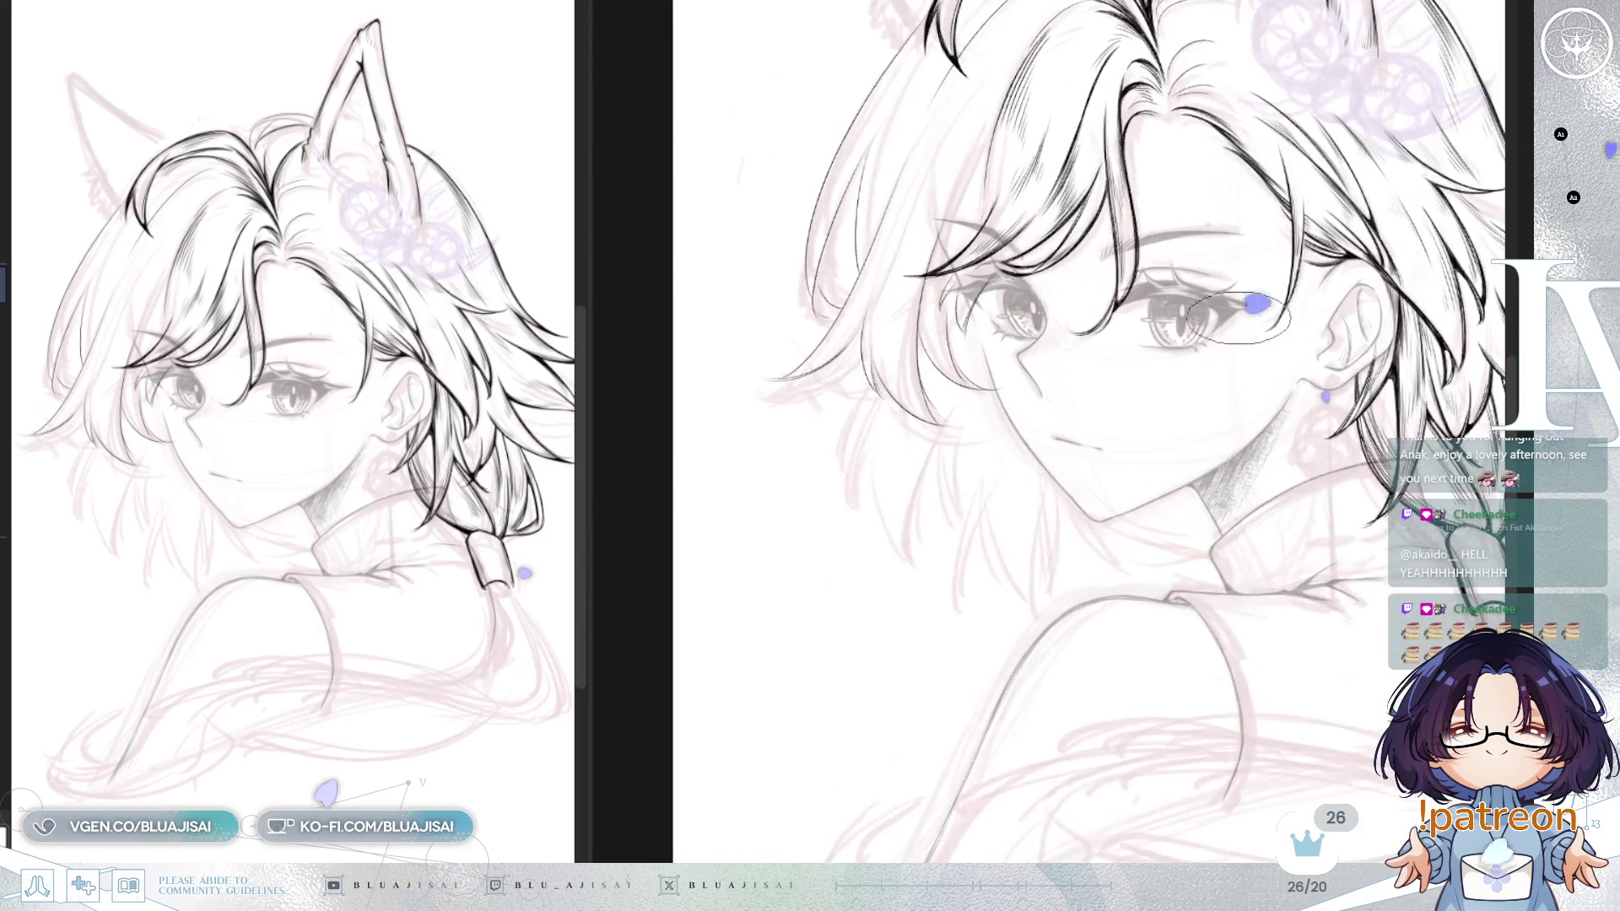
left_click_drag(1114, 333, 1080, 532)
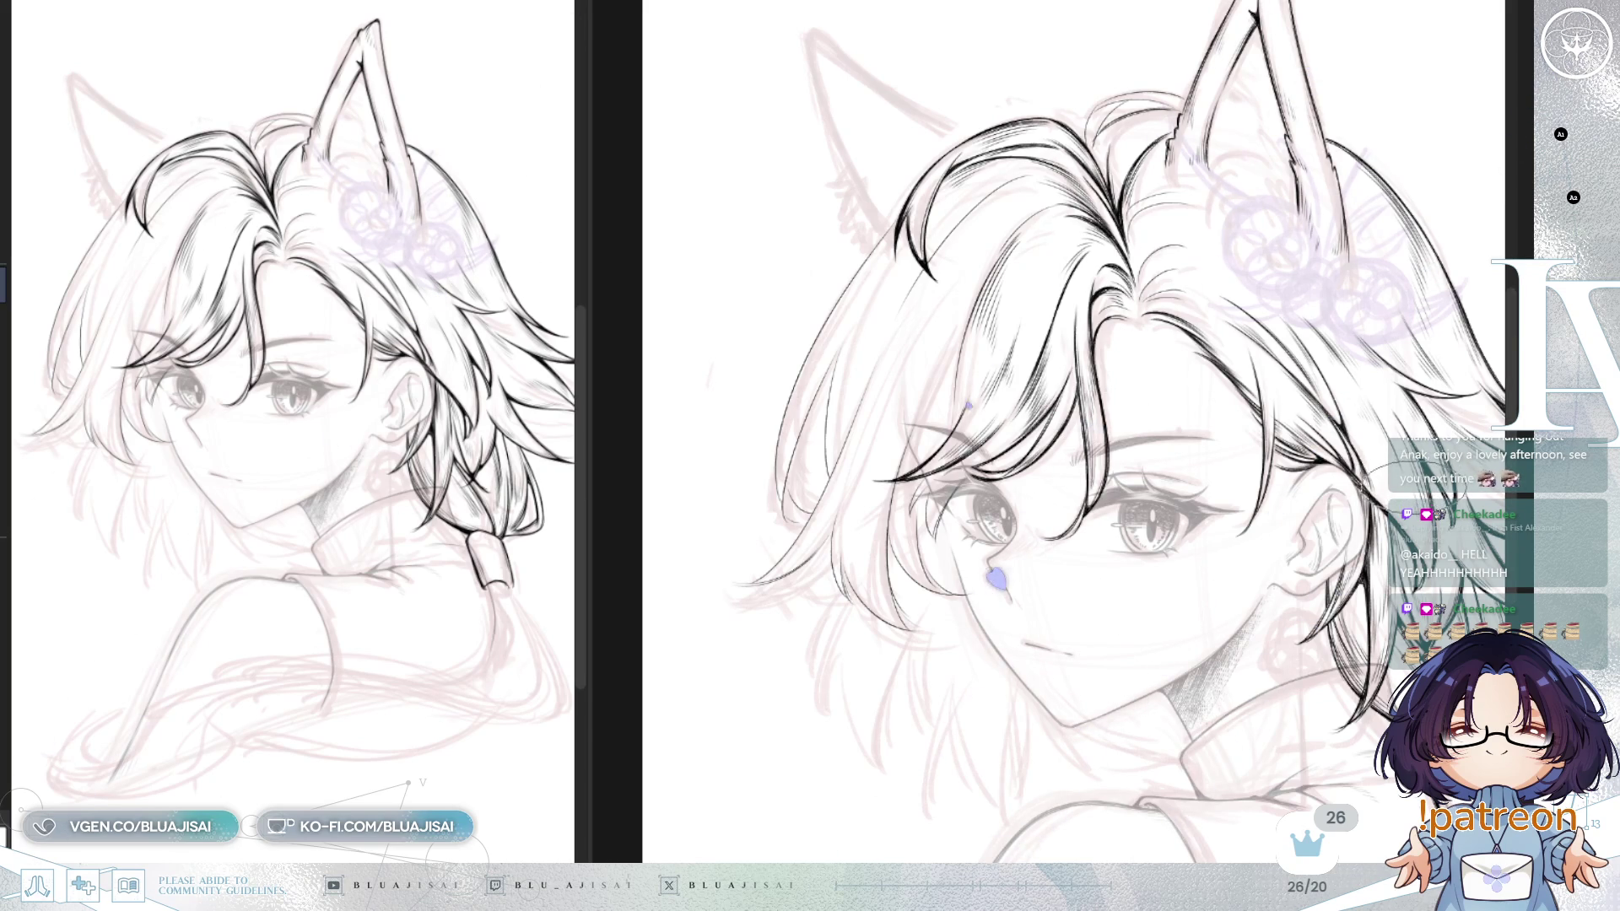
scroll(1063, 194, "up", 2)
scroll(1063, 194, "up", 5)
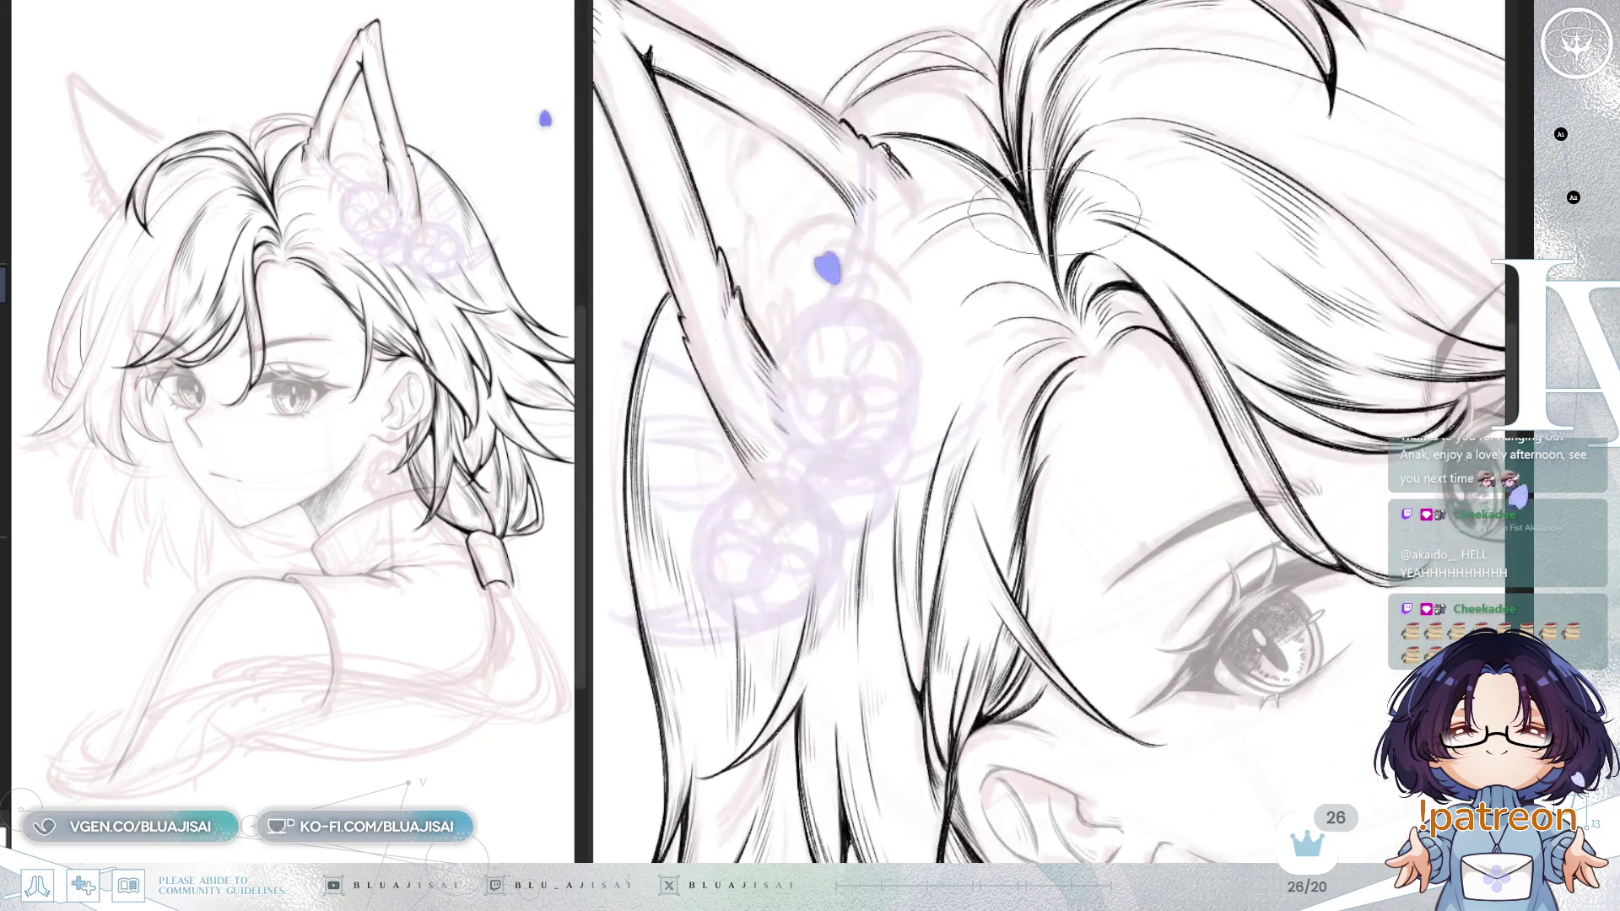
key("Delete")
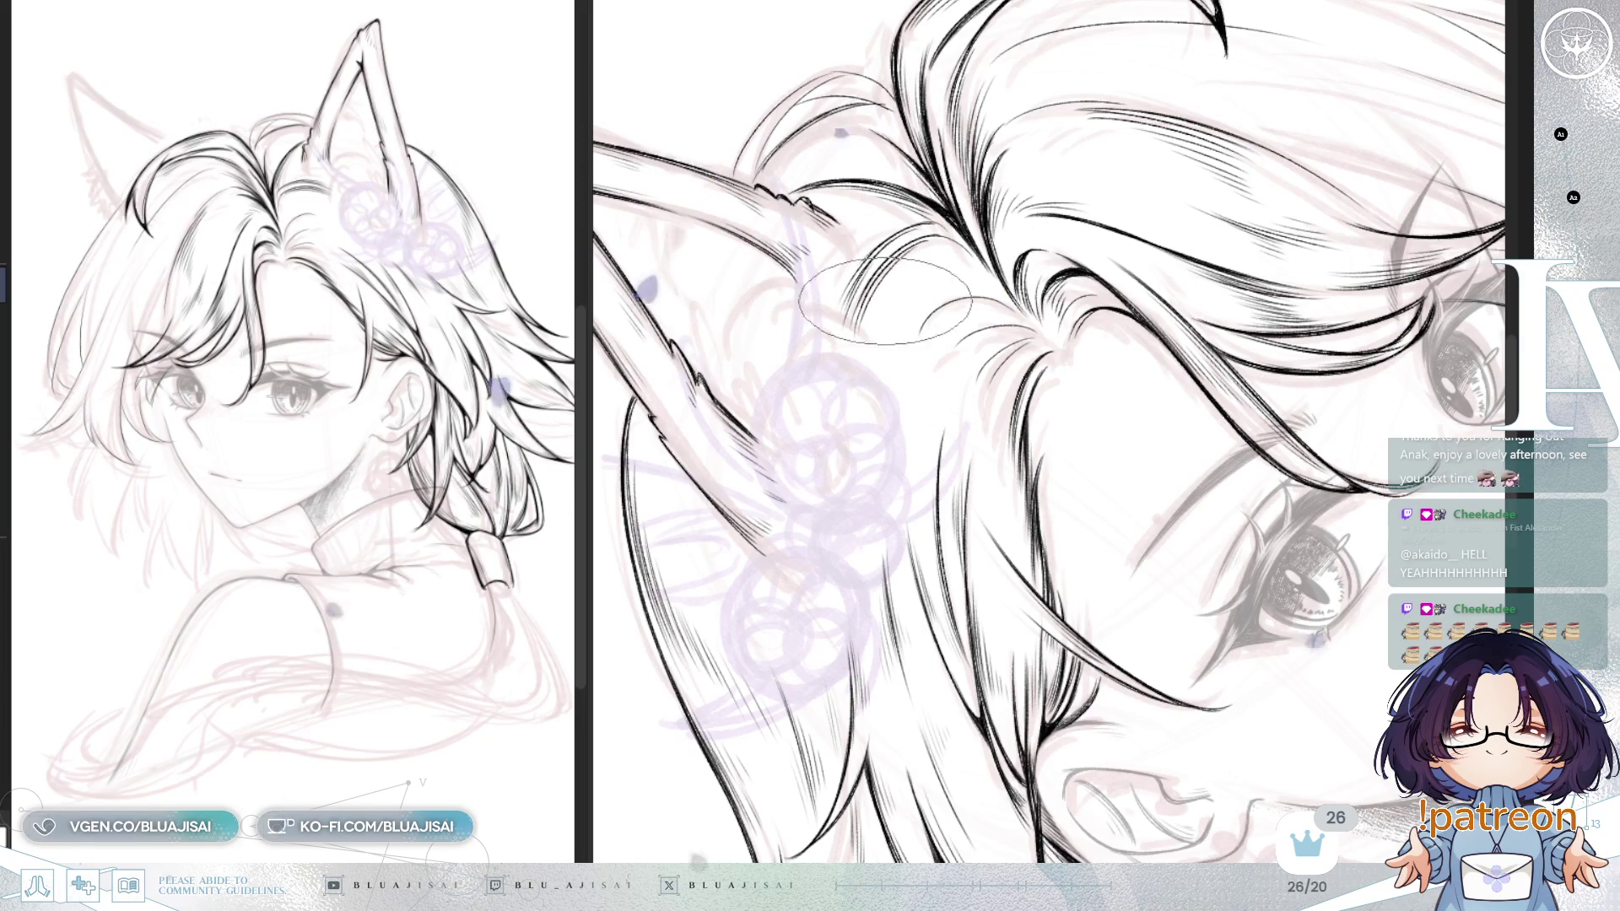
left_click_drag(862, 329, 1038, 224)
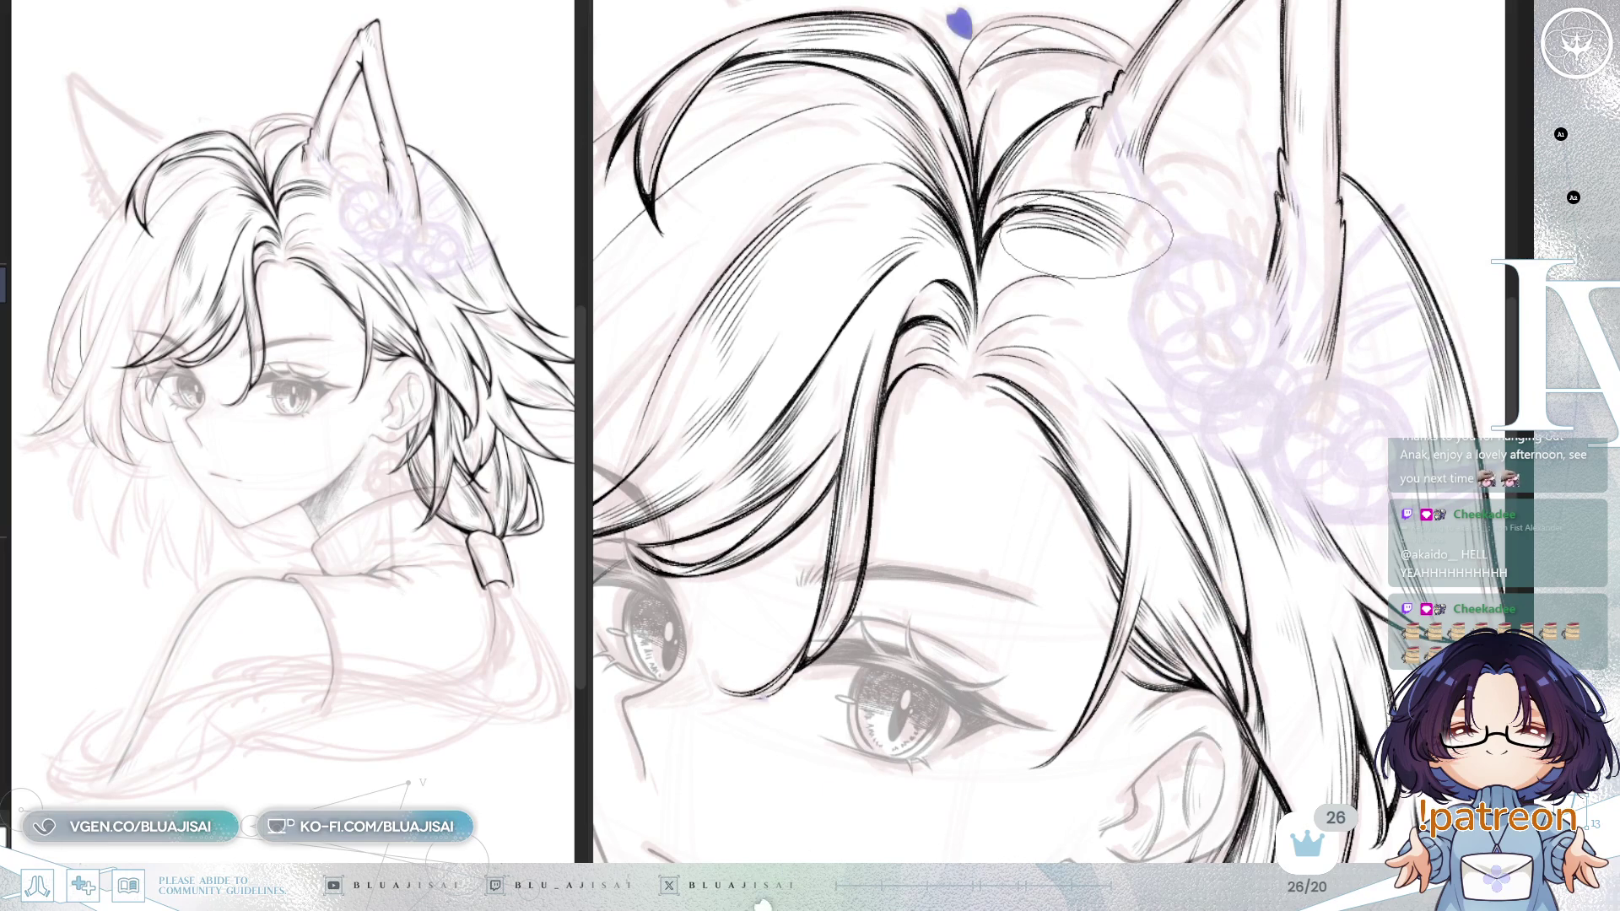
left_click_drag(1092, 234, 1048, 207)
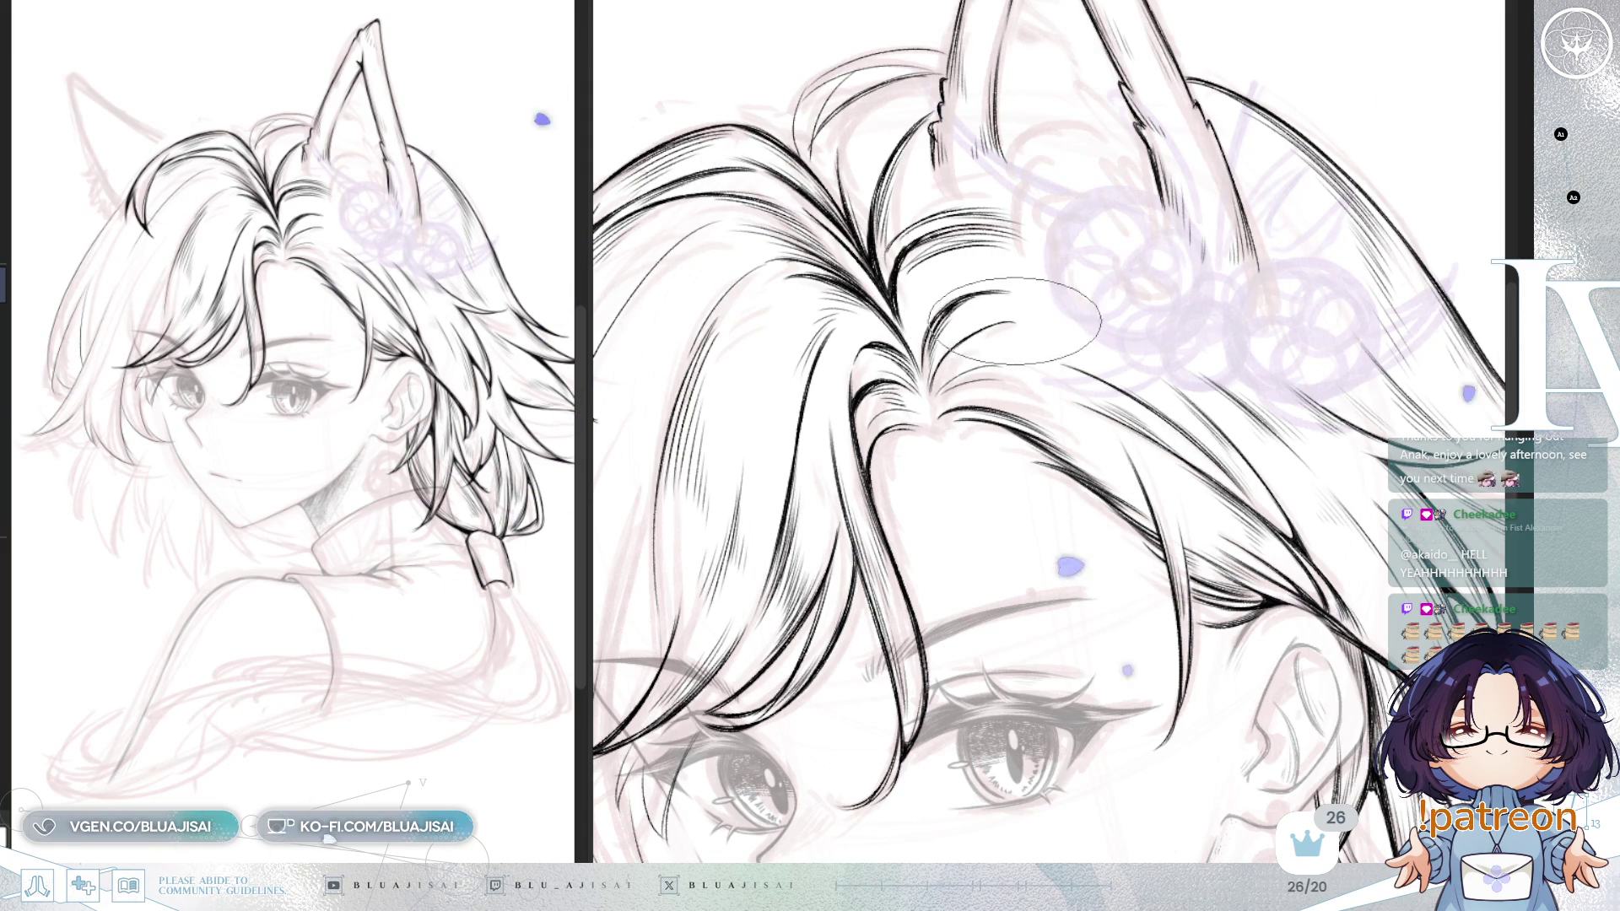
left_click_drag(958, 383, 1021, 266)
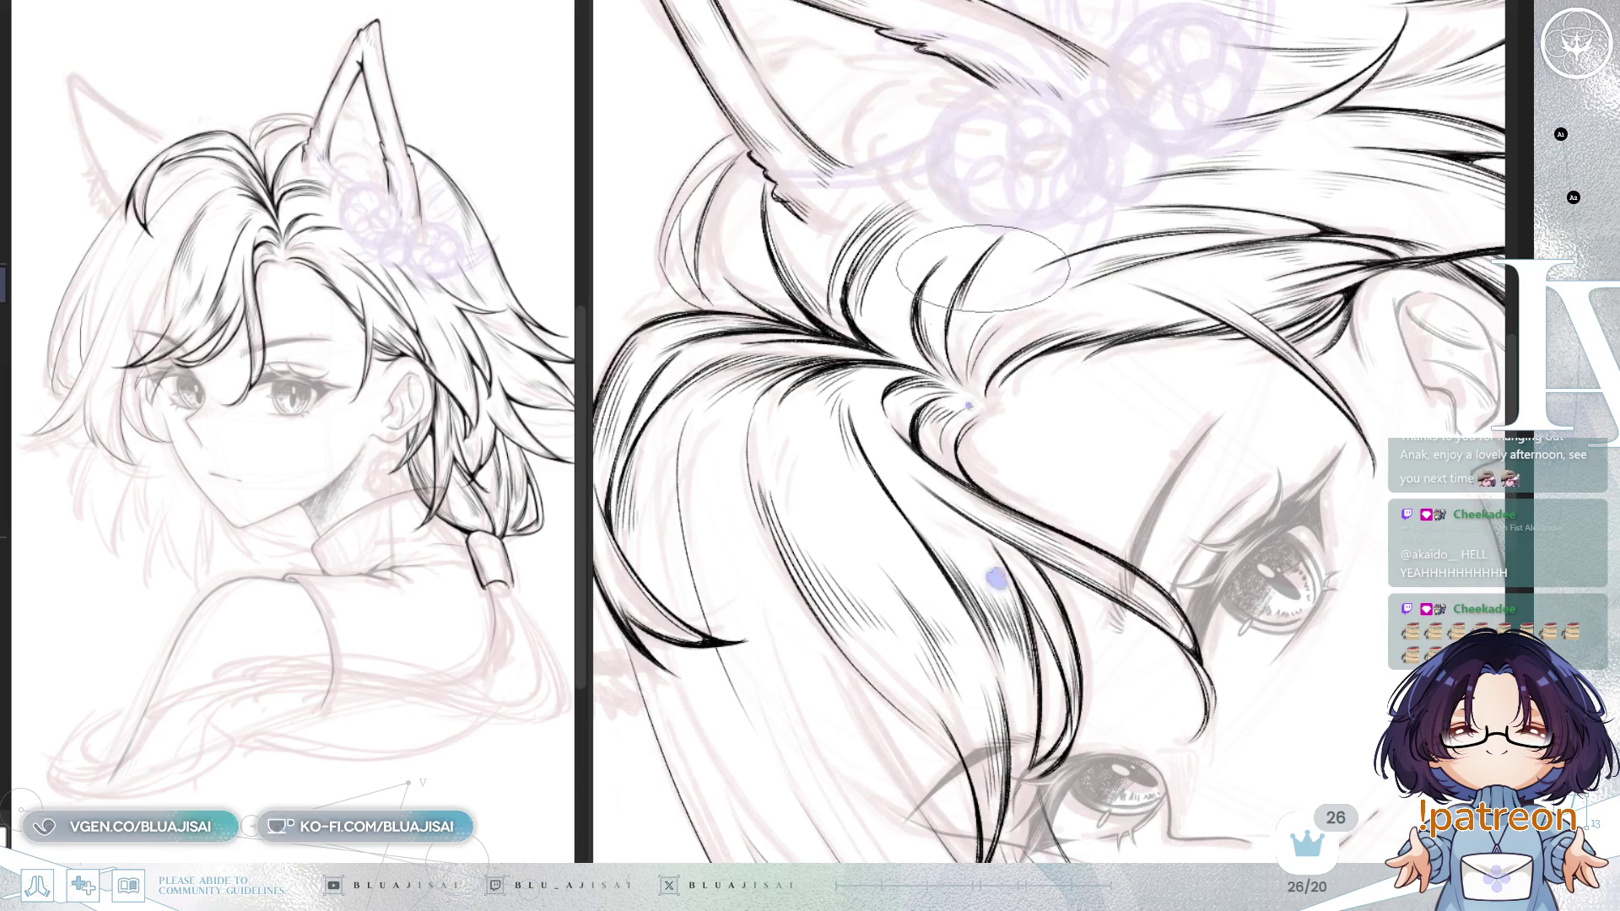
left_click_drag(970, 309, 983, 329)
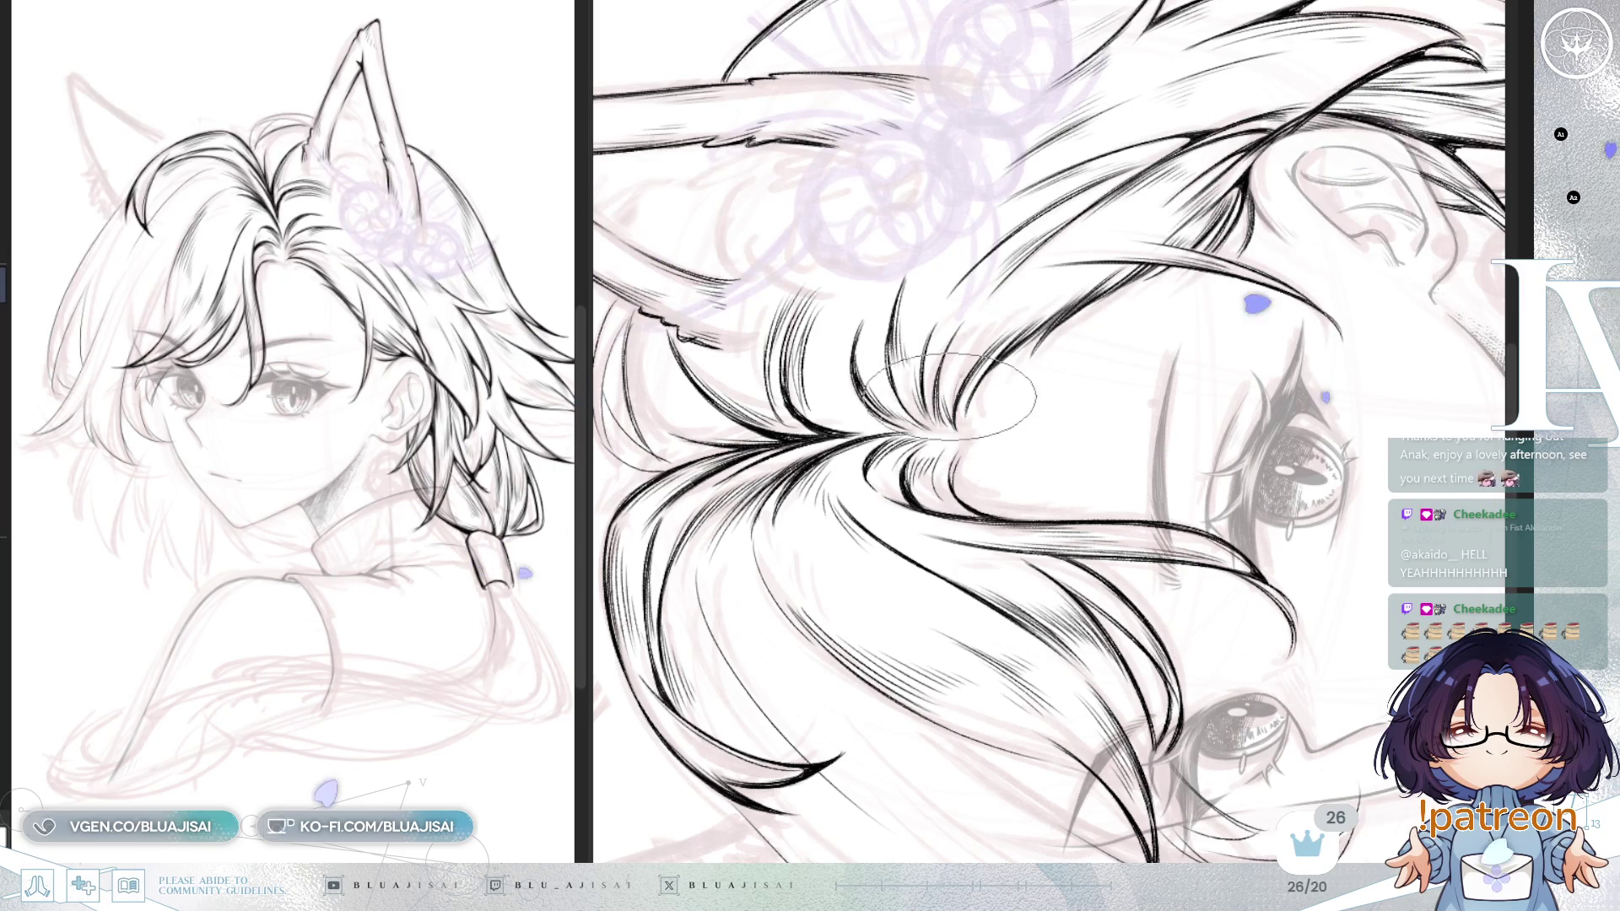
mouse_move(1114, 245)
left_mouse_down()
mouse_move(1272, 141)
mouse_move(975, 278)
left_mouse_up()
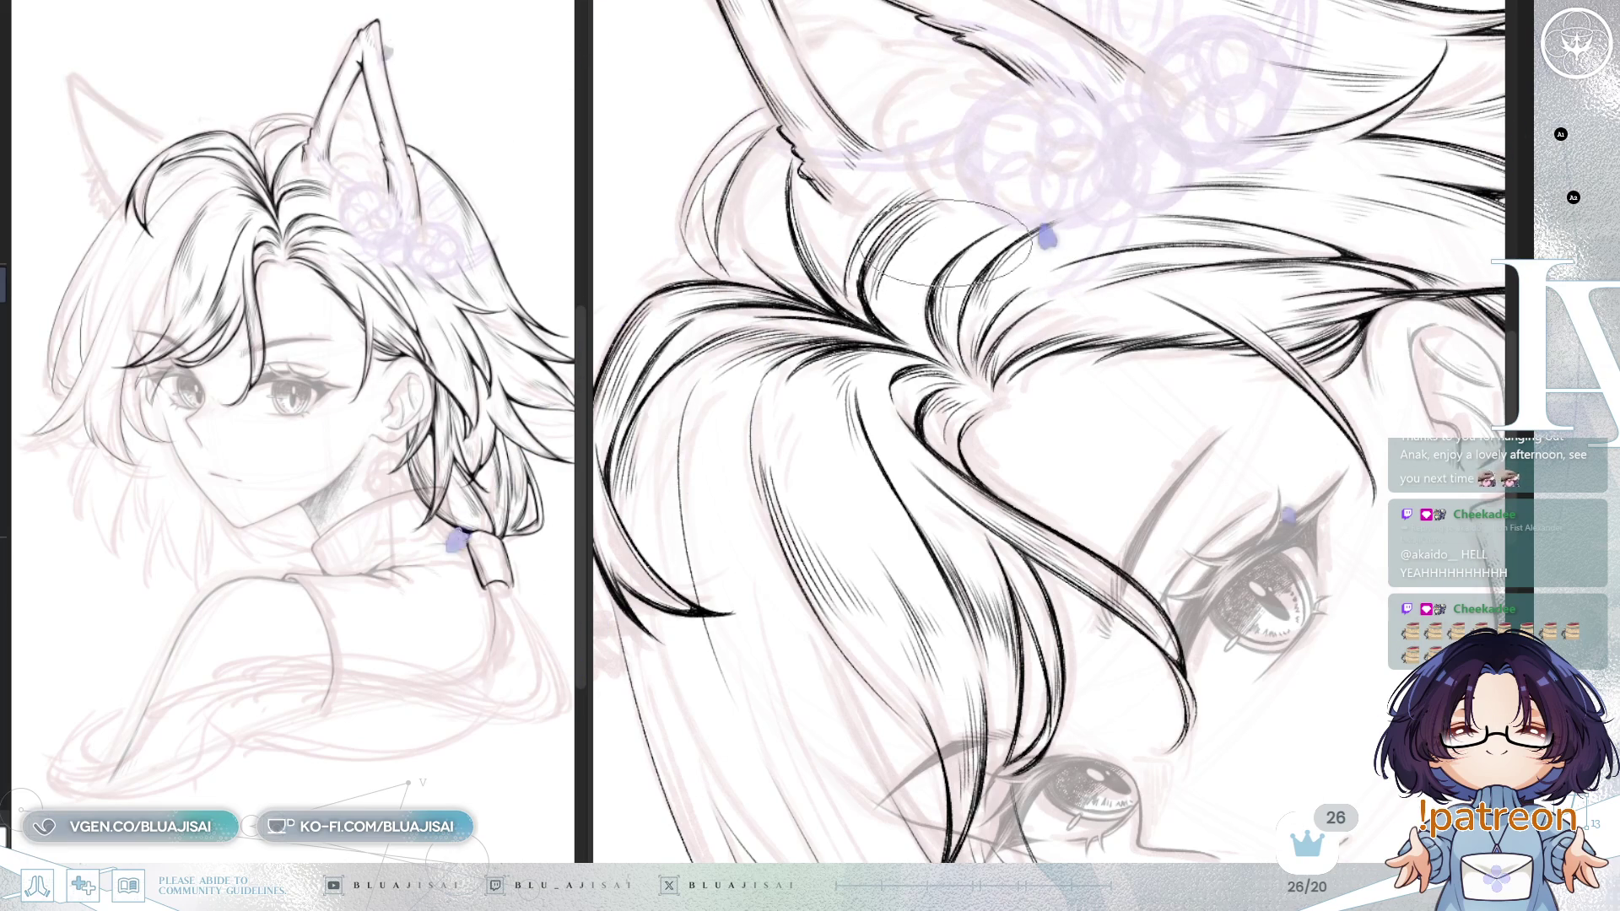
mouse_move(987, 308)
left_mouse_down()
mouse_move(1257, 177)
mouse_move(1306, 127)
left_mouse_up()
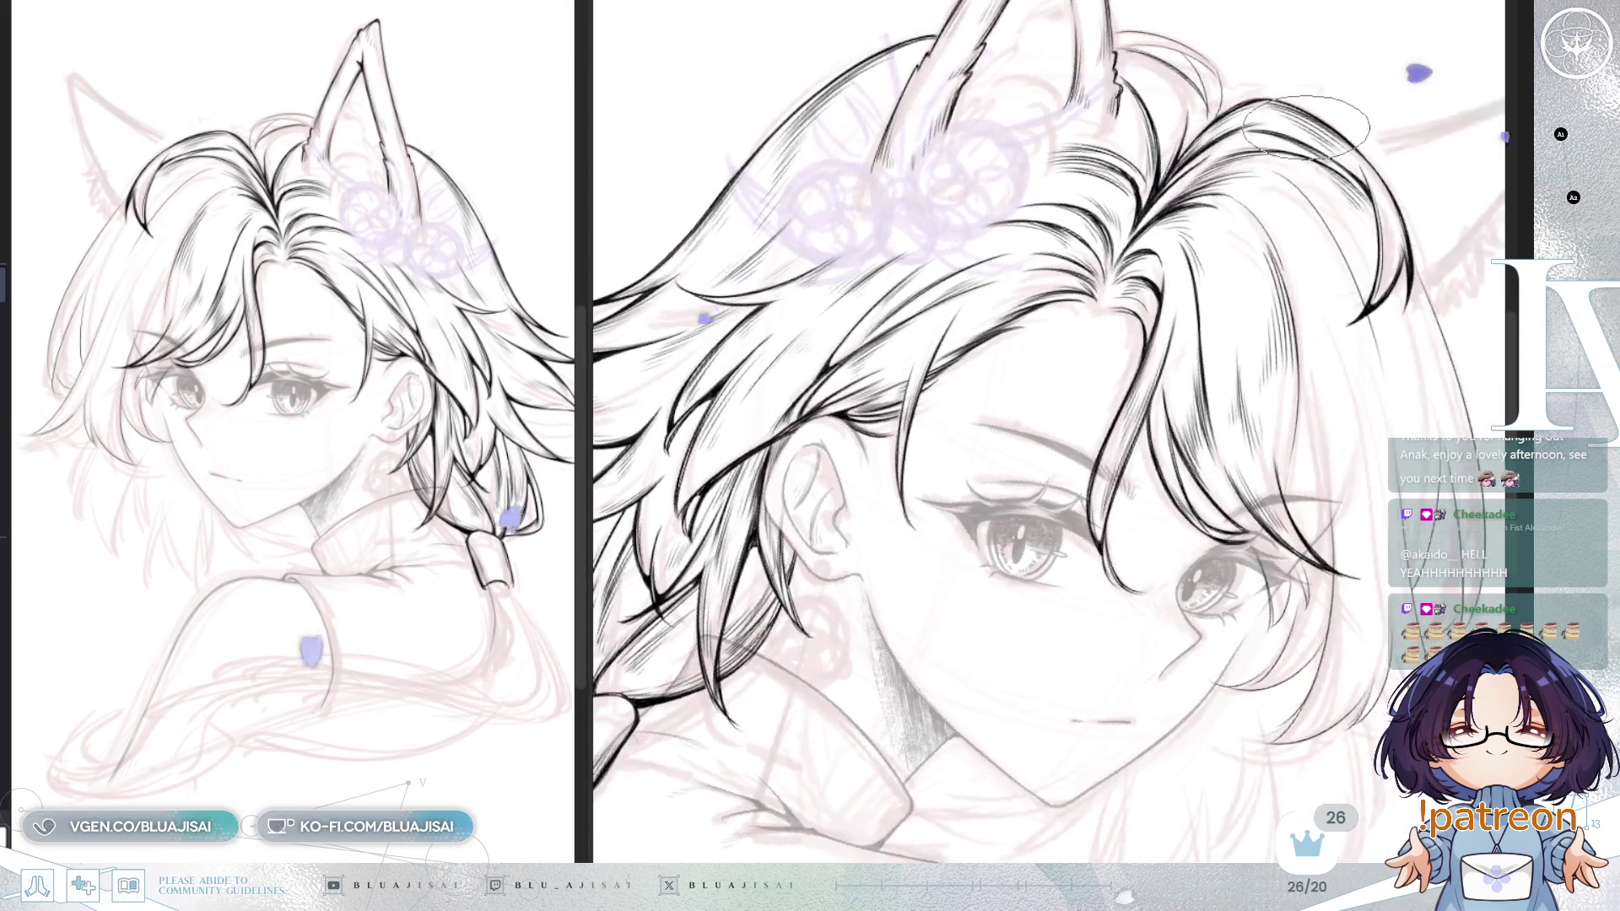
scroll(1306, 126, "up", 3)
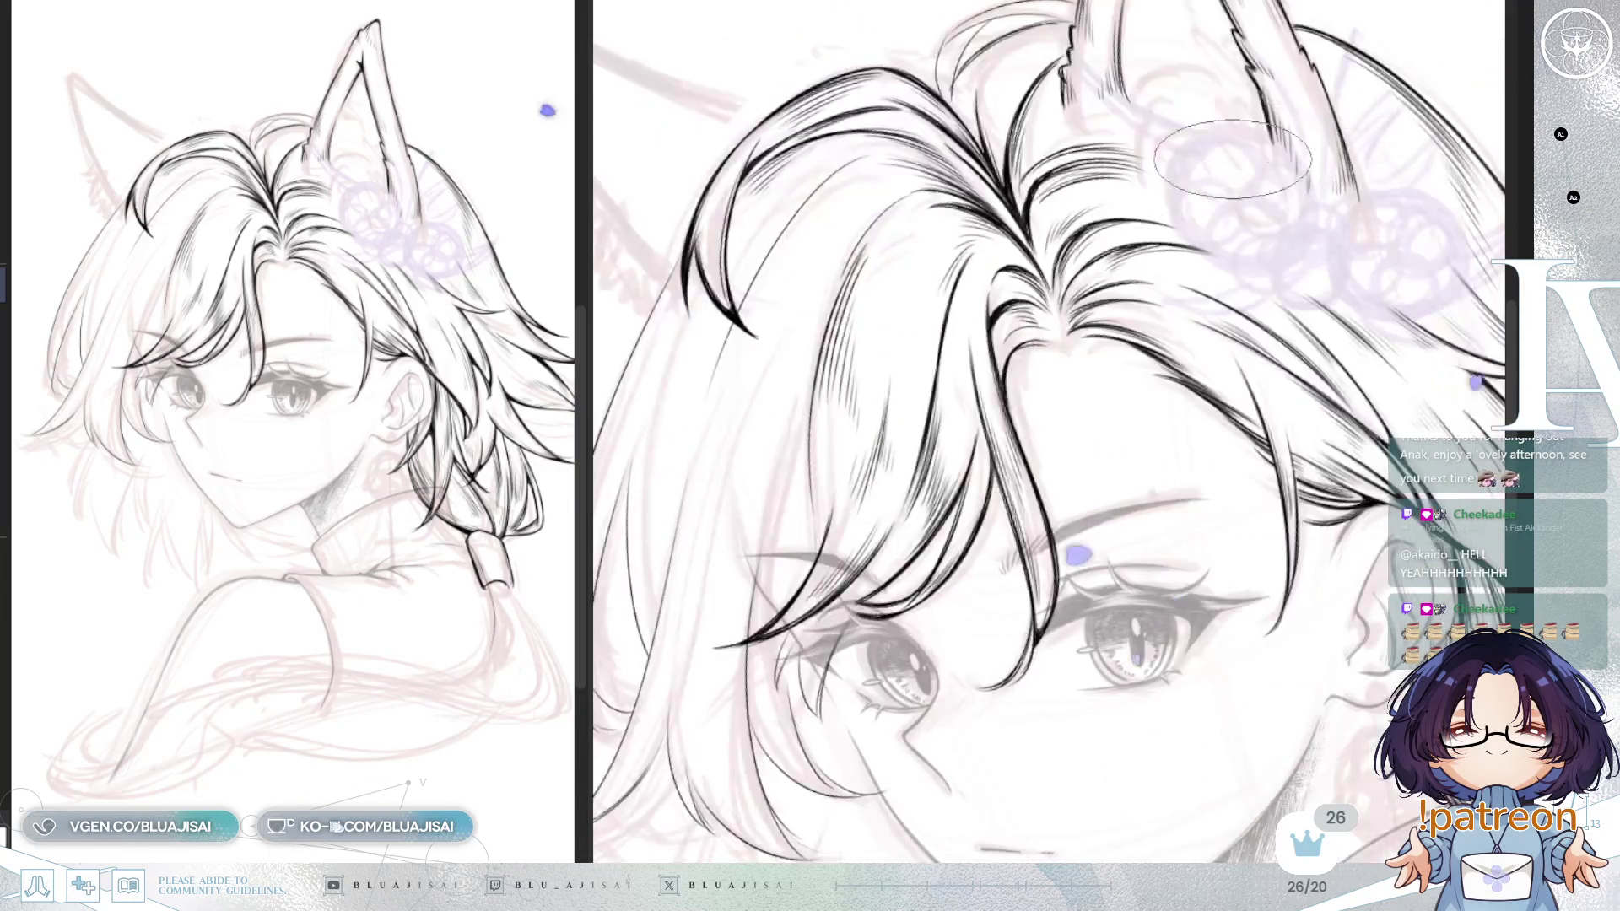
left_click_drag(1247, 150, 971, 249)
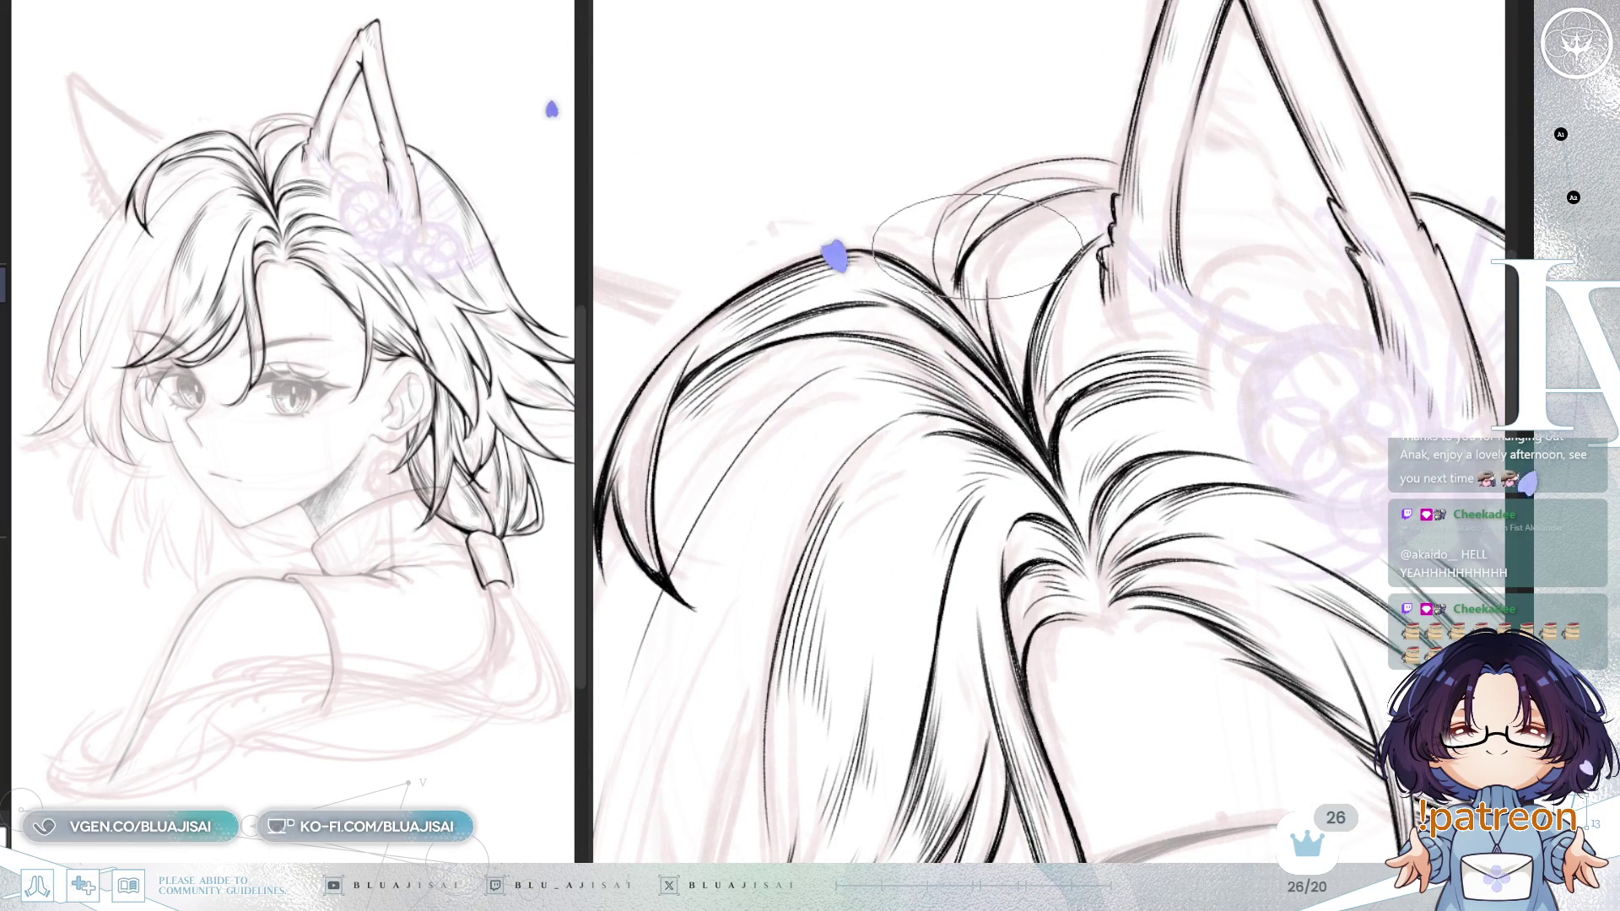
mouse_move(962, 278)
left_mouse_down()
mouse_move(899, 262)
mouse_move(974, 232)
left_mouse_up()
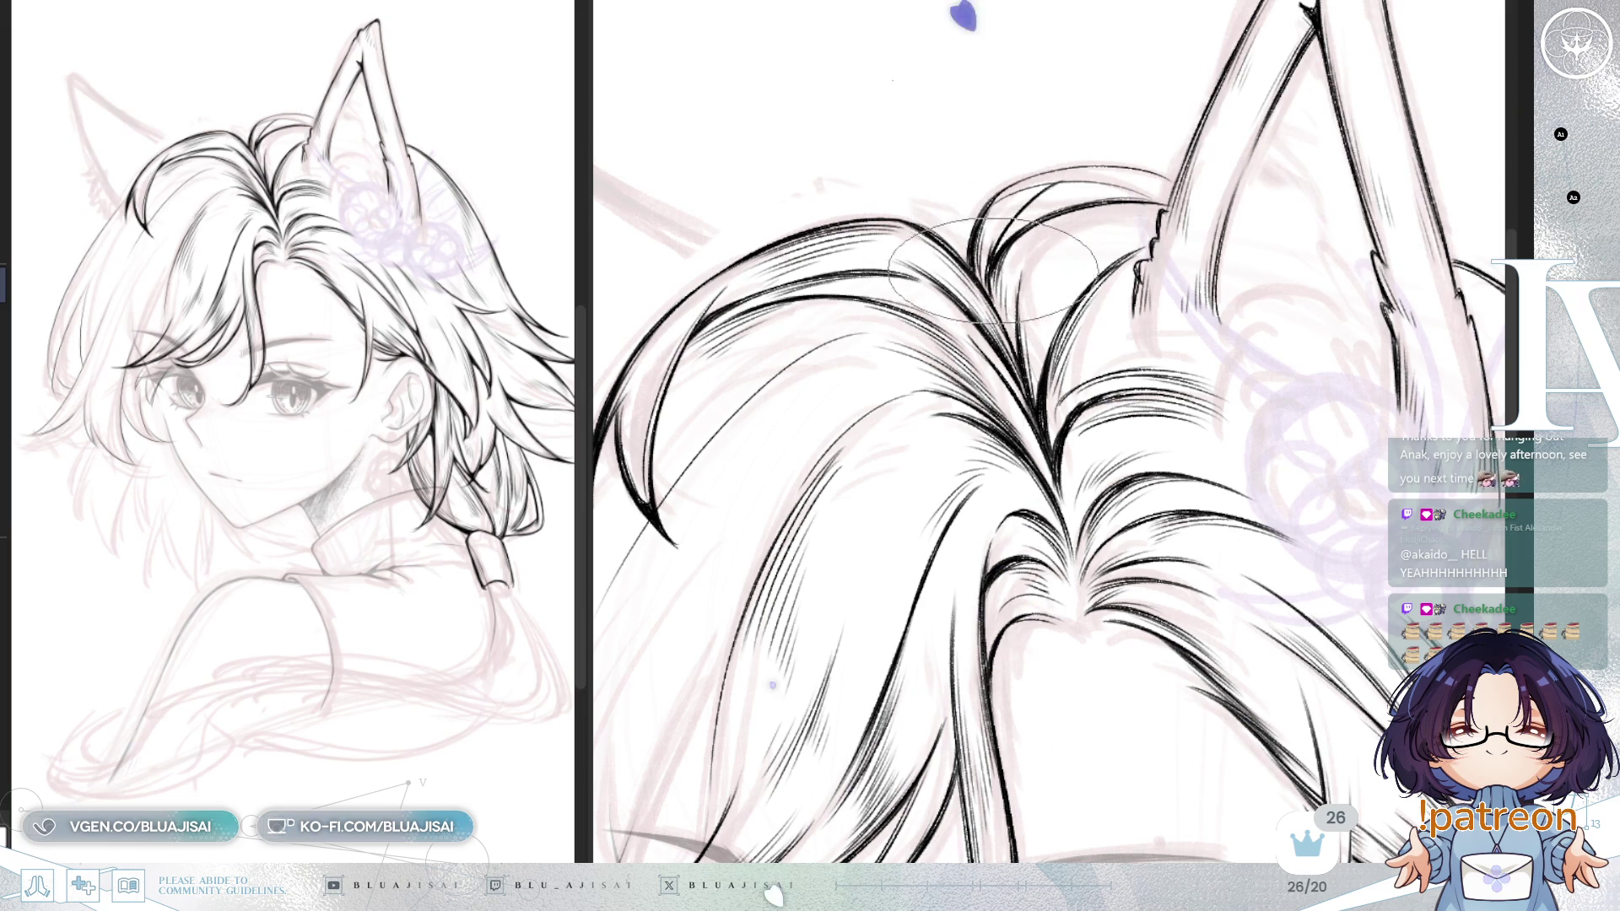
left_click_drag(1034, 227, 1024, 159)
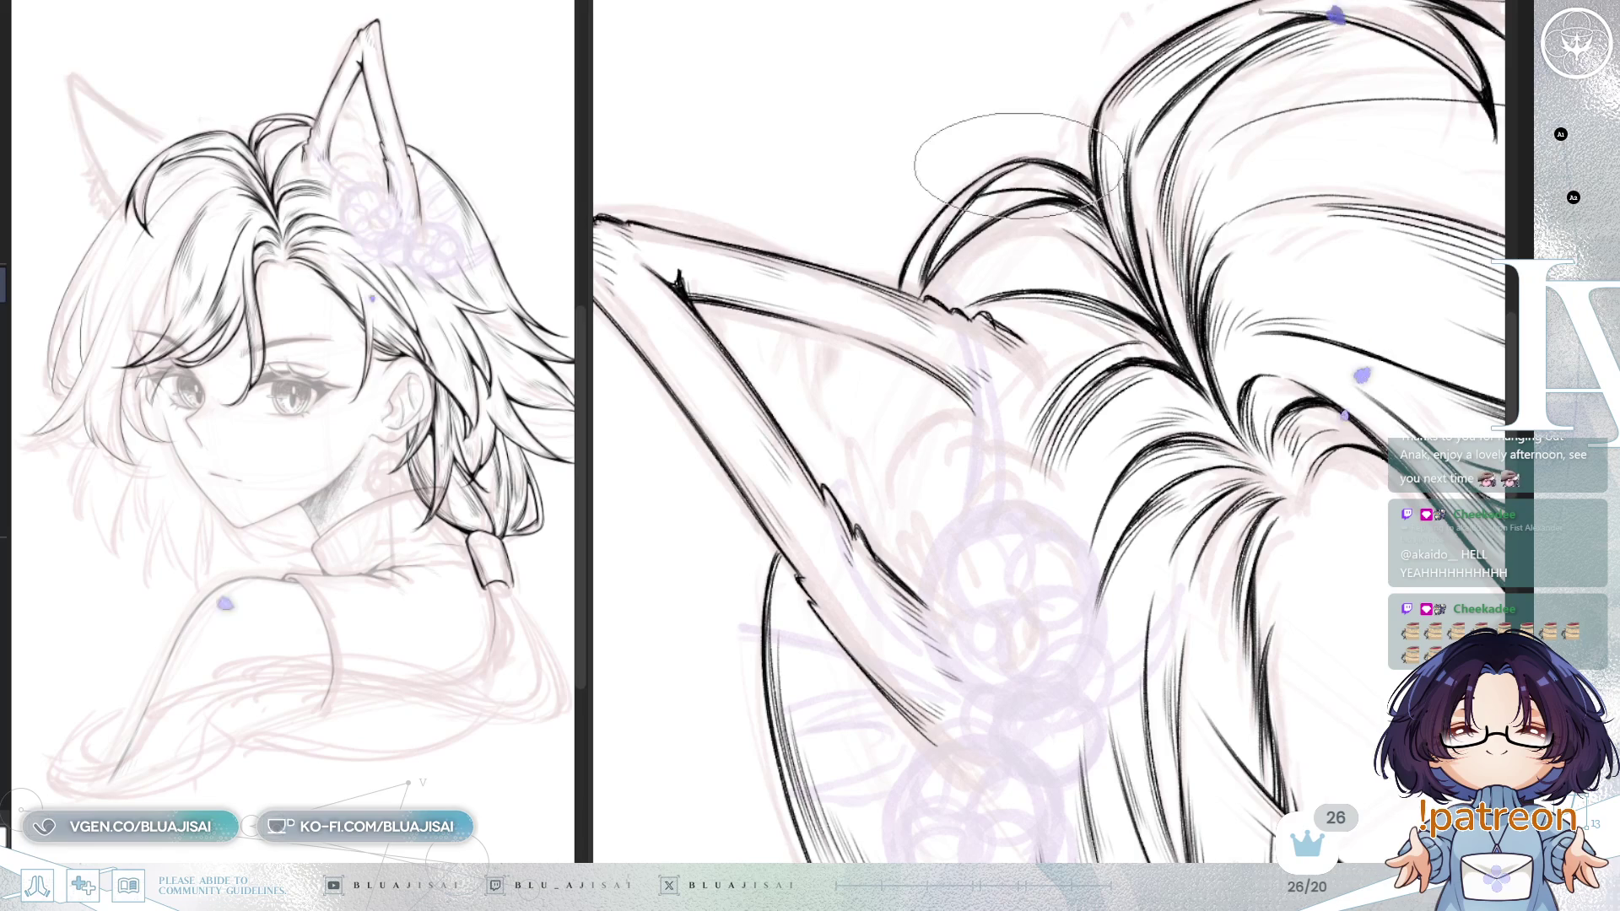
left_click_drag(1063, 190, 1031, 228)
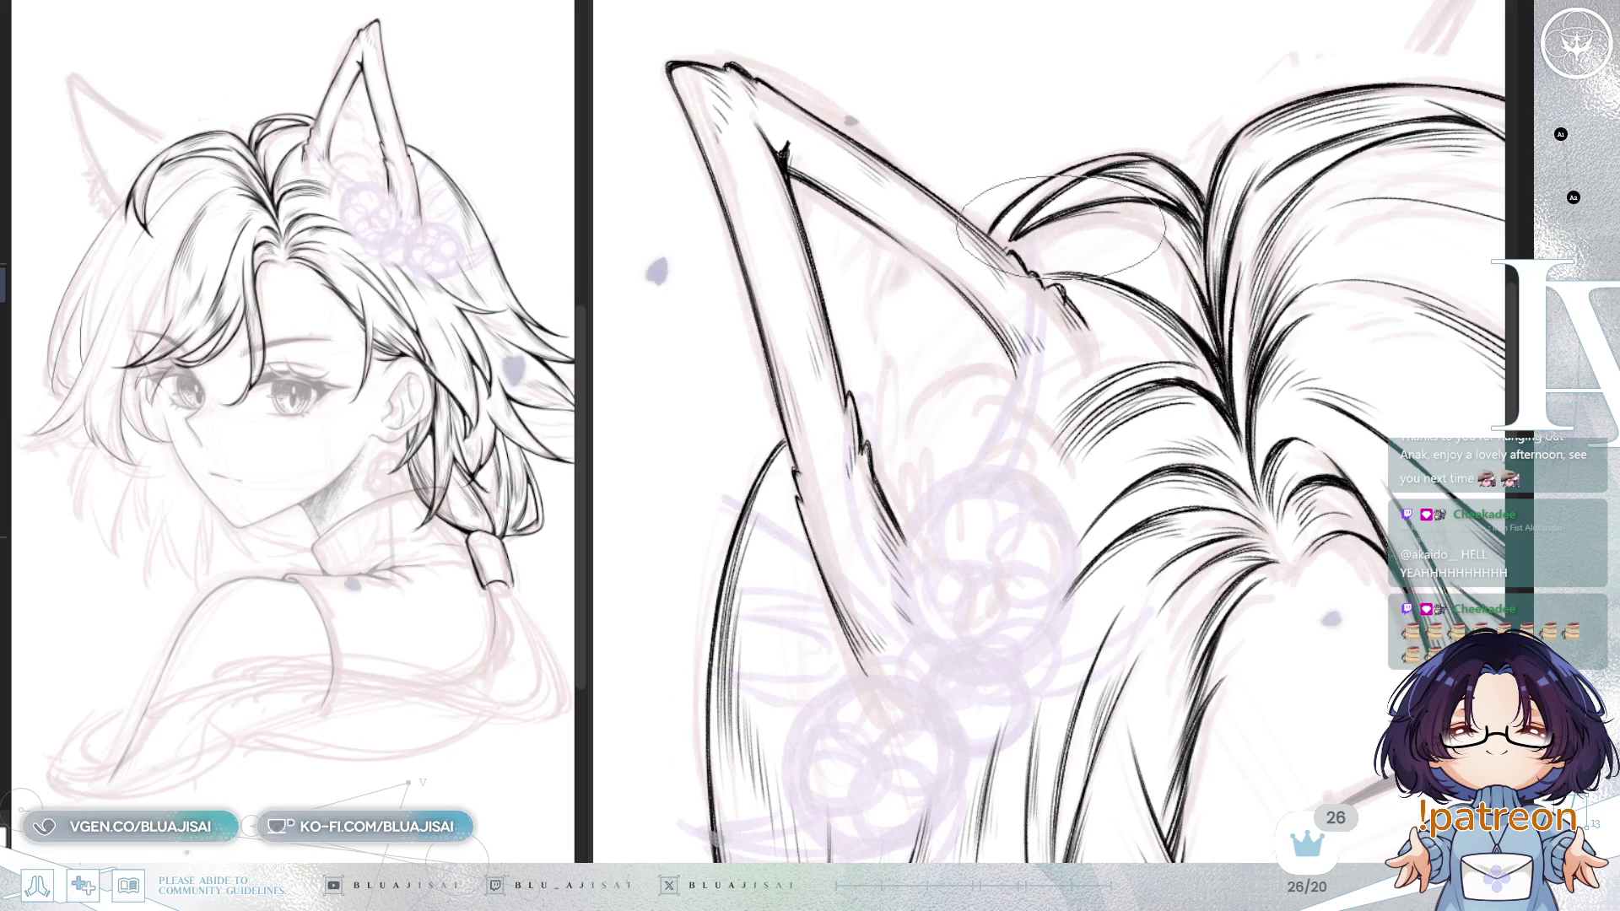
mouse_move(1224, 270)
left_mouse_down()
mouse_move(1249, 253)
mouse_move(1299, 456)
mouse_move(1383, 321)
left_mouse_up()
scroll(1417, 308, "up", 3)
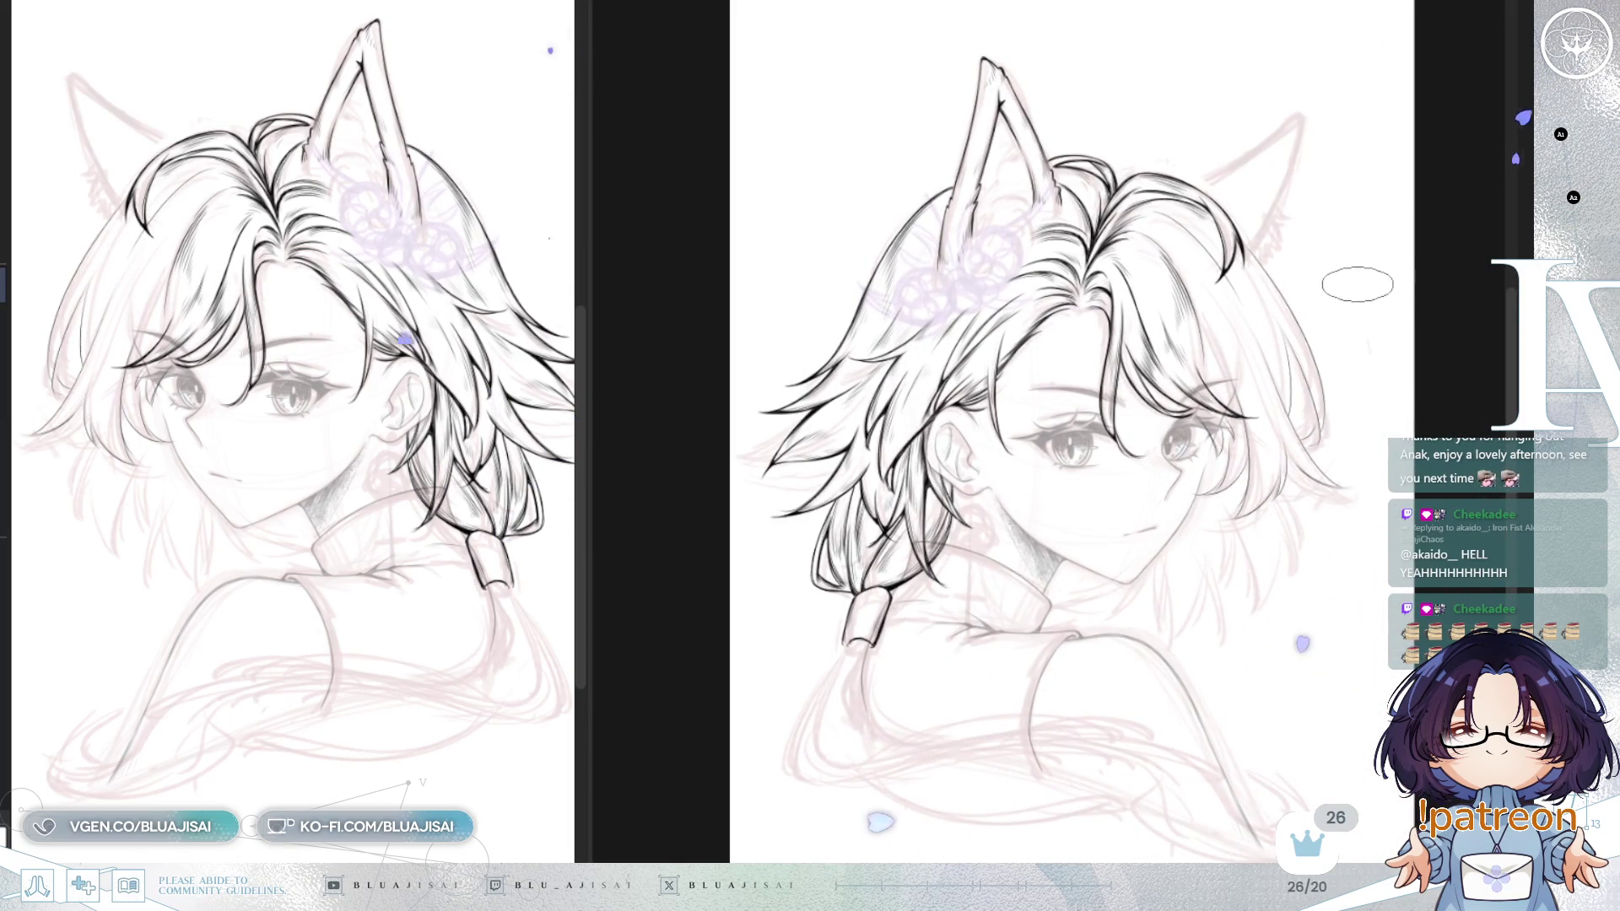
scroll(1350, 291, "up", 2)
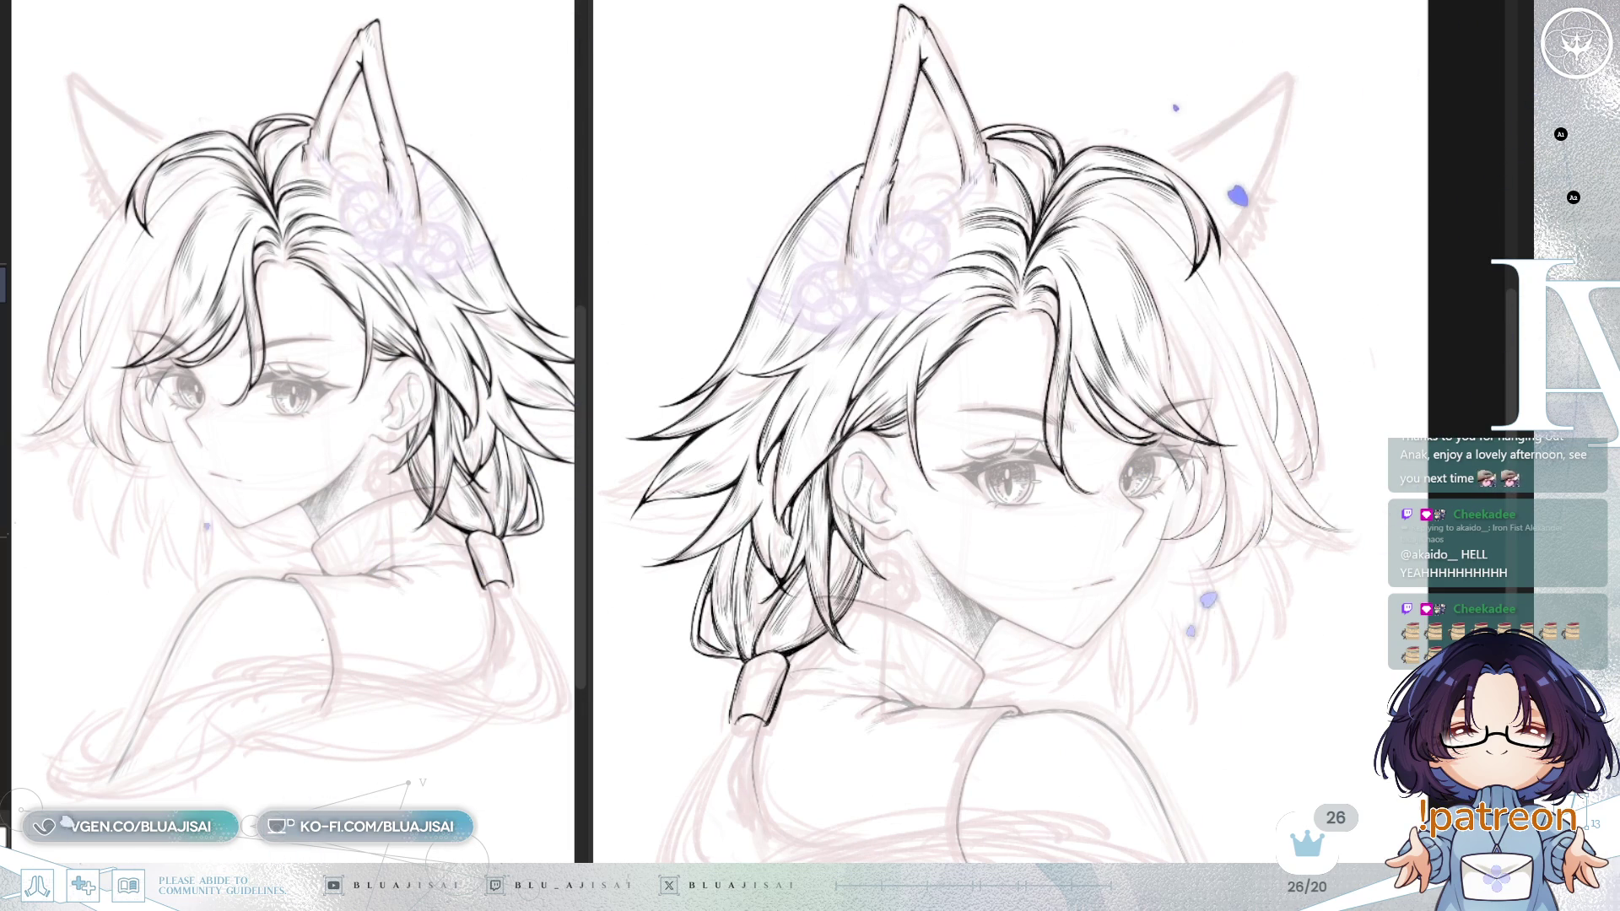
Step: Outline the left fox ear from tip down to the hair, redoing the left edge and tip strokes
scroll(1025, 338, "up", 5)
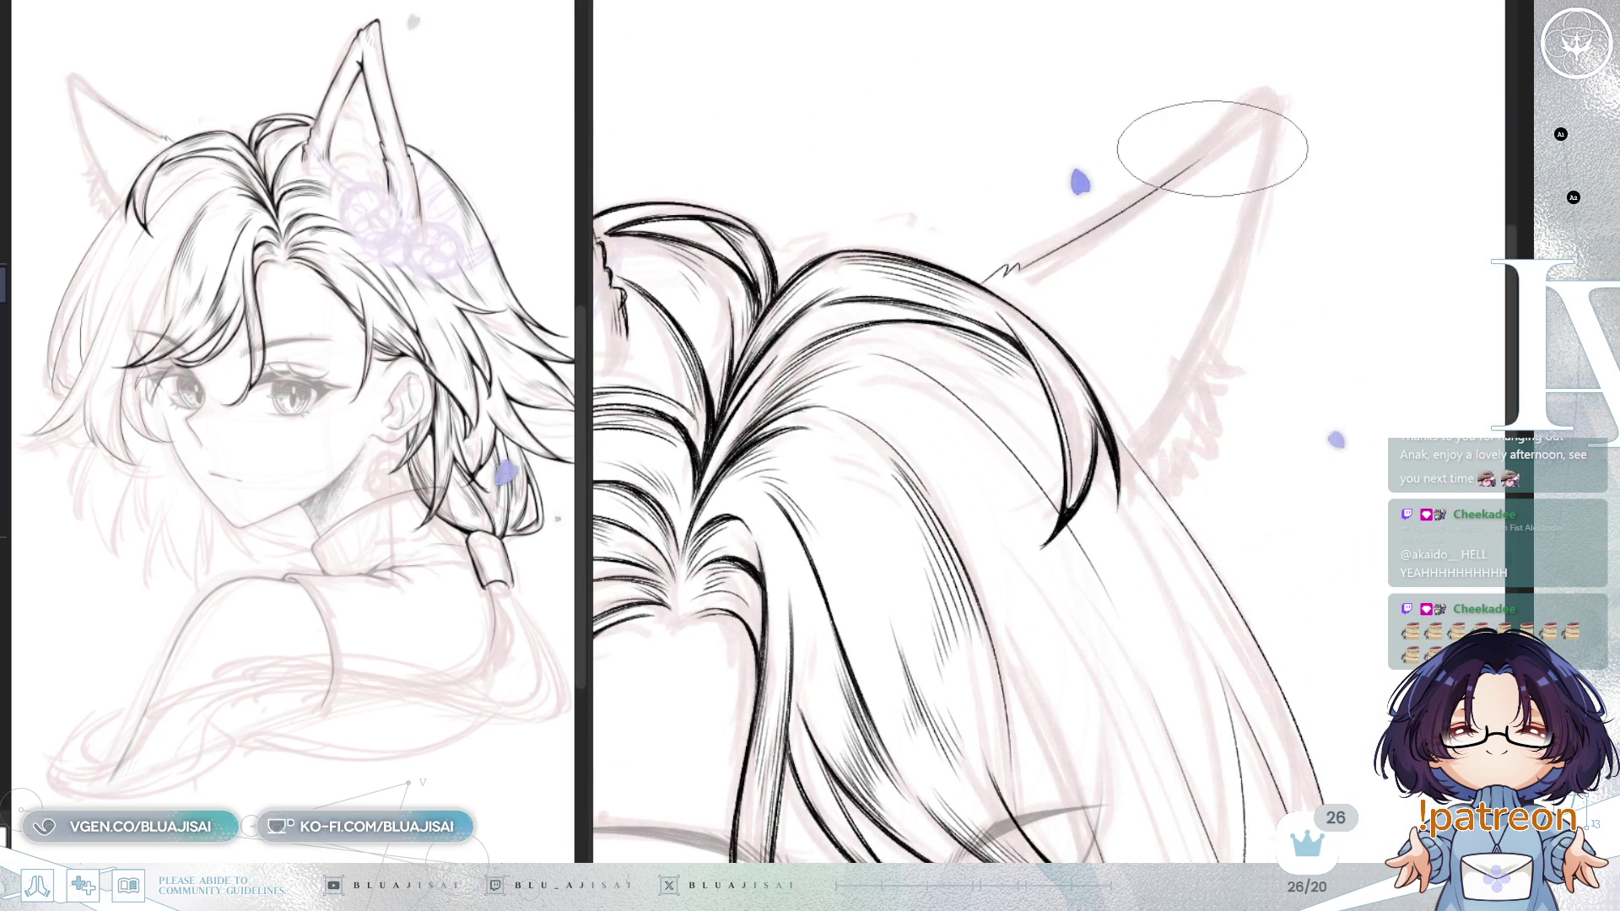
left_click_drag(995, 272, 1268, 93)
key("ctrl+z")
mouse_move(1023, 268)
left_mouse_down()
mouse_move(1256, 98)
mouse_move(1274, 130)
left_mouse_up()
key("ctrl+z")
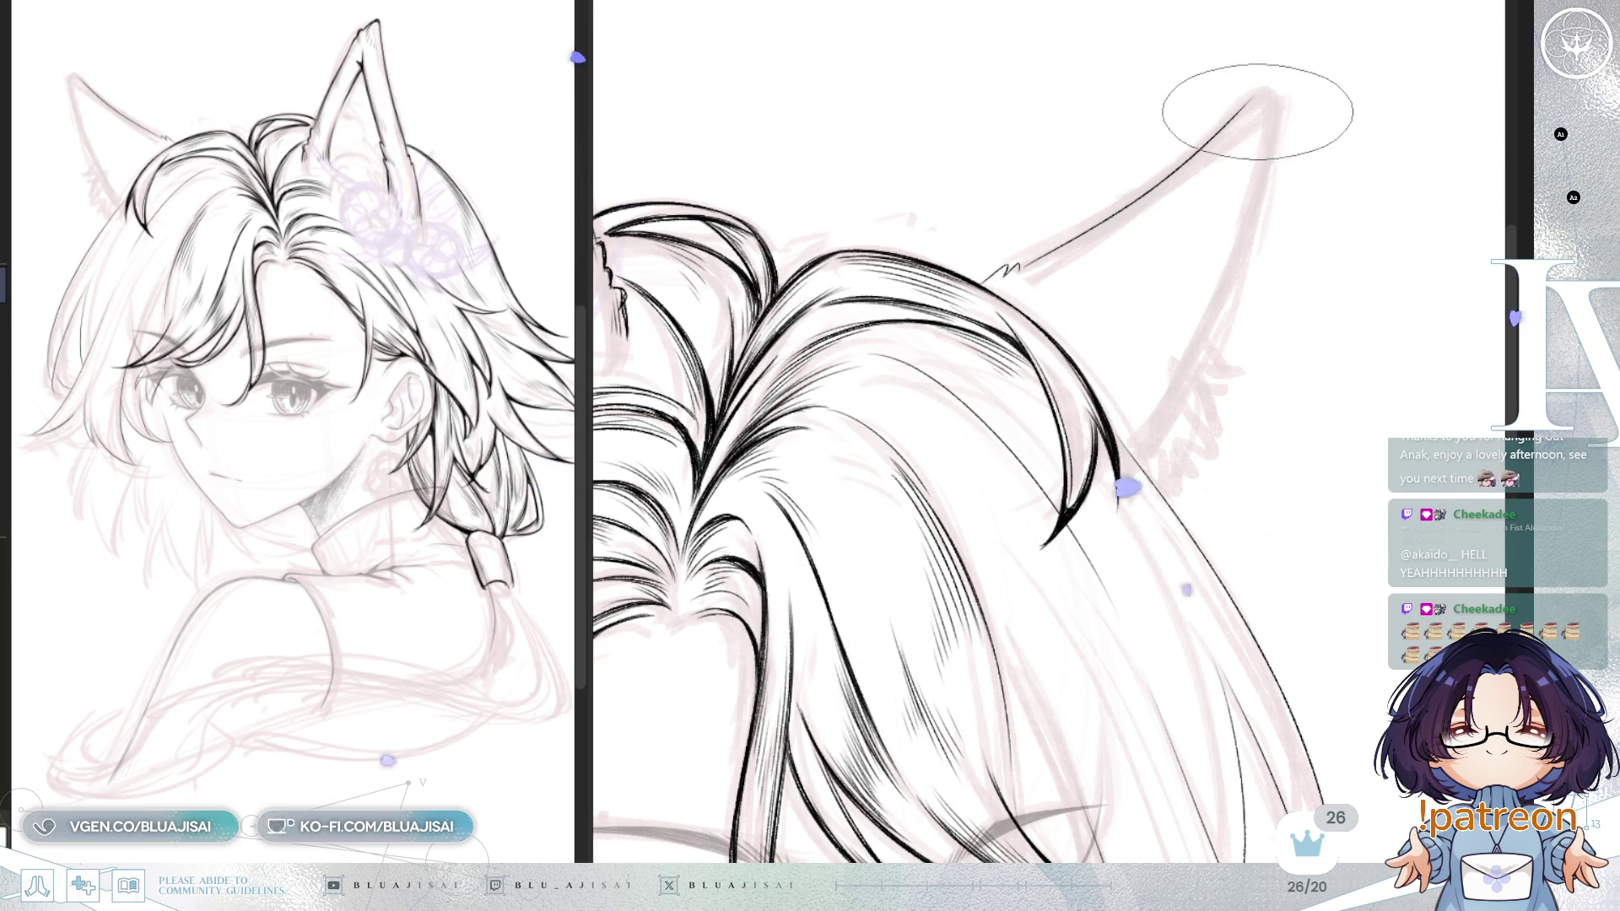
left_click_drag(1263, 88, 1266, 201)
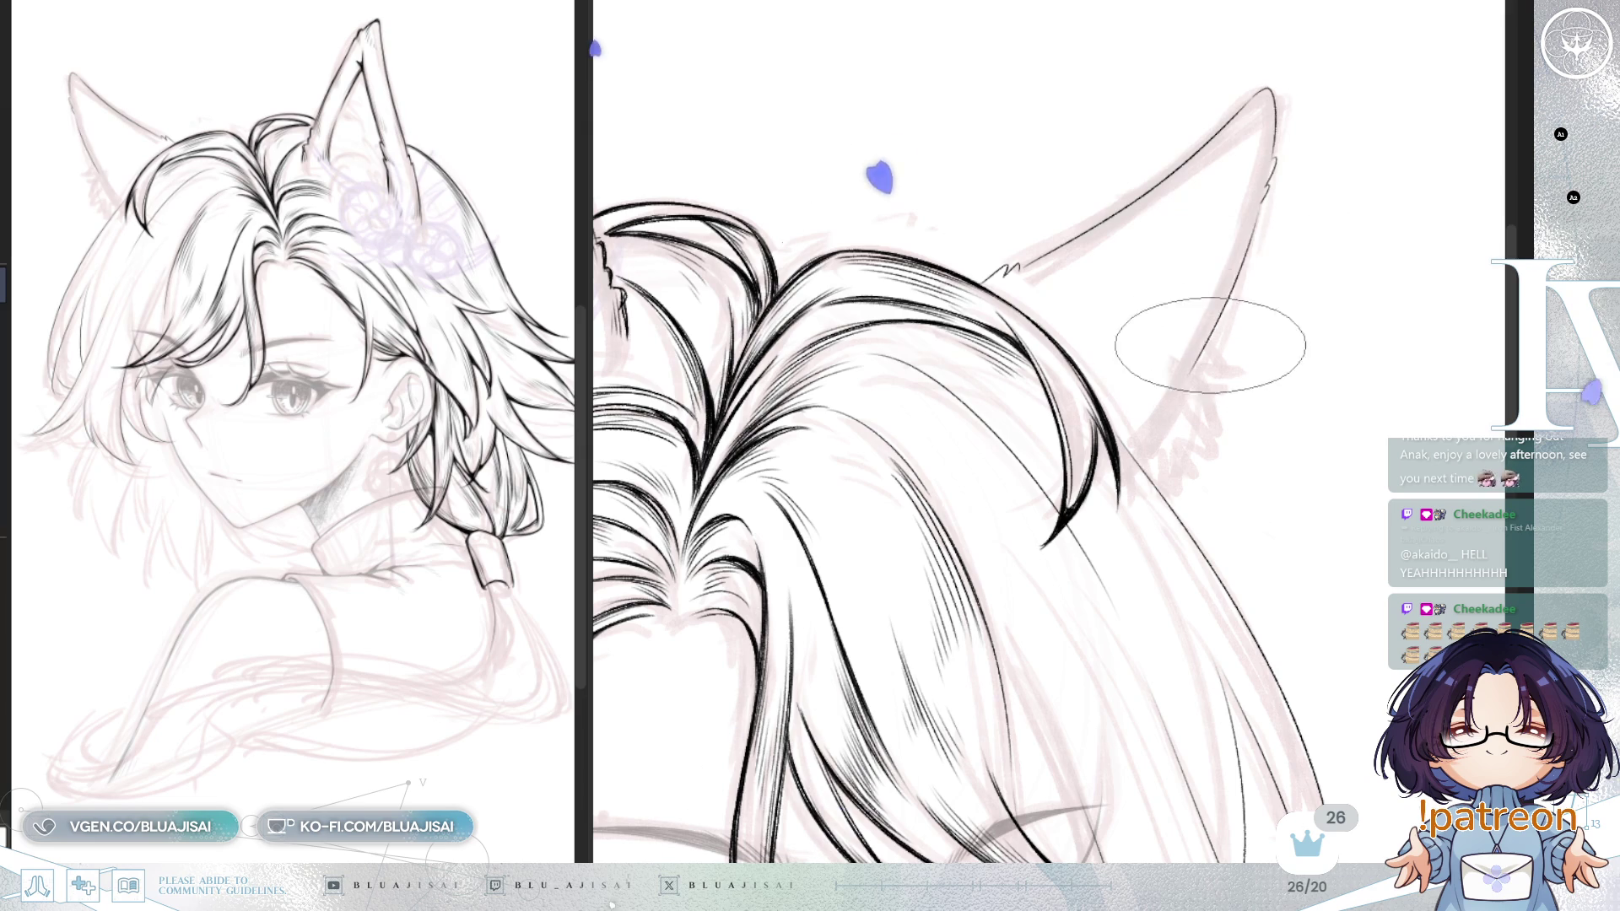
mouse_move(1248, 188)
left_mouse_down()
mouse_move(1215, 346)
mouse_move(1179, 350)
left_mouse_up()
mouse_move(1000, 312)
left_mouse_down()
mouse_move(988, 405)
mouse_move(1139, 168)
mouse_move(1055, 253)
mouse_move(1038, 321)
mouse_move(945, 338)
mouse_move(869, 380)
left_mouse_up()
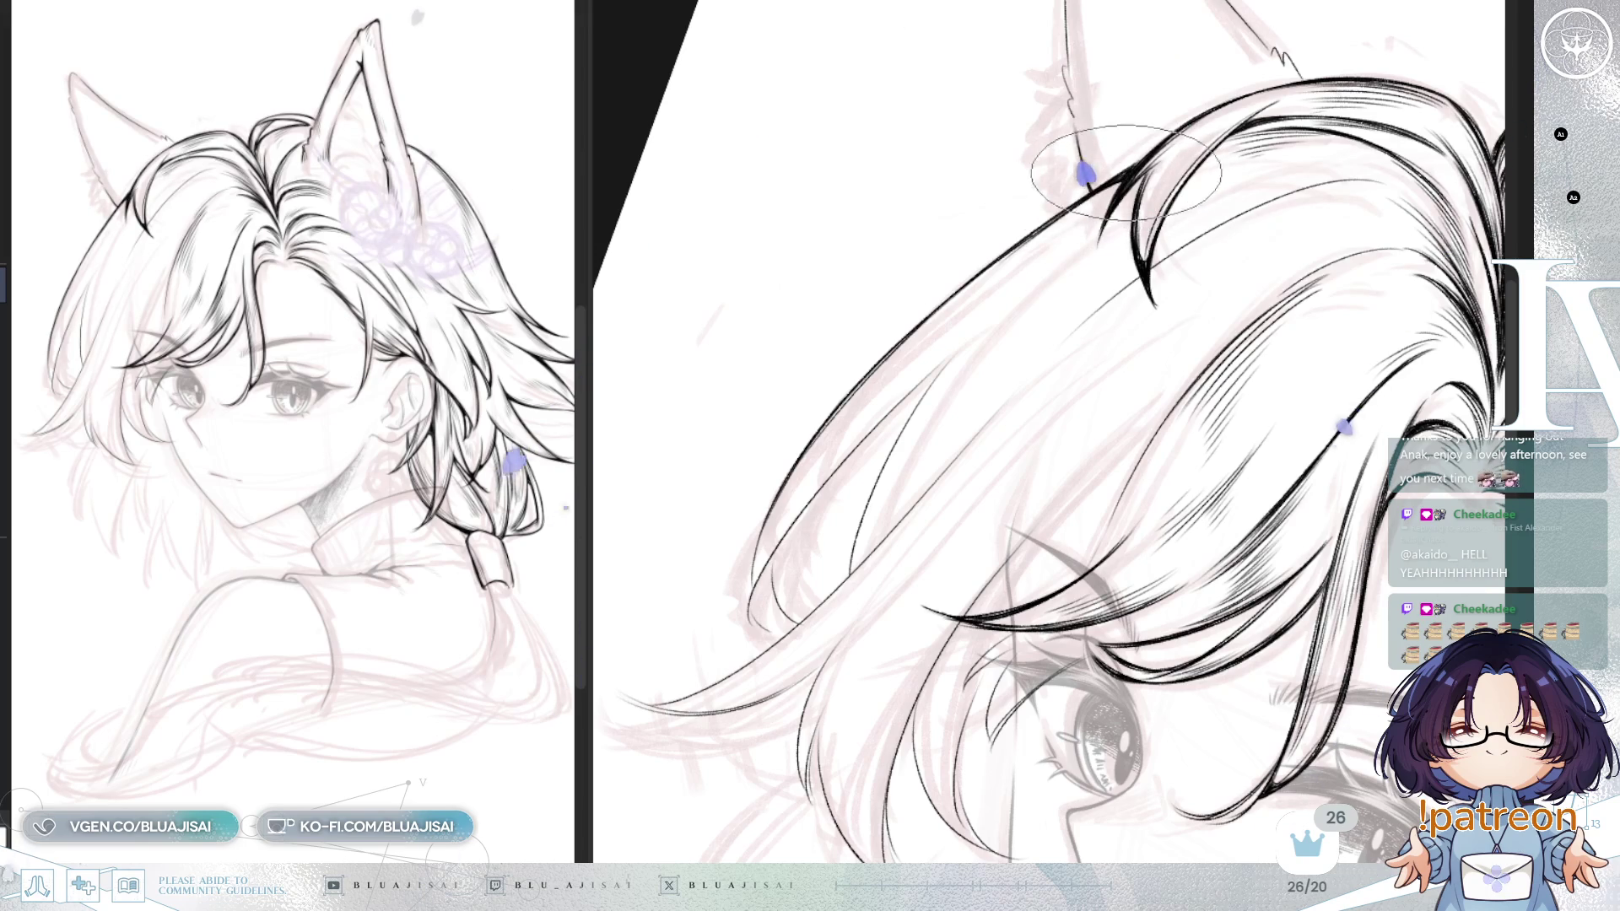
Step: Ink tapered strands under the fox ear and short hatching inside it, mirroring the view to check
mouse_move(1182, 348)
left_mouse_down()
mouse_move(1102, 541)
mouse_move(1194, 211)
mouse_move(1175, 362)
mouse_move(1157, 253)
left_mouse_up()
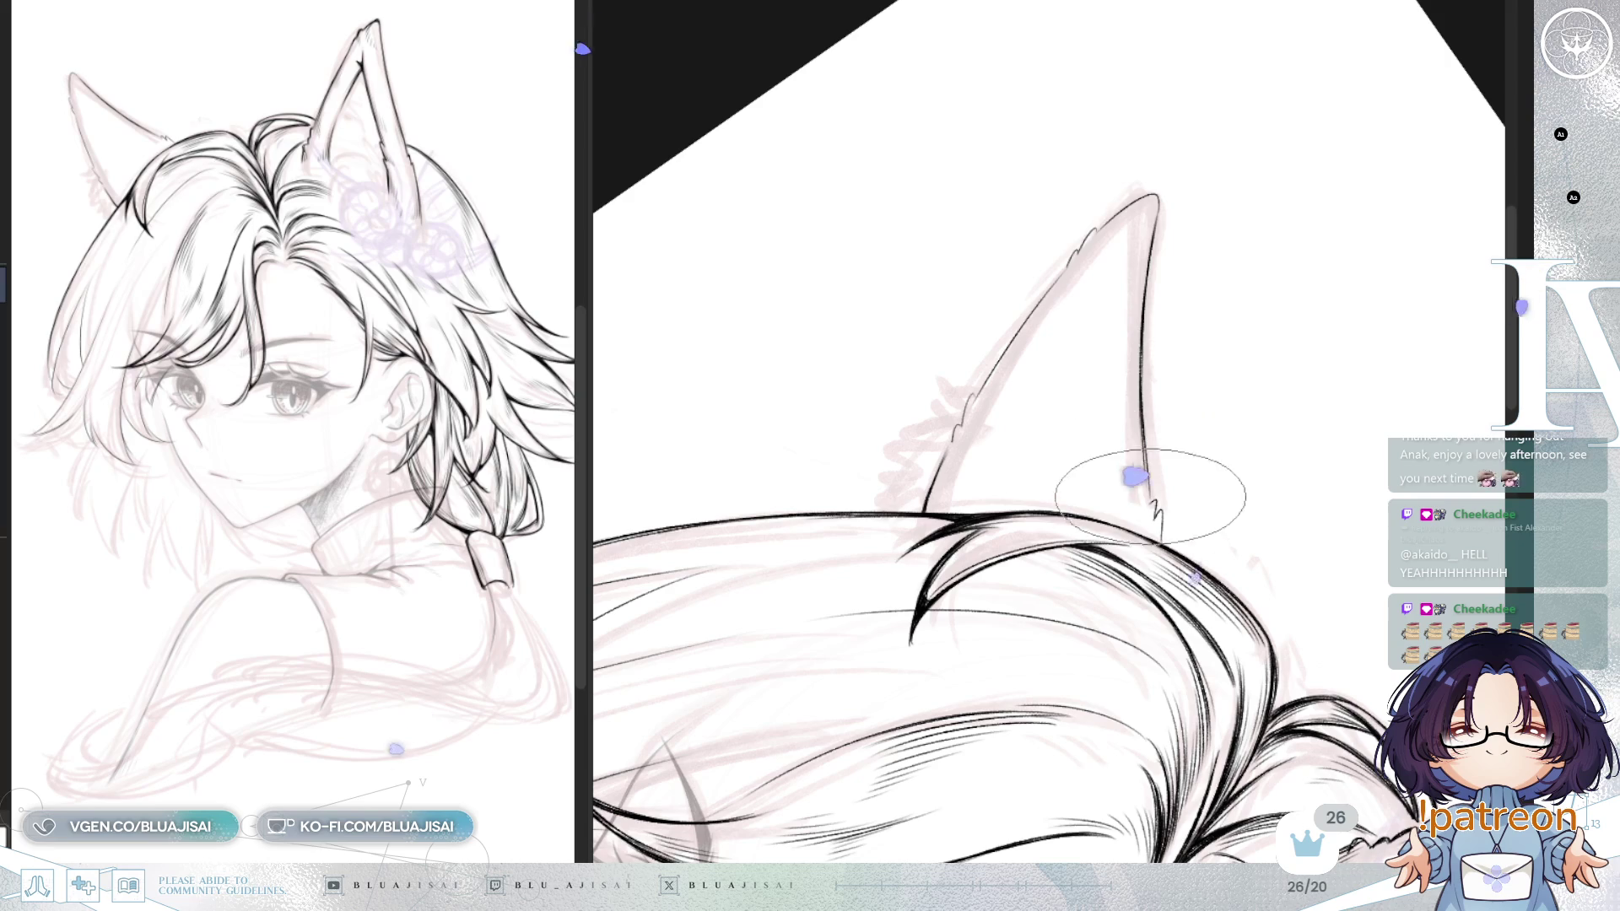
mouse_move(1137, 392)
left_mouse_down()
mouse_move(1122, 441)
mouse_move(1097, 442)
left_mouse_up()
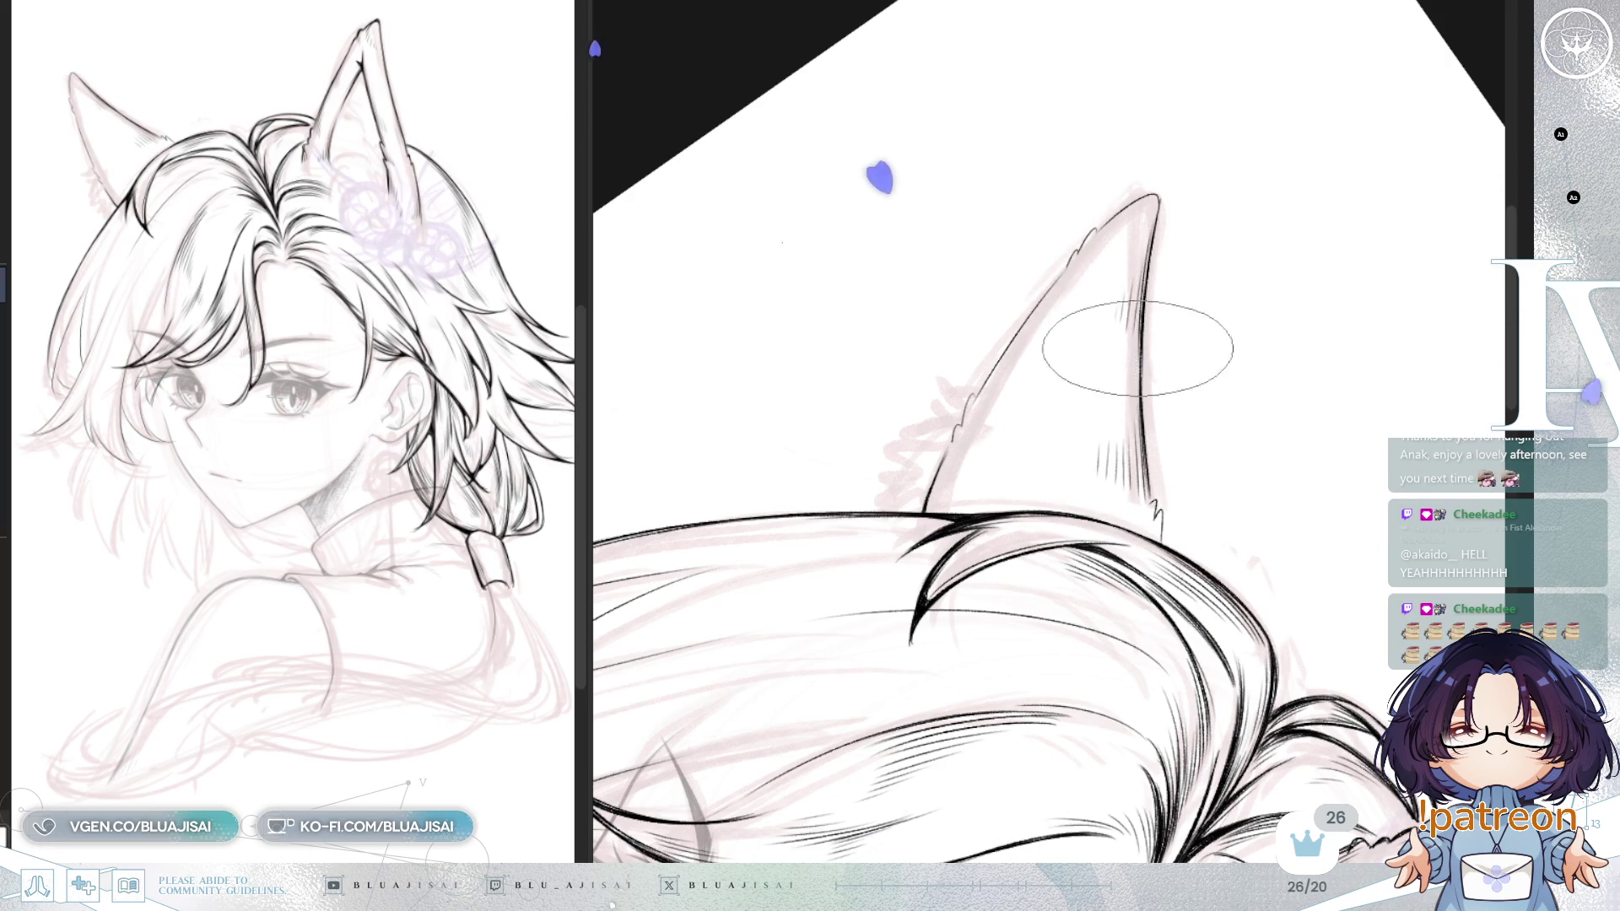
key("h")
key("h")
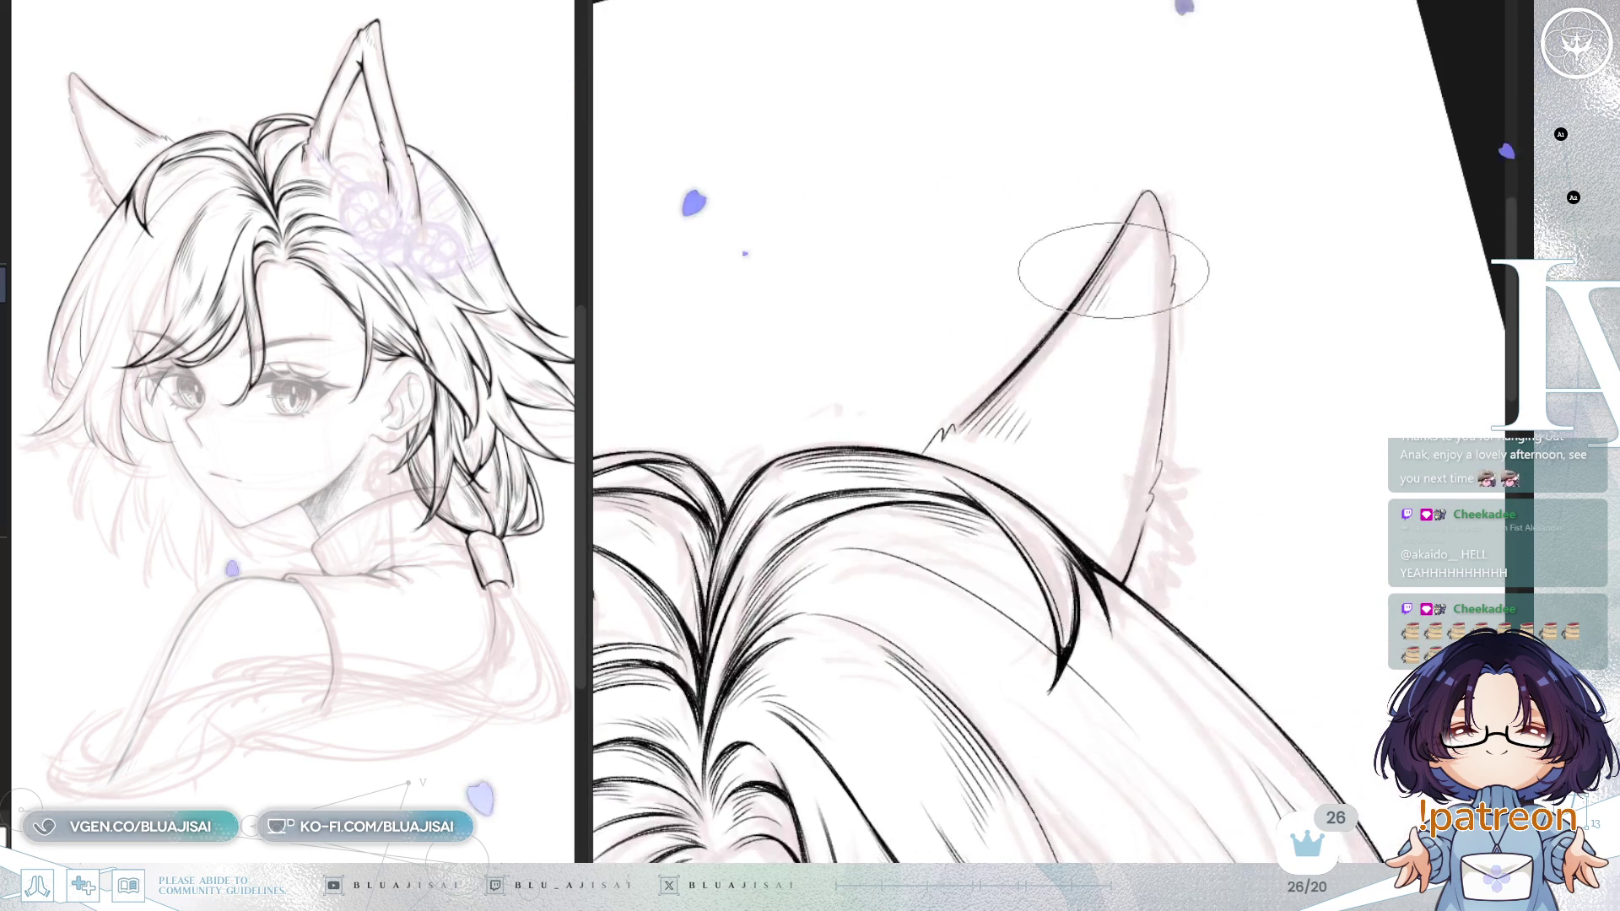
left_click_drag(993, 435, 989, 270)
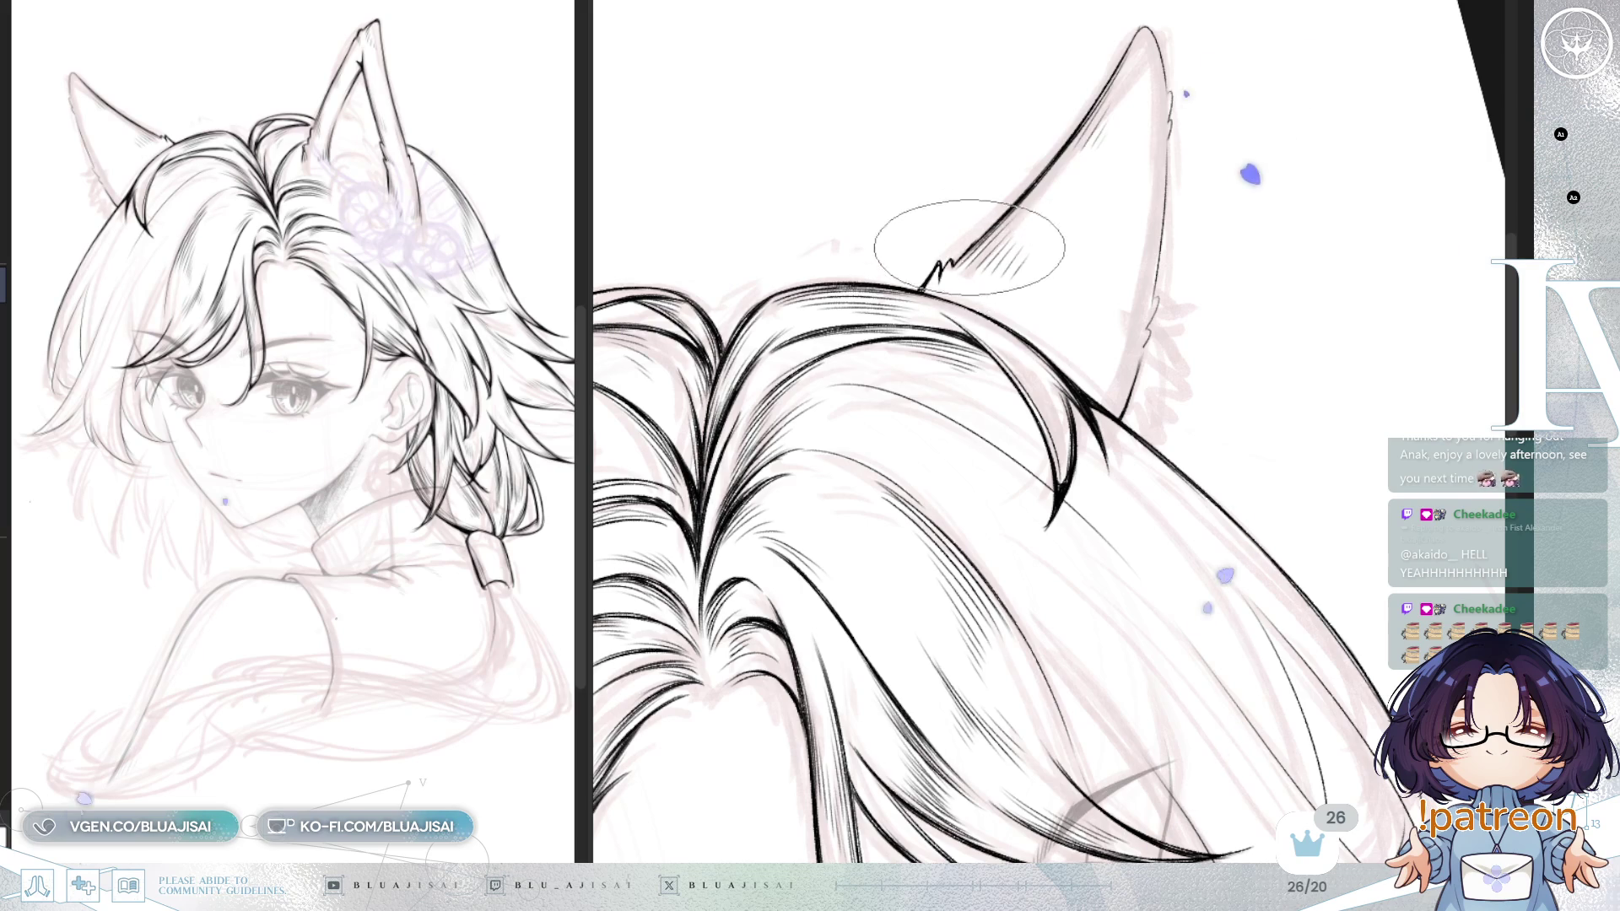
left_click_drag(1173, 89, 1076, 137)
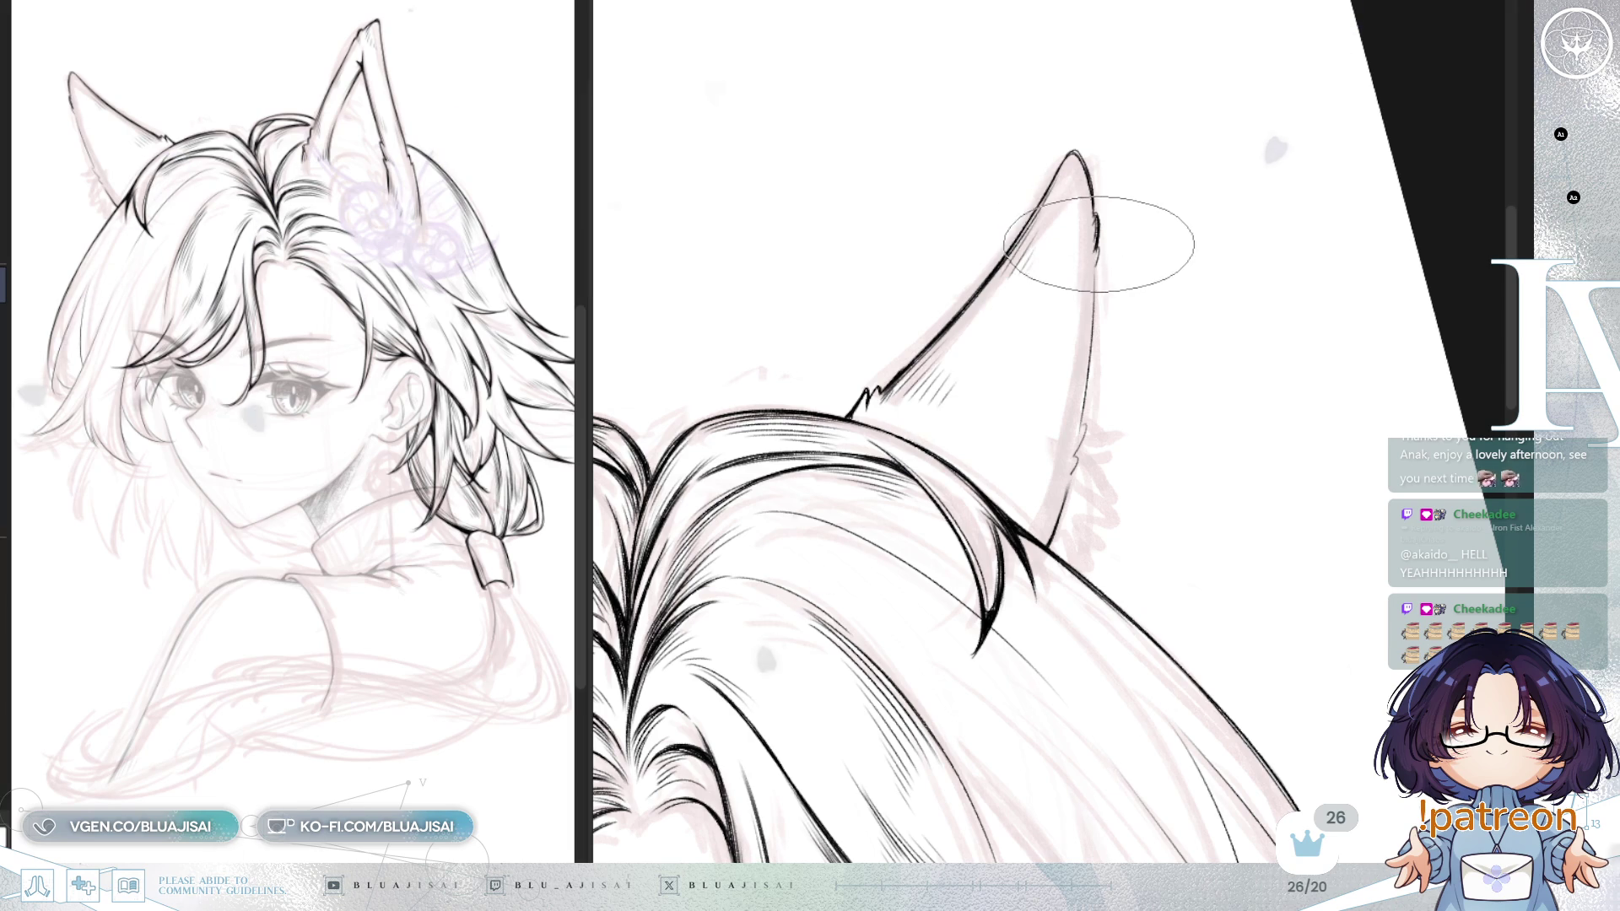
key("h")
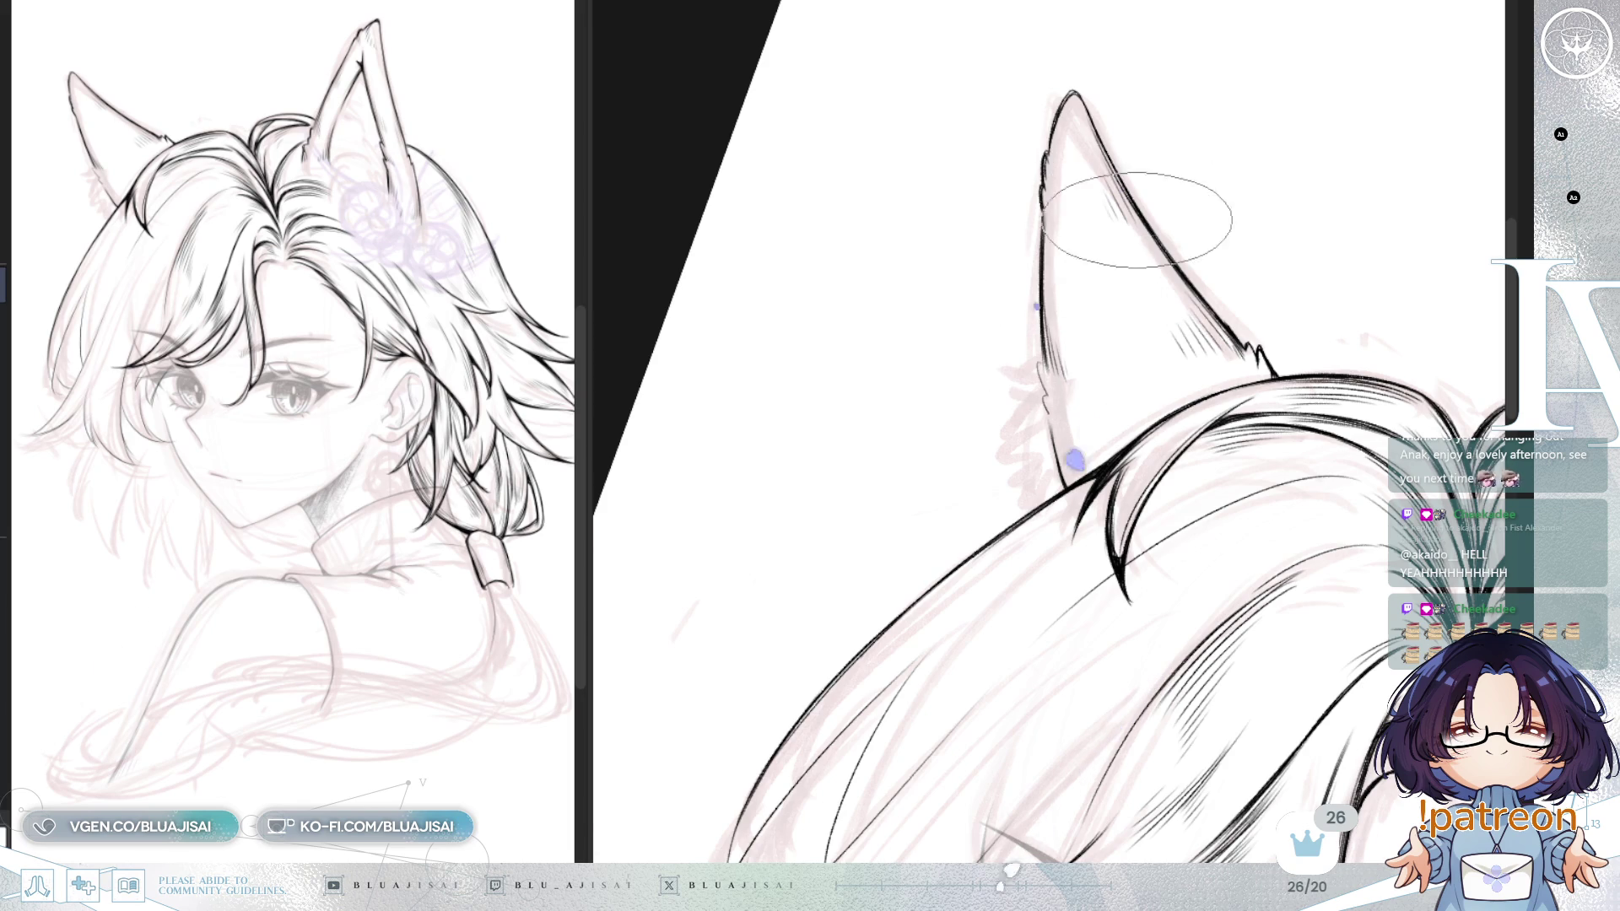
key("h")
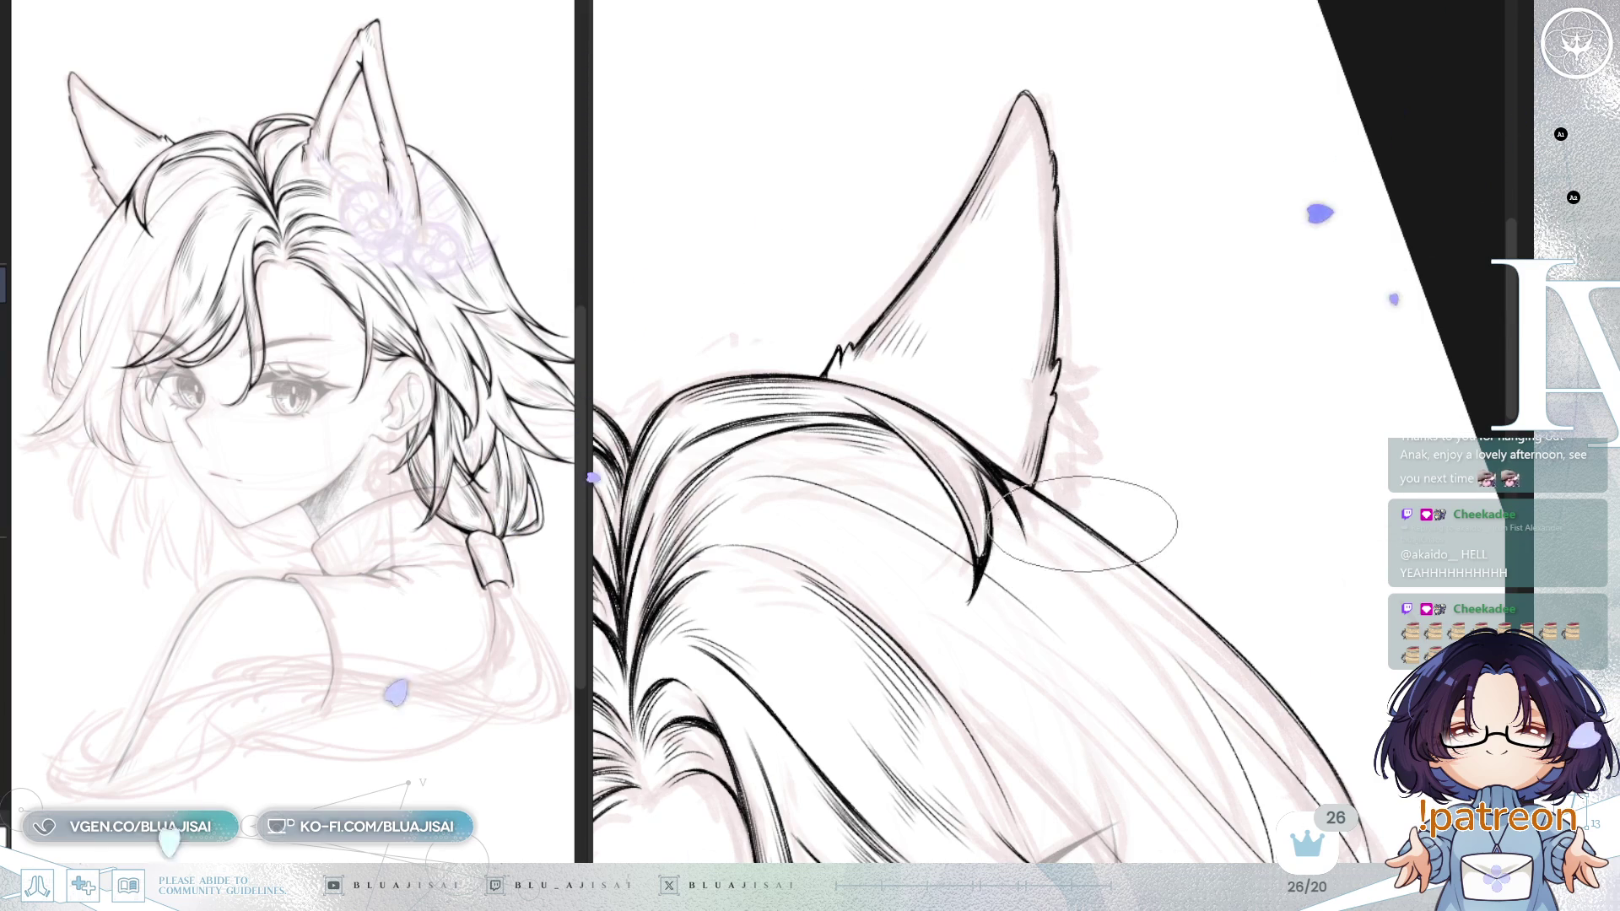
left_click_drag(1083, 525, 1079, 405)
left_click_drag(1131, 332, 1089, 139)
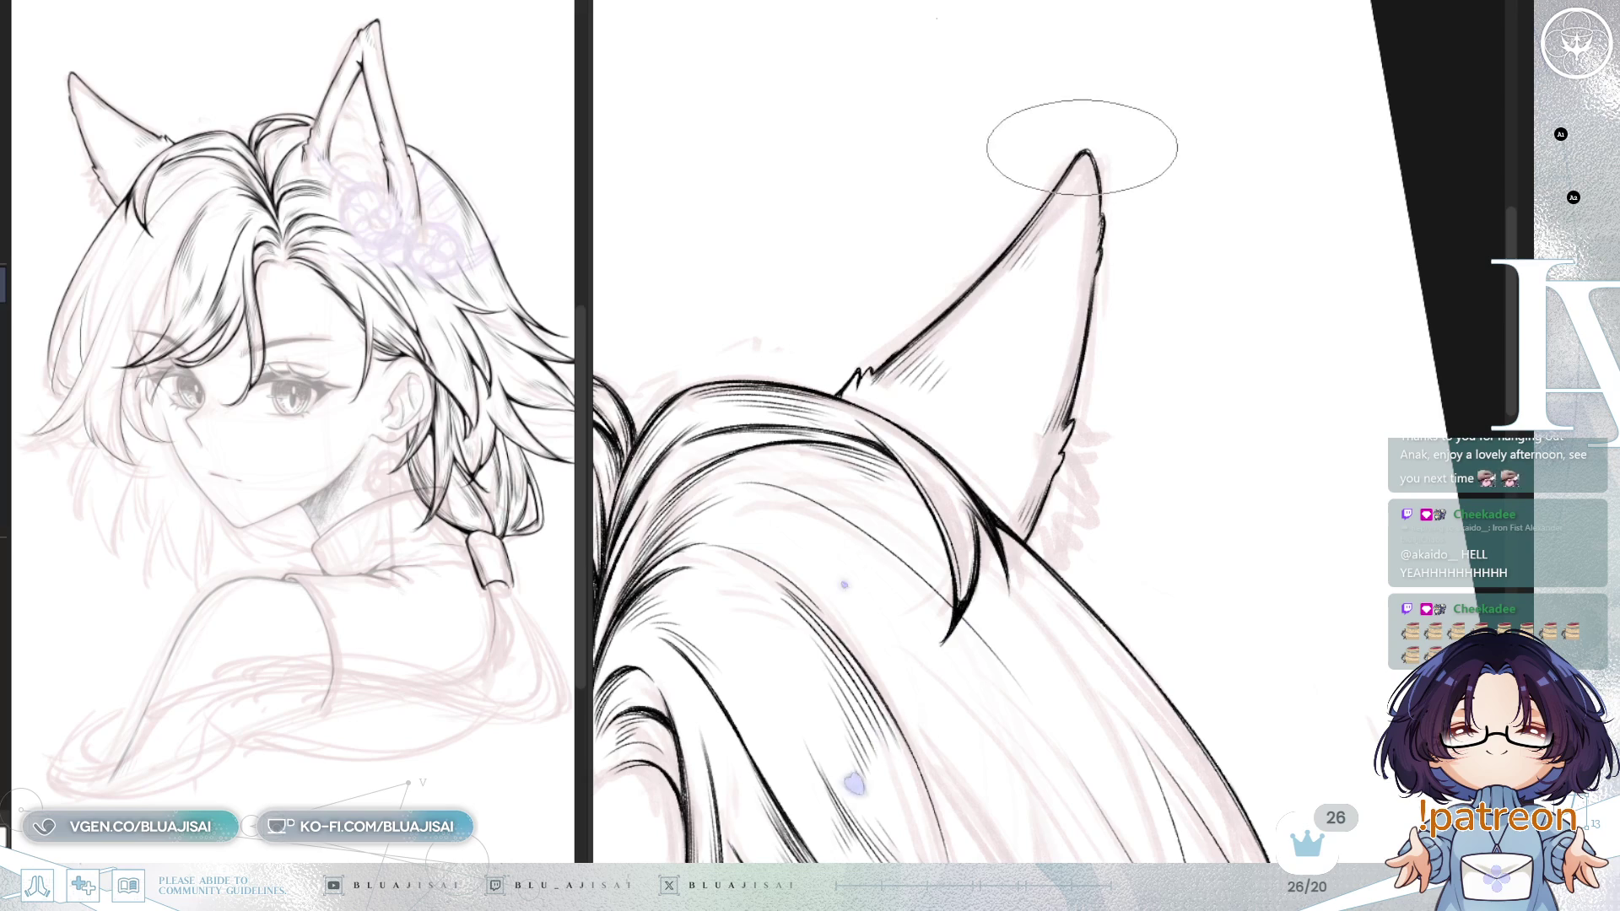
left_click_drag(1204, 365, 1233, 319)
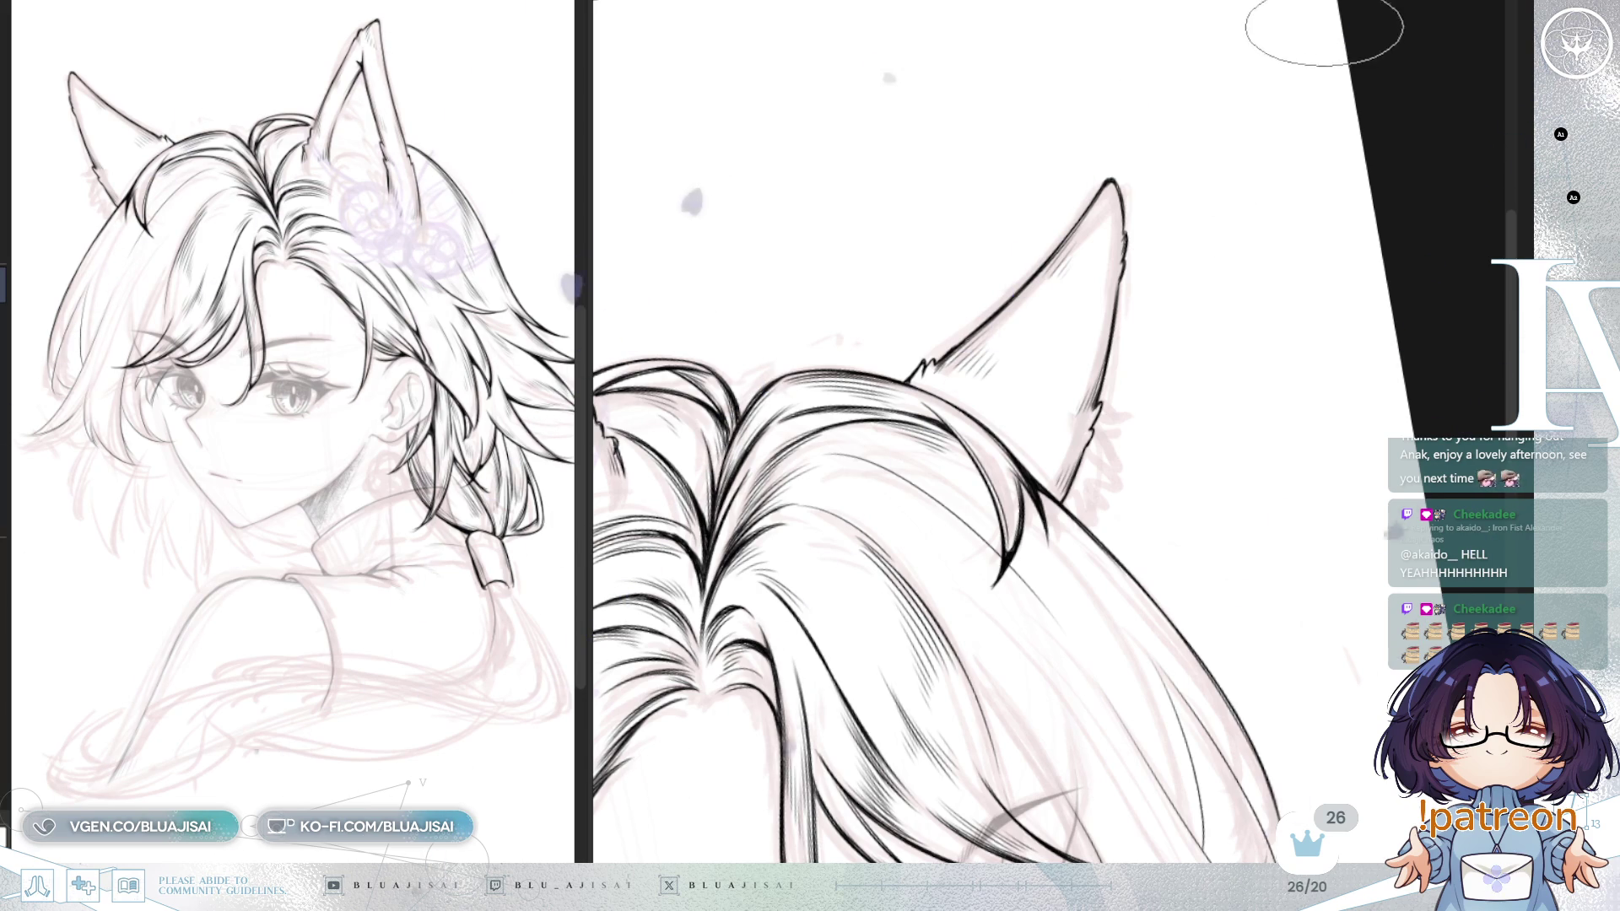
scroll(1311, 190, "down", 10)
Step: Ink a curving tapered strand just above the eye on a flipped, diagonally rotated view
key("h")
left_click_drag(1299, 182, 928, 481)
scroll(853, 346, "up", 5)
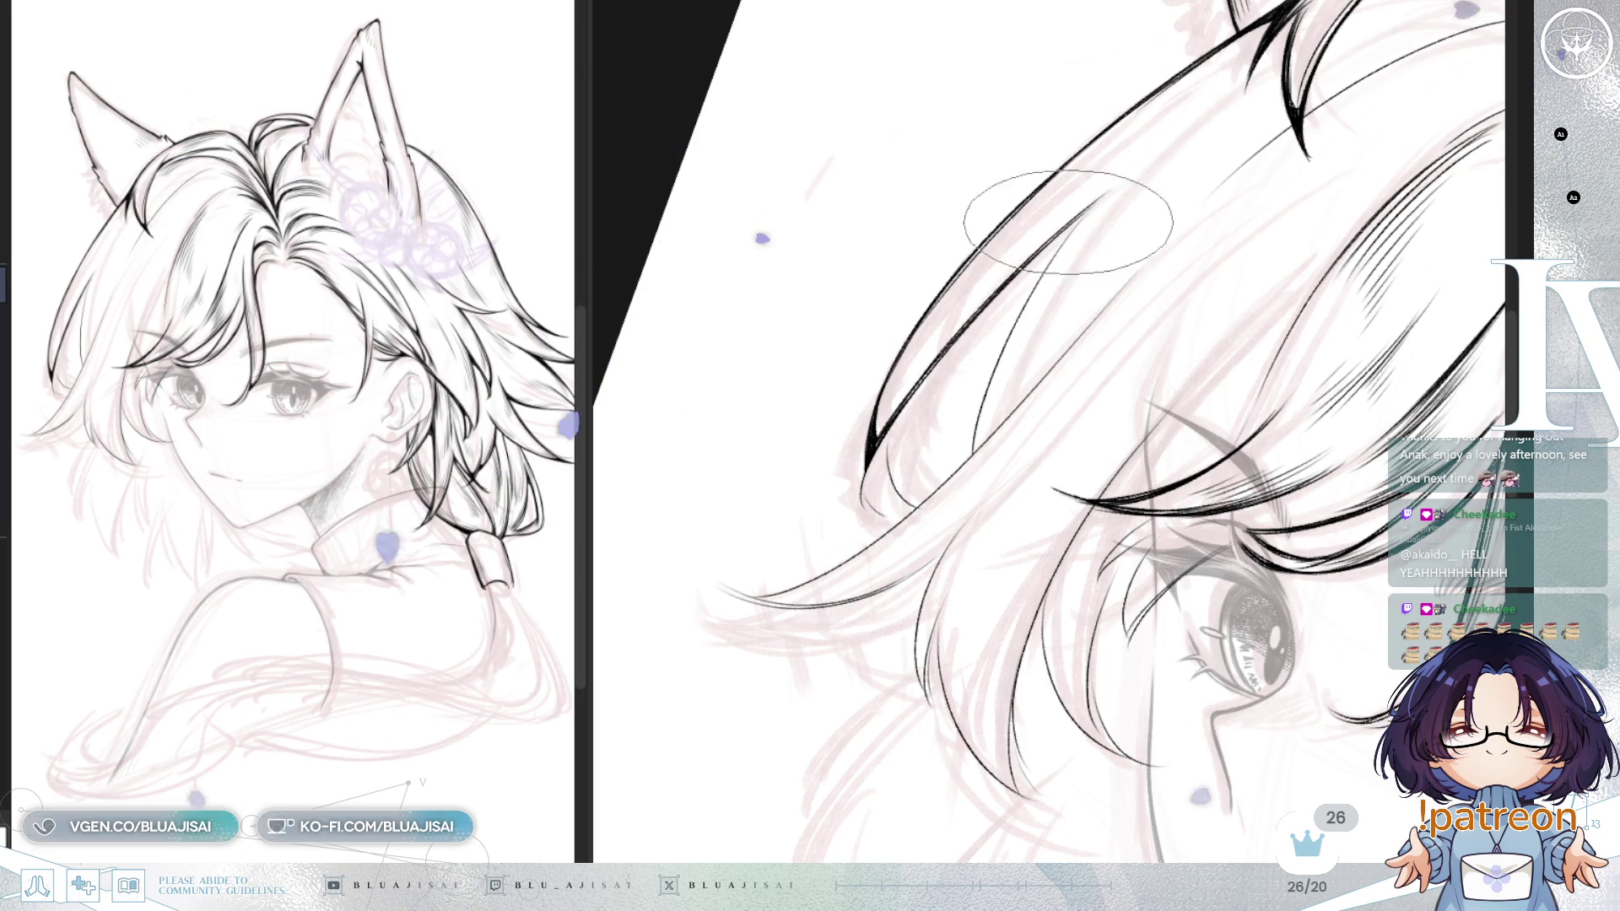
left_click_drag(1095, 204, 977, 446)
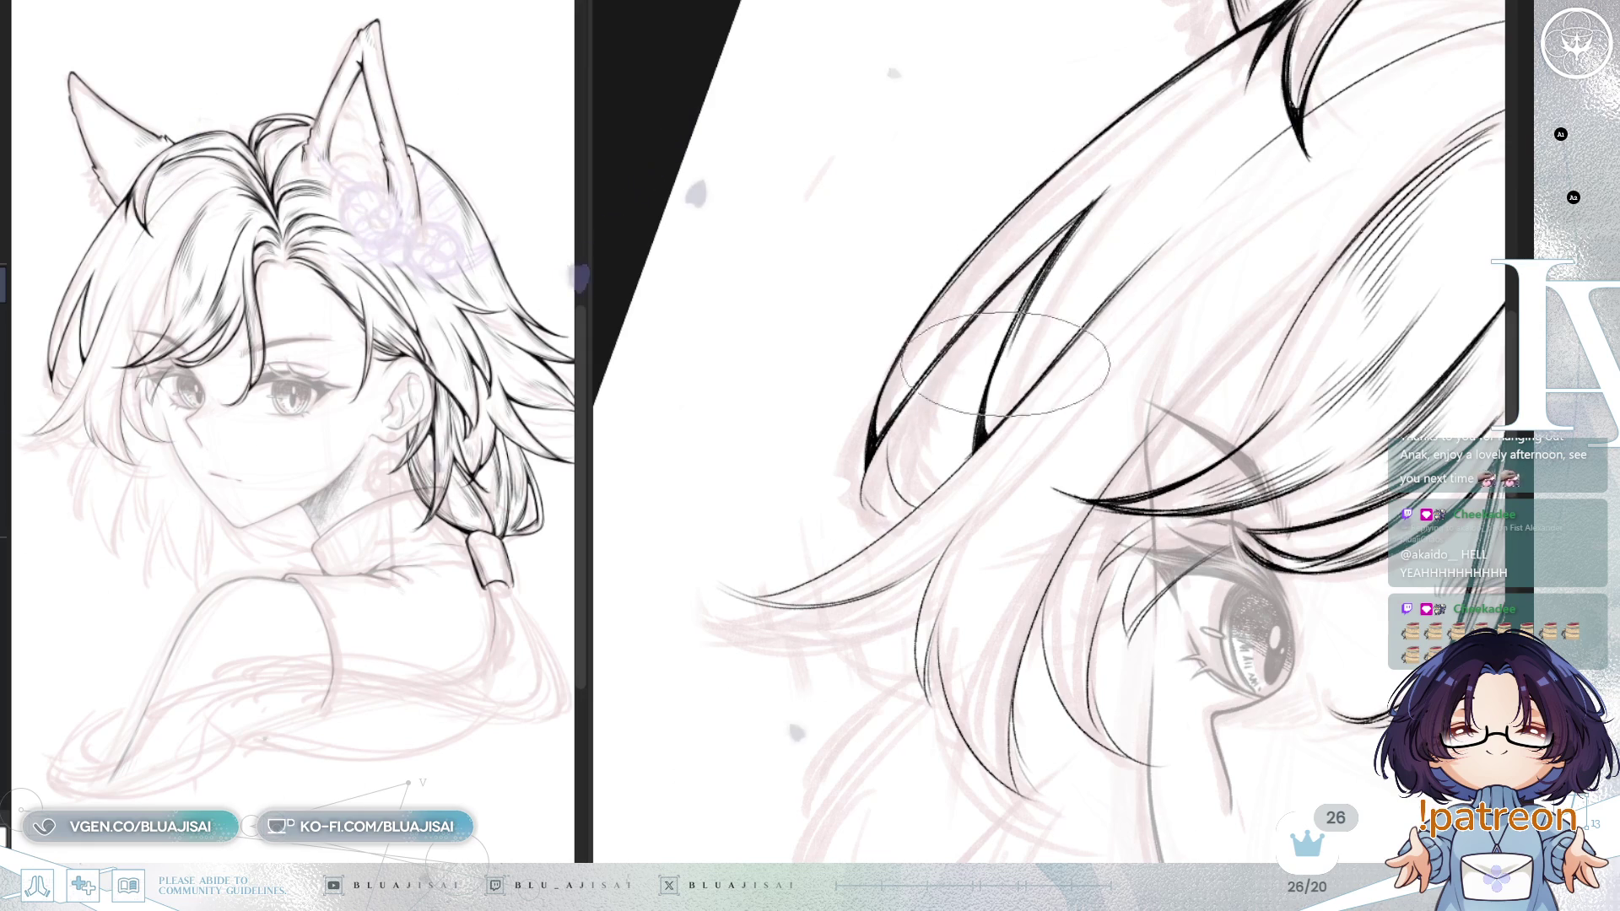
key("minus")
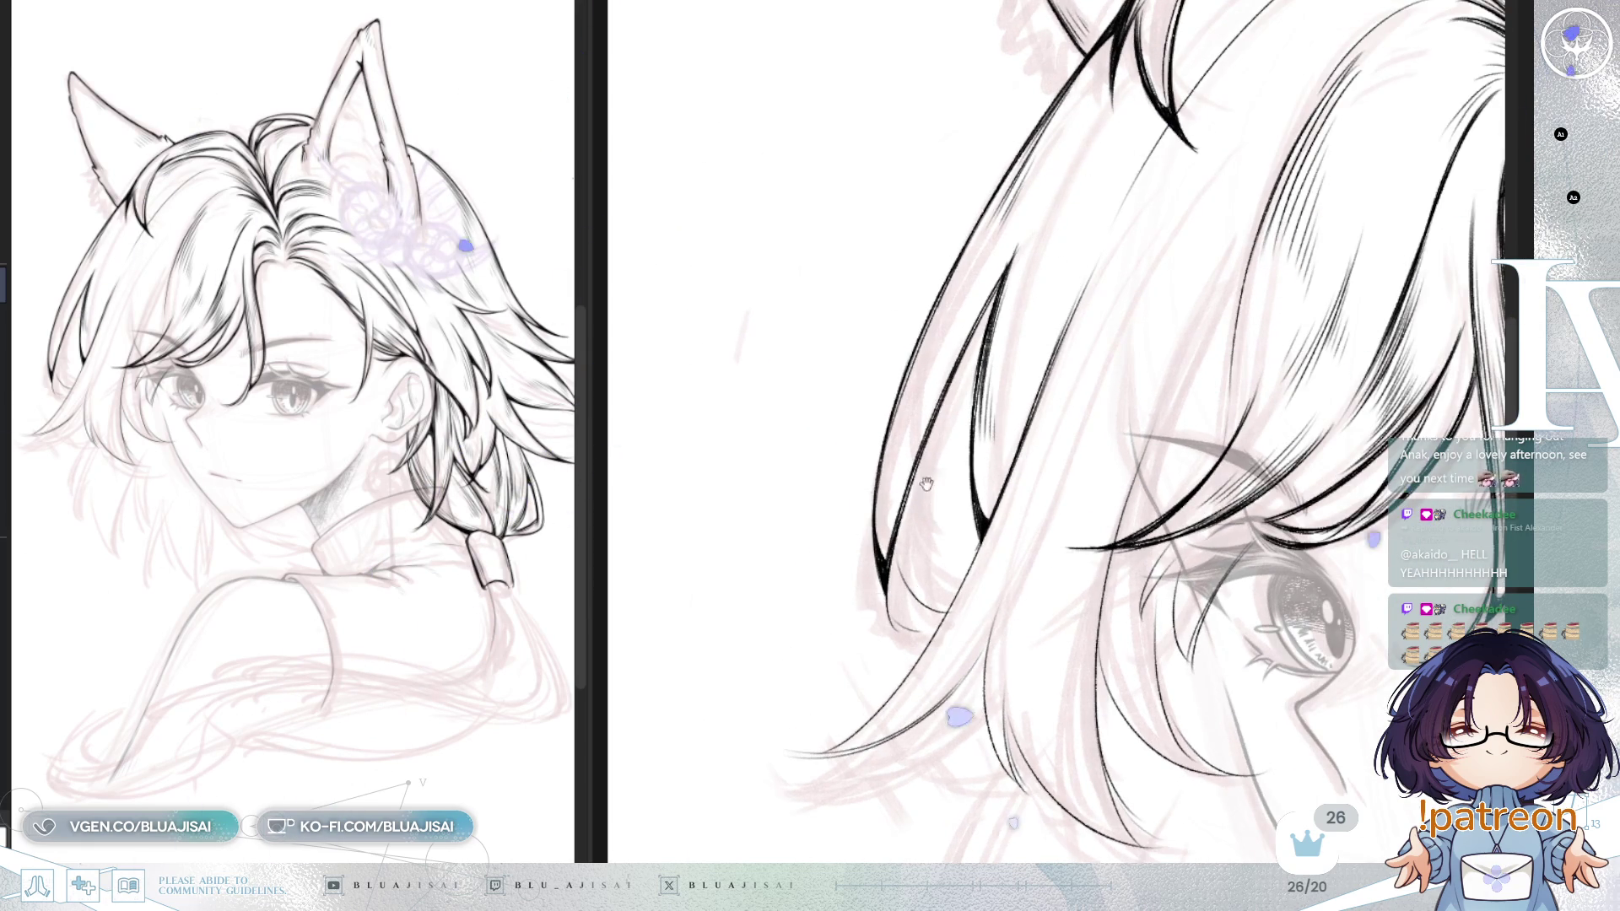
left_click_drag(877, 527, 917, 322)
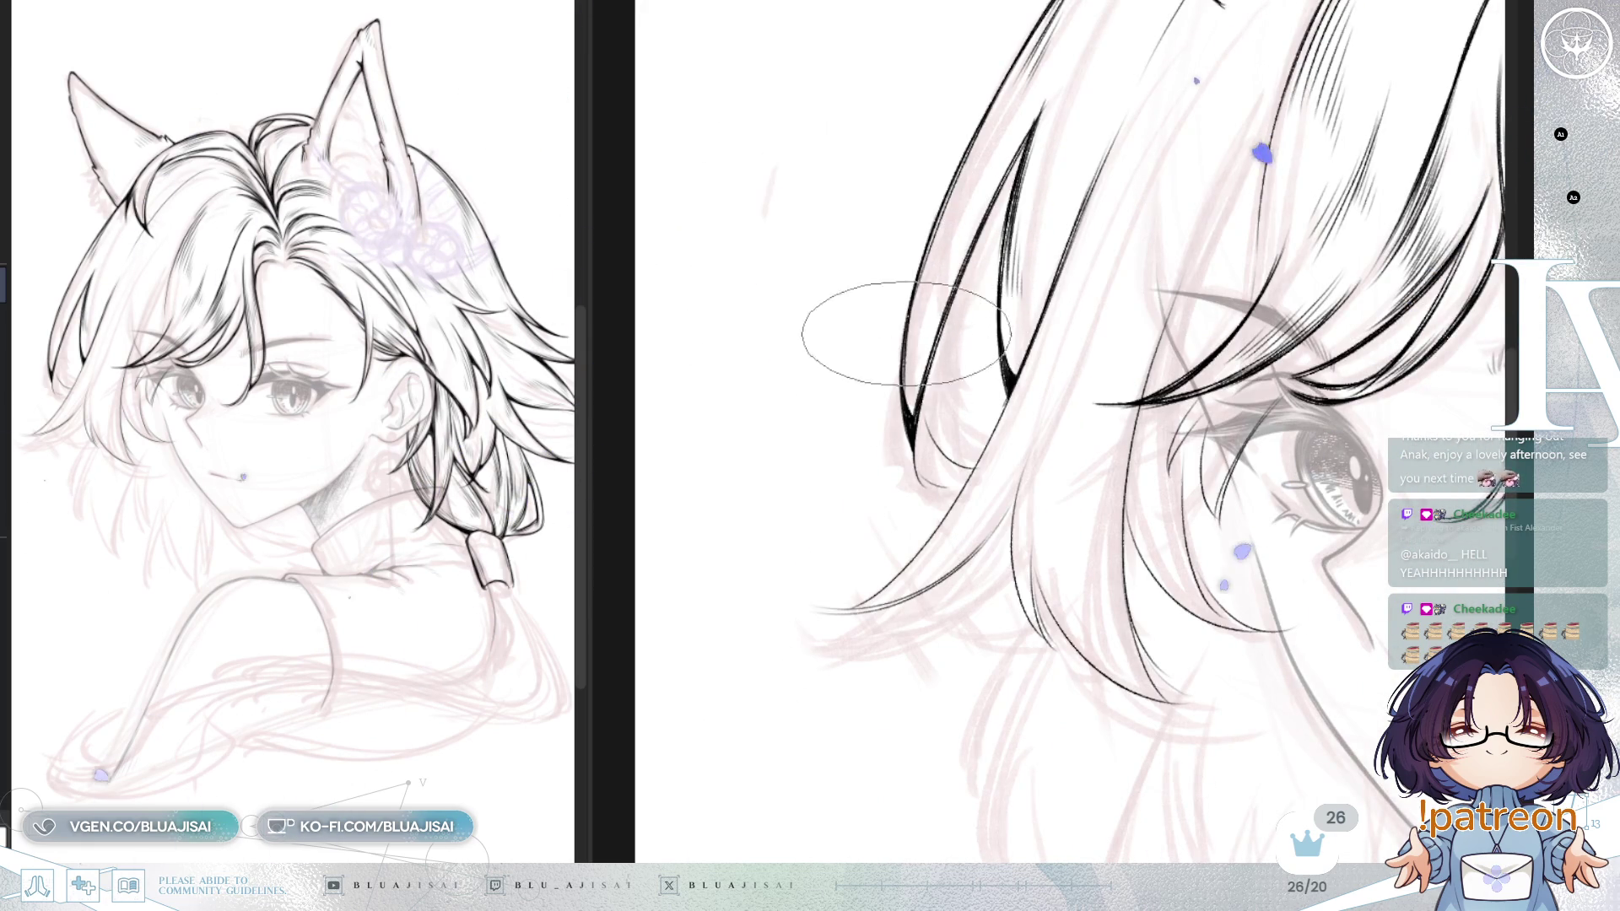
left_click_drag(931, 472, 998, 354)
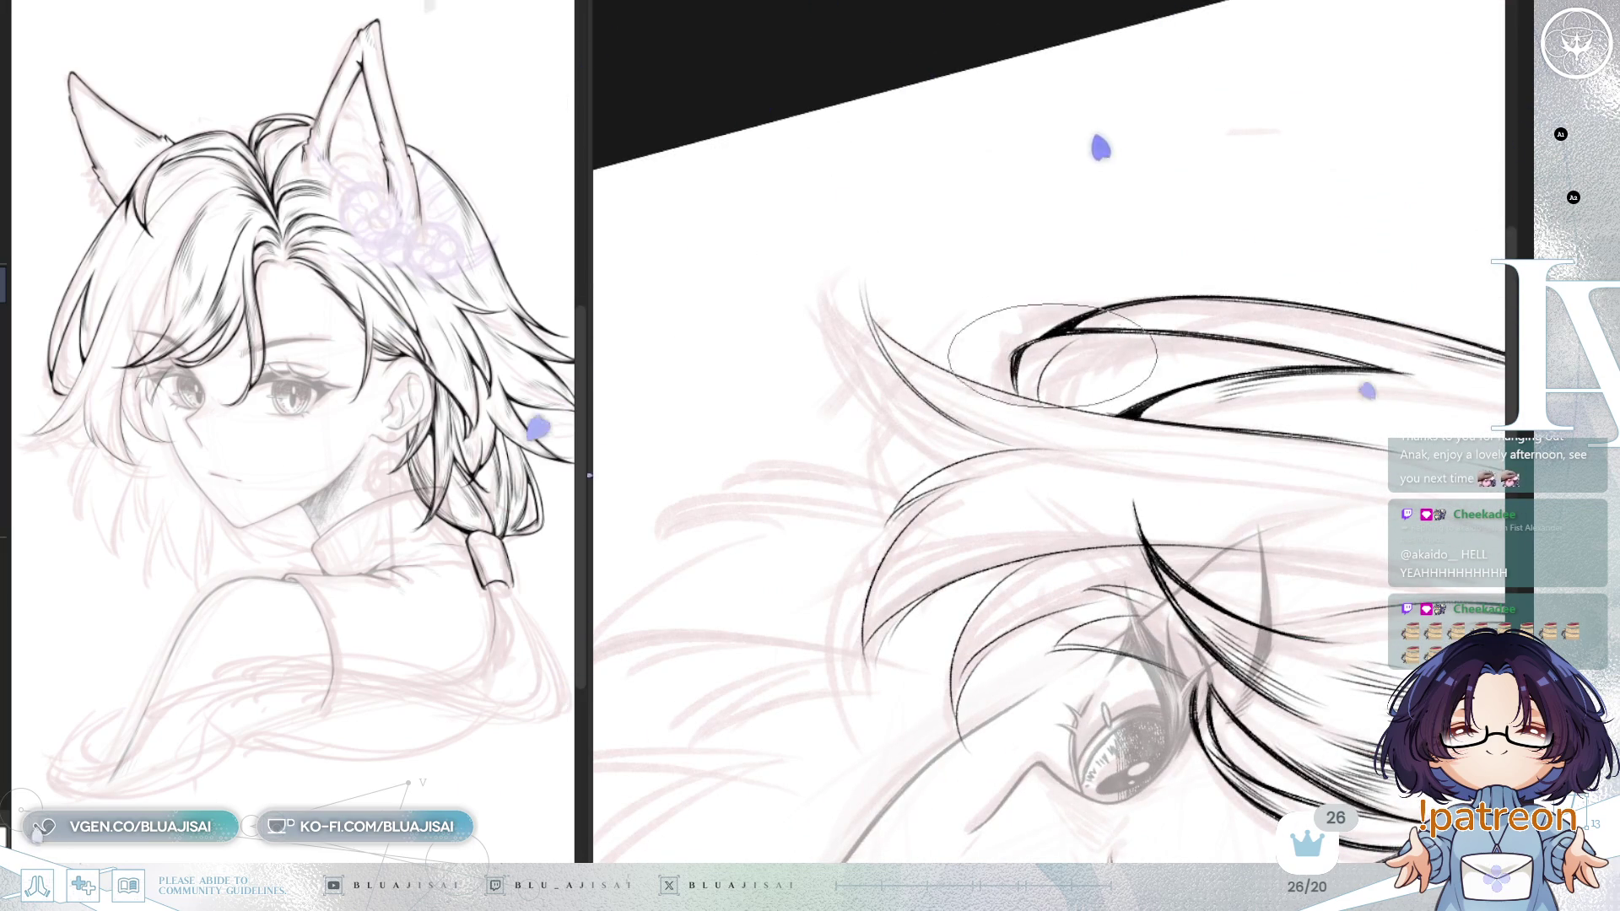
Step: Ink fine thin strands across the bangs over the forehead and eye, reframing between strokes
left_click_drag(1044, 361, 1064, 337)
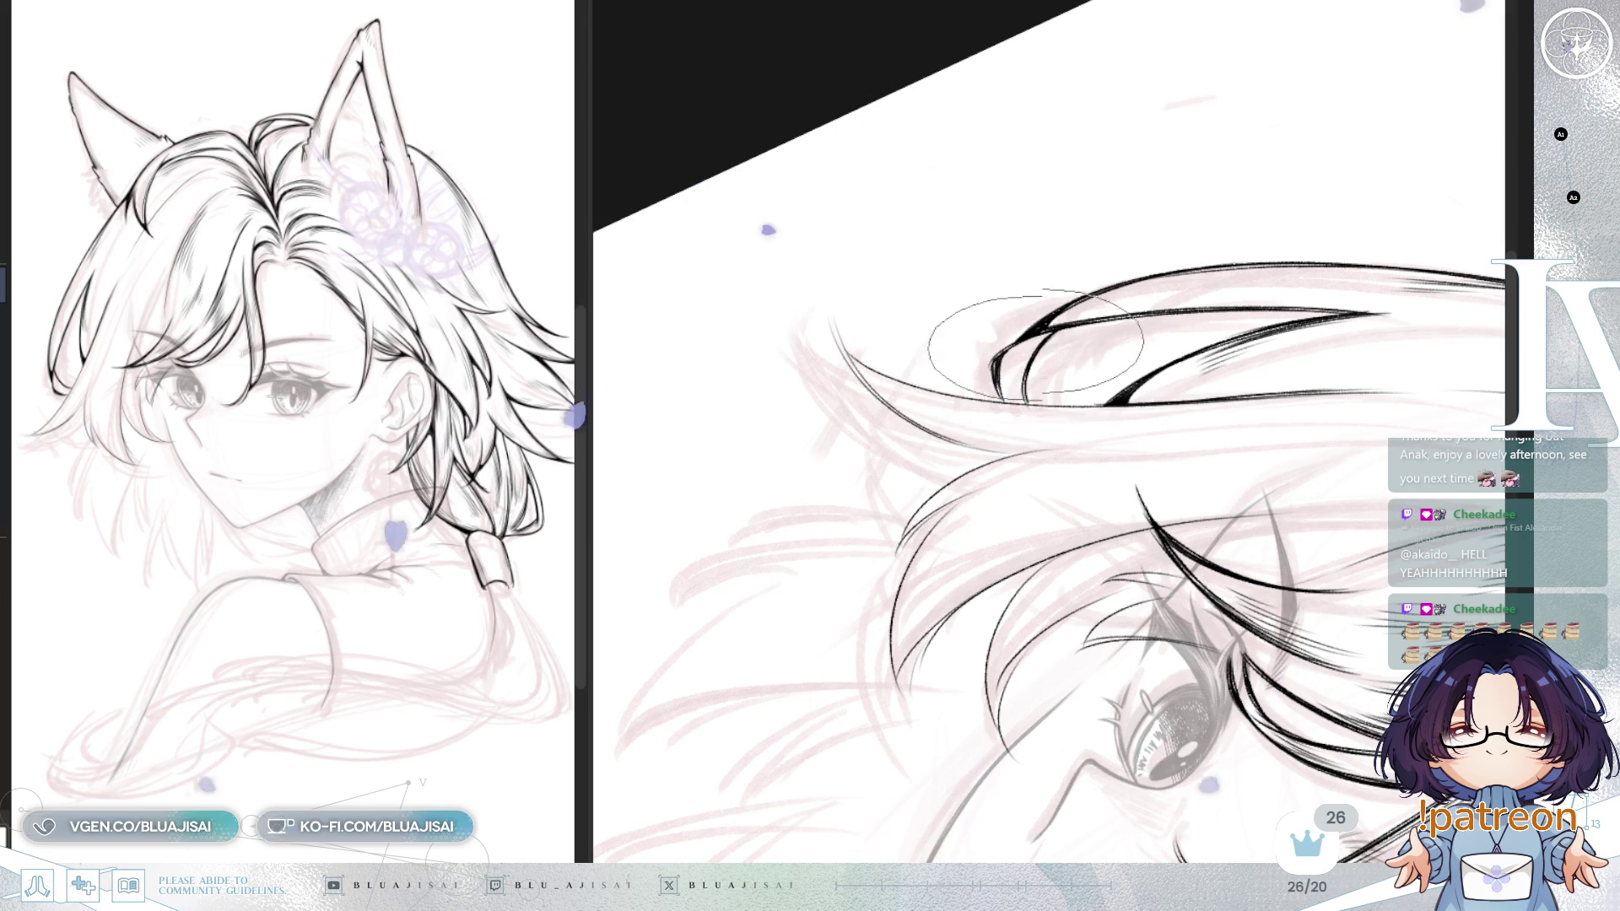
left_click_drag(1097, 325, 1240, 272)
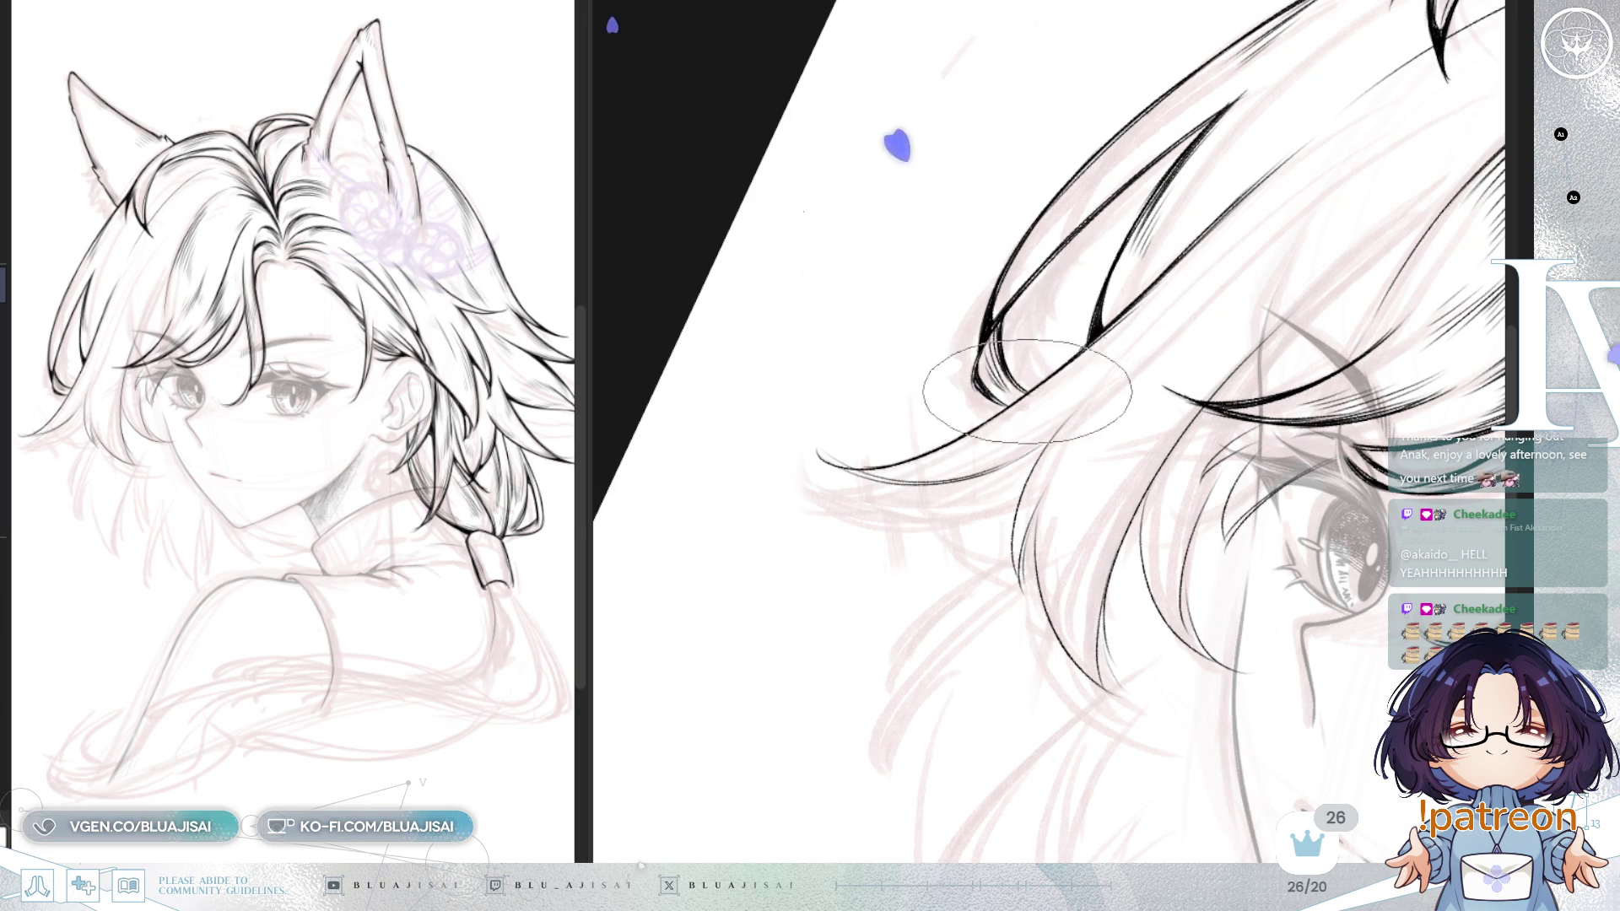
left_click_drag(1097, 380, 1143, 513)
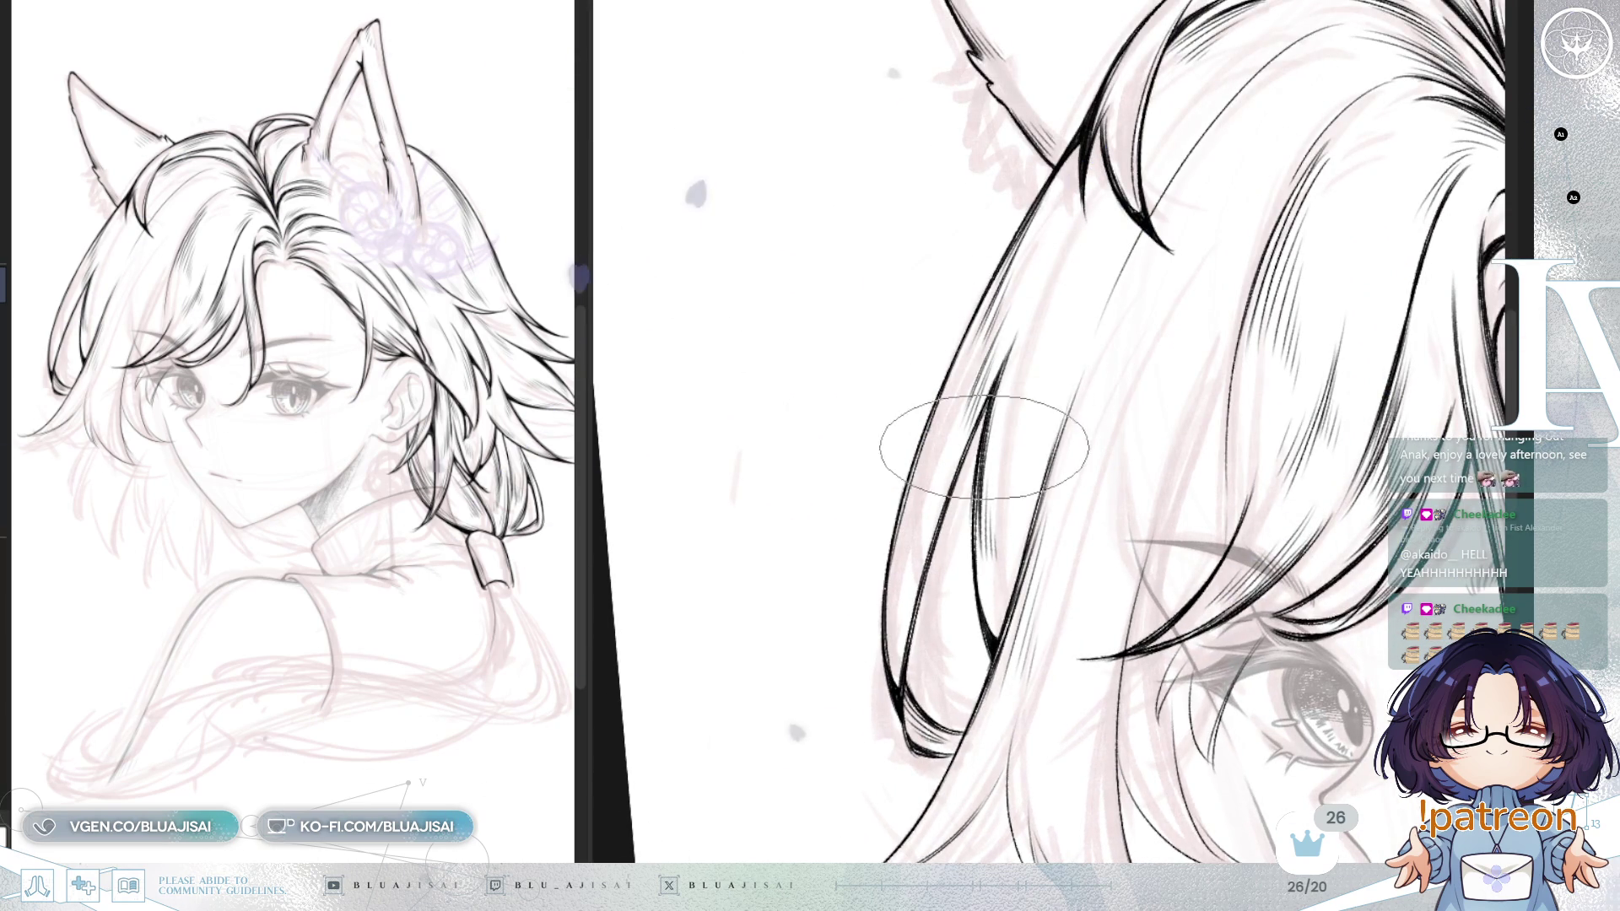
mouse_move(976, 427)
left_mouse_down()
mouse_move(1091, 433)
mouse_move(1270, 148)
left_mouse_up()
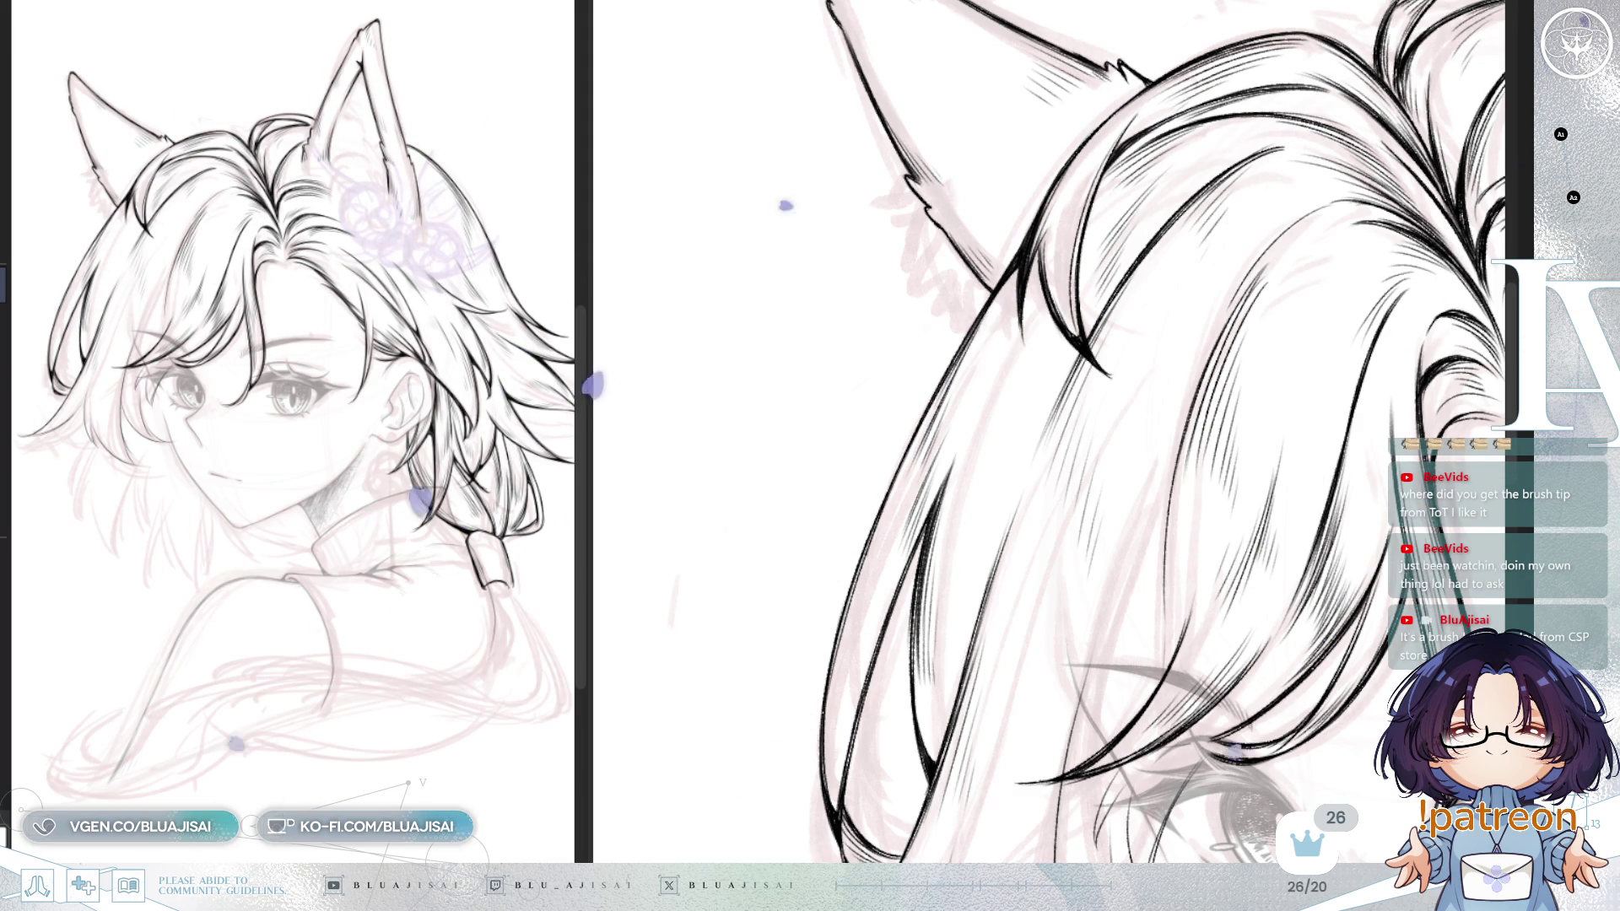
left_click_drag(902, 401, 920, 363)
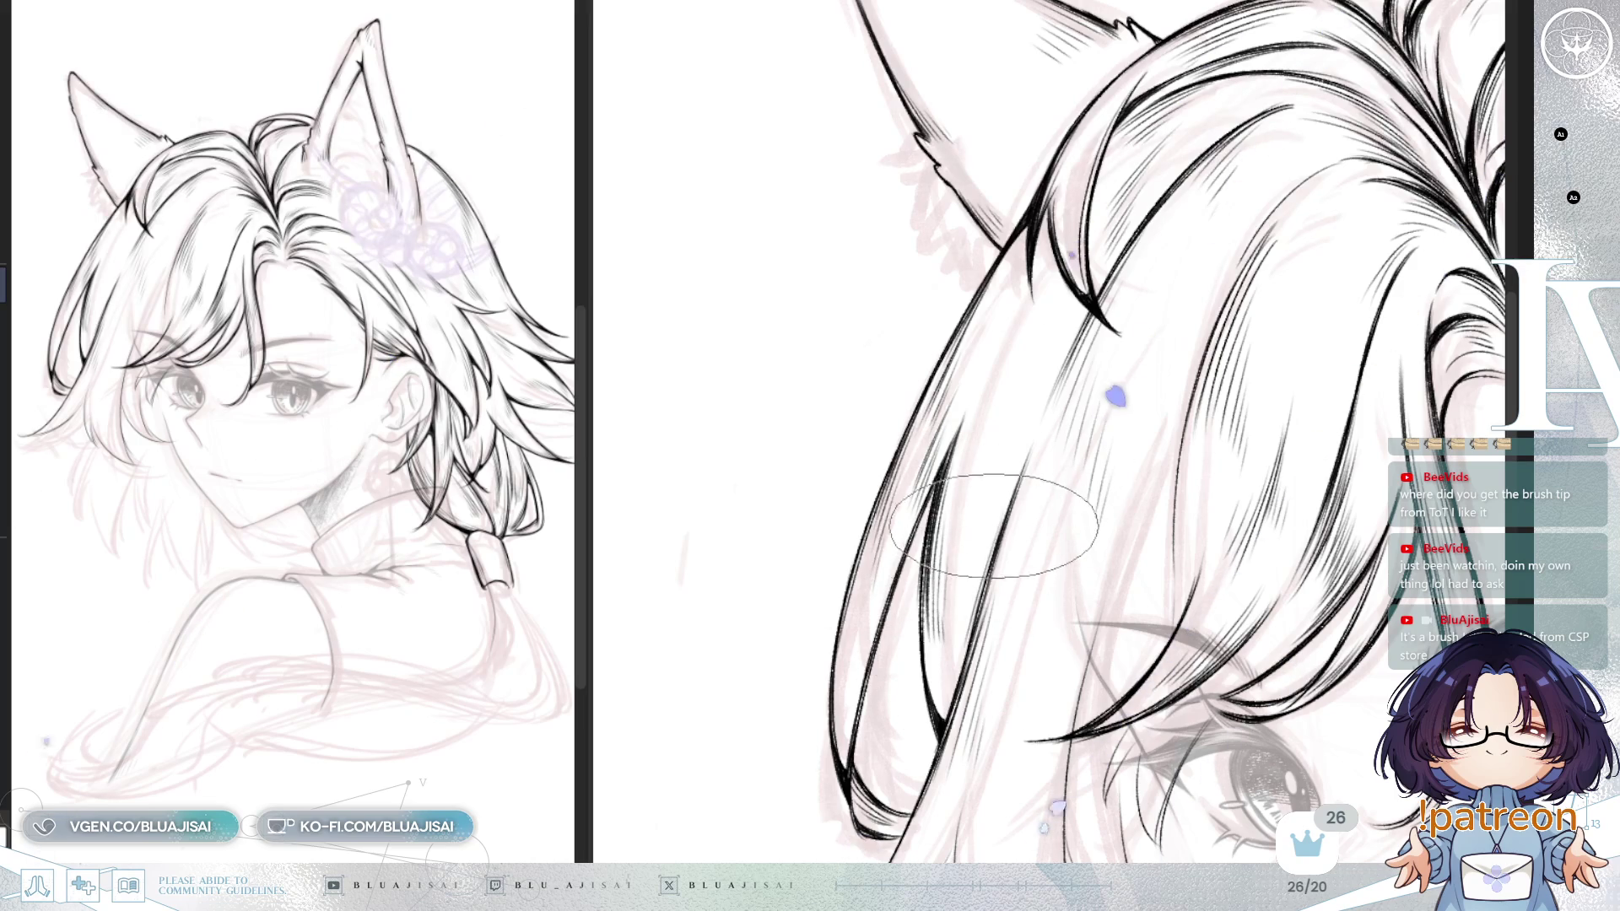
left_click_drag(958, 608, 924, 456)
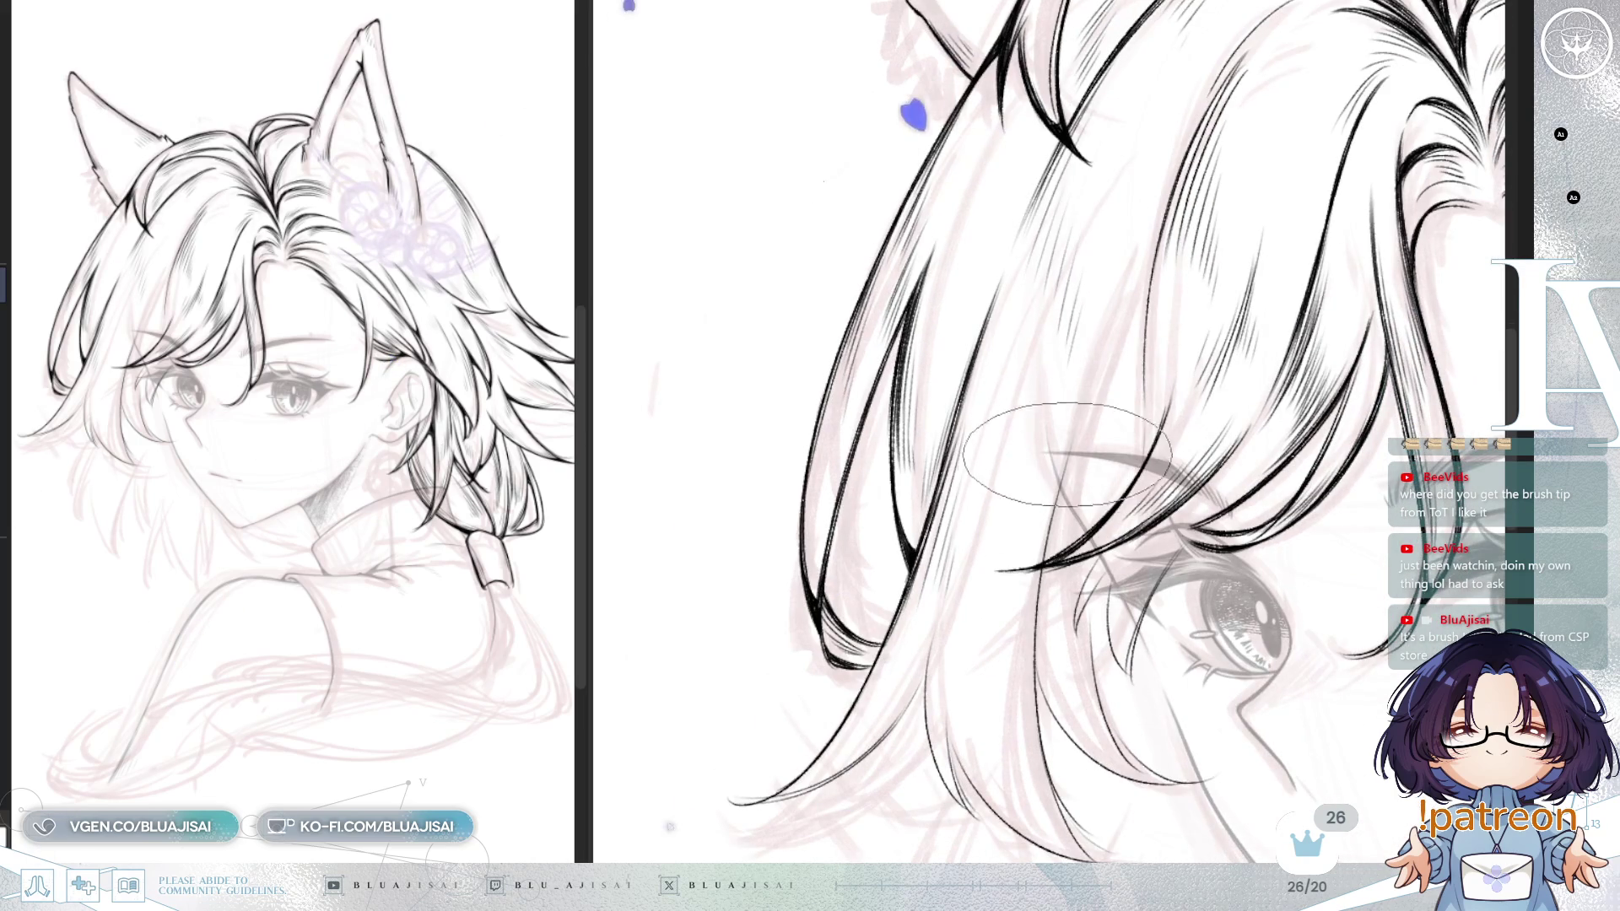
left_click_drag(1074, 460, 939, 603)
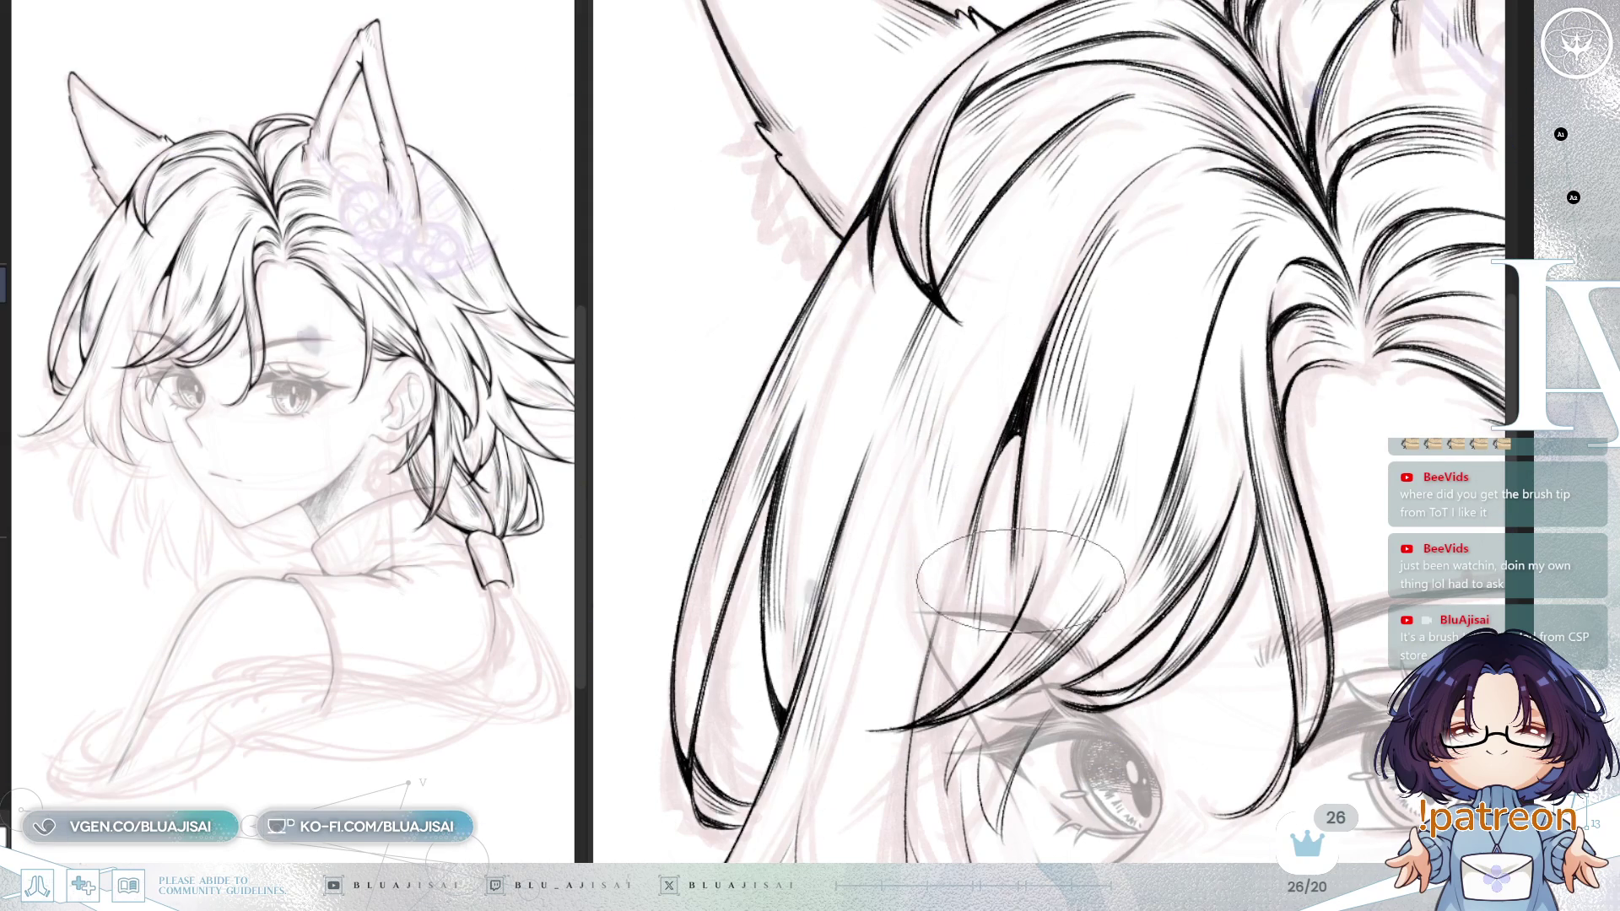
Step: Add fine hatching strands fanning from the hair part down across the bangs
key("minus")
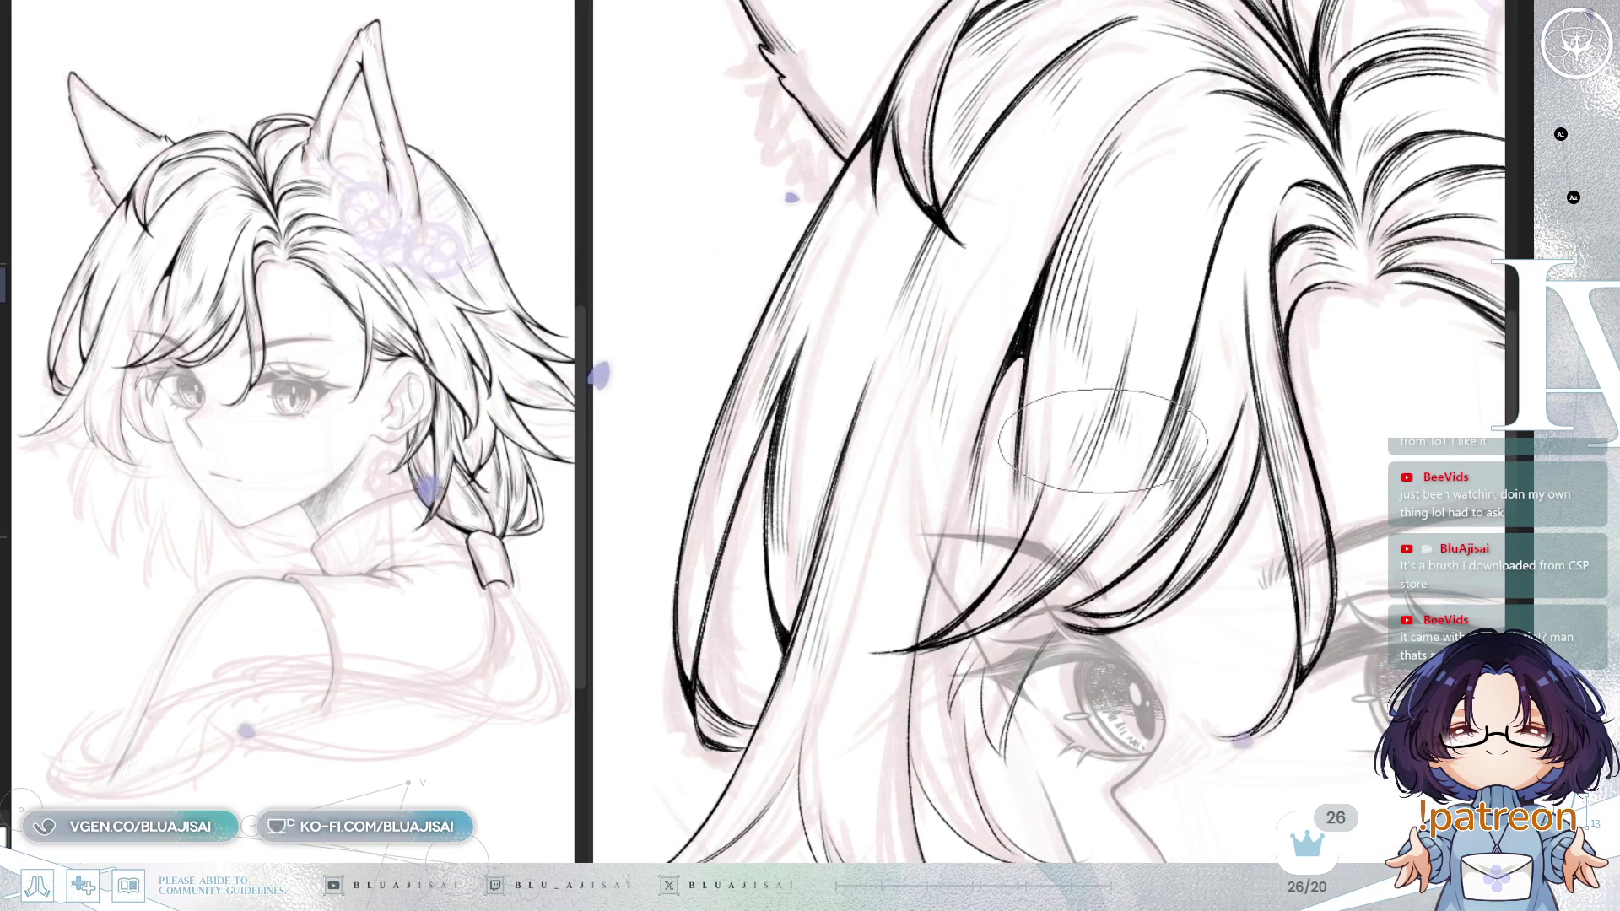
key("minus")
left_click_drag(1103, 505, 1136, 398)
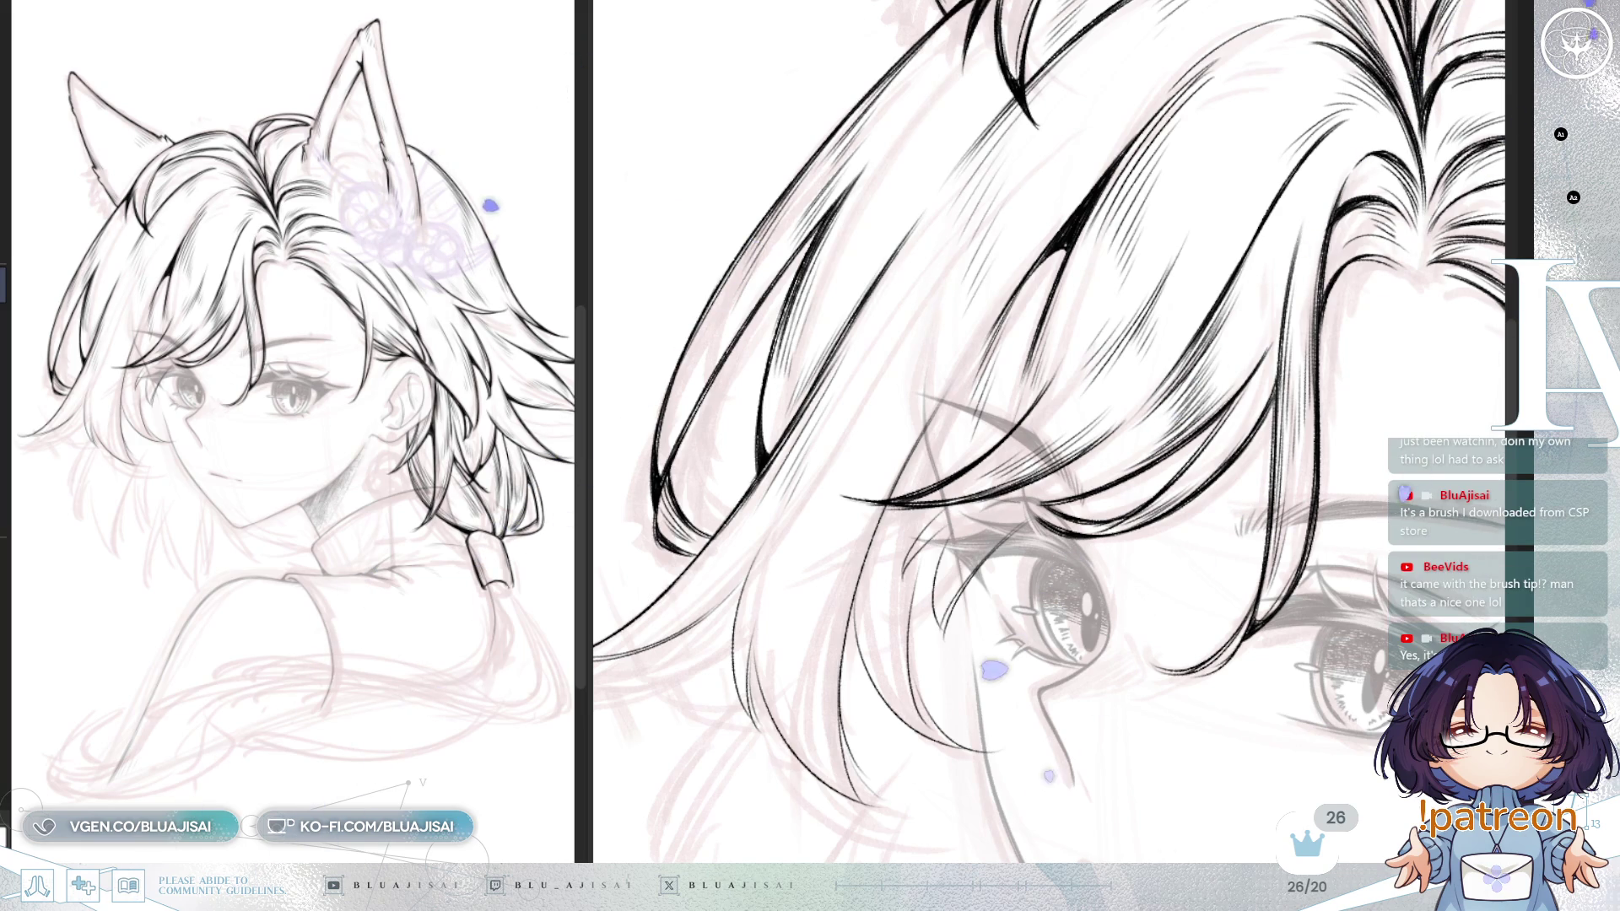
scroll(1240, 122, "up", 3)
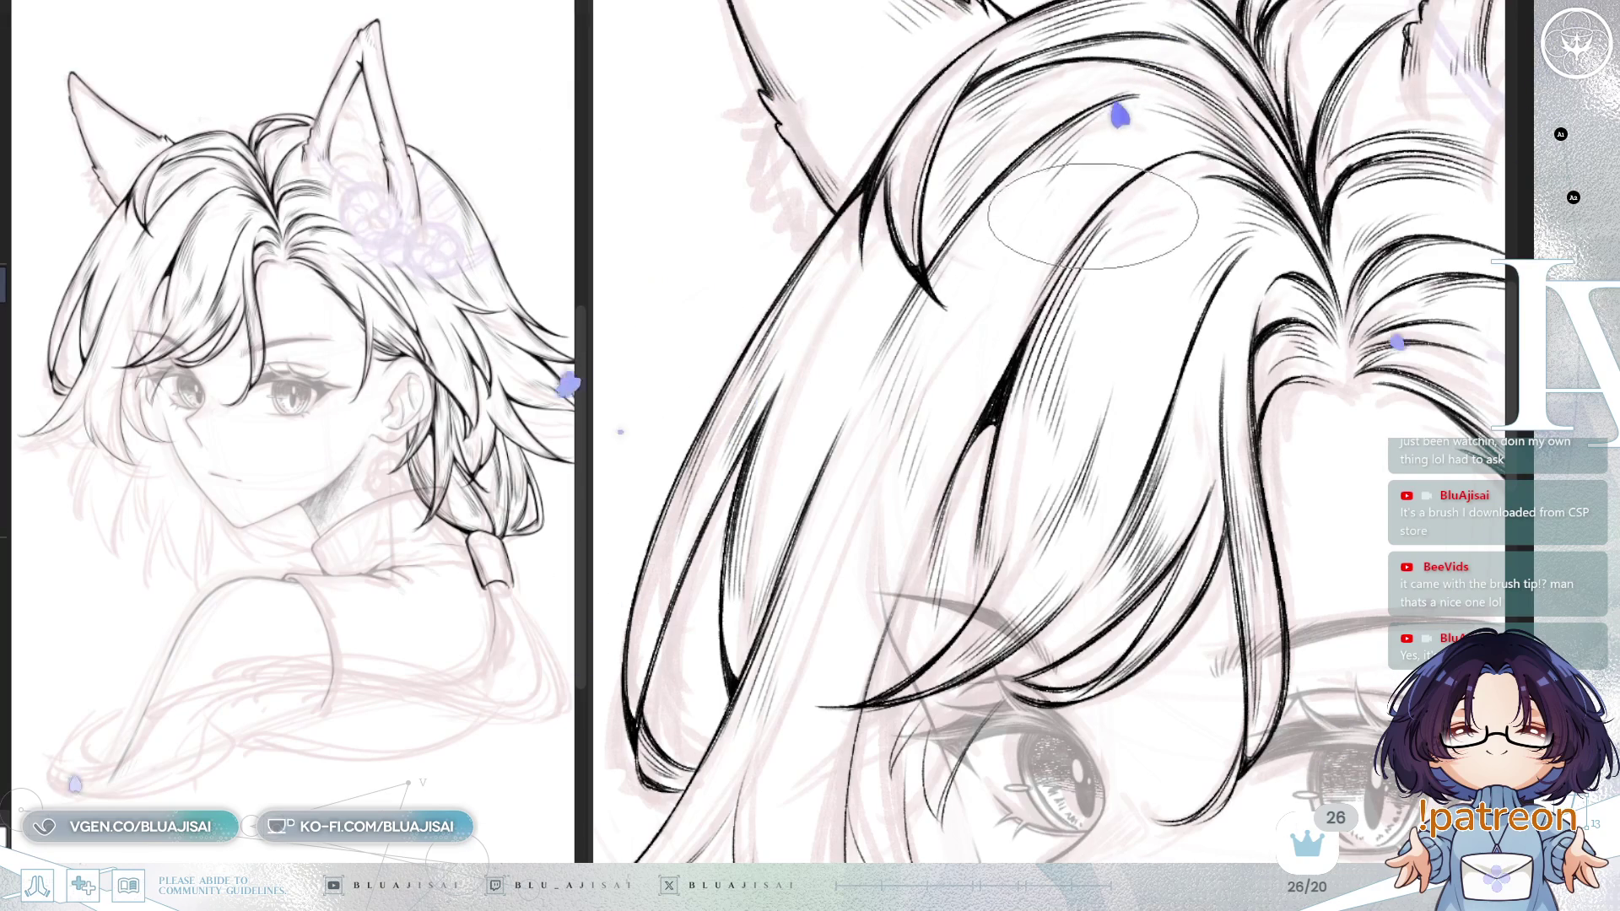
left_click_drag(1035, 310, 996, 338)
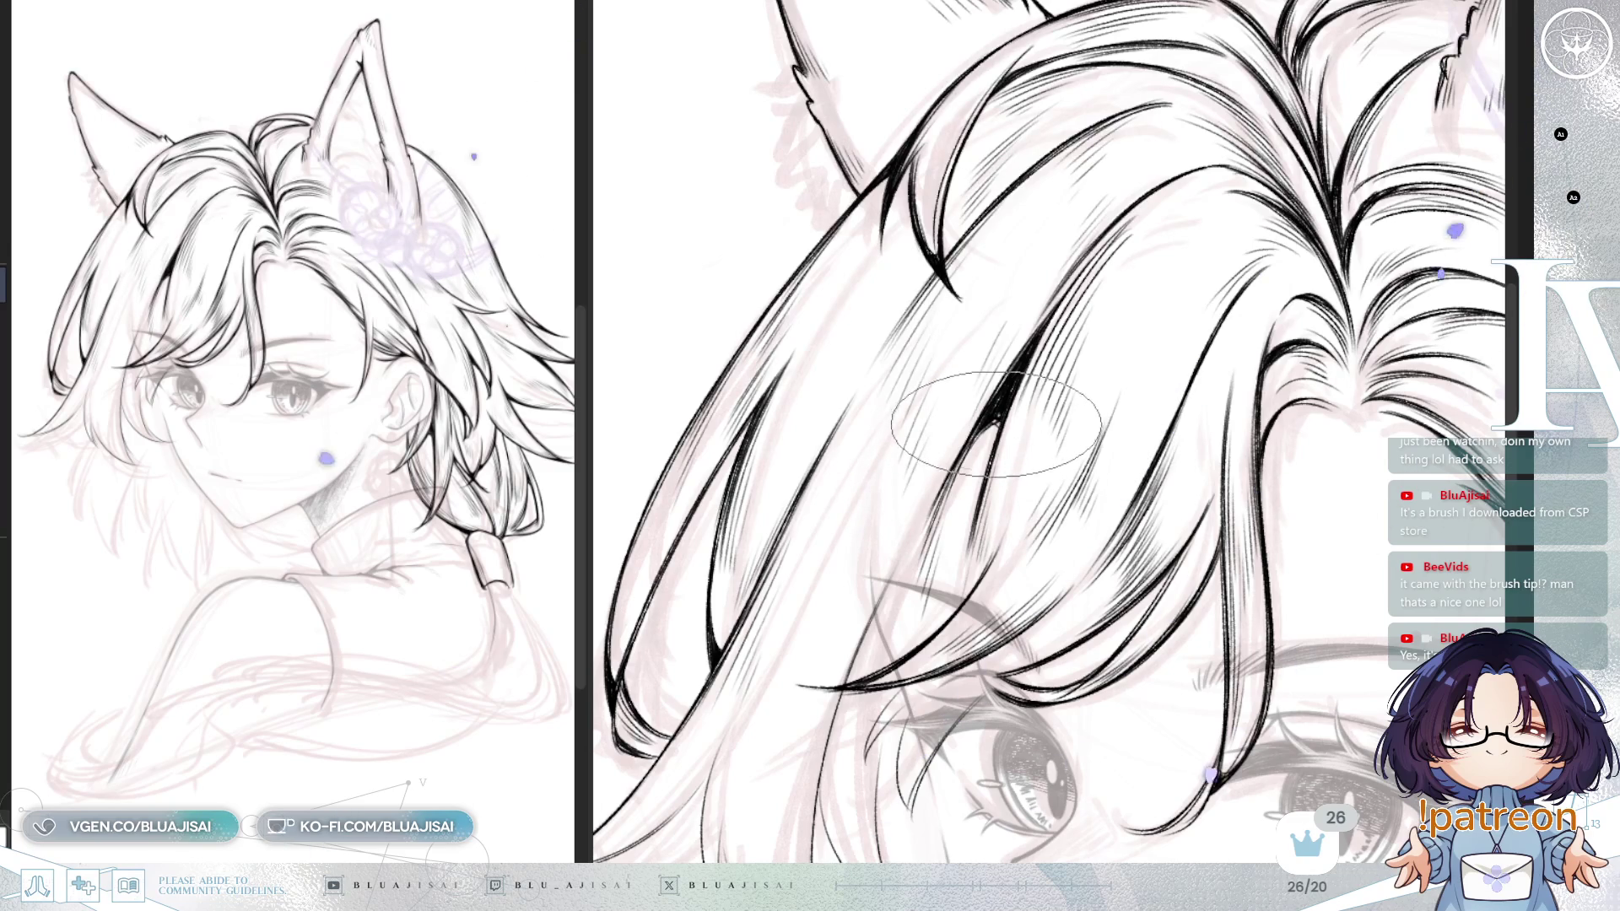
key("asciicircum")
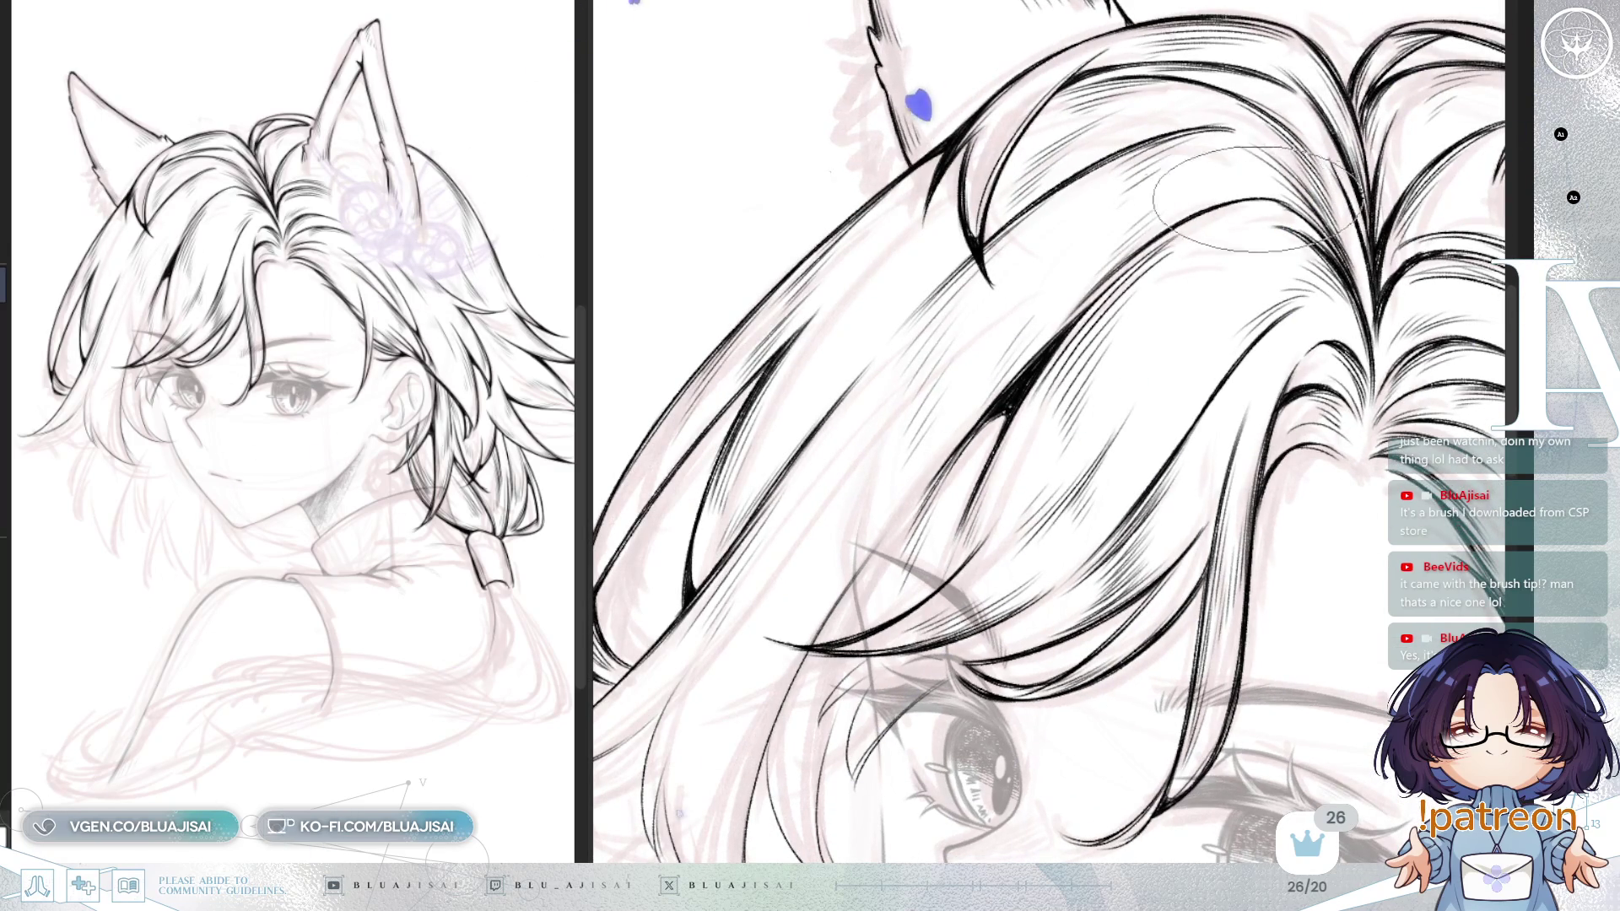
key("minus")
key("asciicircum")
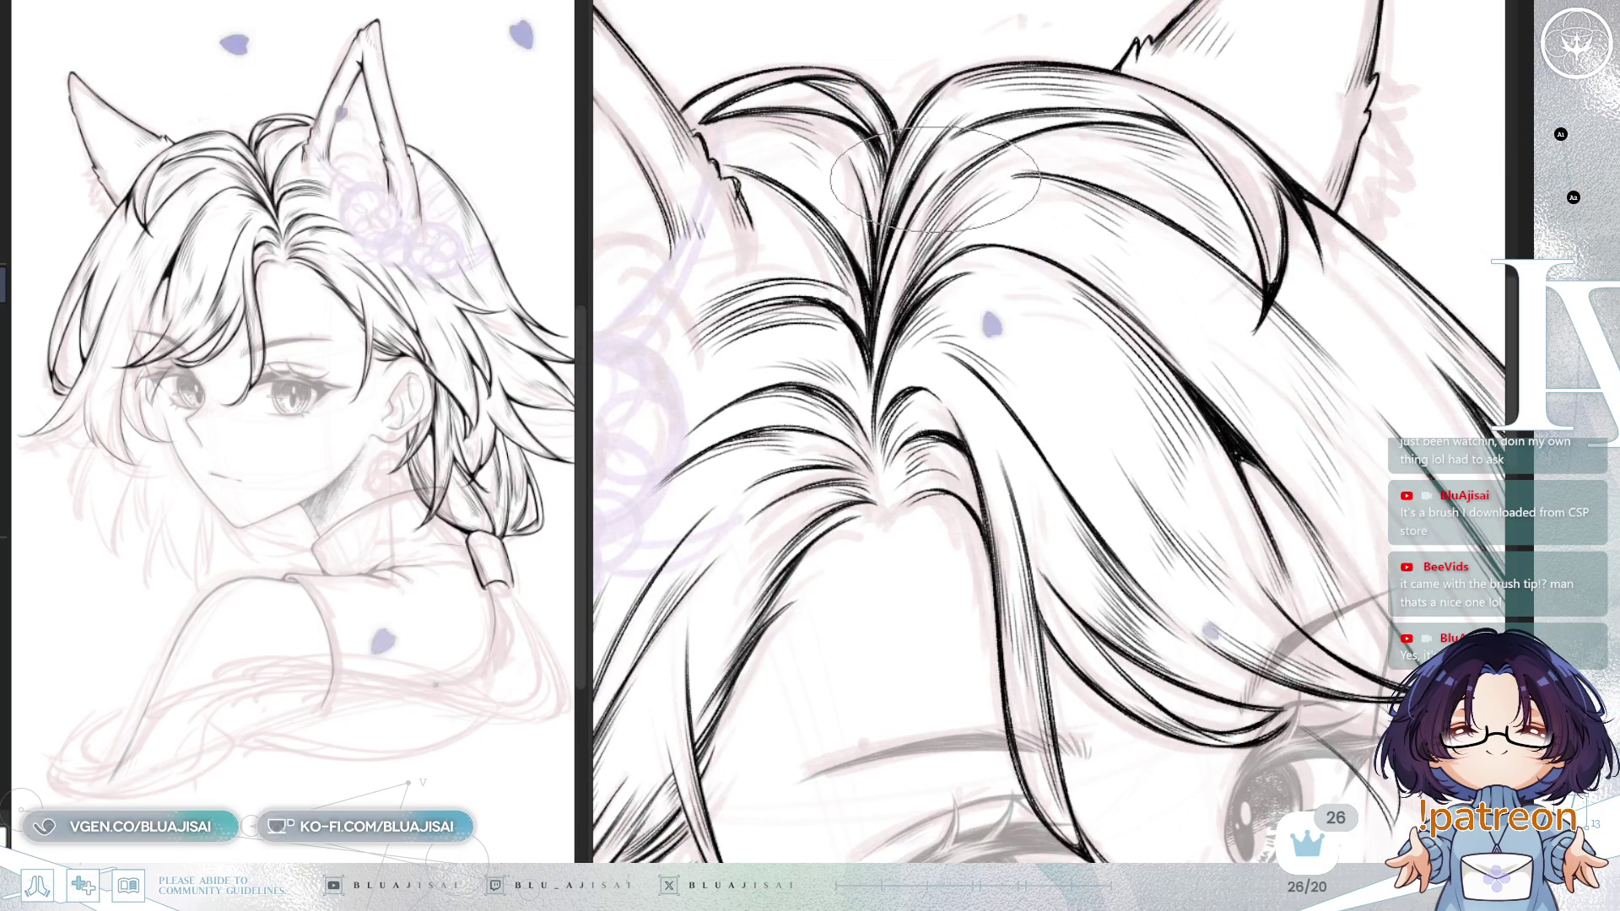
Step: Ink long tapered bang strands draping past the eye's outer corner toward the cheek
mouse_move(903, 270)
left_mouse_down()
mouse_move(991, 287)
mouse_move(1254, 268)
mouse_move(1331, 184)
left_mouse_up()
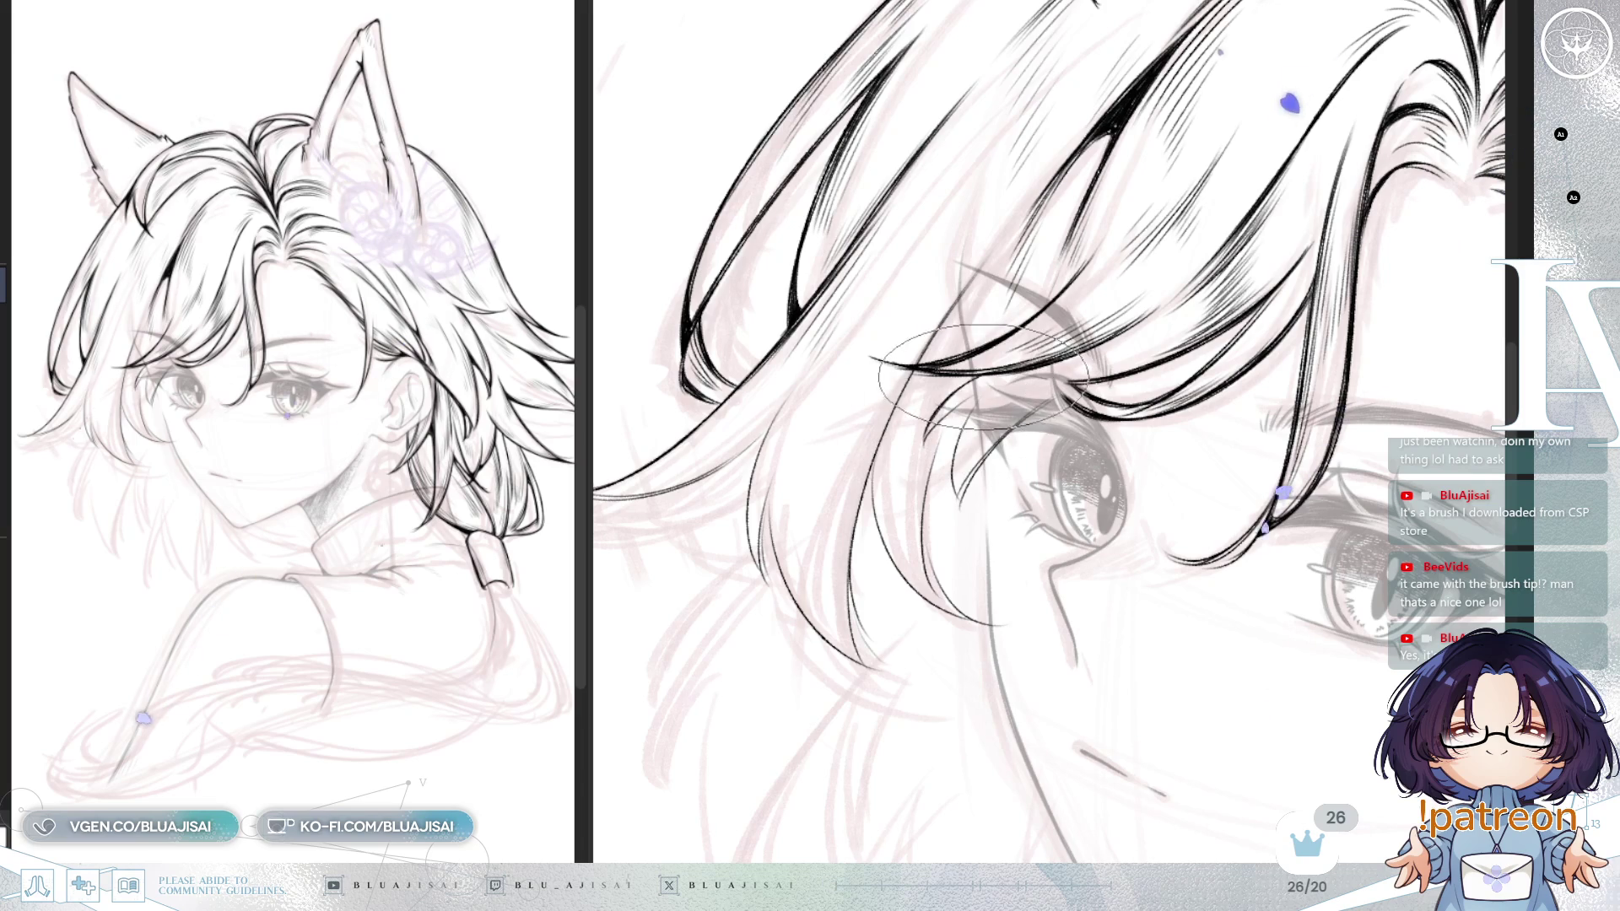
key("minus")
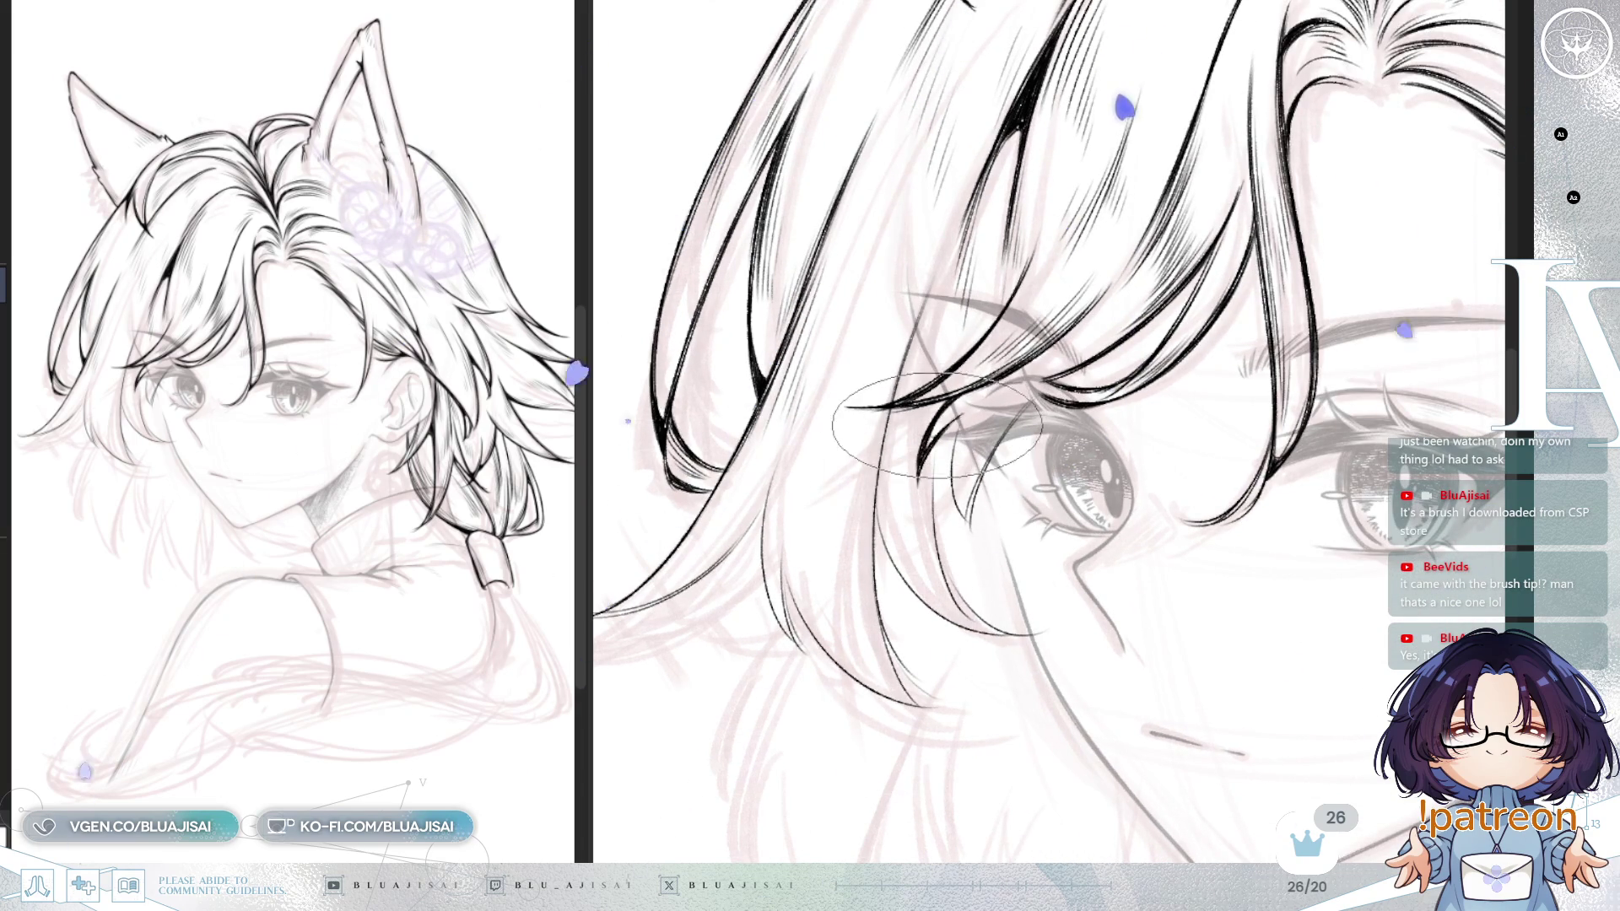
key("minus")
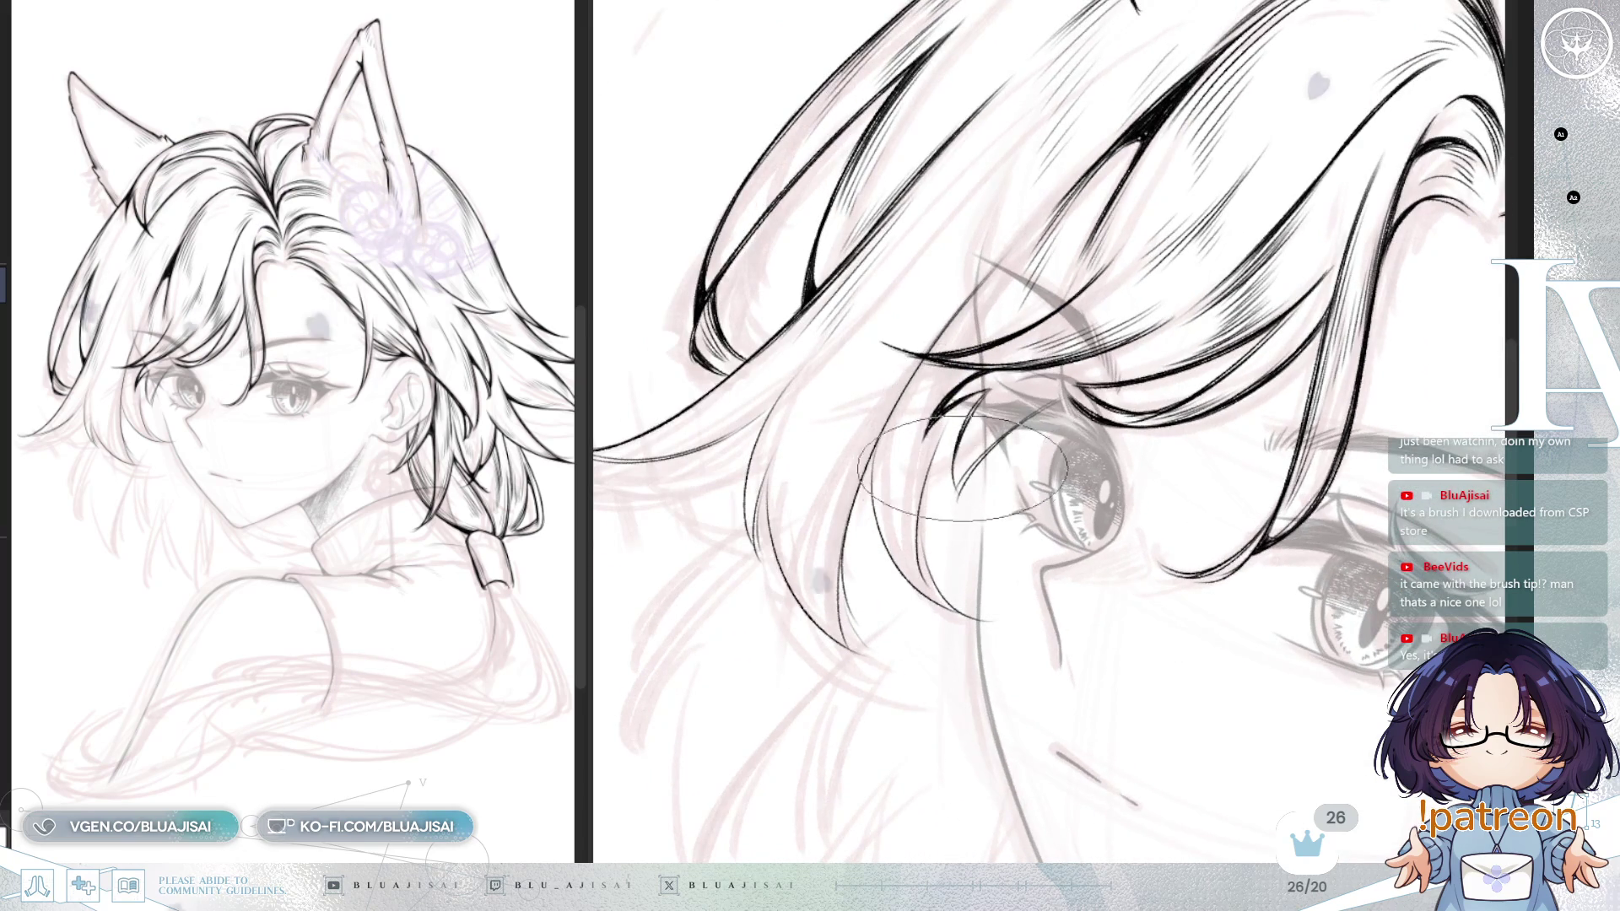
key("minus")
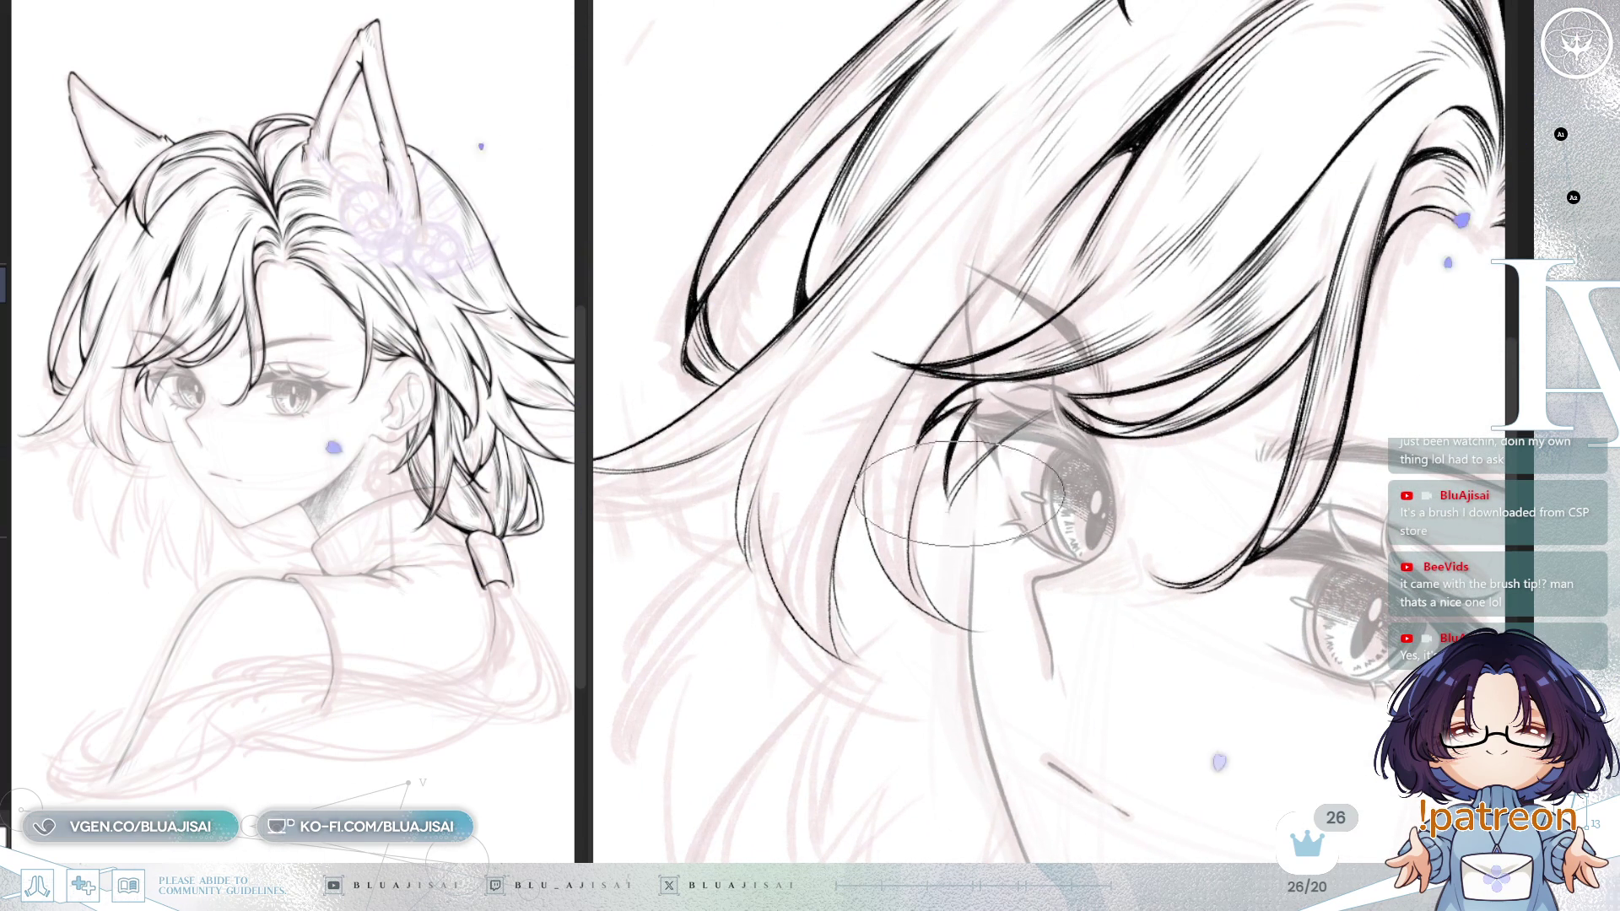
key("minus")
key("minus")
key("minus")
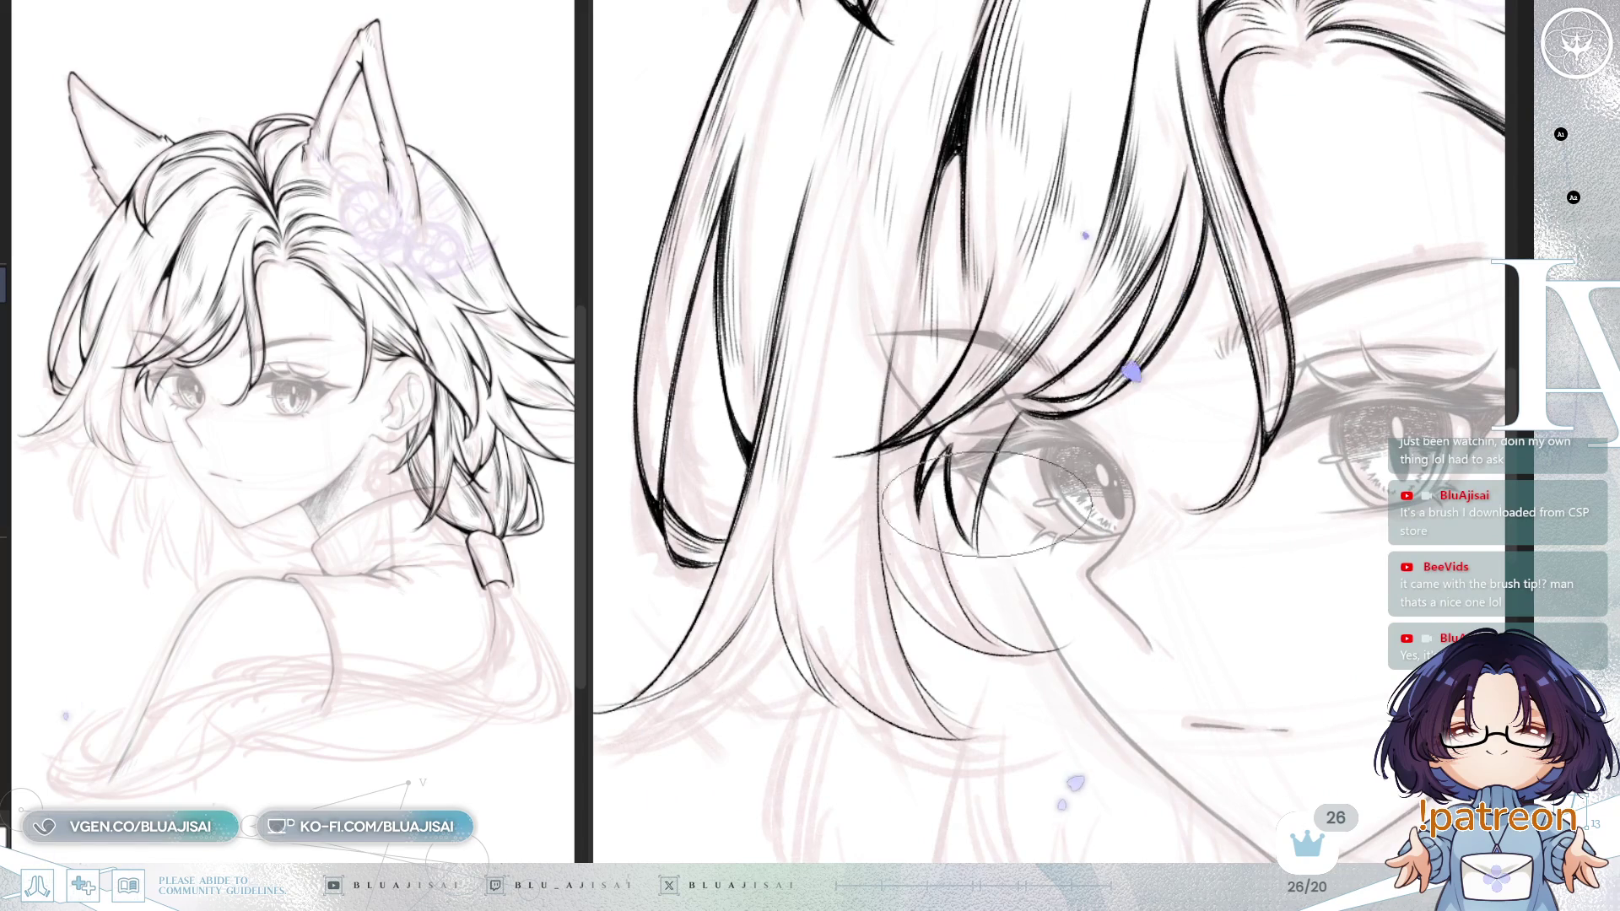
key("asciicircum")
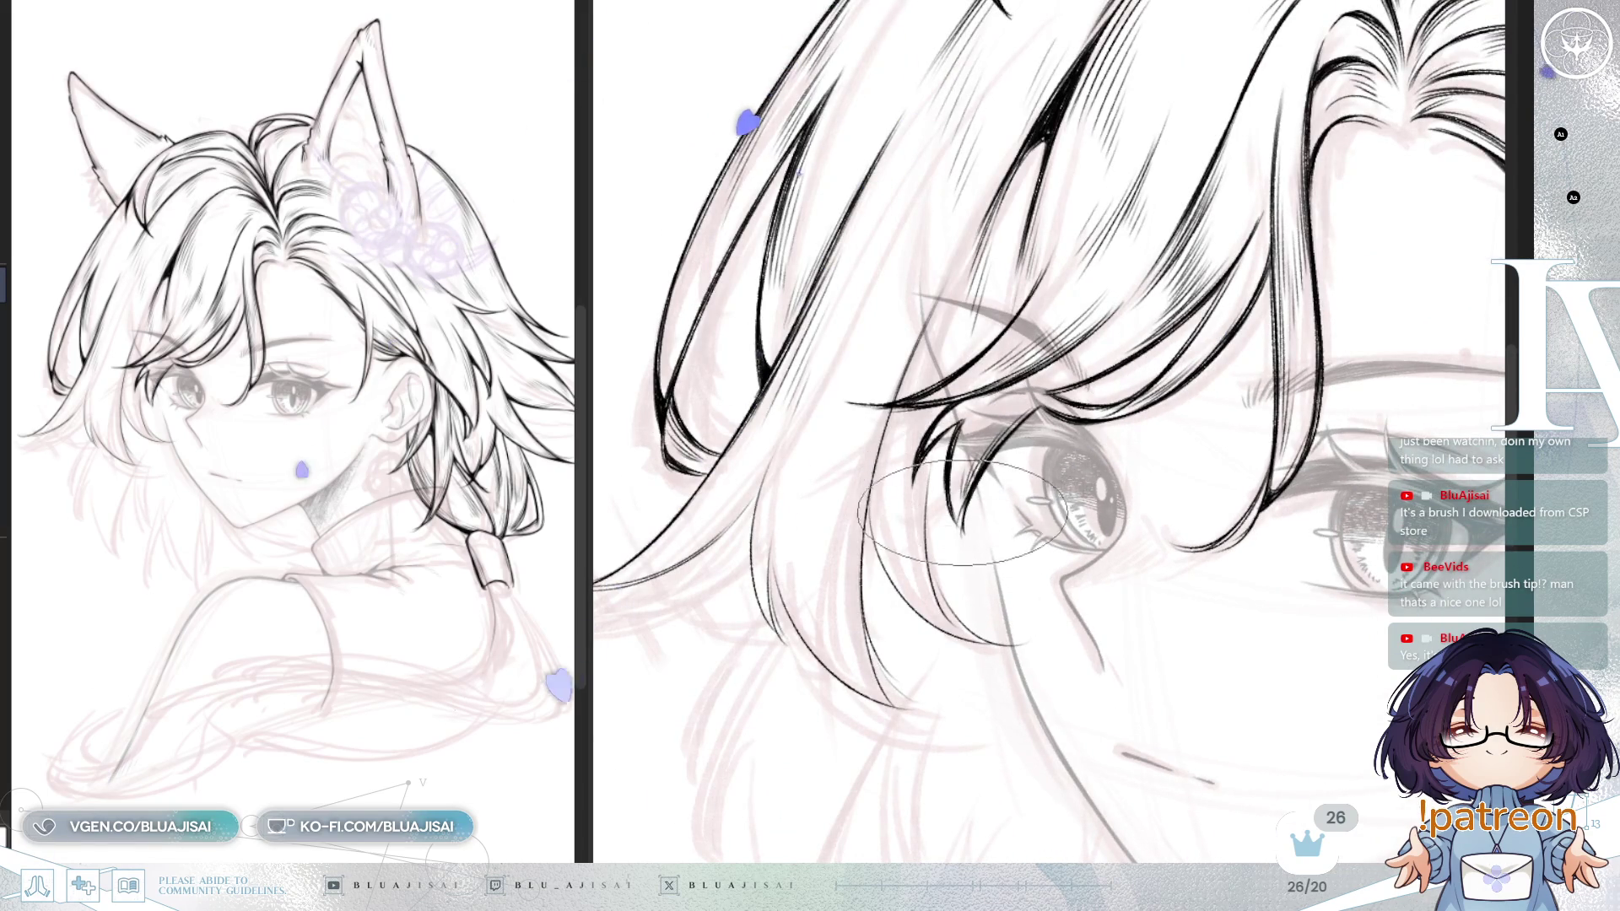
key("asciicircum")
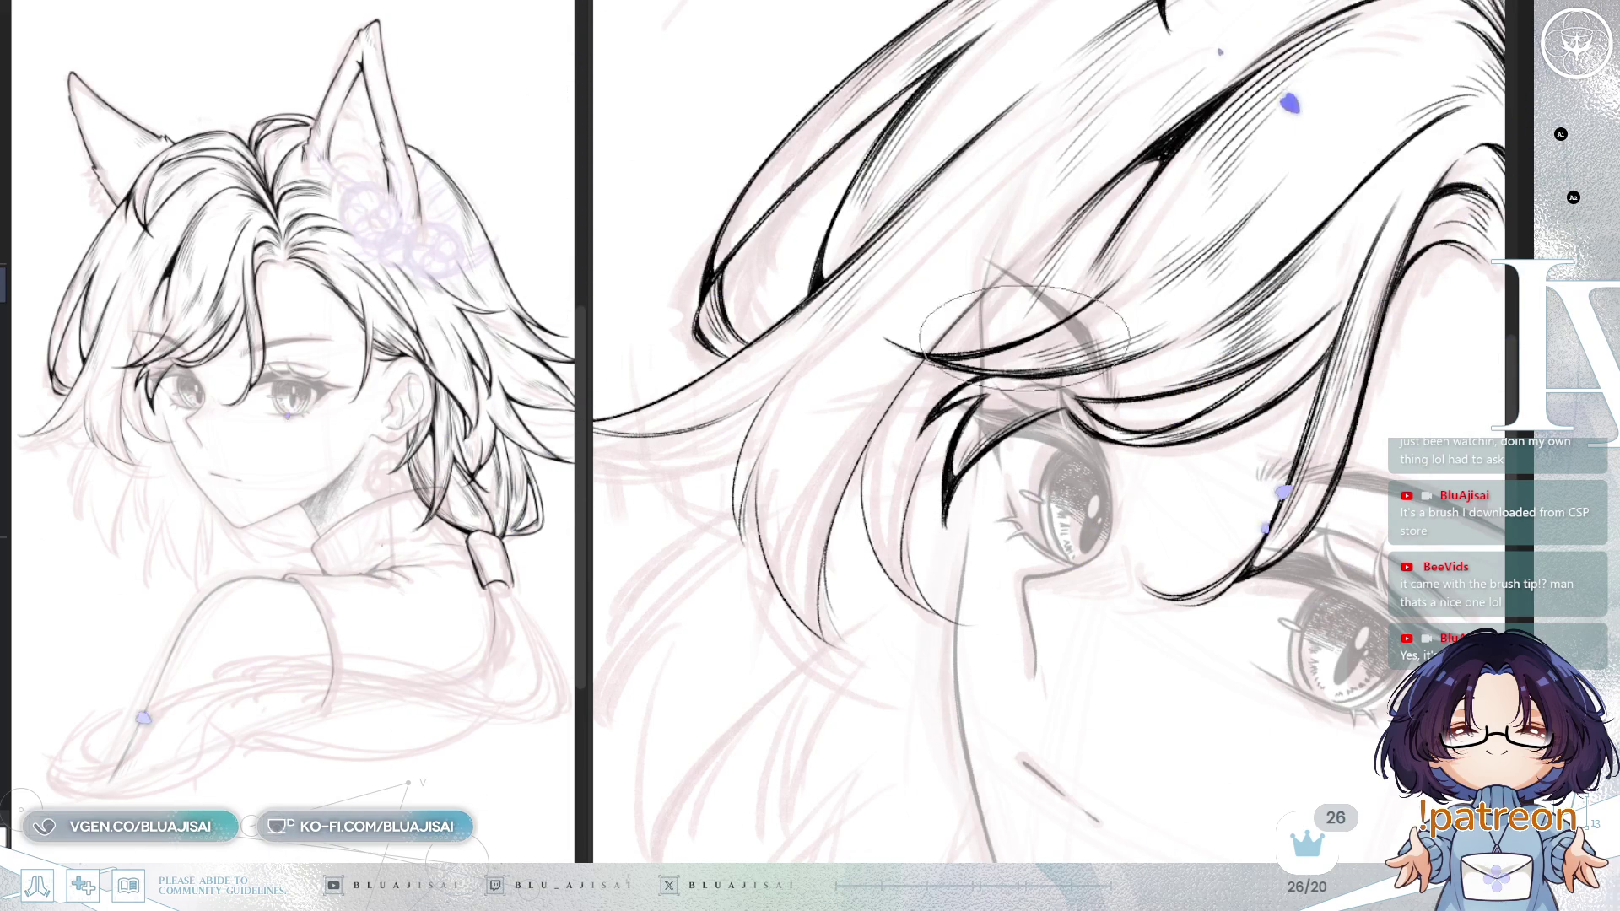
mouse_move(1046, 321)
left_mouse_down()
mouse_move(1164, 253)
mouse_move(1165, 372)
left_mouse_up()
left_click_drag(1160, 255, 1117, 372)
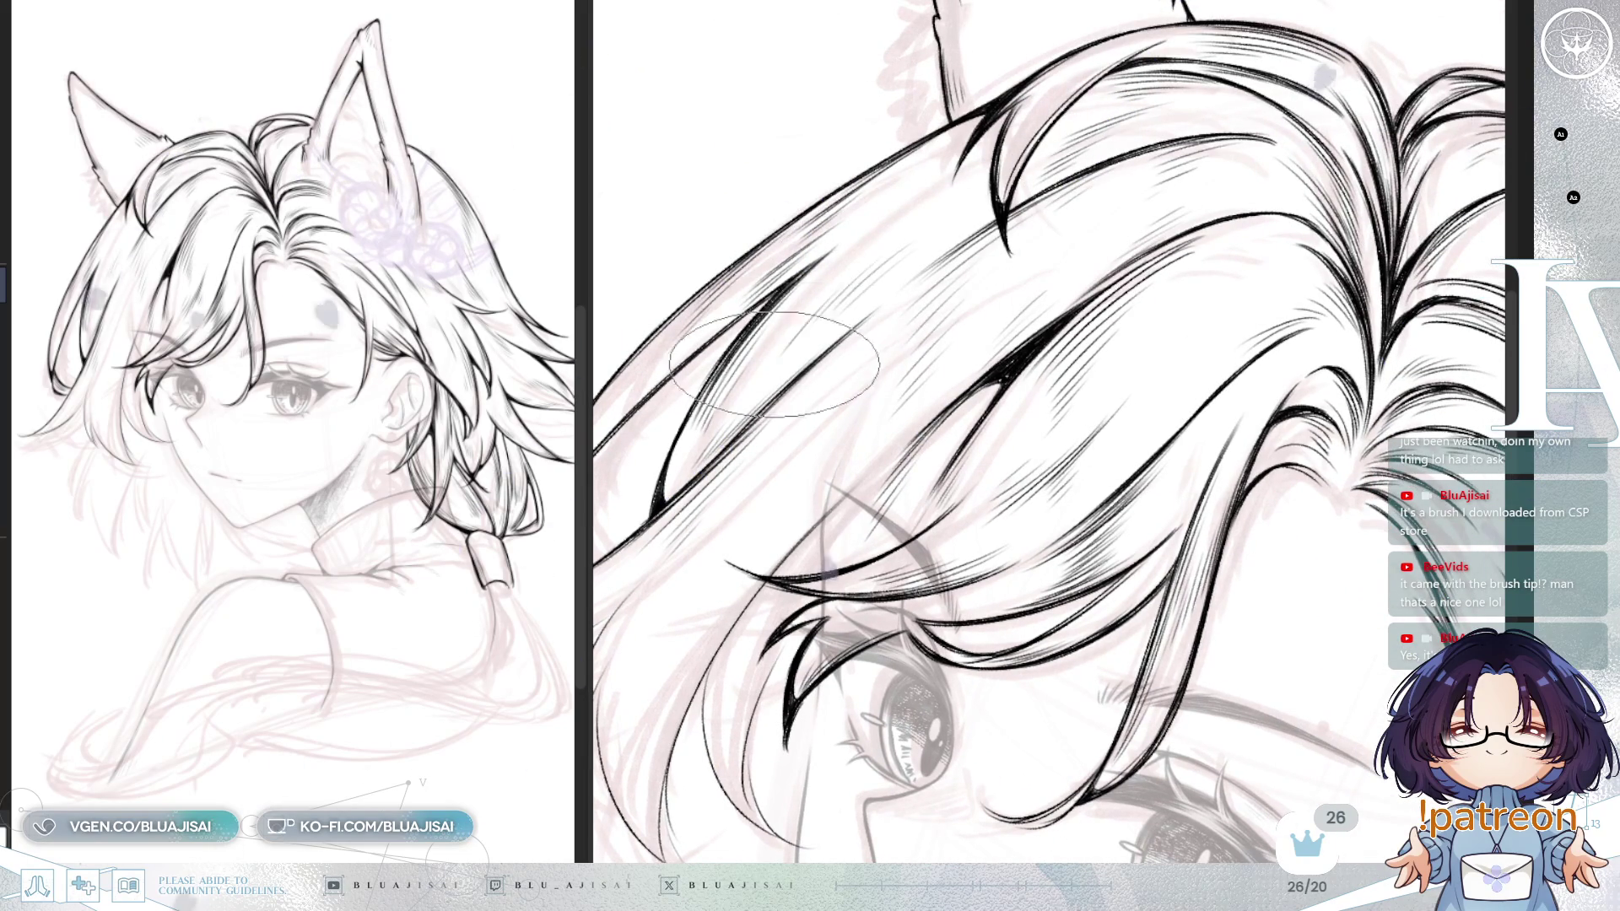
key("minus")
Step: Zoom out to frame the whole face with both ears and mirror the view to check it
scroll(1181, 161, "down", 3)
scroll(1181, 160, "up", 4)
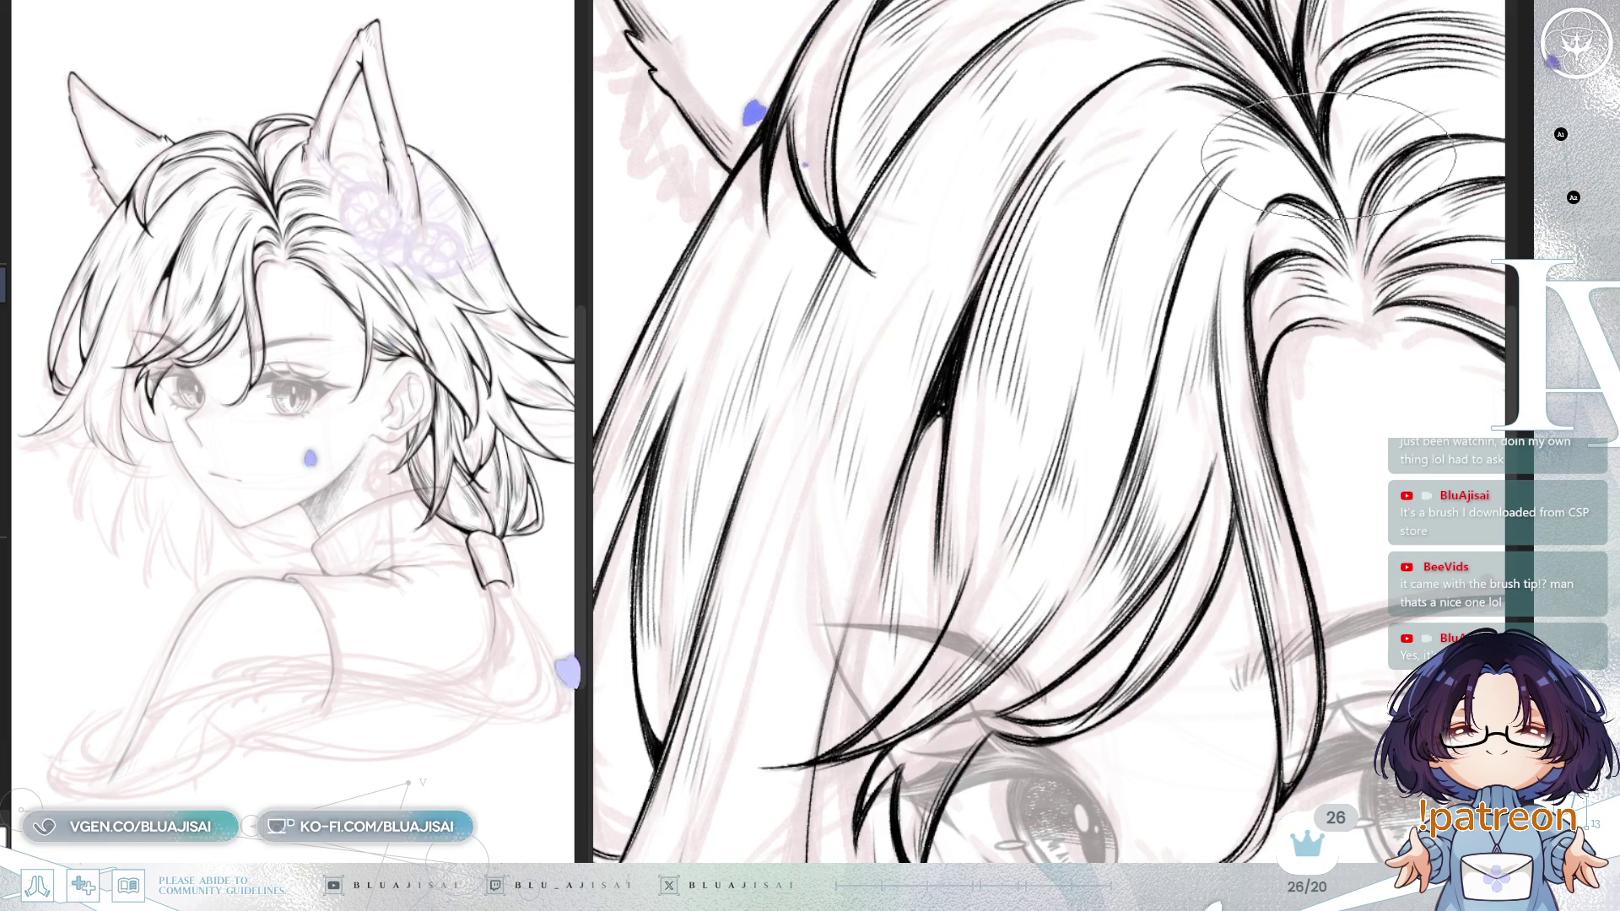
scroll(1154, 318, "down", 5)
left_click_drag(1154, 318, 1346, 237)
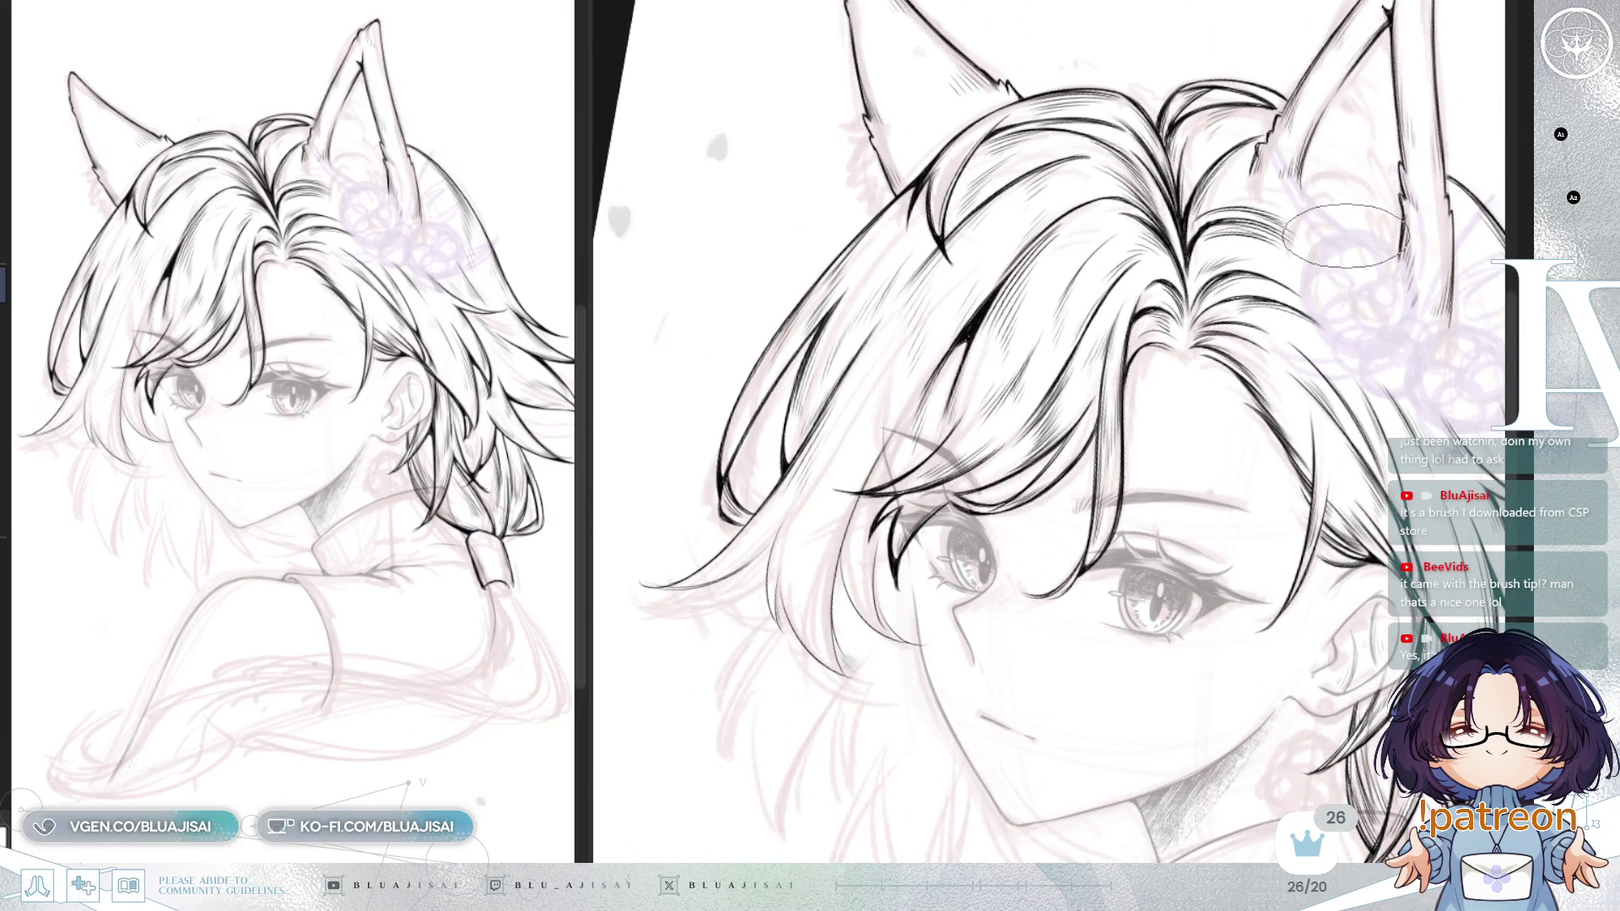
key("h")
scroll(988, 316, "up", 5)
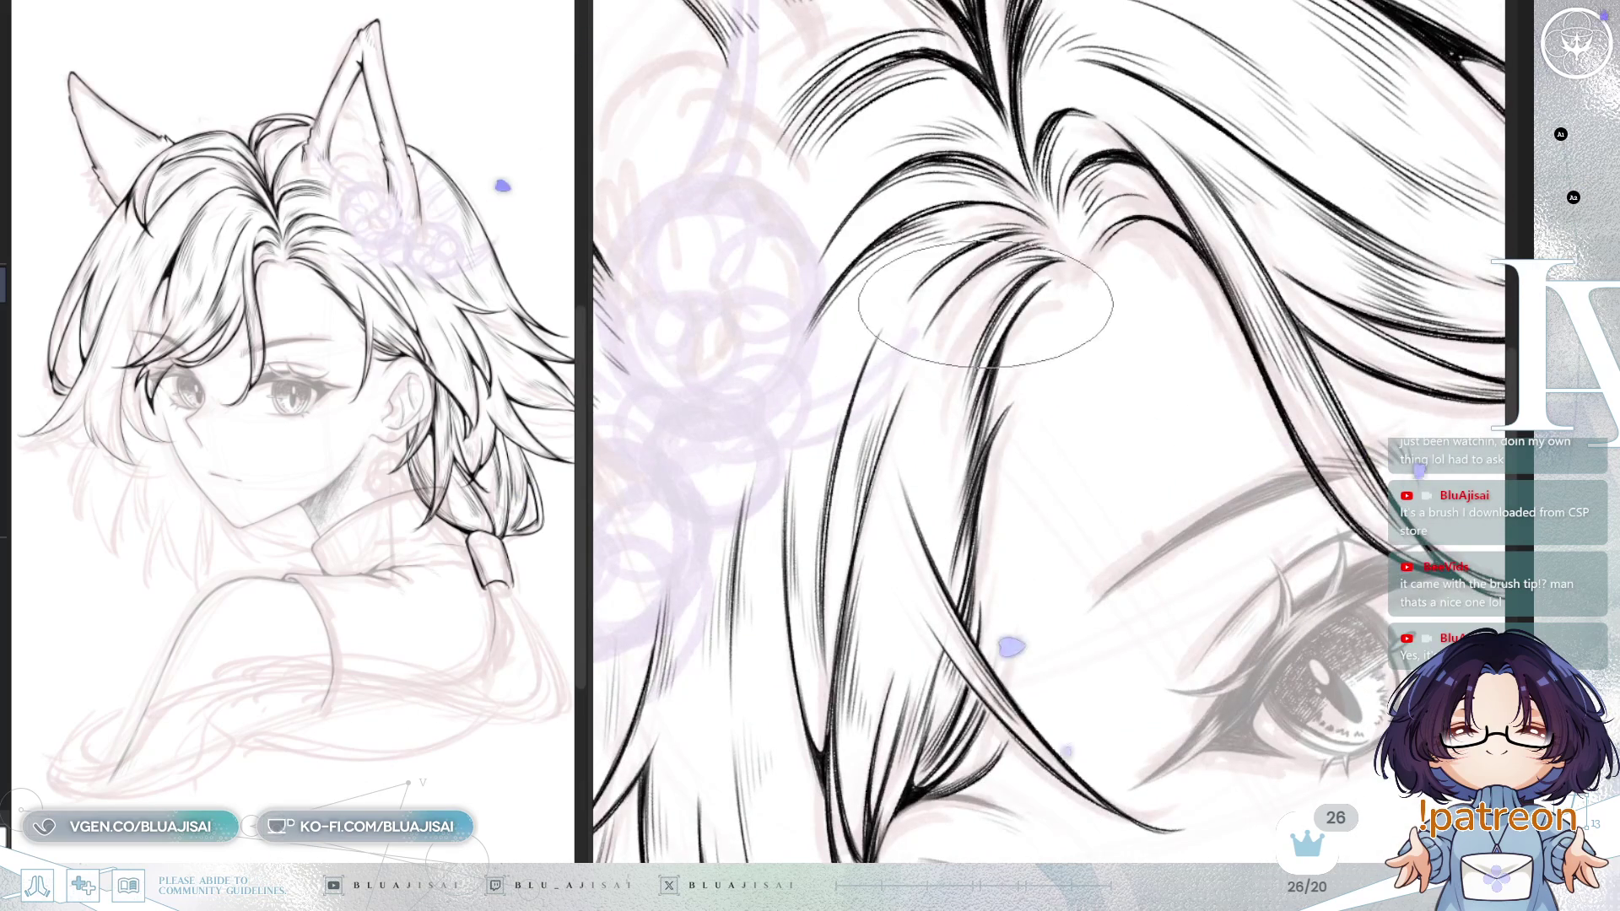
scroll(952, 399, "down", 4)
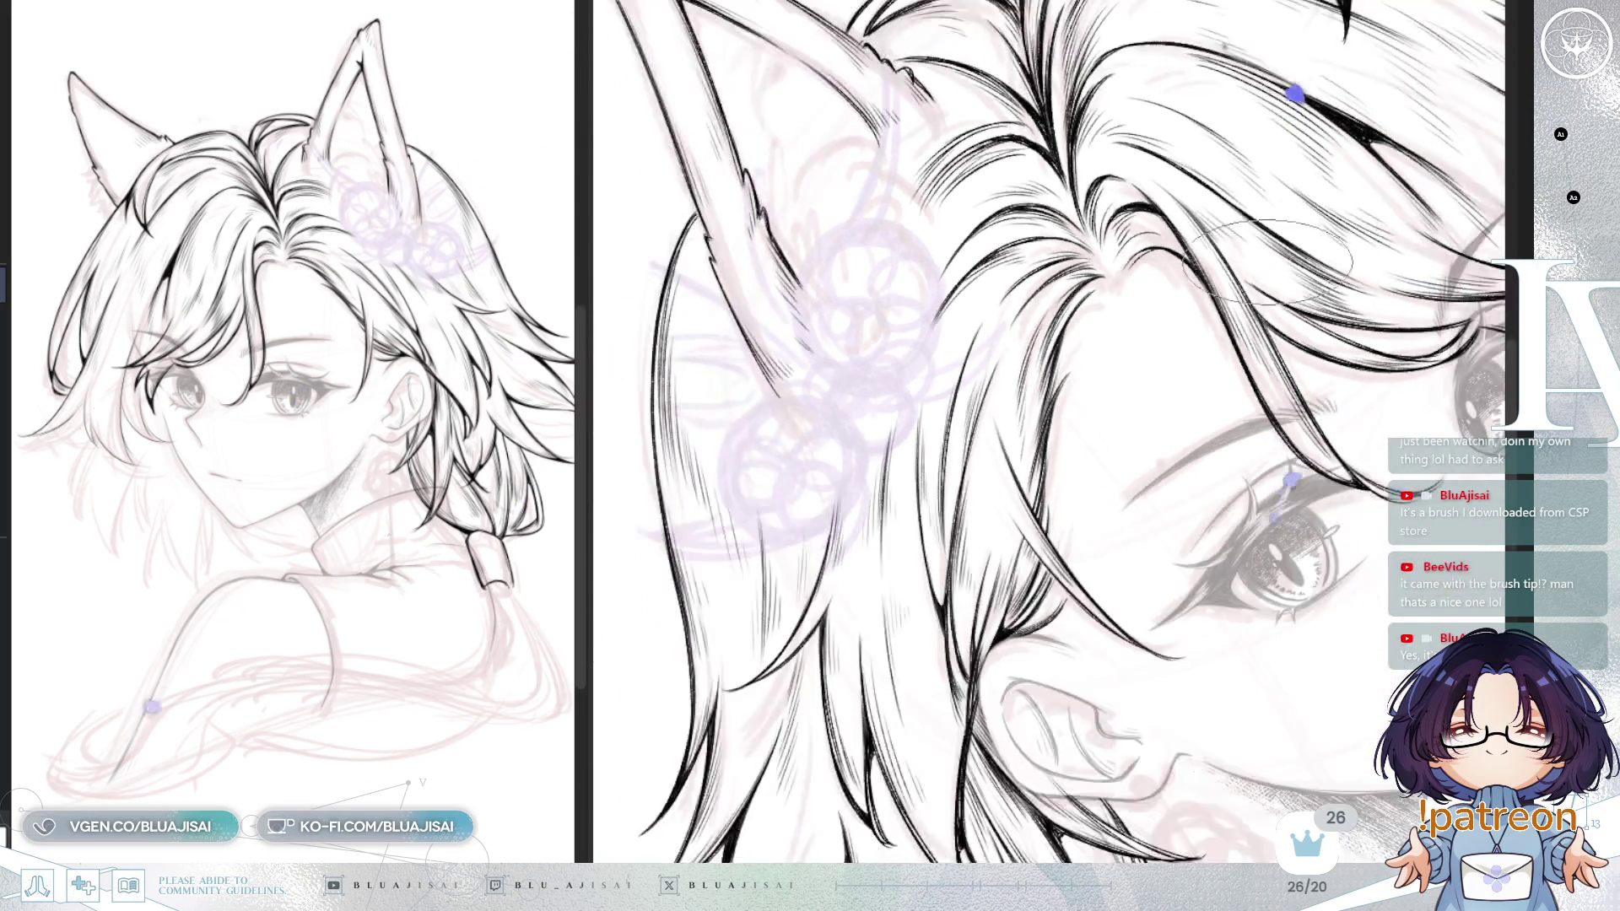
scroll(1032, 418, "up", 5)
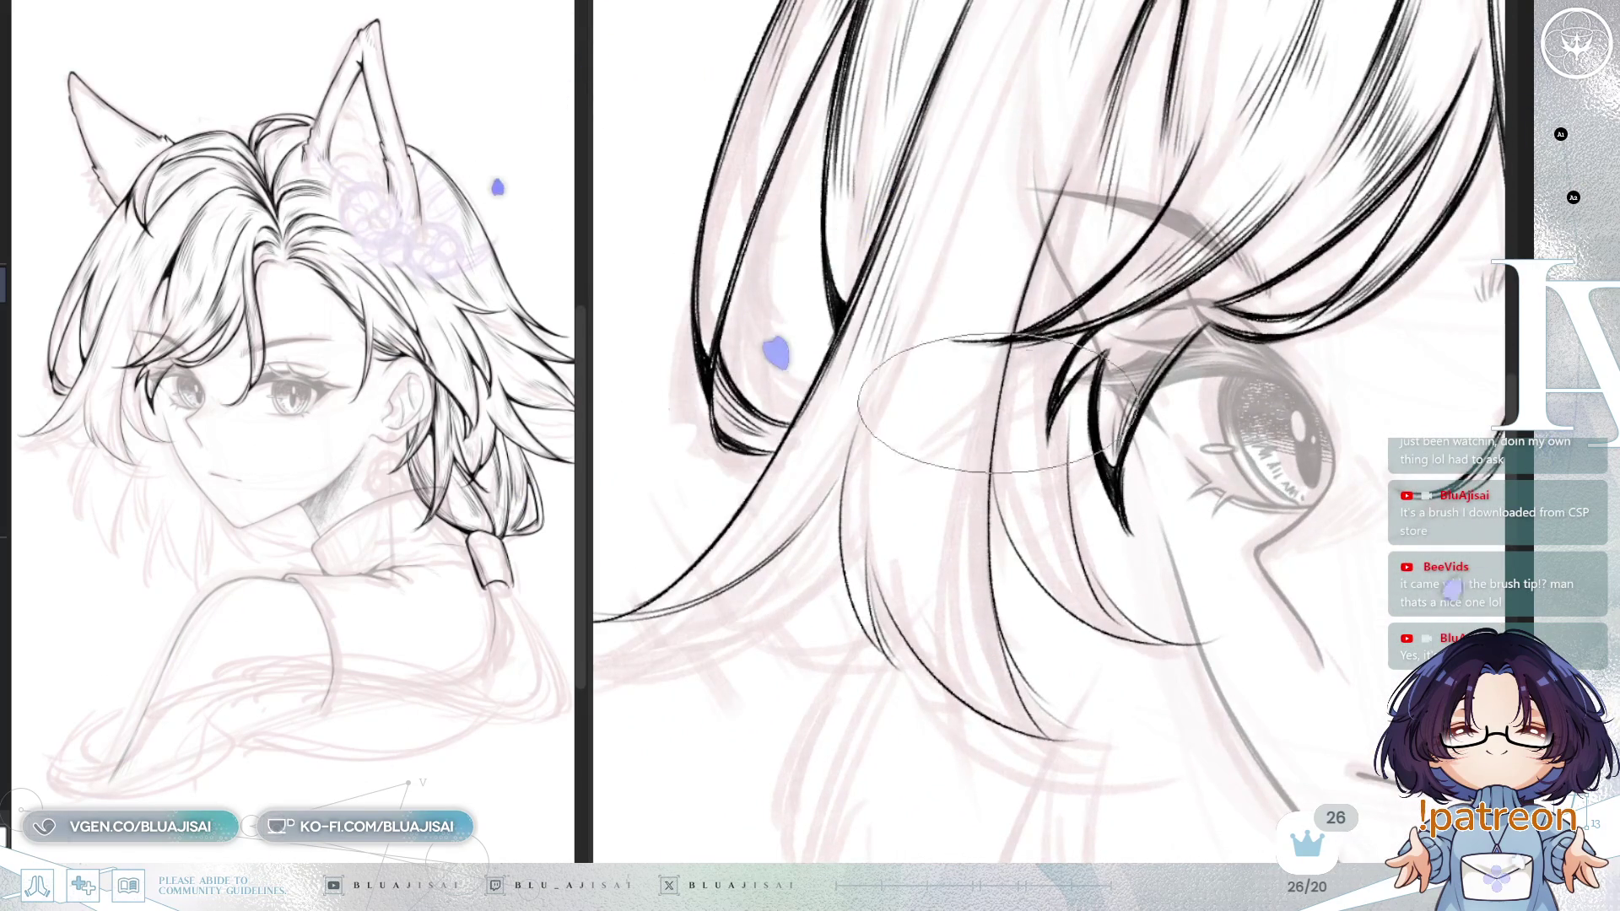
scroll(1038, 253, "down", 2)
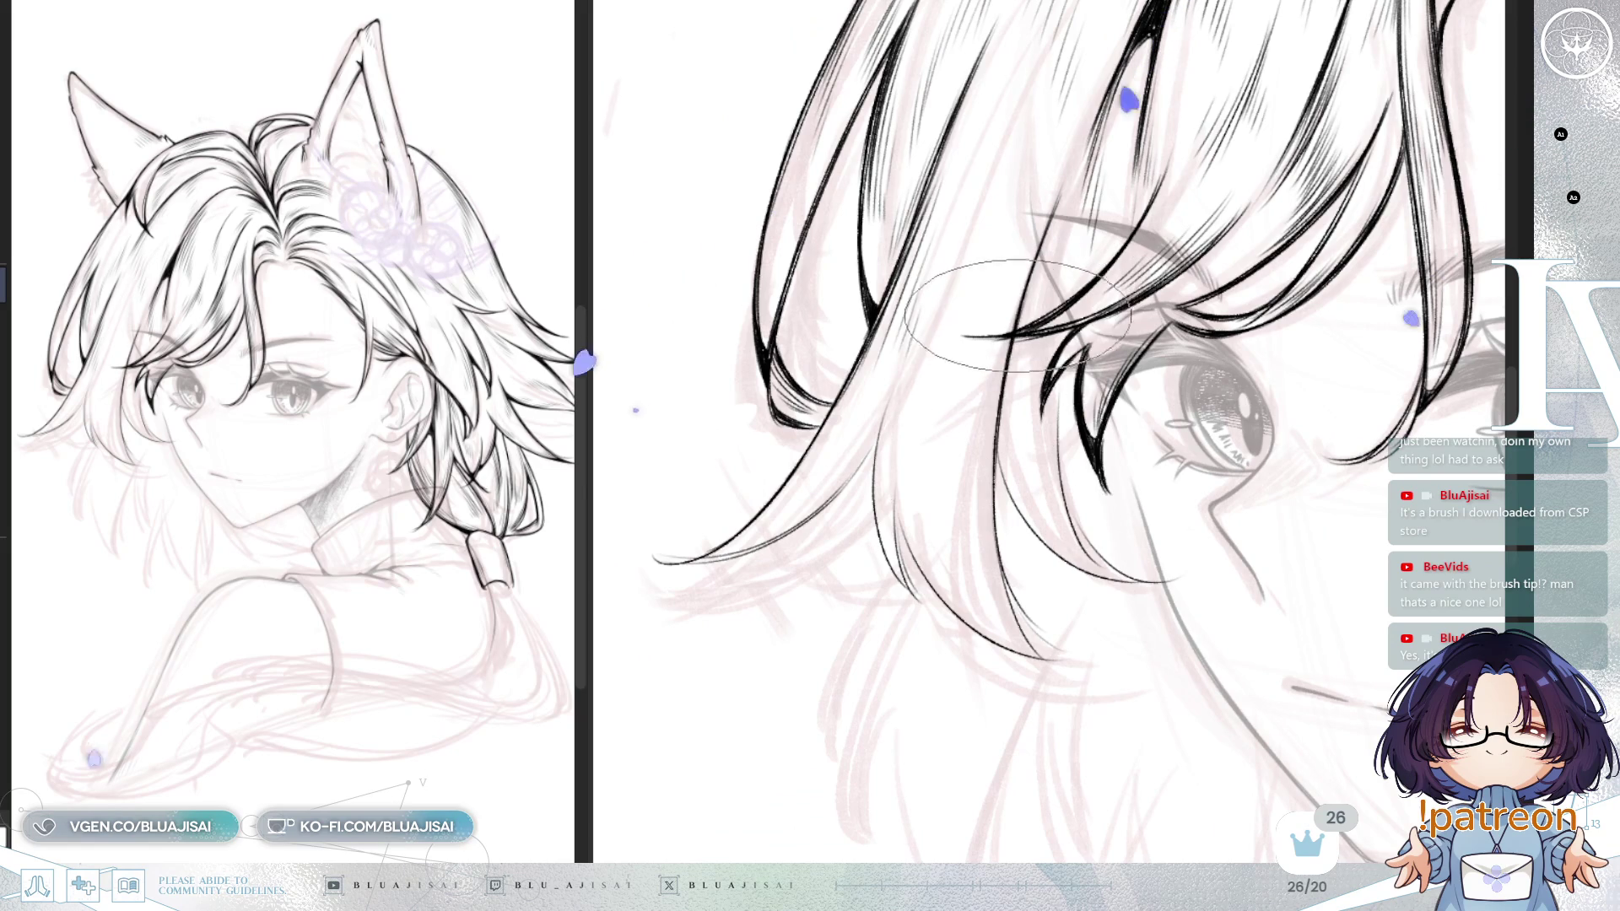
scroll(1006, 581, "down", 3)
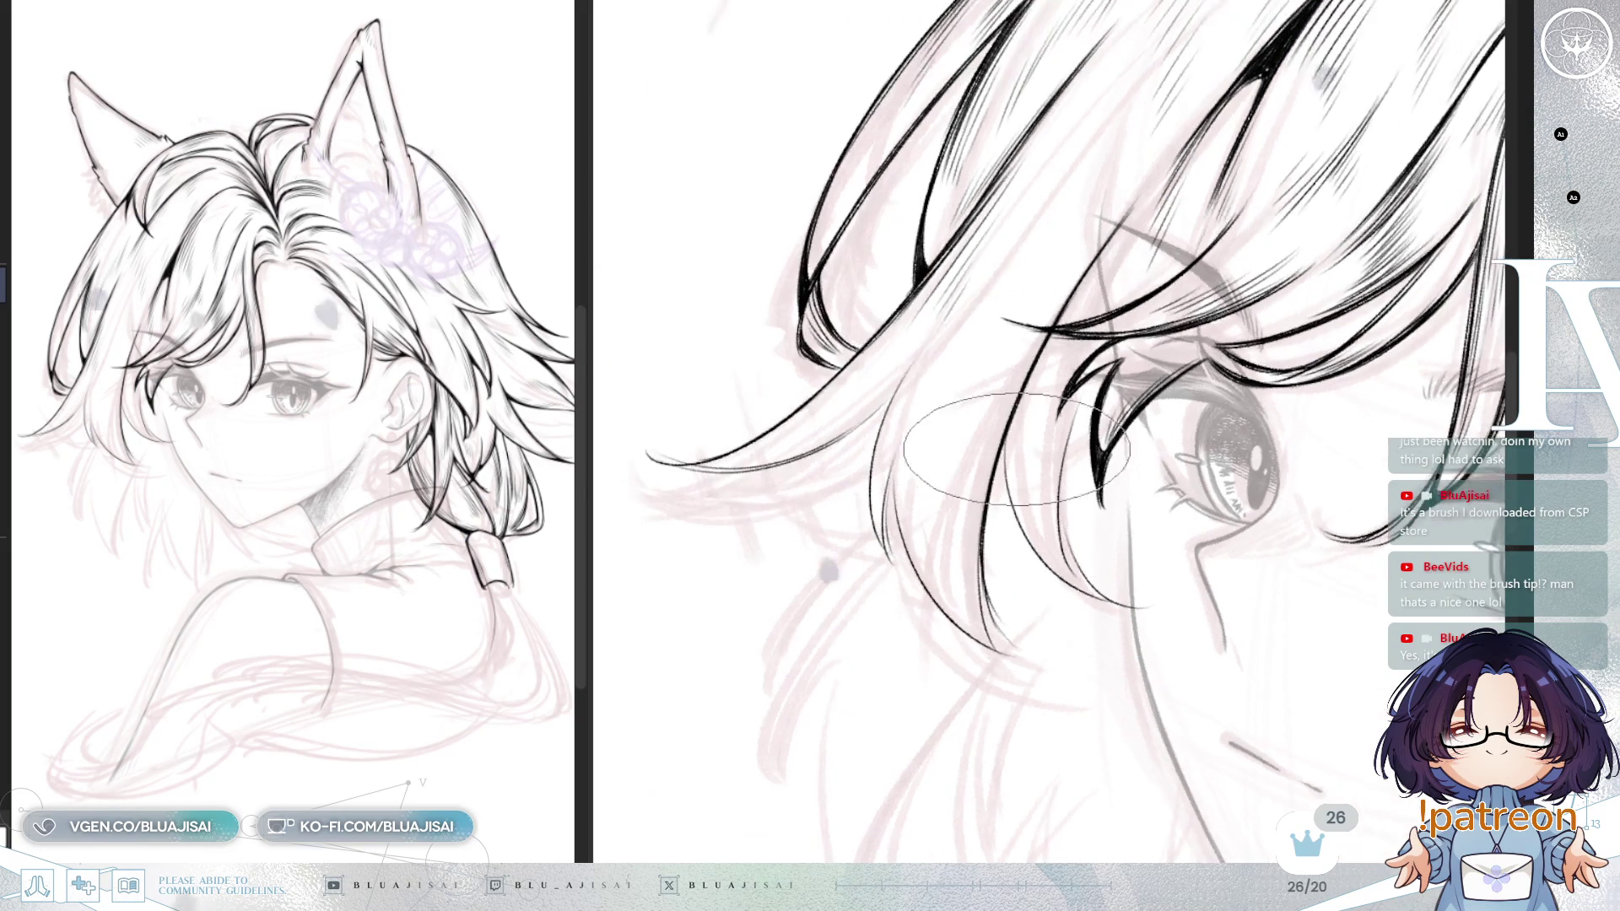
scroll(986, 416, "up", 2)
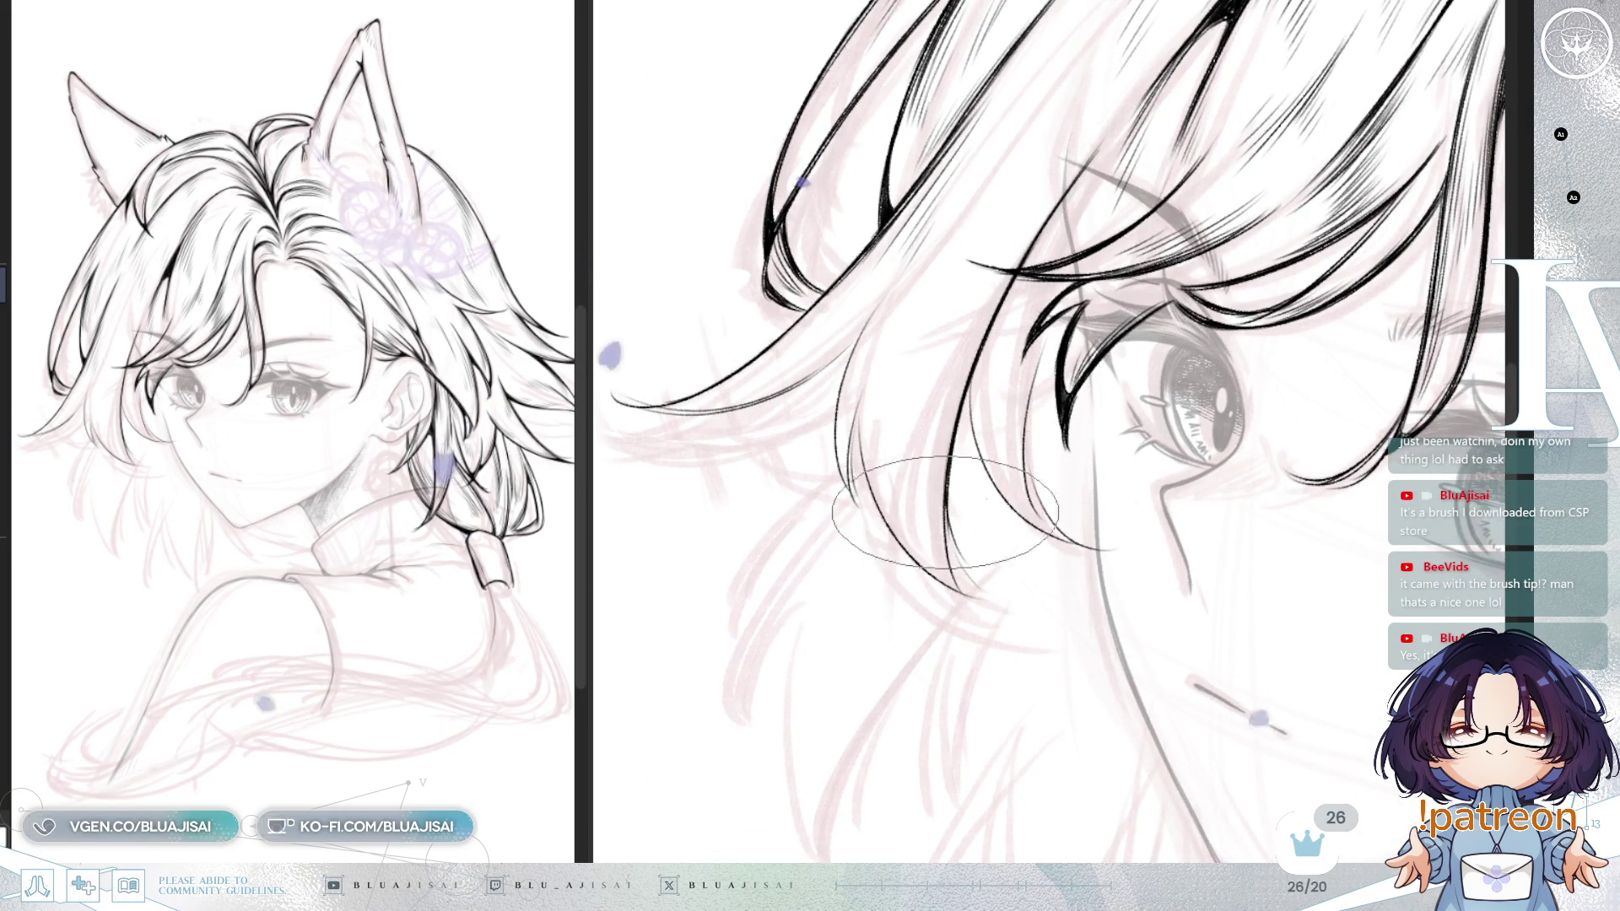
scroll(949, 473, "up", 1)
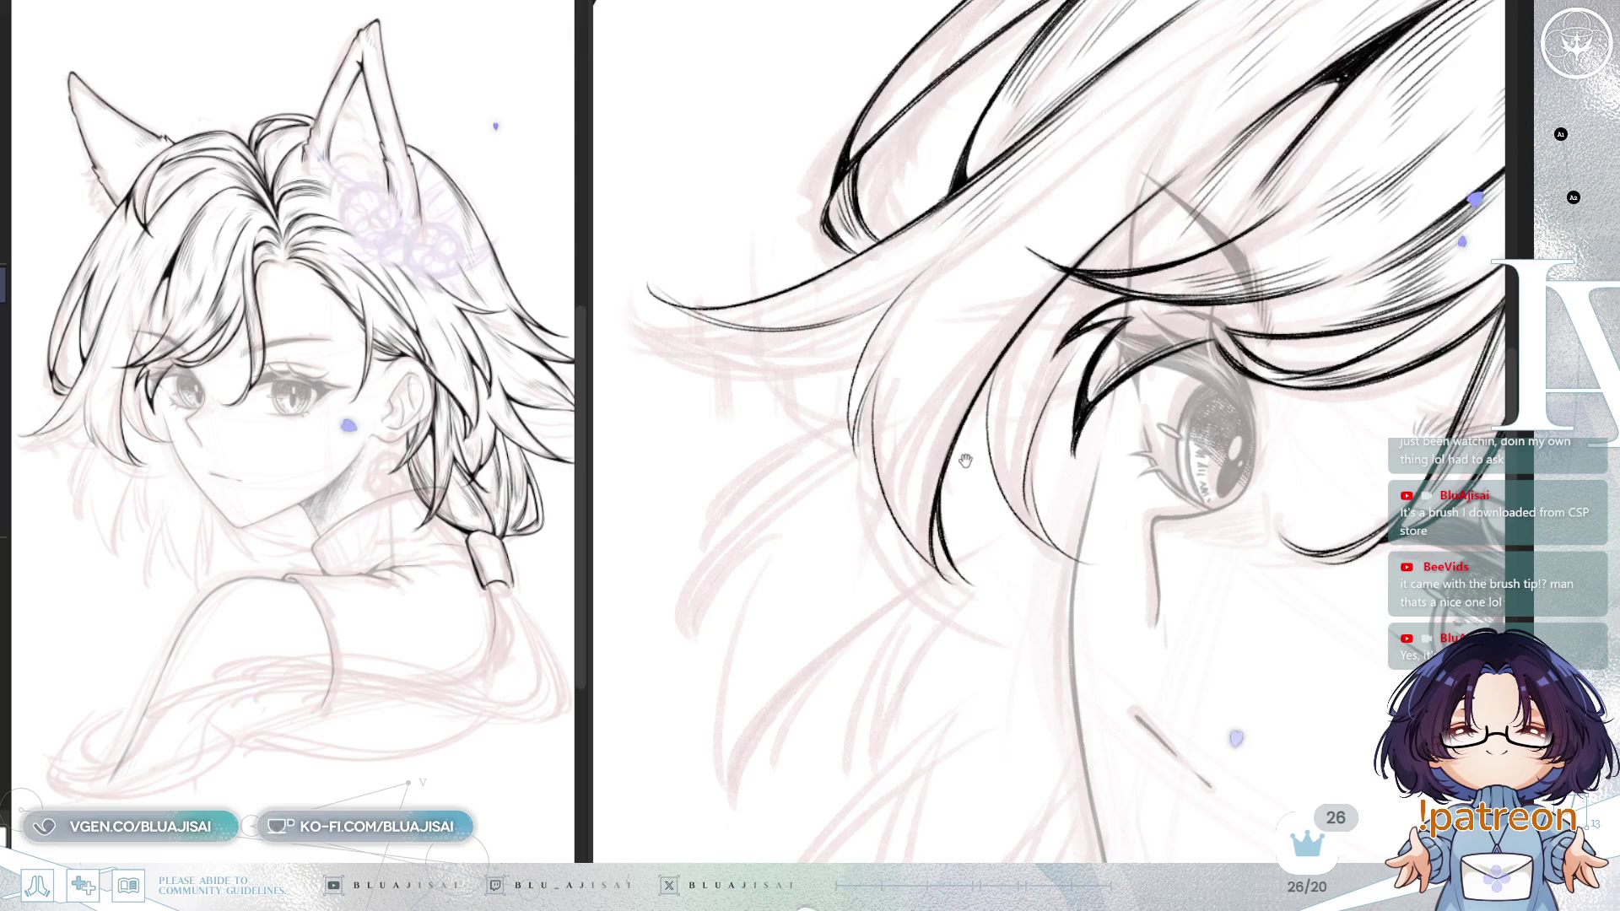
Step: Extend the hair lock below the eye with a long tapered strand, then mirror the view
left_click_drag(957, 426, 920, 361)
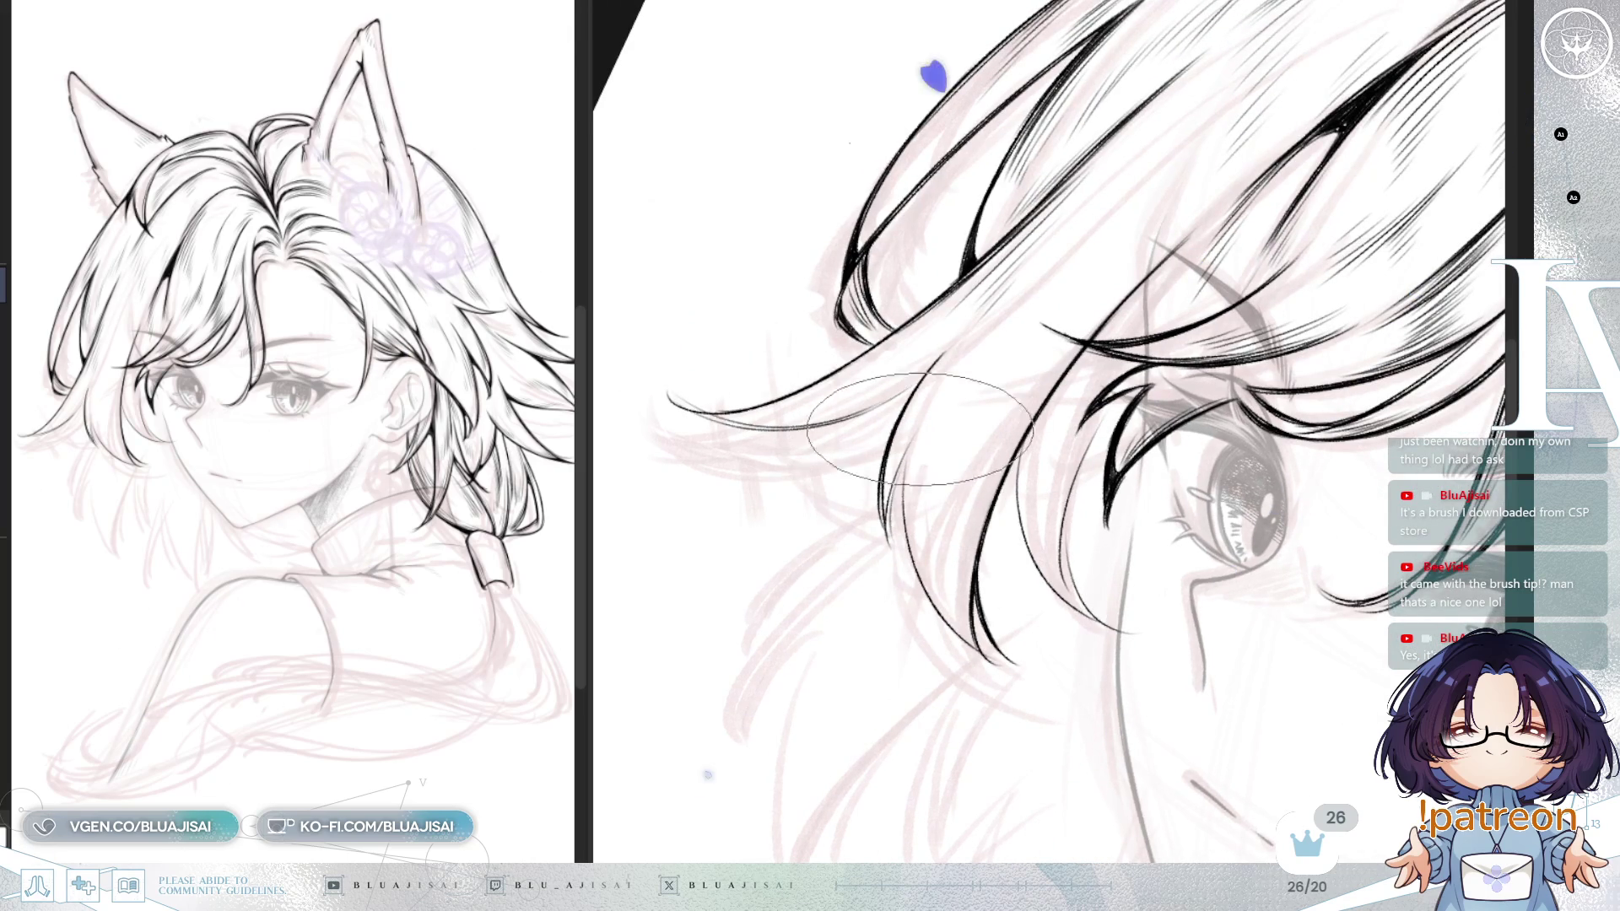
left_click_drag(916, 455, 913, 426)
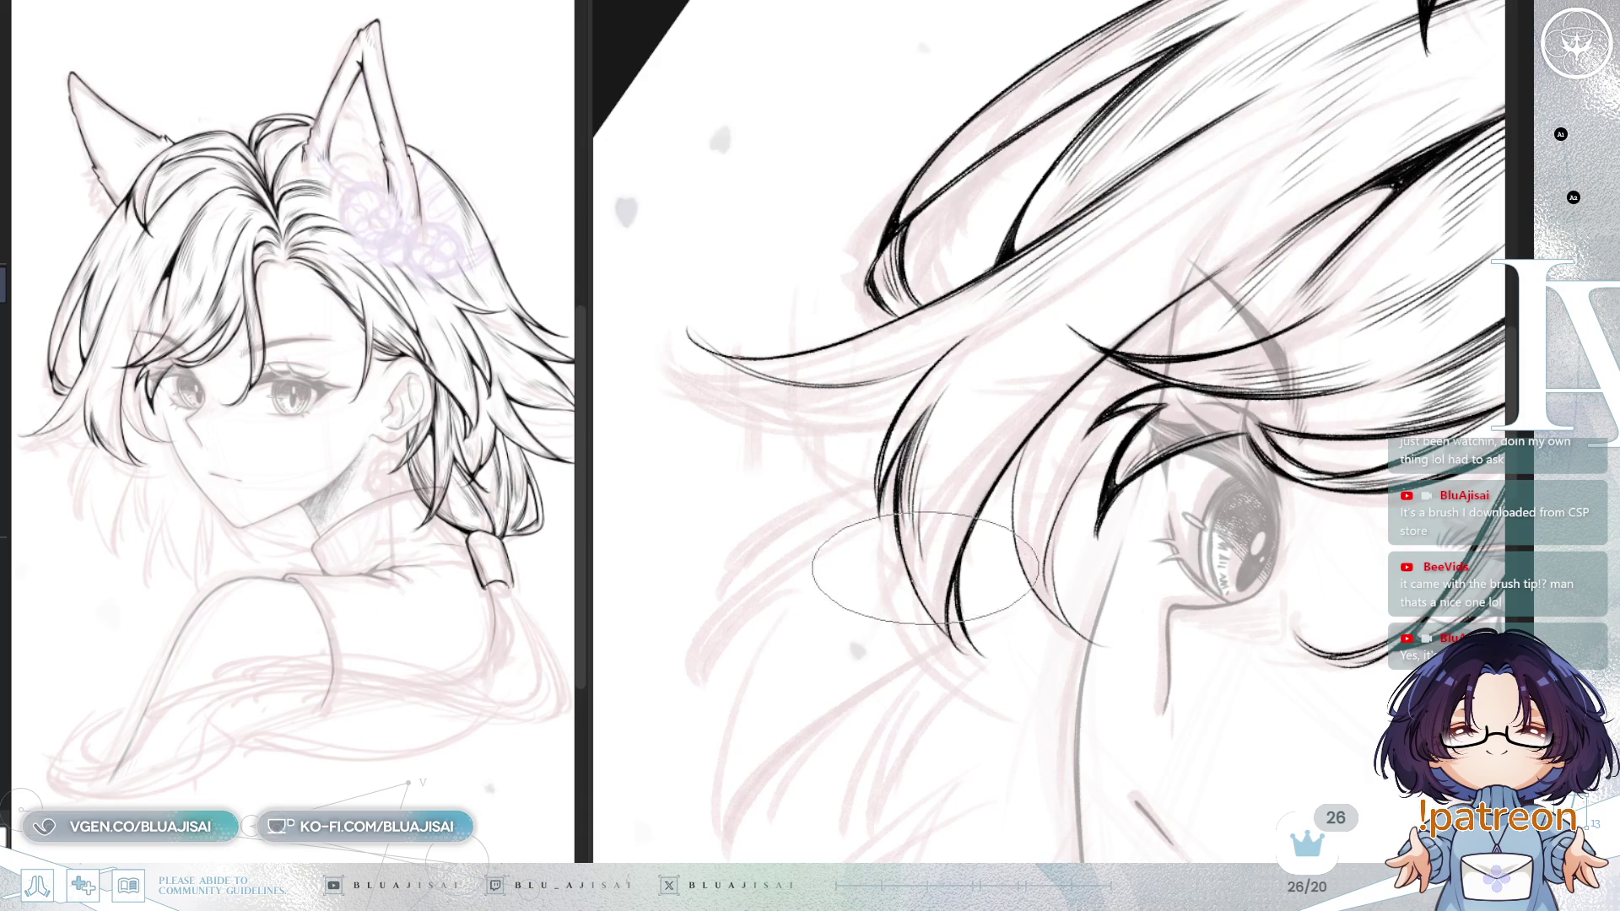
left_click_drag(898, 508, 909, 567)
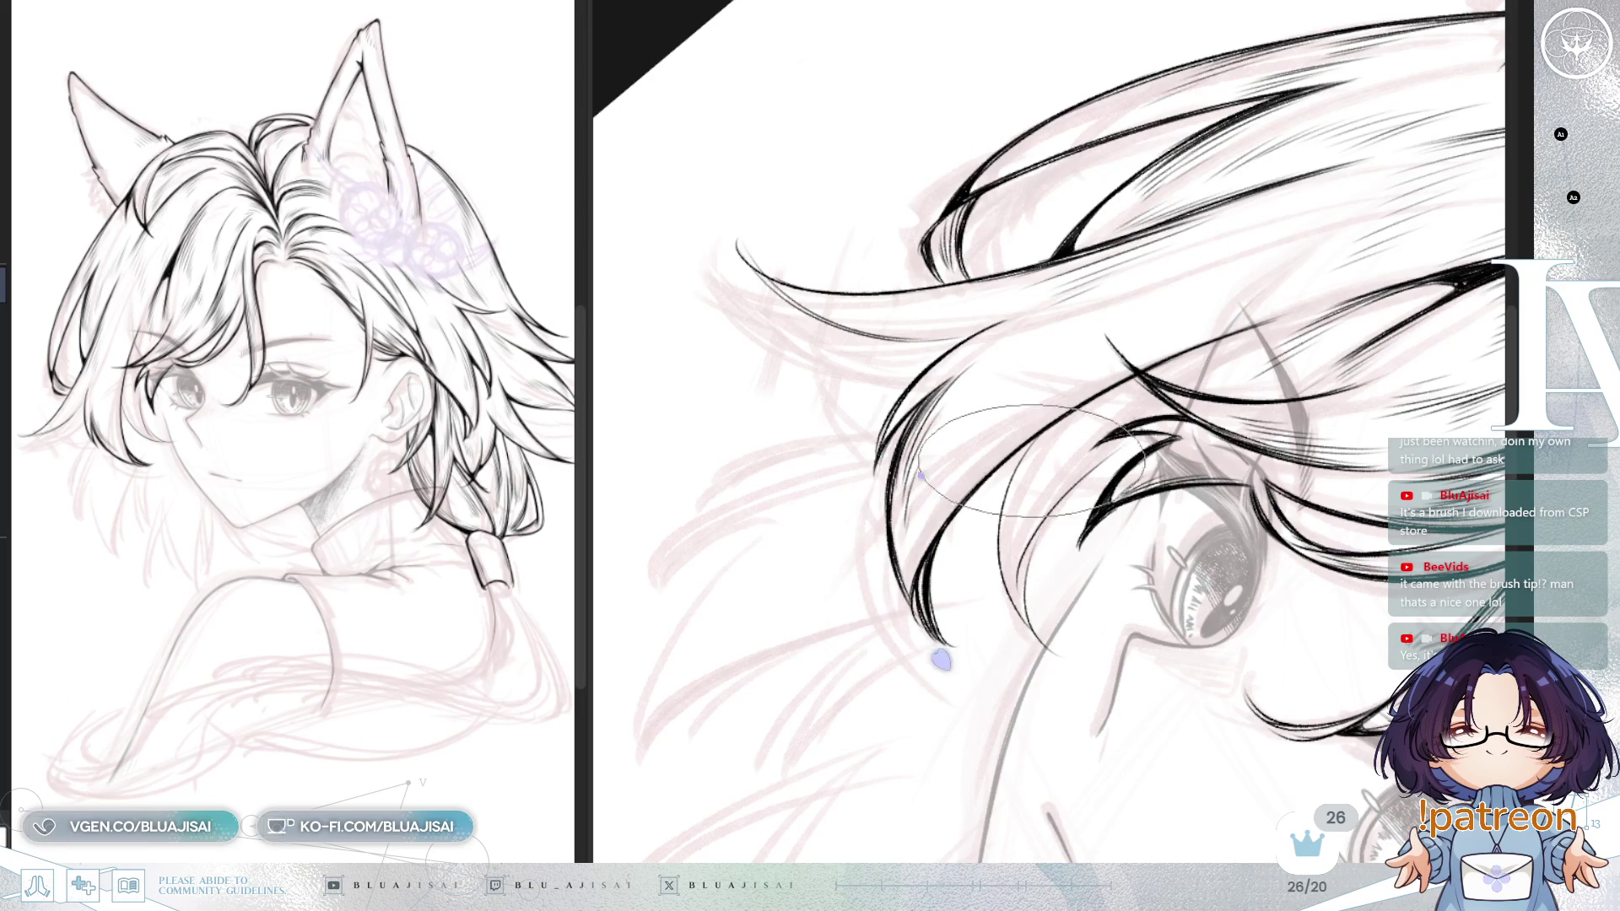
left_click_drag(1005, 424, 997, 438)
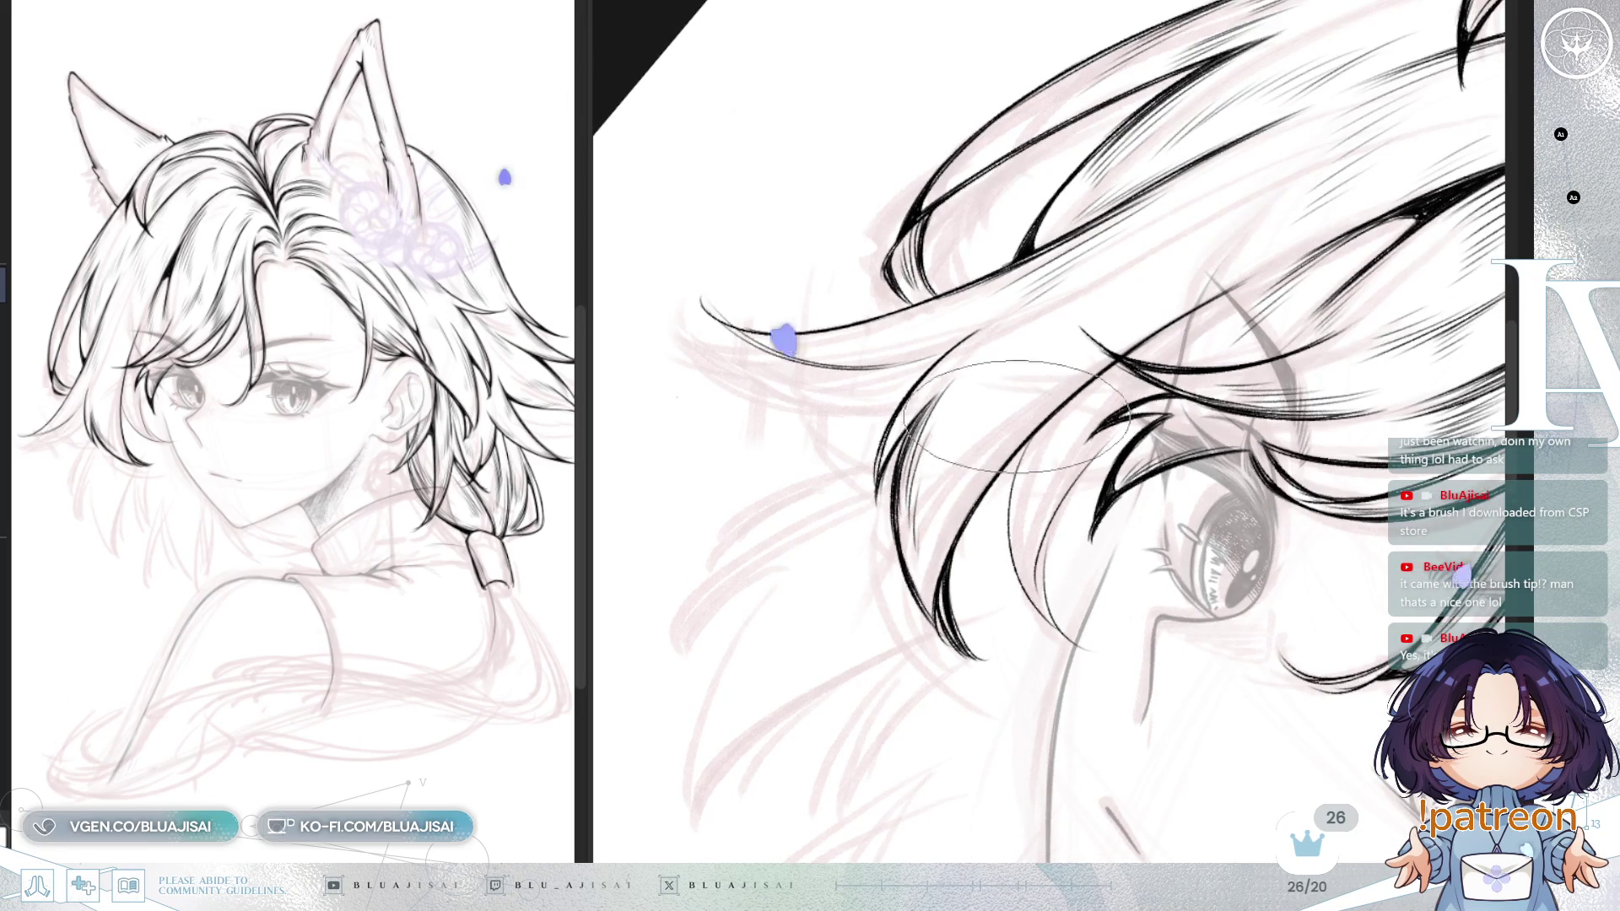
left_click_drag(1116, 374, 1154, 308)
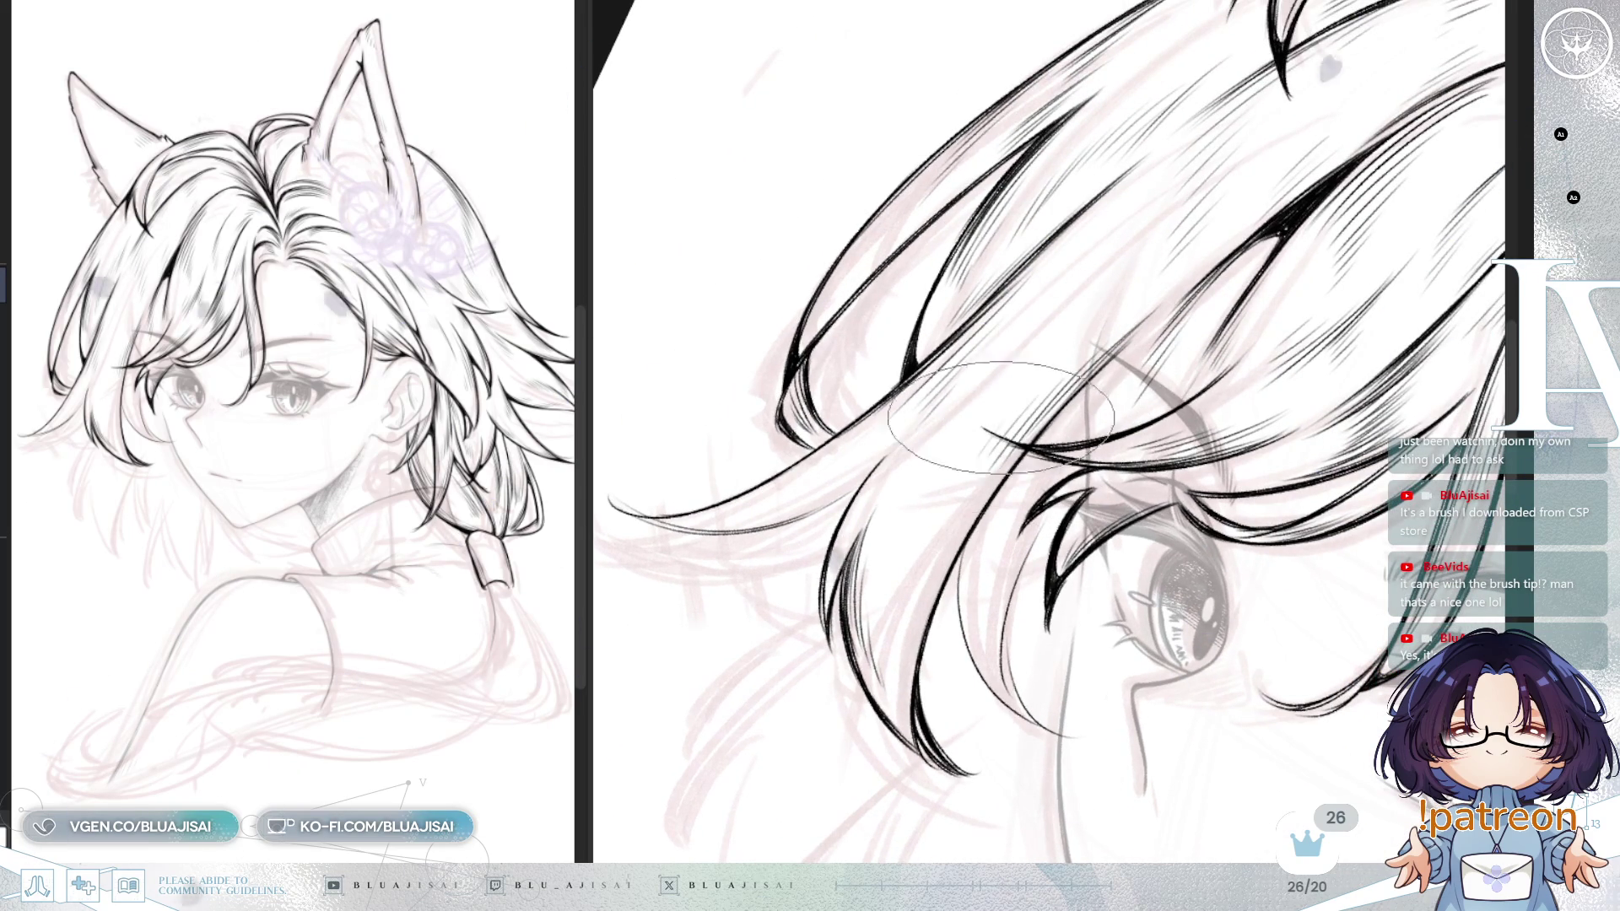
mouse_move(1058, 401)
left_mouse_down()
mouse_move(878, 430)
mouse_move(802, 555)
left_mouse_up()
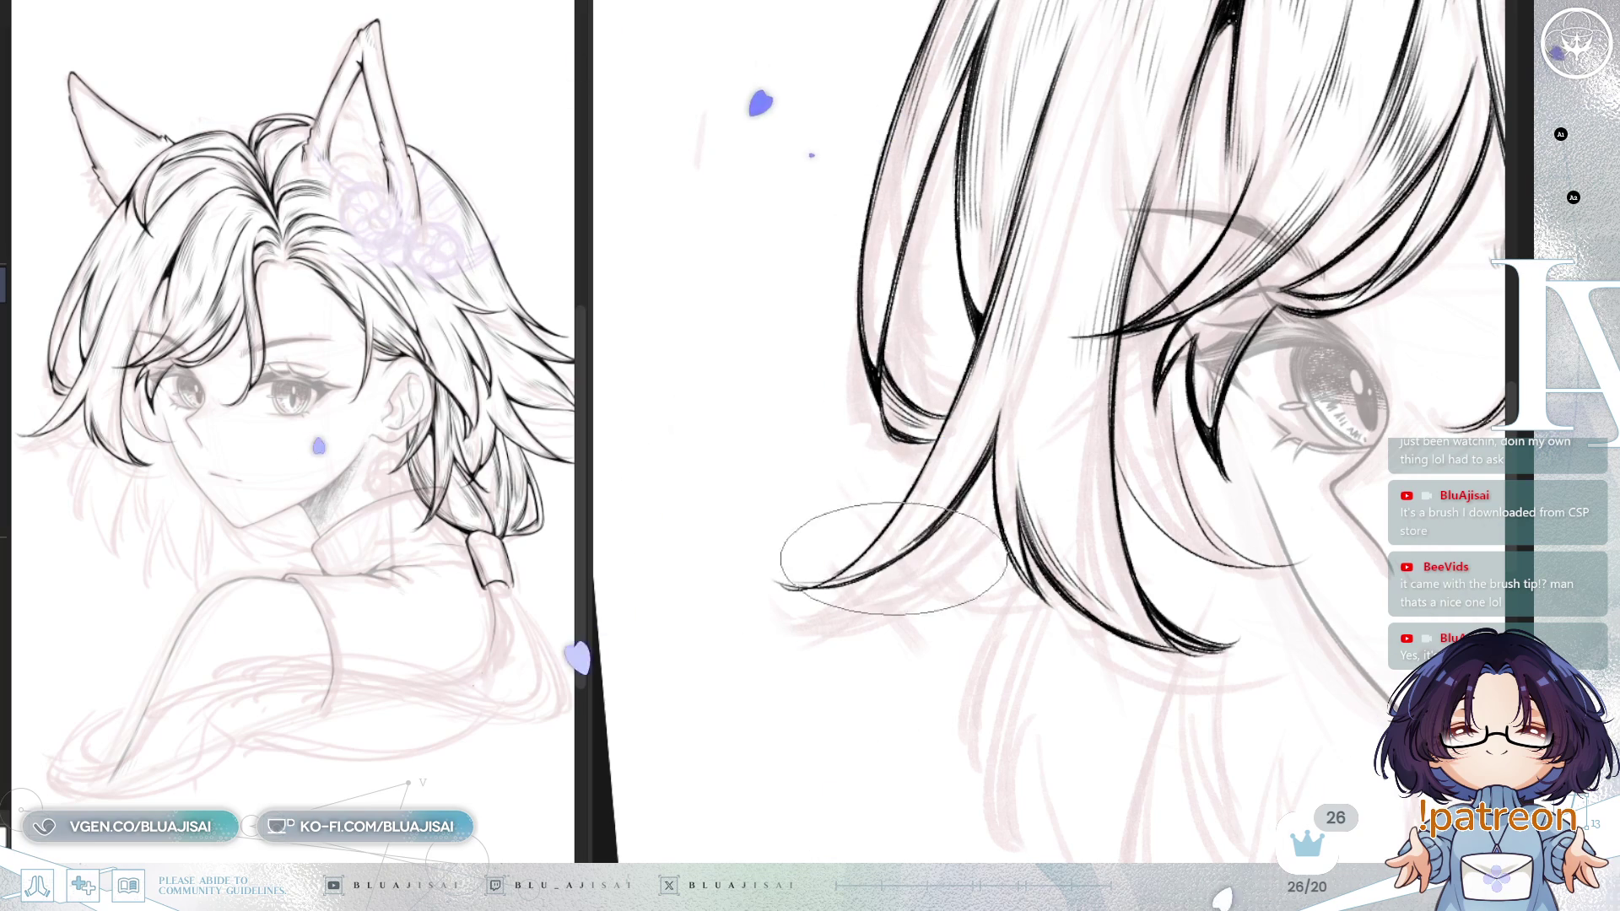
key("h")
scroll(1183, 317, "down", 3)
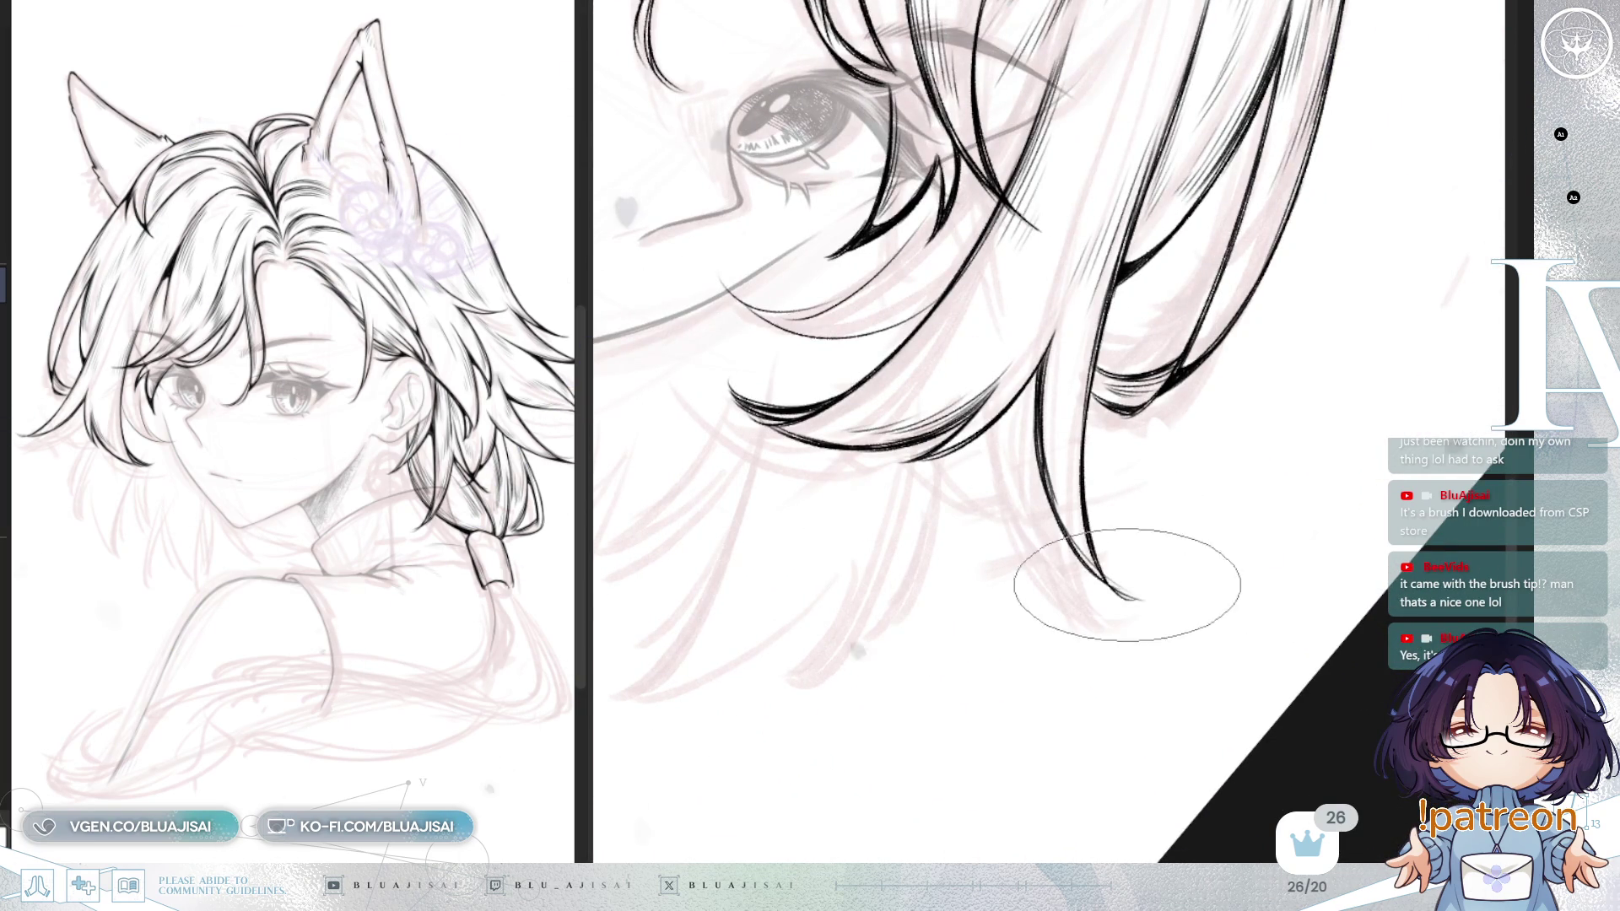
key("e")
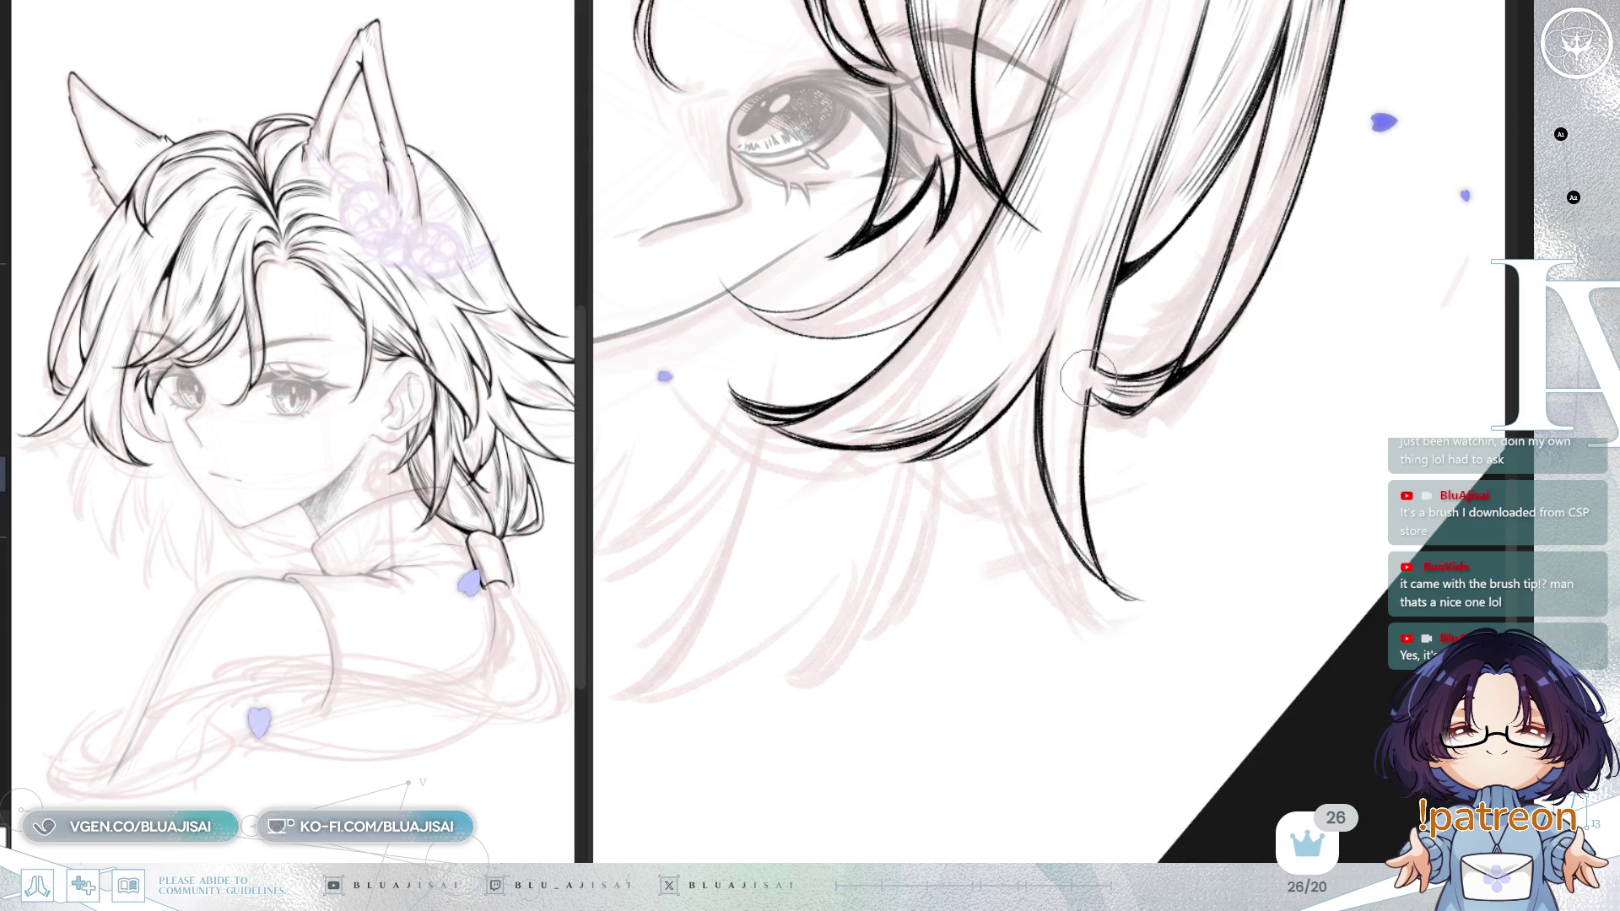
key("p")
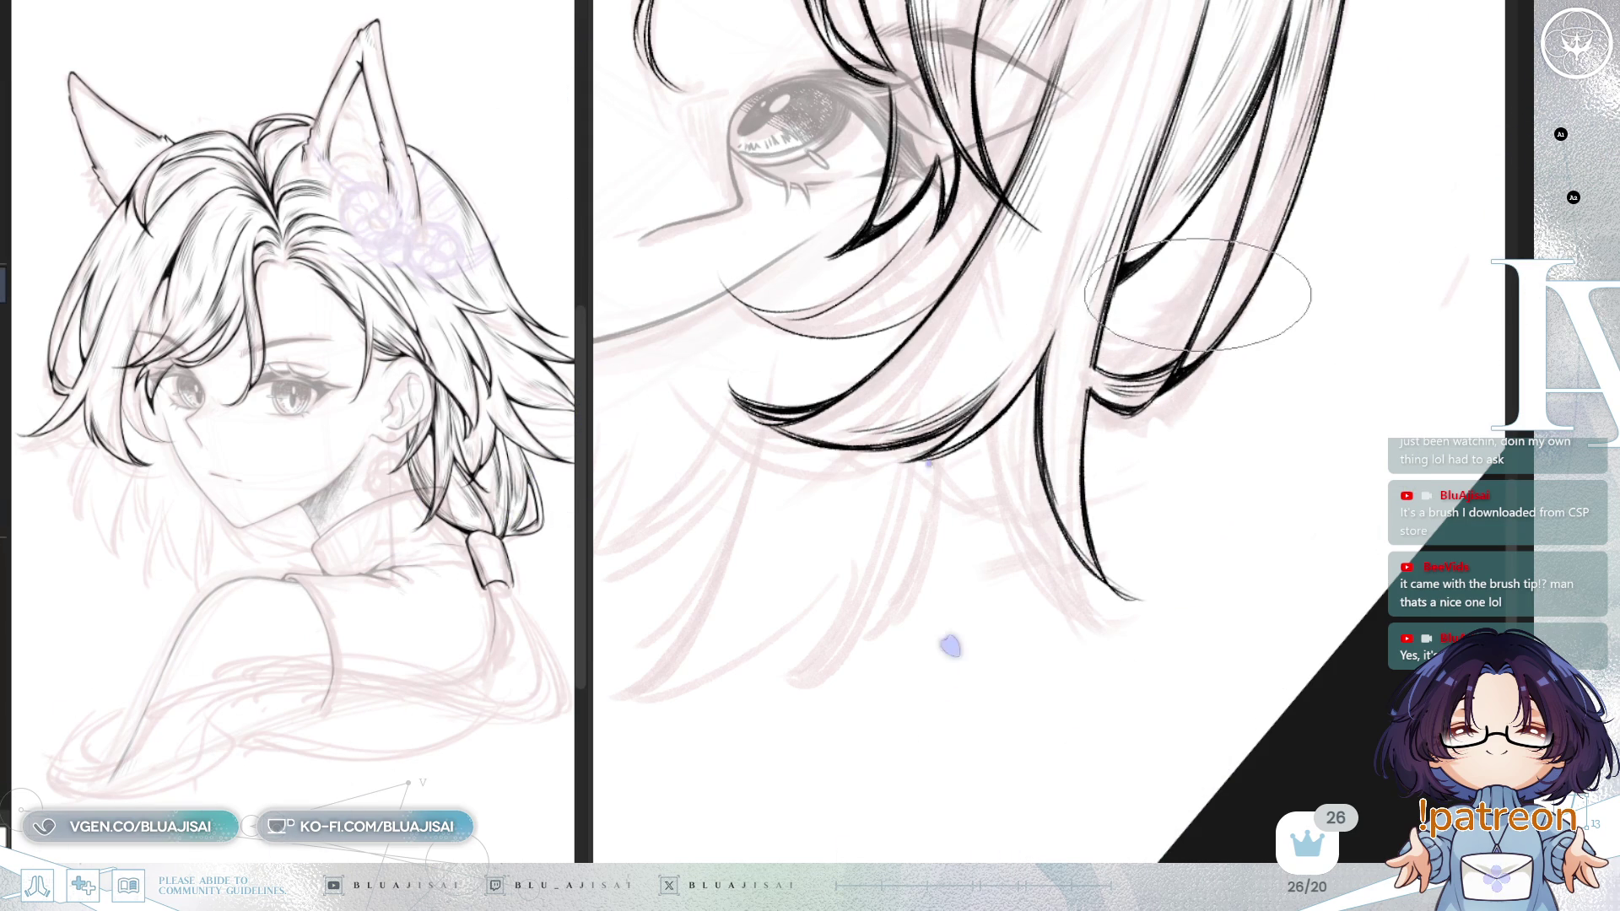
left_click_drag(1207, 287, 1156, 329)
left_click_drag(1091, 407, 1093, 354)
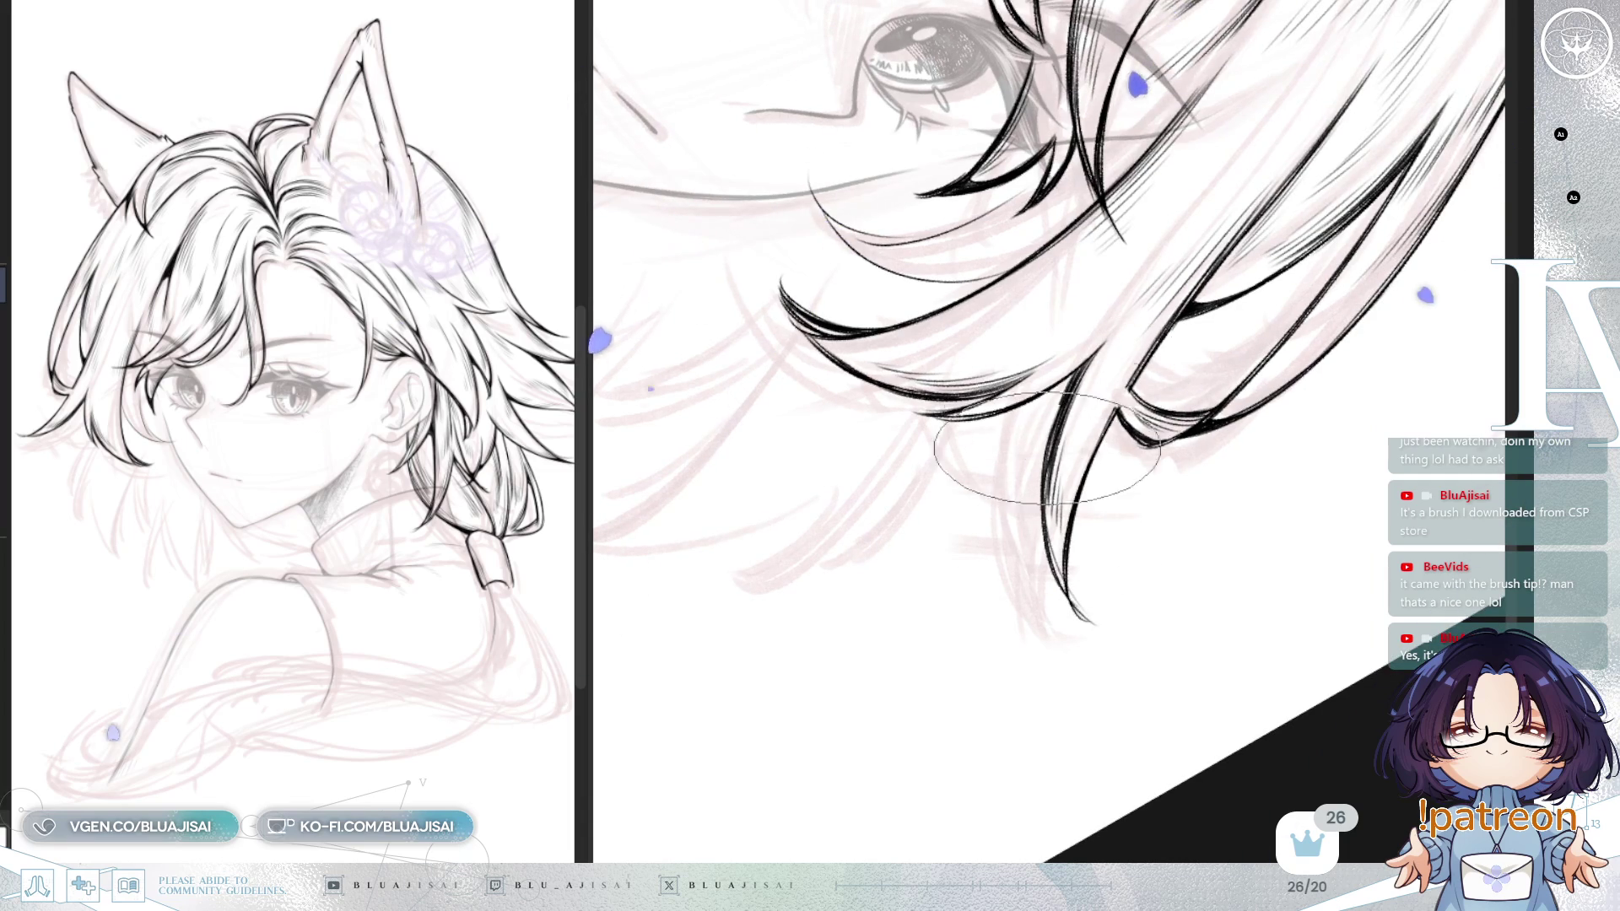
left_click_drag(1048, 432, 1039, 338)
left_click_drag(968, 463, 962, 512)
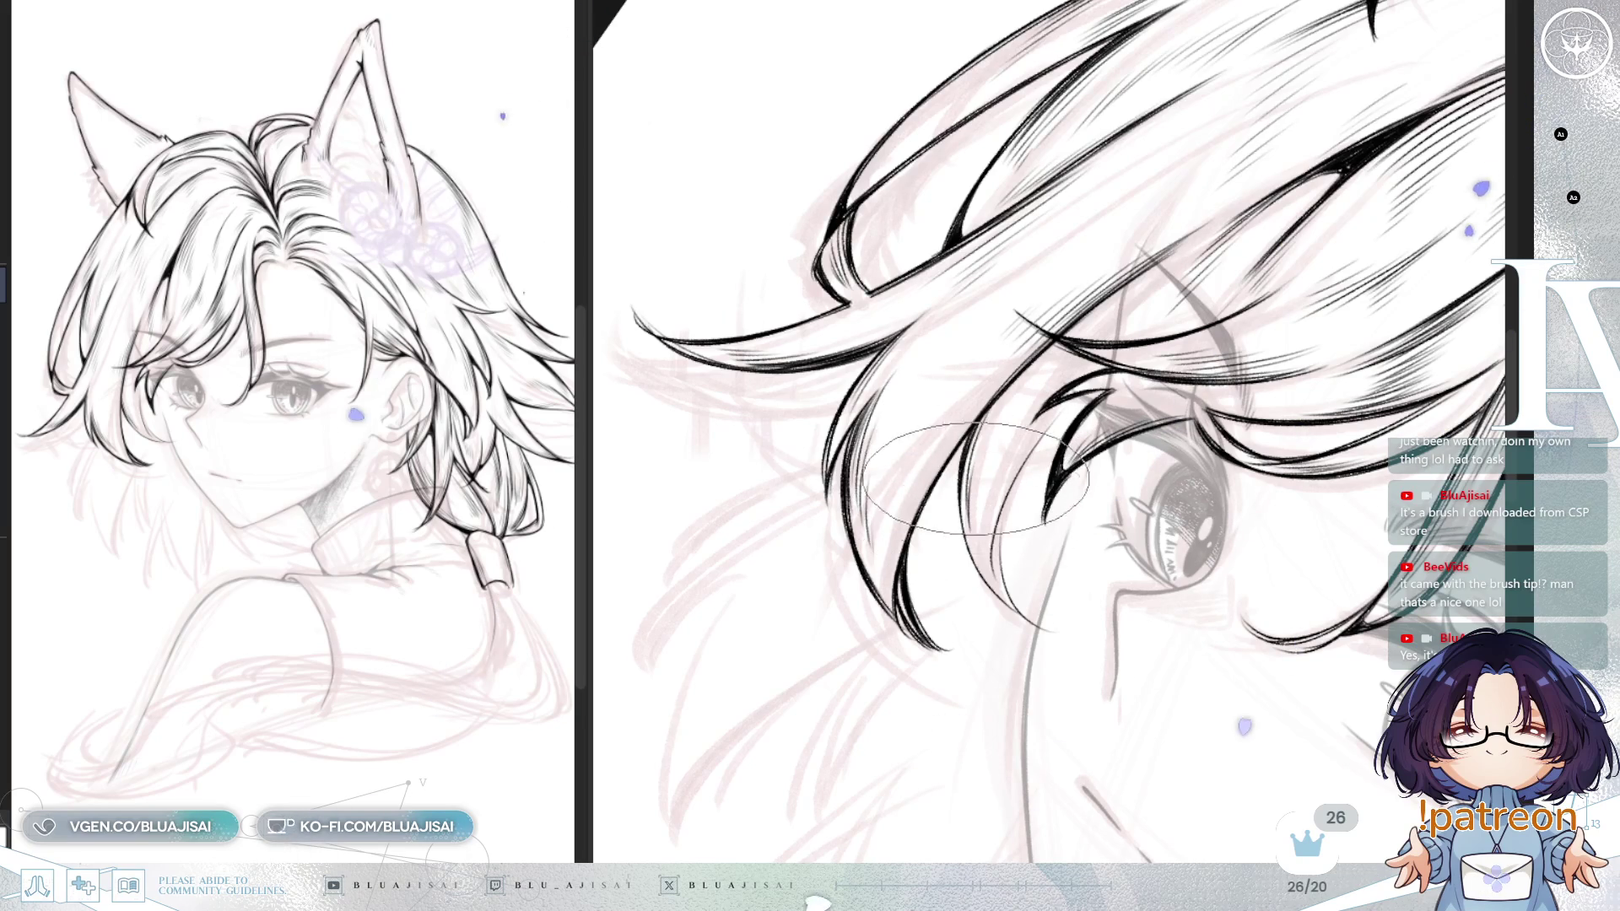
mouse_move(980, 536)
left_mouse_down()
mouse_move(974, 505)
mouse_move(1038, 396)
left_mouse_up()
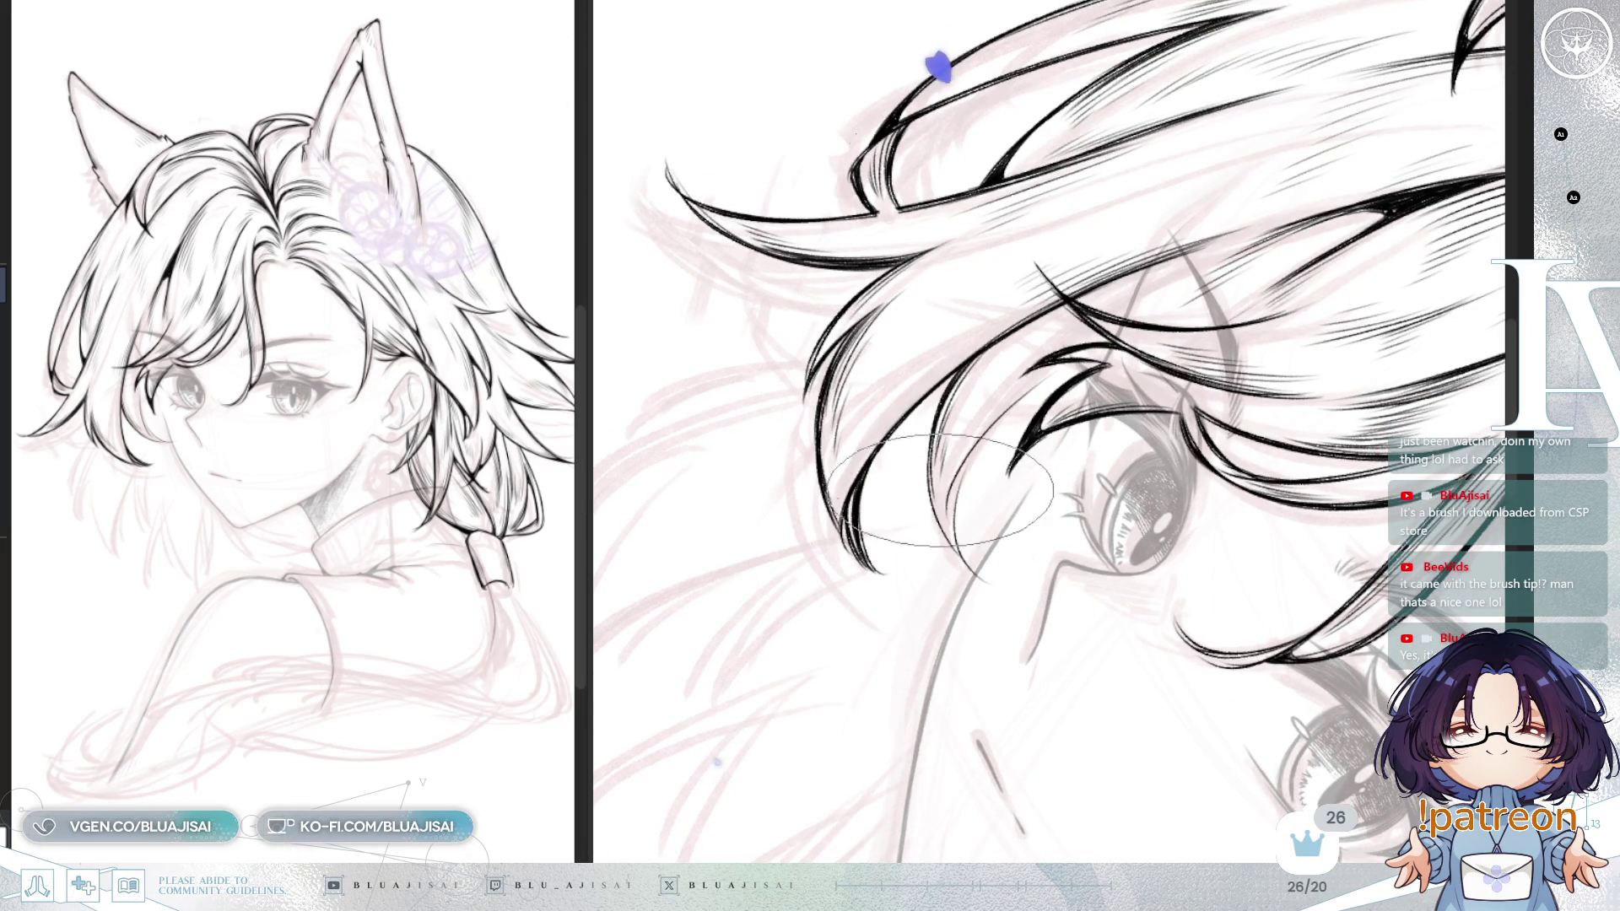
left_click_drag(973, 491, 1005, 365)
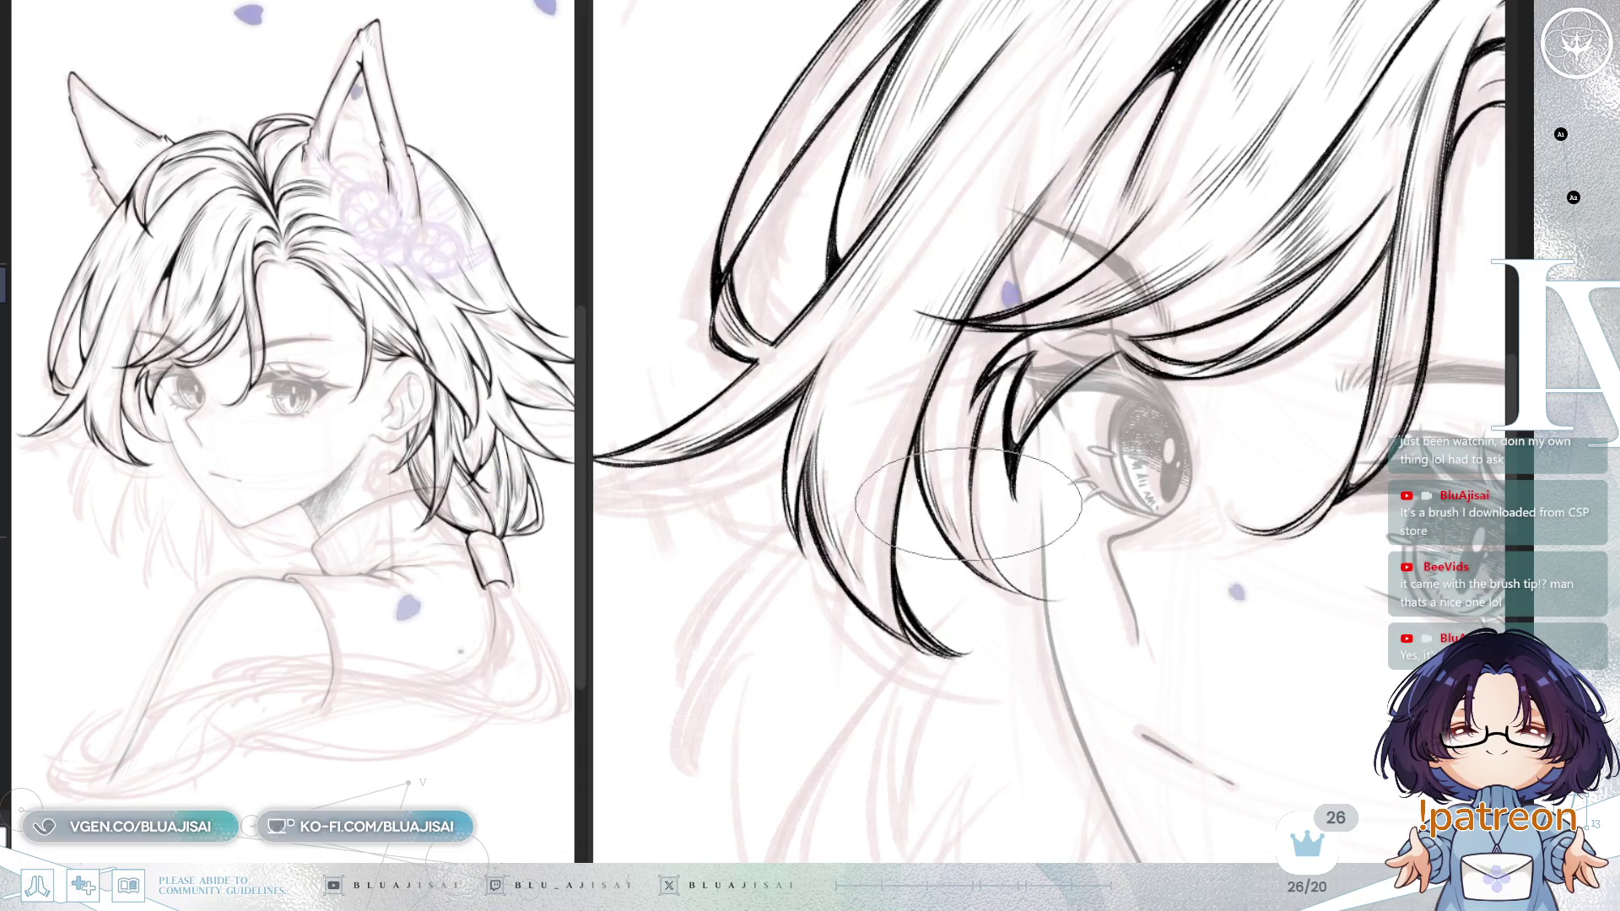
left_click_drag(987, 530, 983, 426)
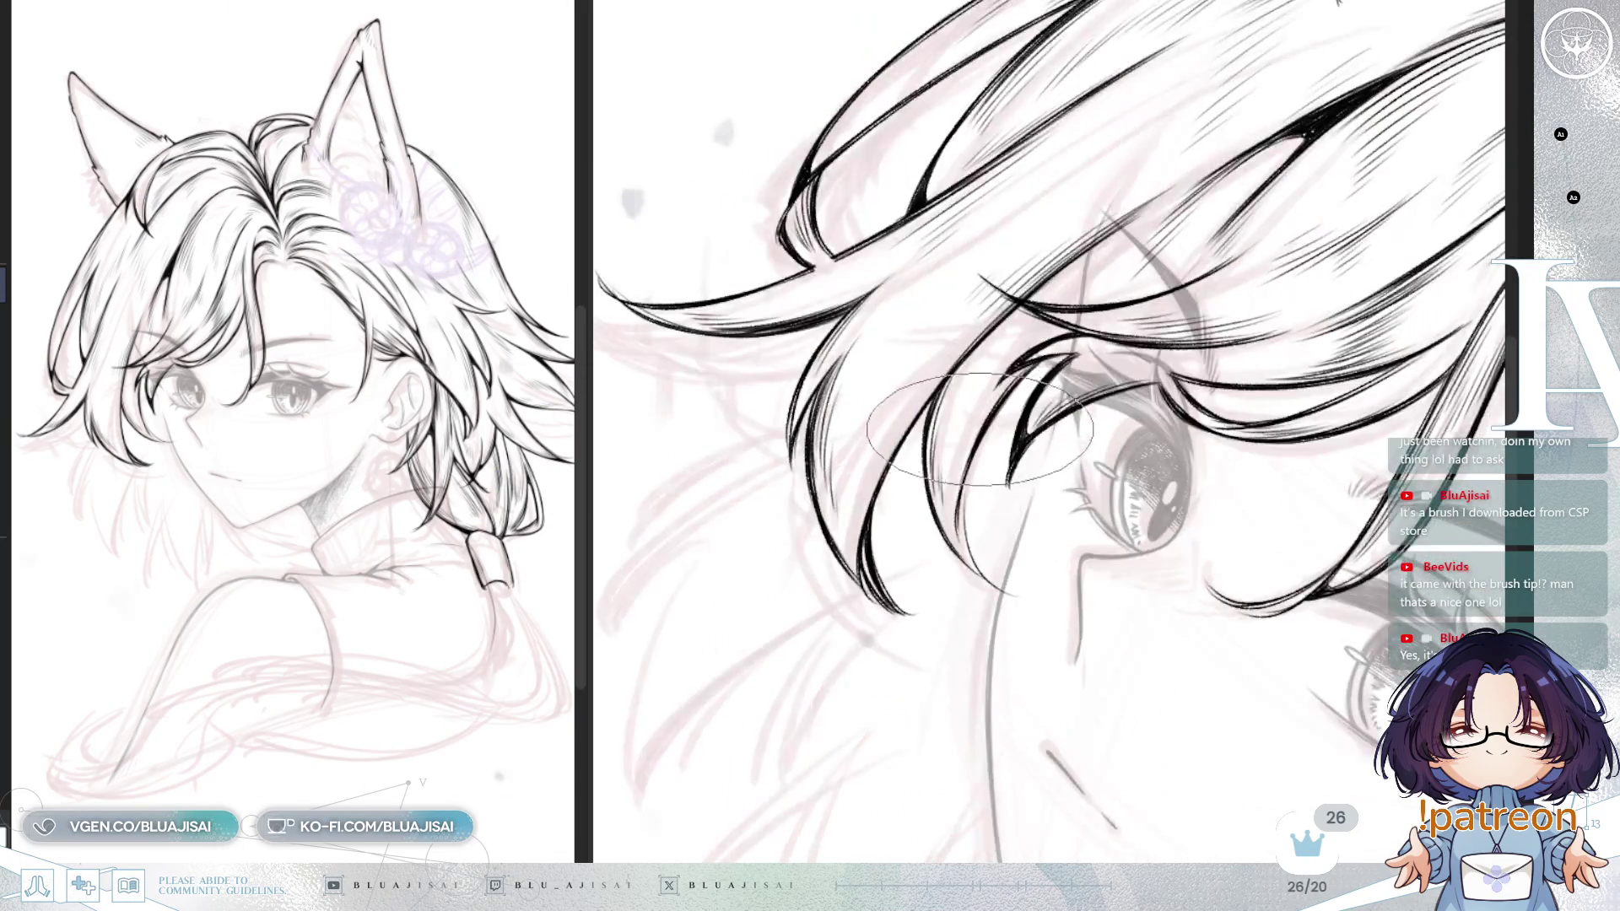
mouse_move(965, 503)
left_mouse_down()
mouse_move(1004, 481)
mouse_move(958, 411)
left_mouse_up()
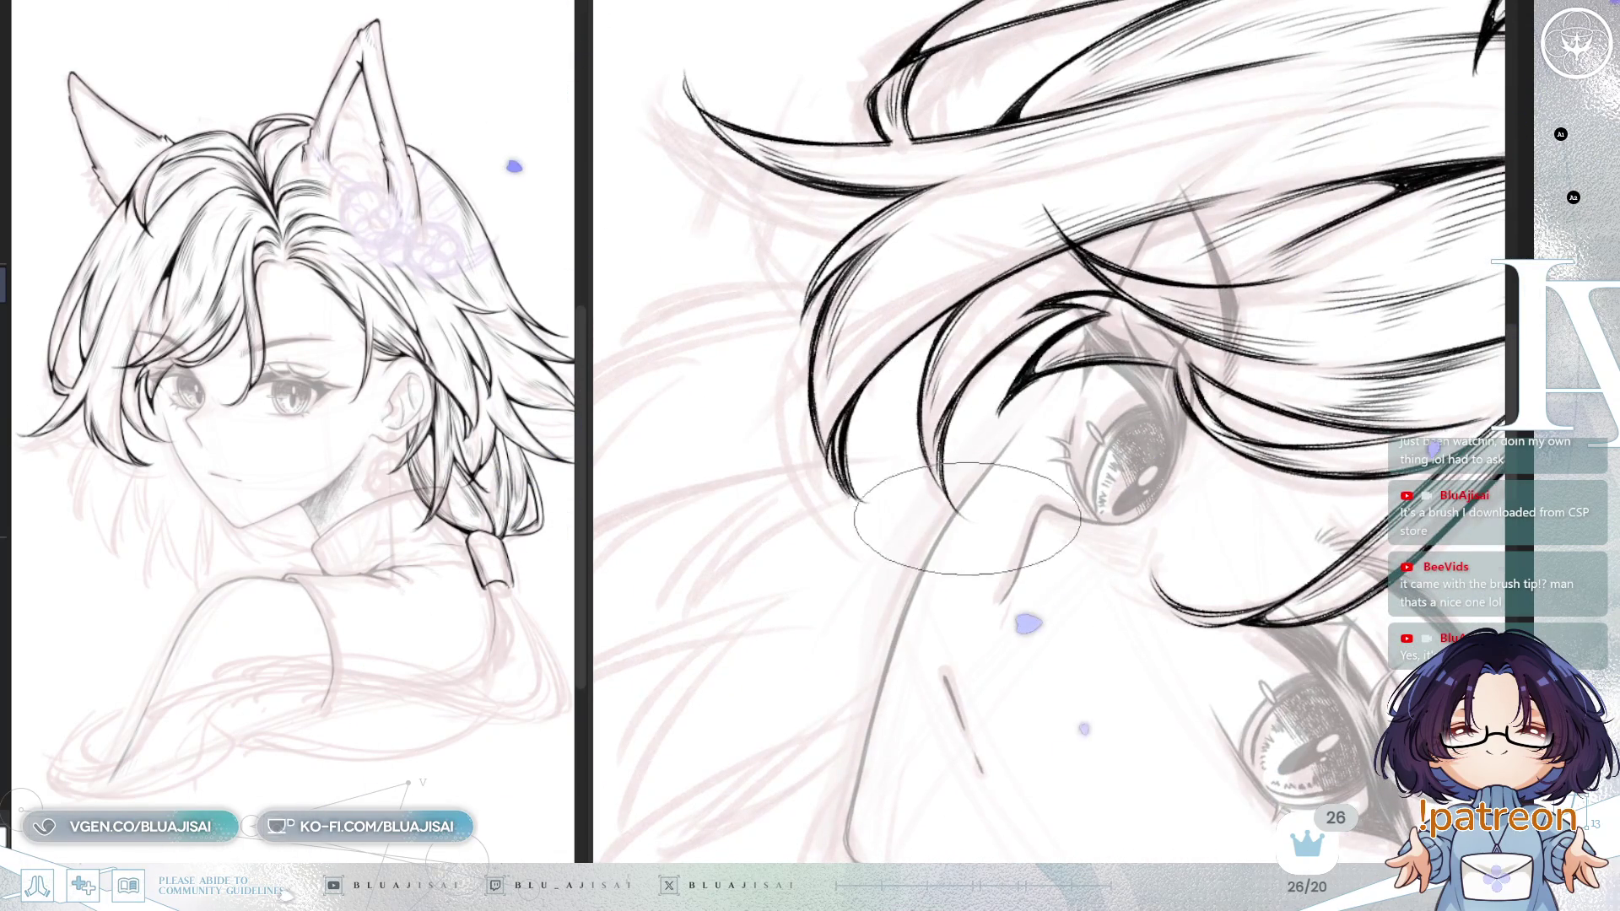
left_click_drag(957, 513, 962, 374)
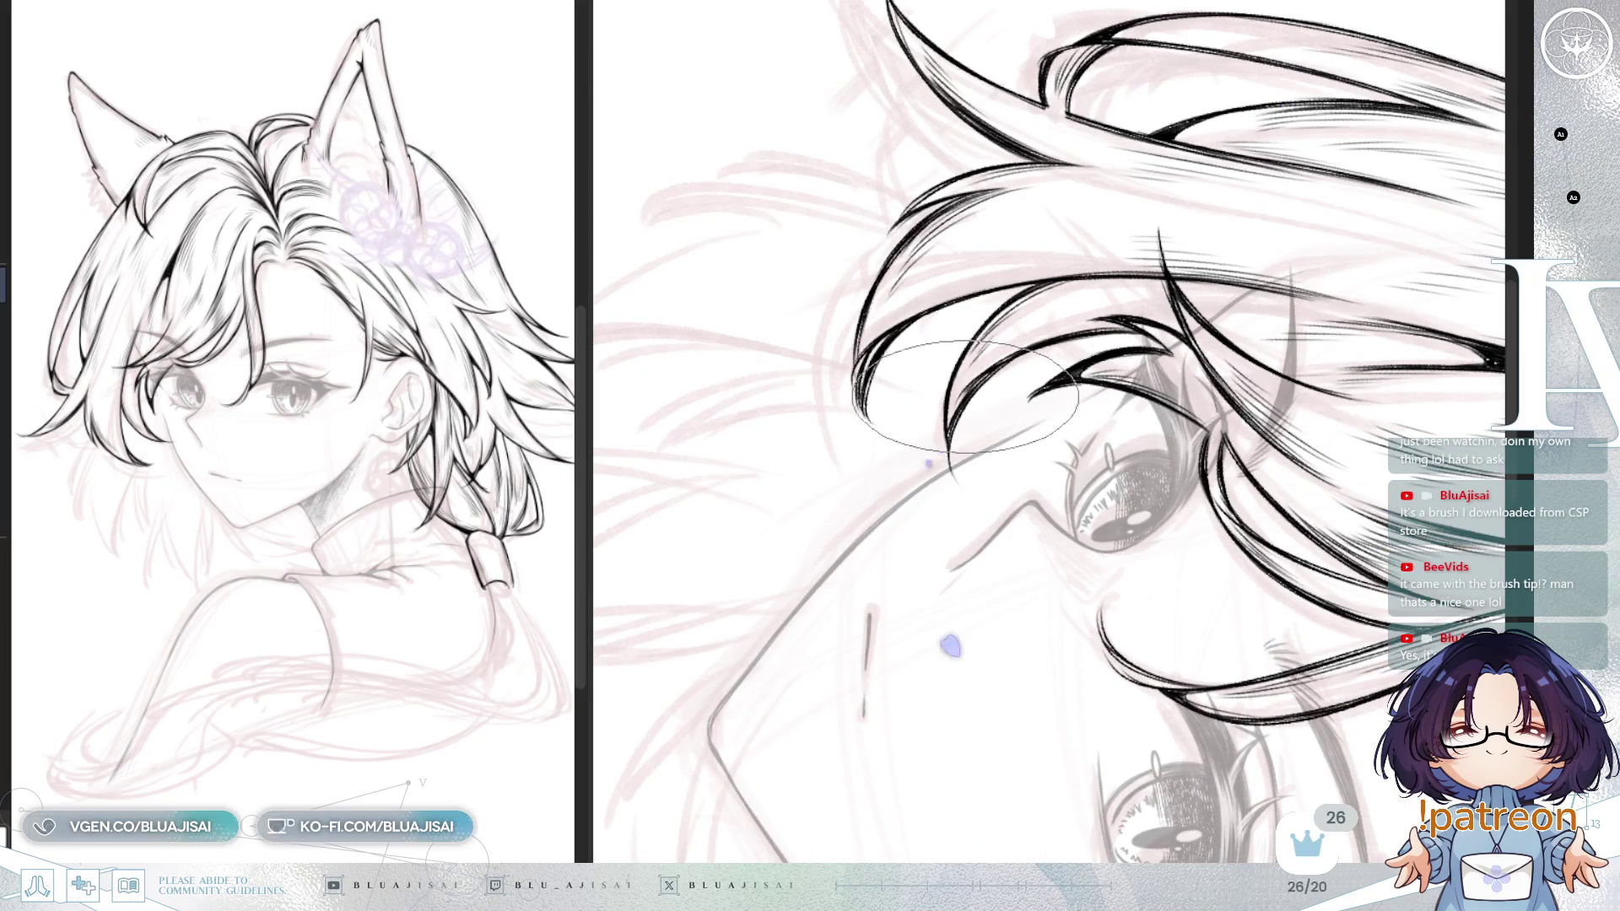
left_click_drag(1025, 350, 932, 388)
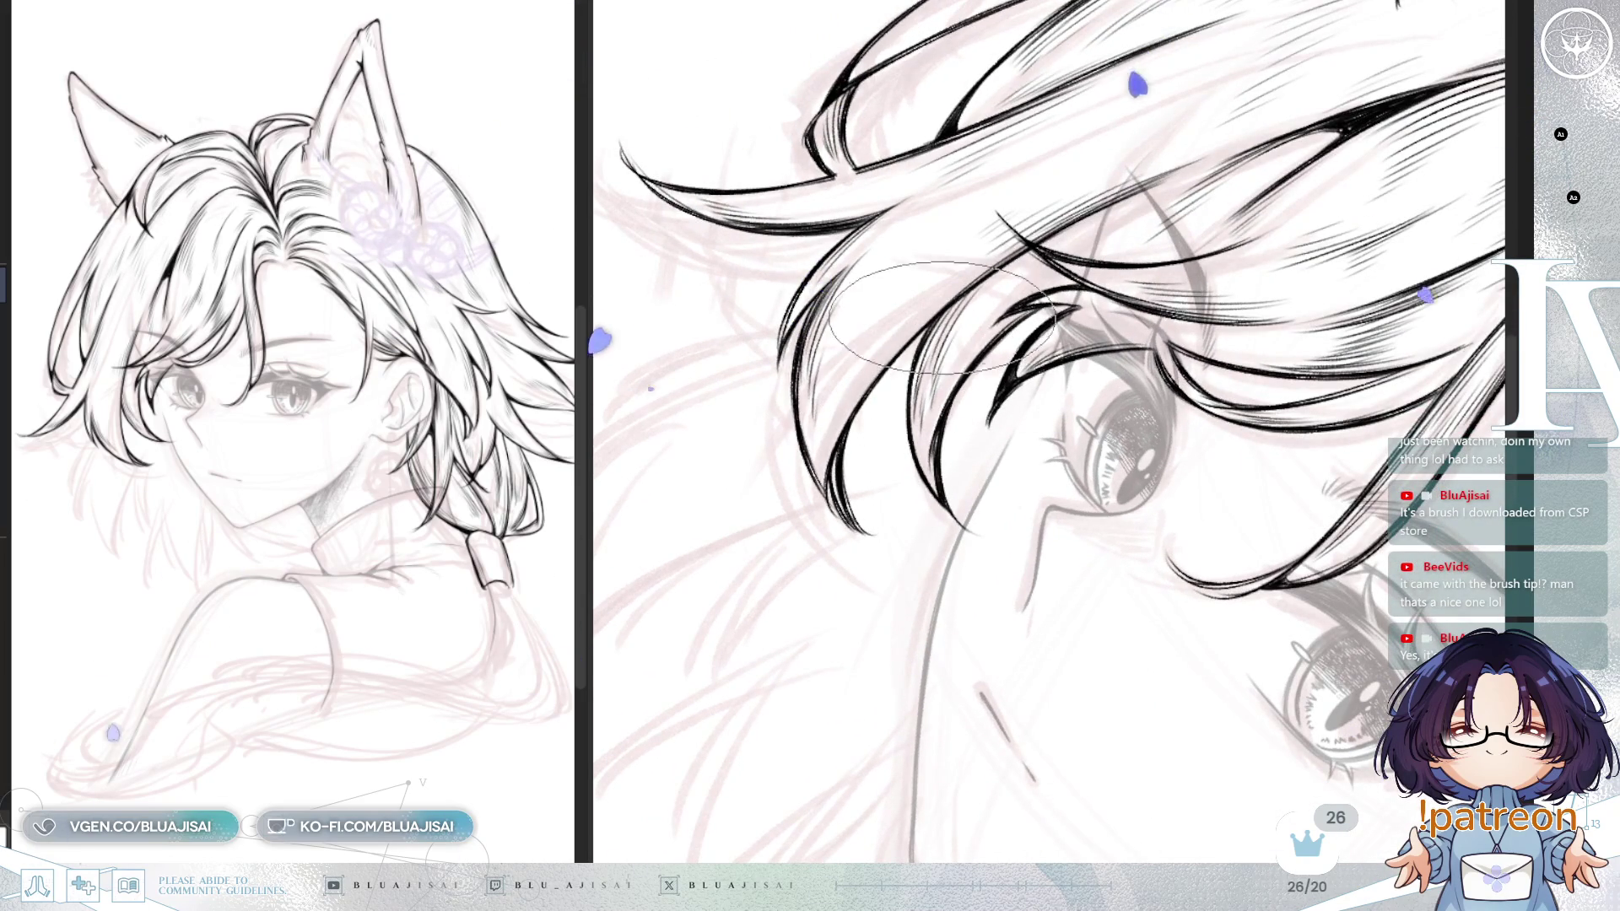
mouse_move(926, 419)
left_mouse_down()
mouse_move(1097, 220)
mouse_move(1206, 219)
mouse_move(1057, 371)
left_mouse_up()
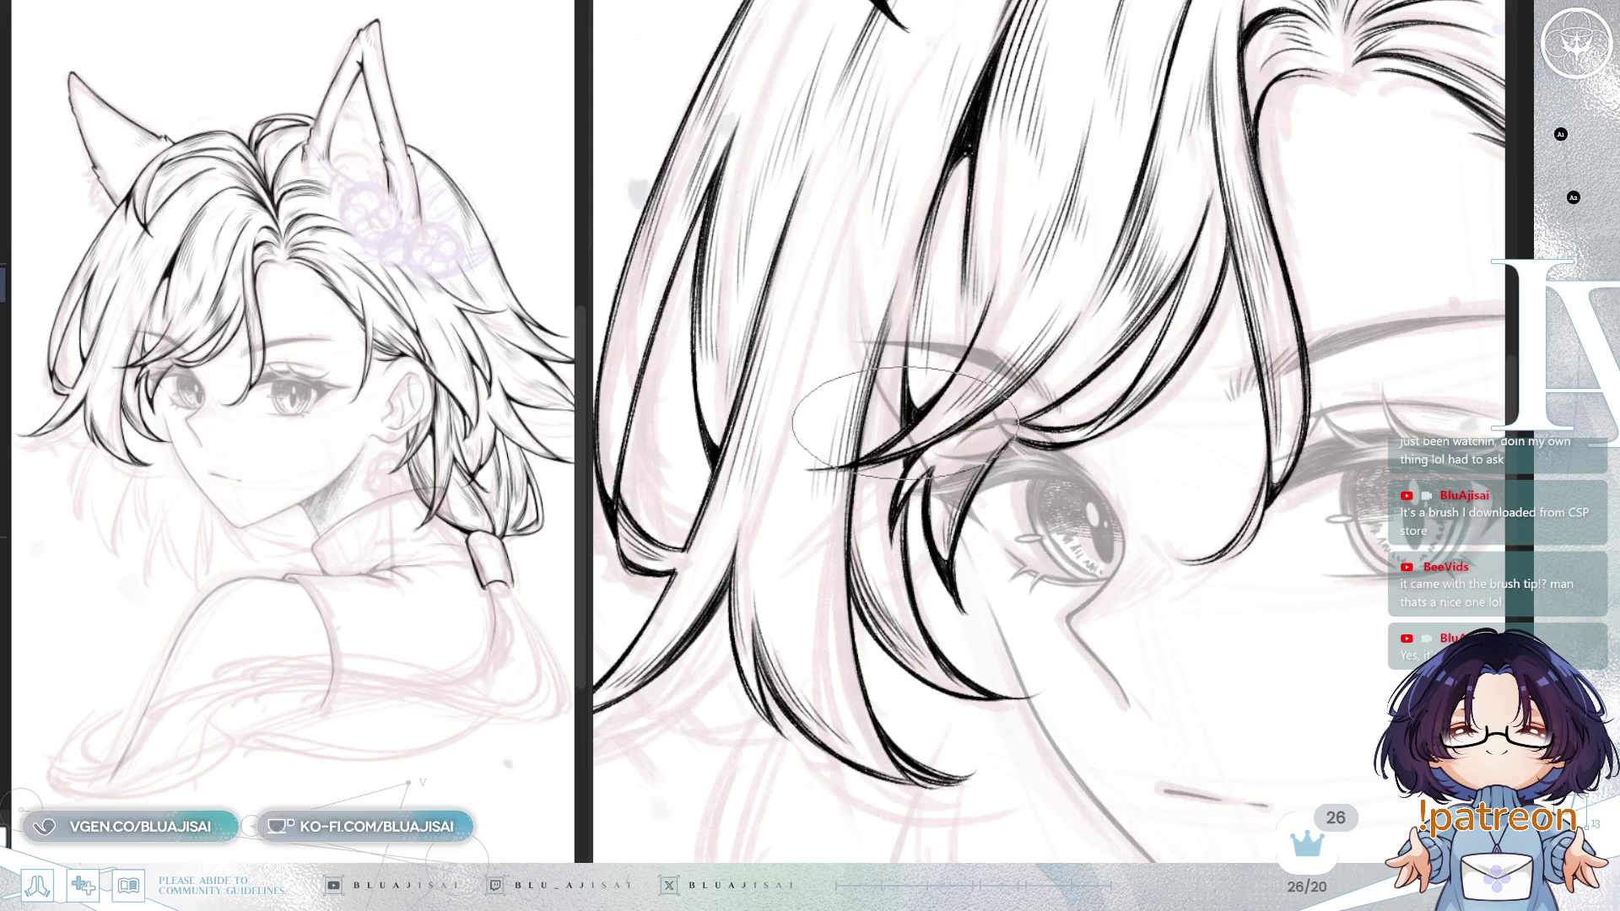
scroll(916, 405, "down", 5)
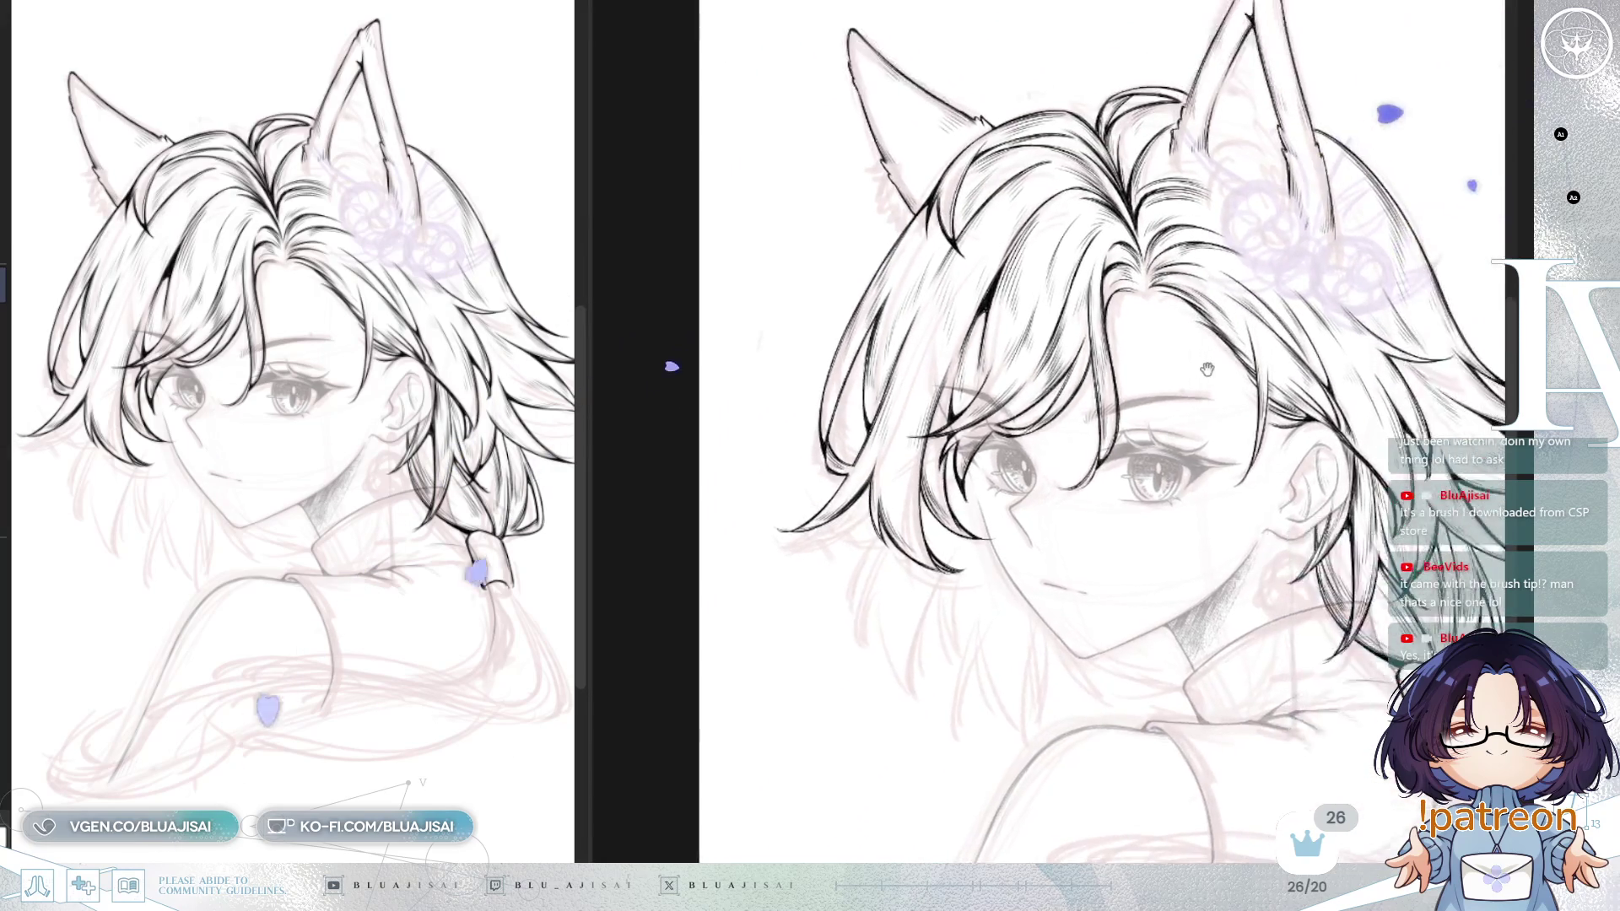
Step: Center the whole head, unmirror the view, then zoom back in on the face
left_click_drag(1310, 239, 1266, 225)
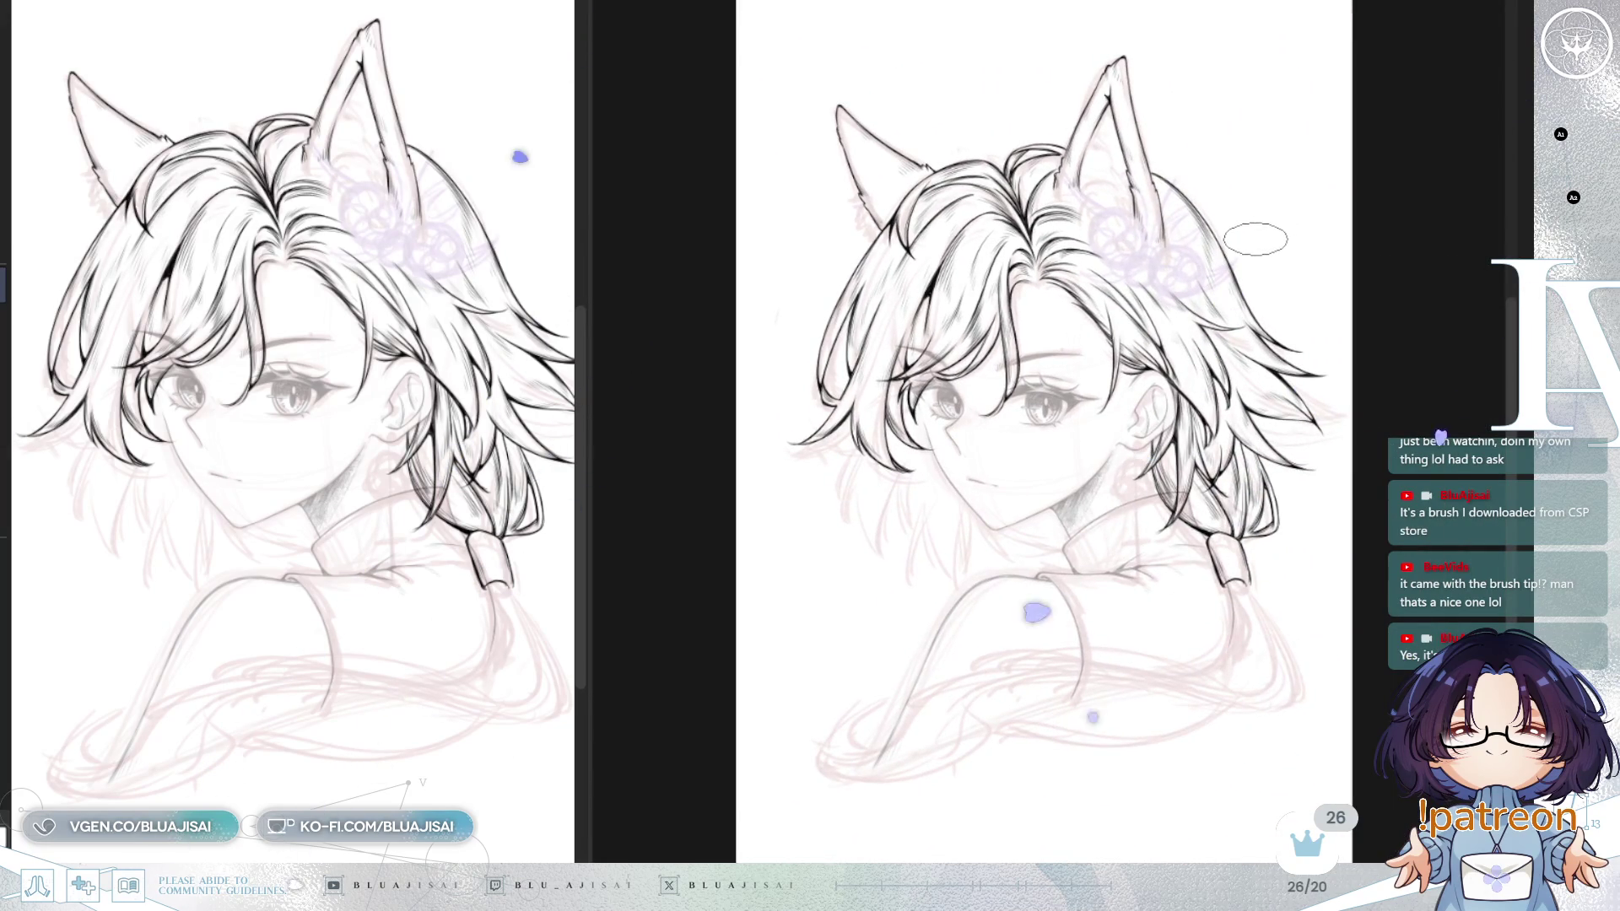
scroll(1256, 238, "up", 5)
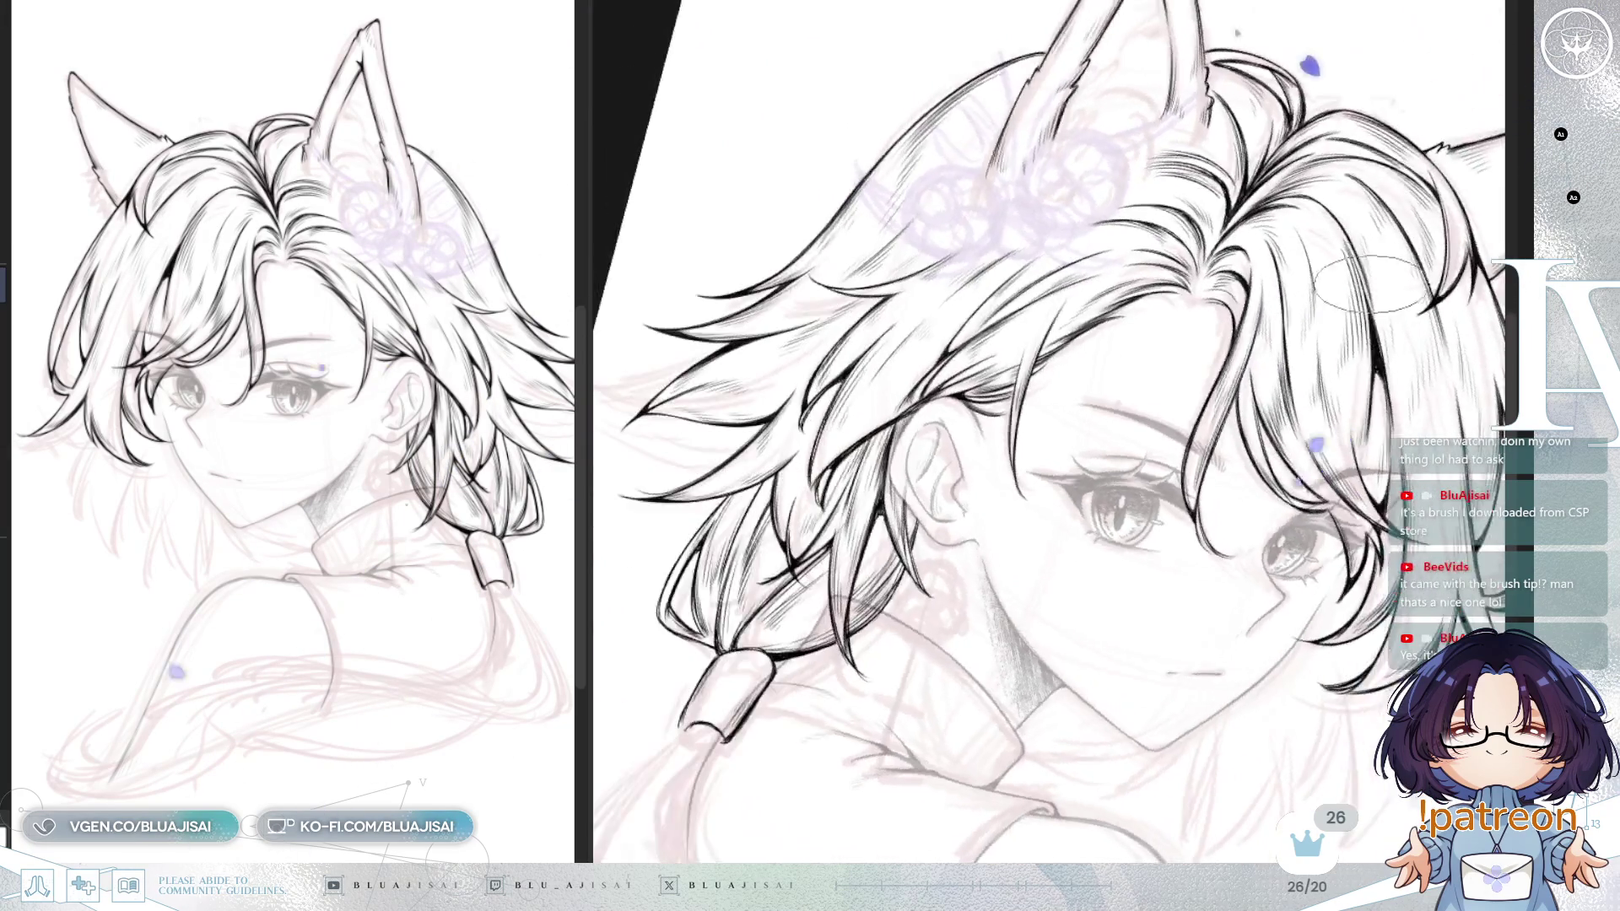
scroll(1367, 268, "up", 4)
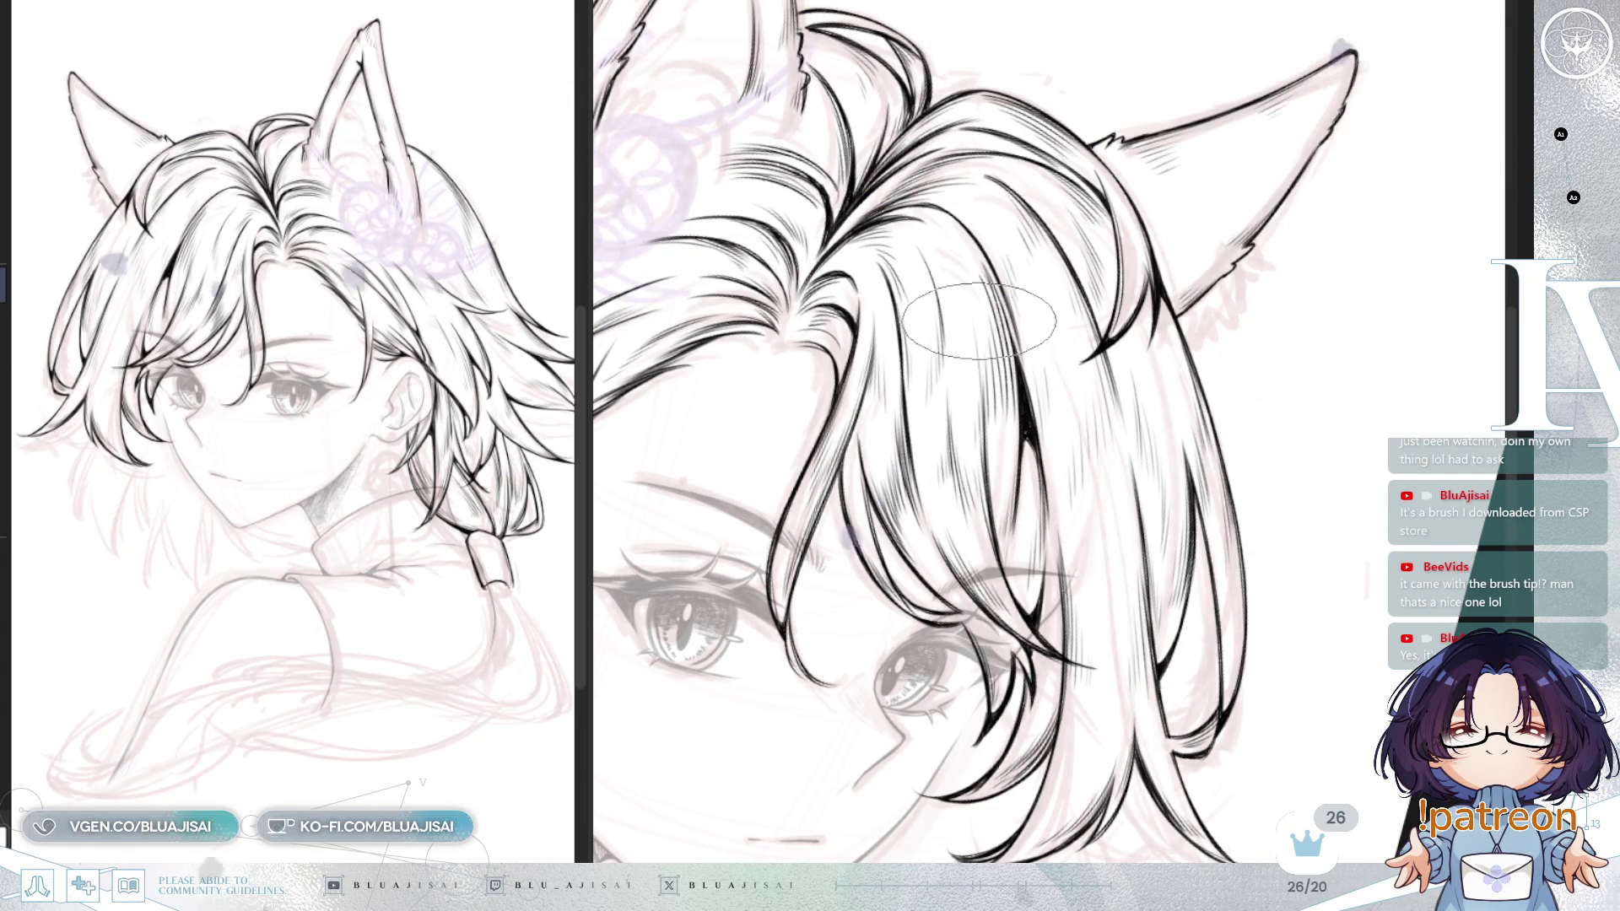
scroll(997, 515, "down", 5)
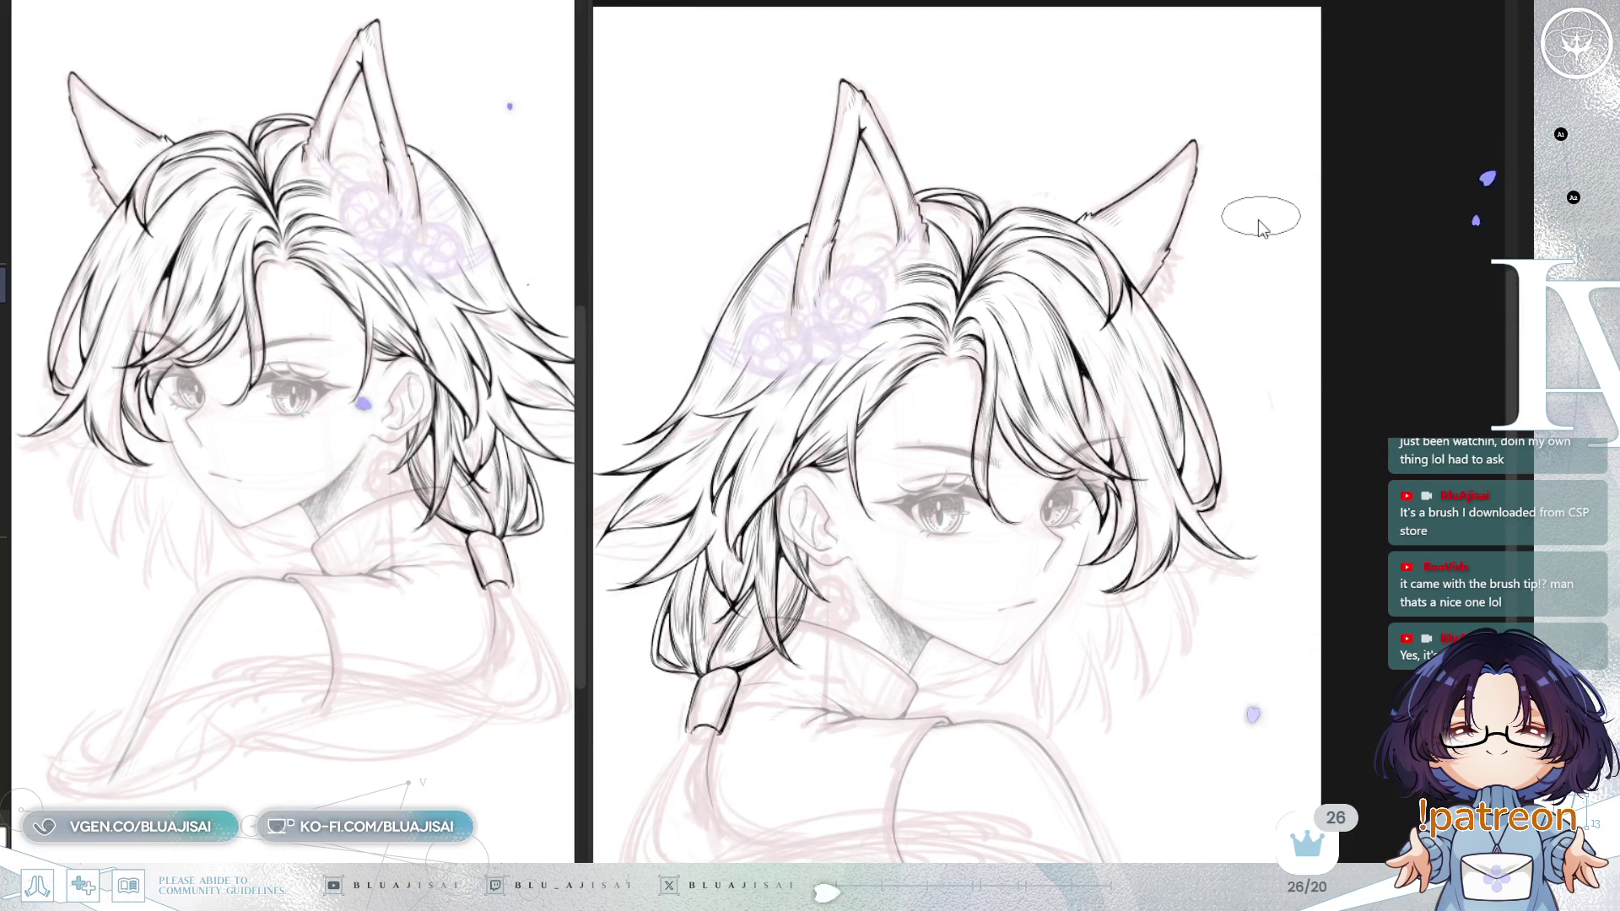
key("h")
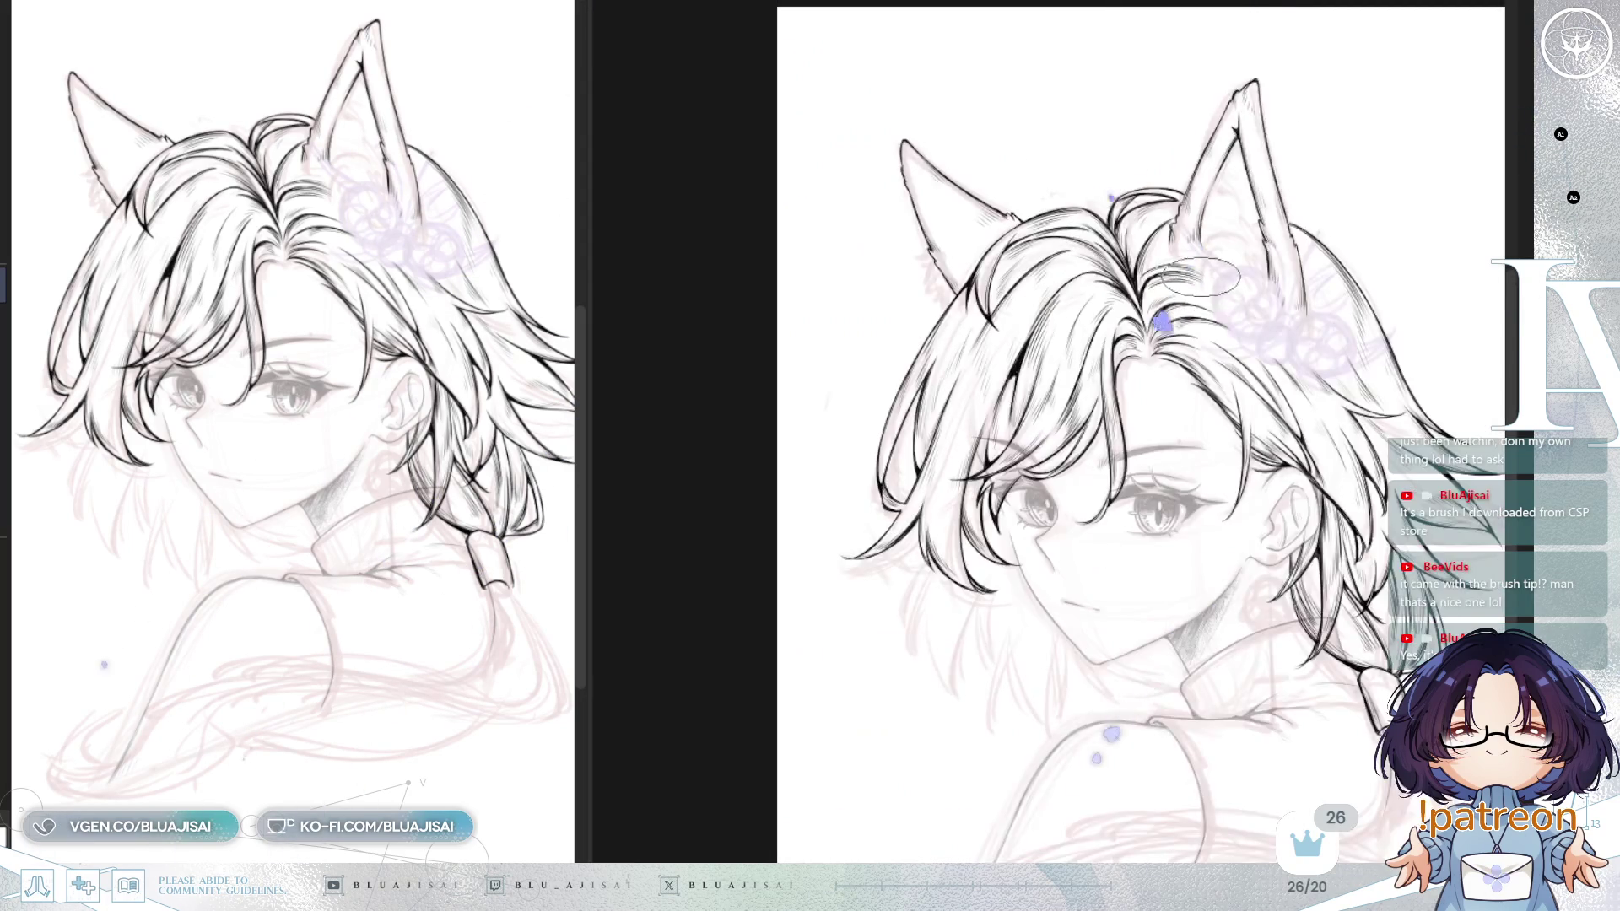
left_click_drag(1219, 409, 1201, 324)
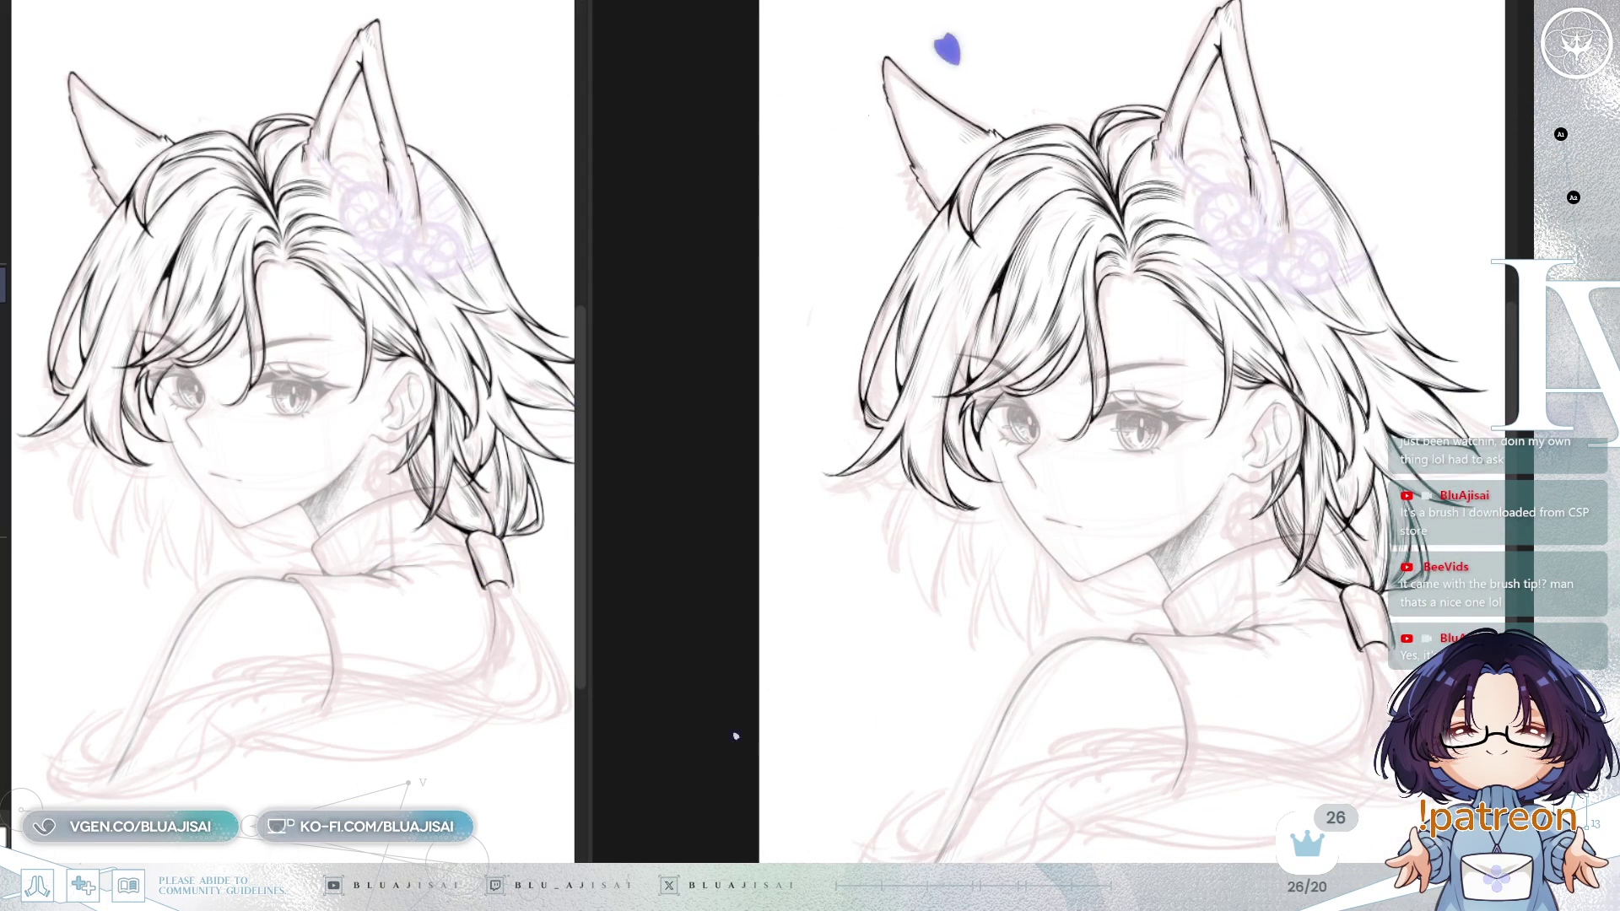
scroll(923, 411, "up", 4)
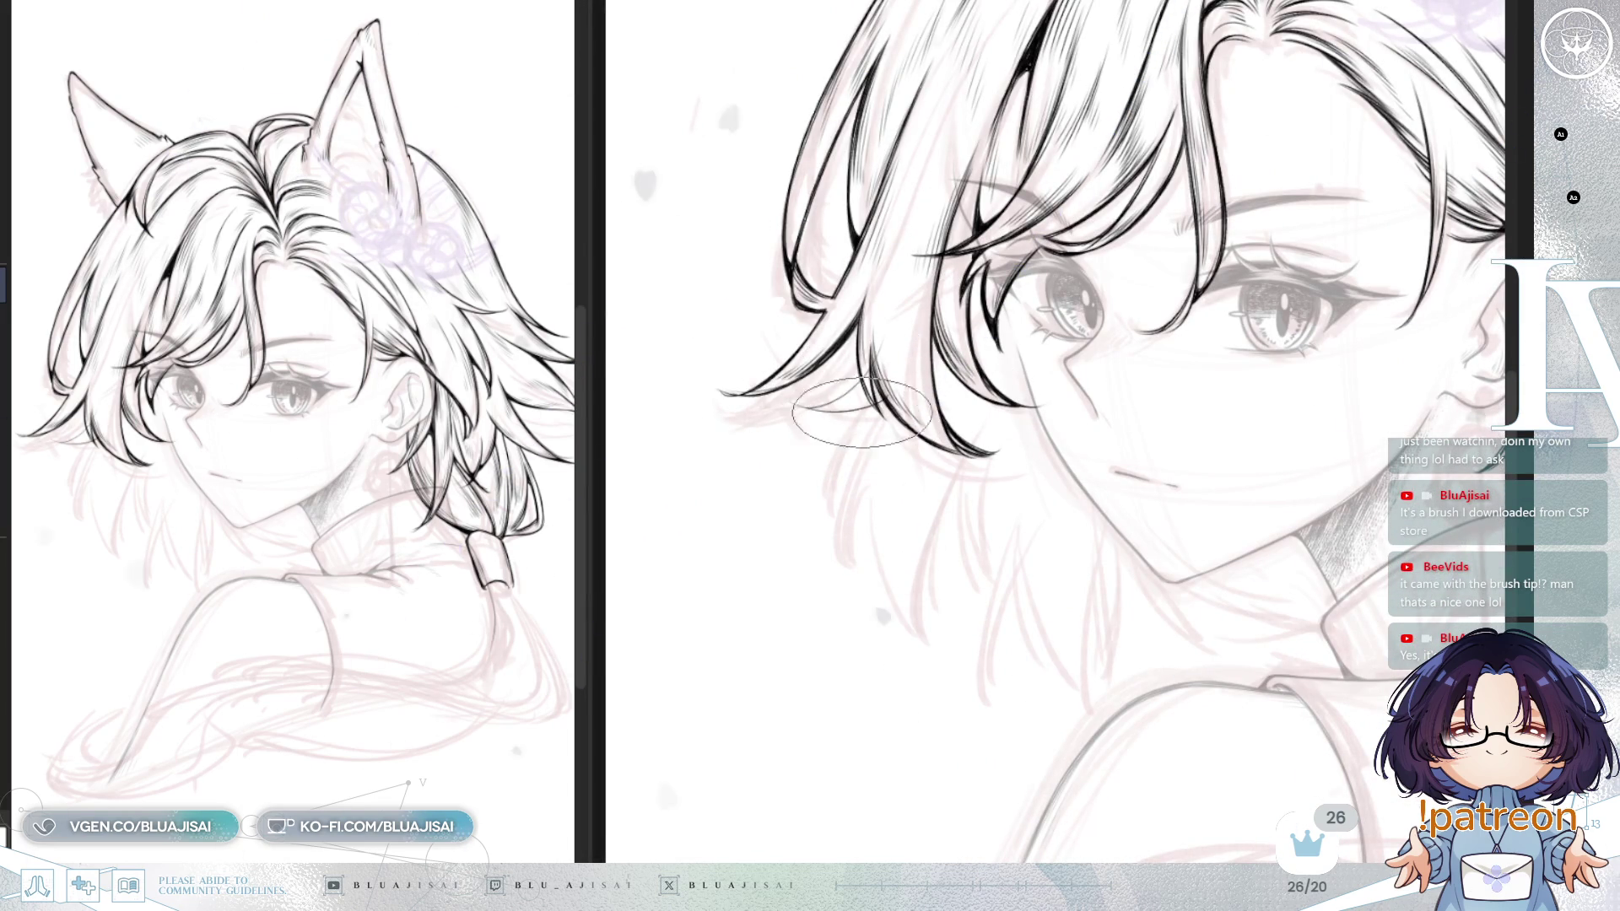
Step: Ink the first thin hair strands below the fringe ends and down beside the neck
left_click_drag(835, 434, 844, 561)
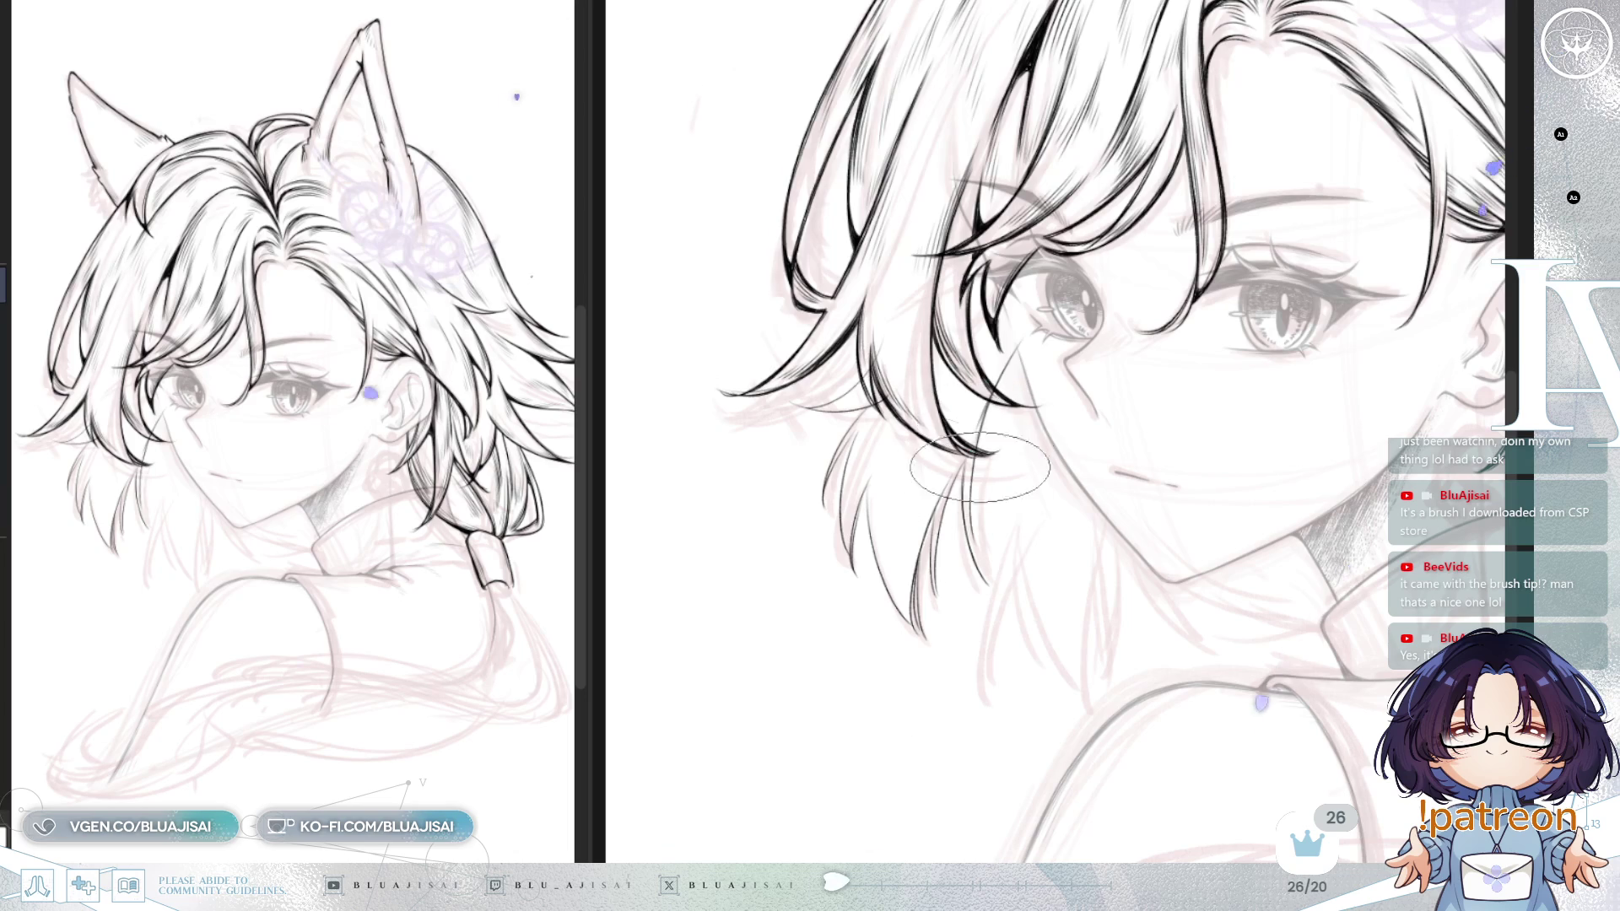
left_click_drag(1112, 437, 1082, 349)
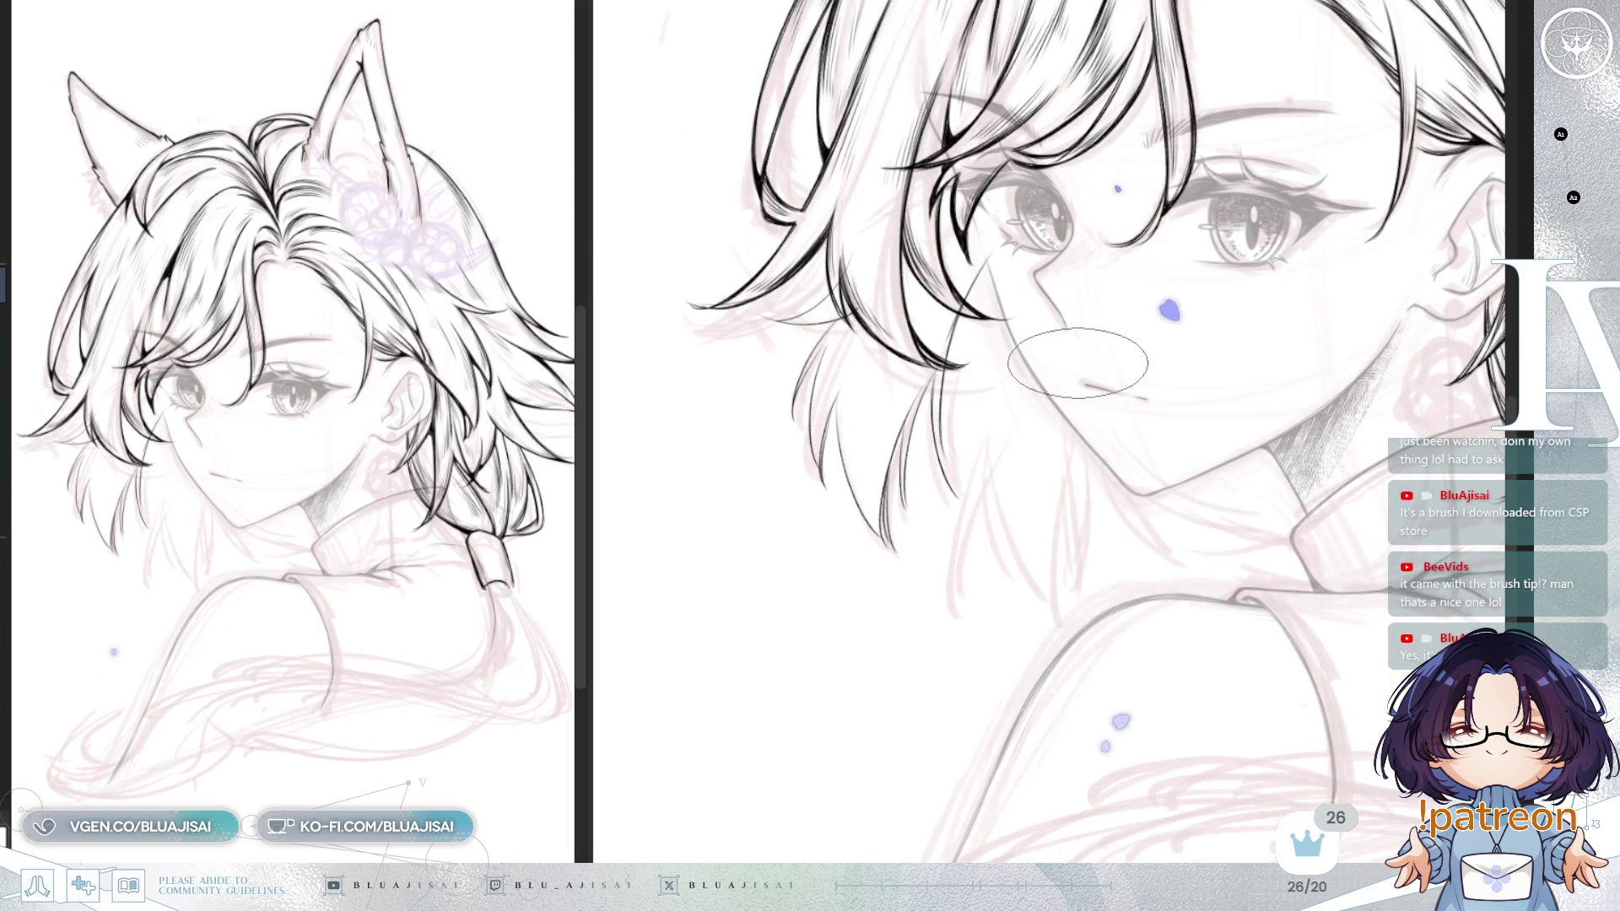
left_click_drag(1086, 437, 1078, 442)
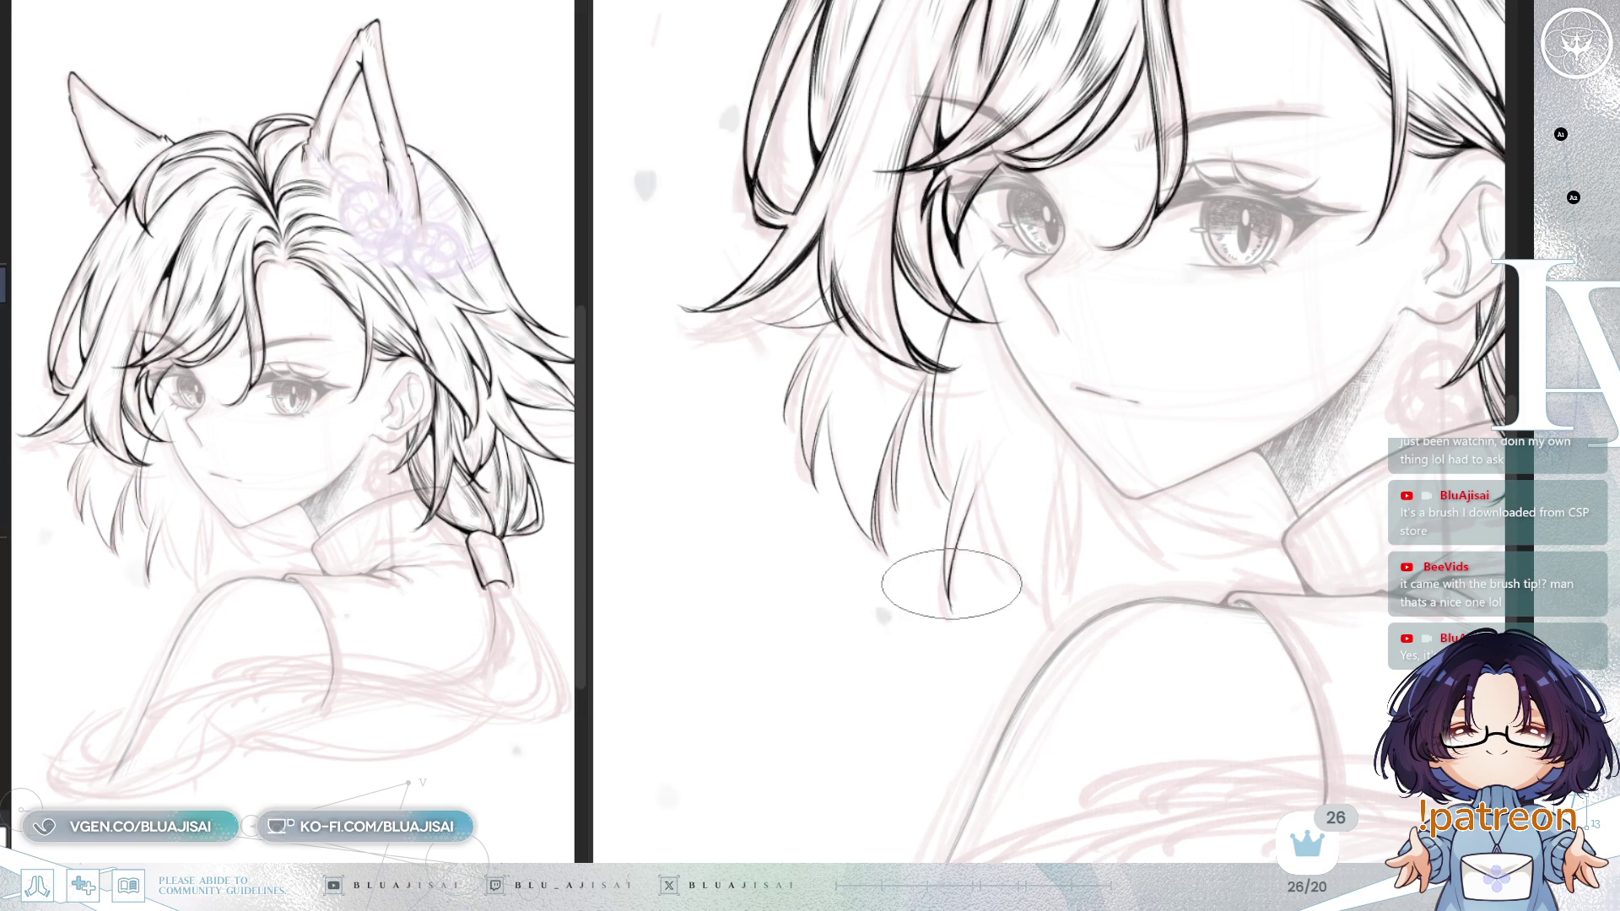
key("asciicircum")
key("asciicircum")
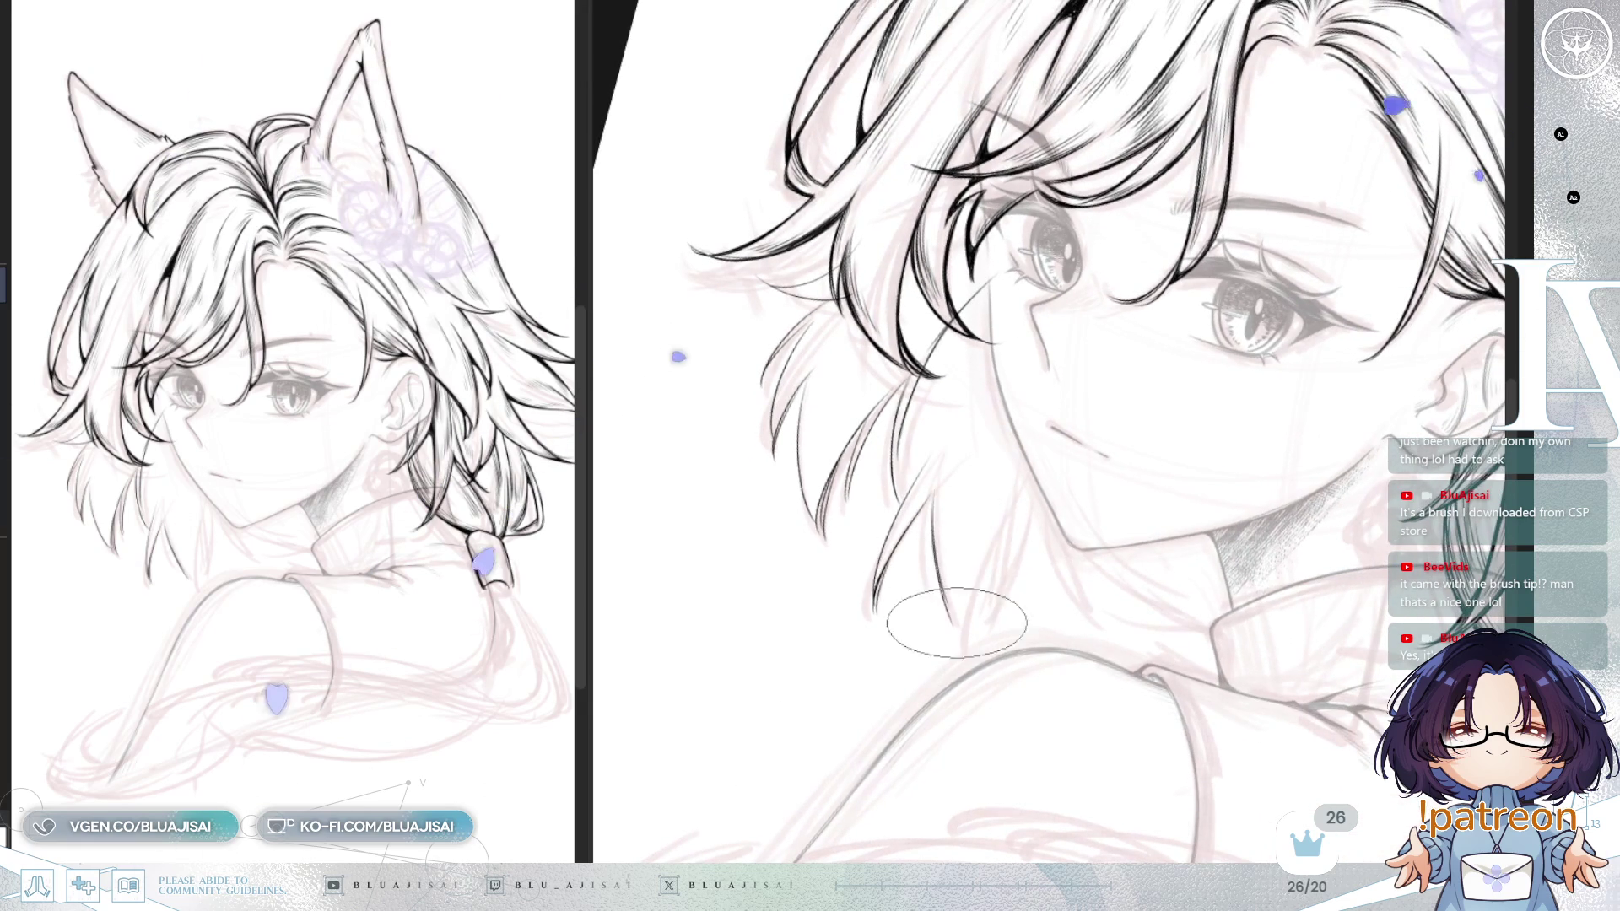
left_click_drag(1002, 516, 961, 648)
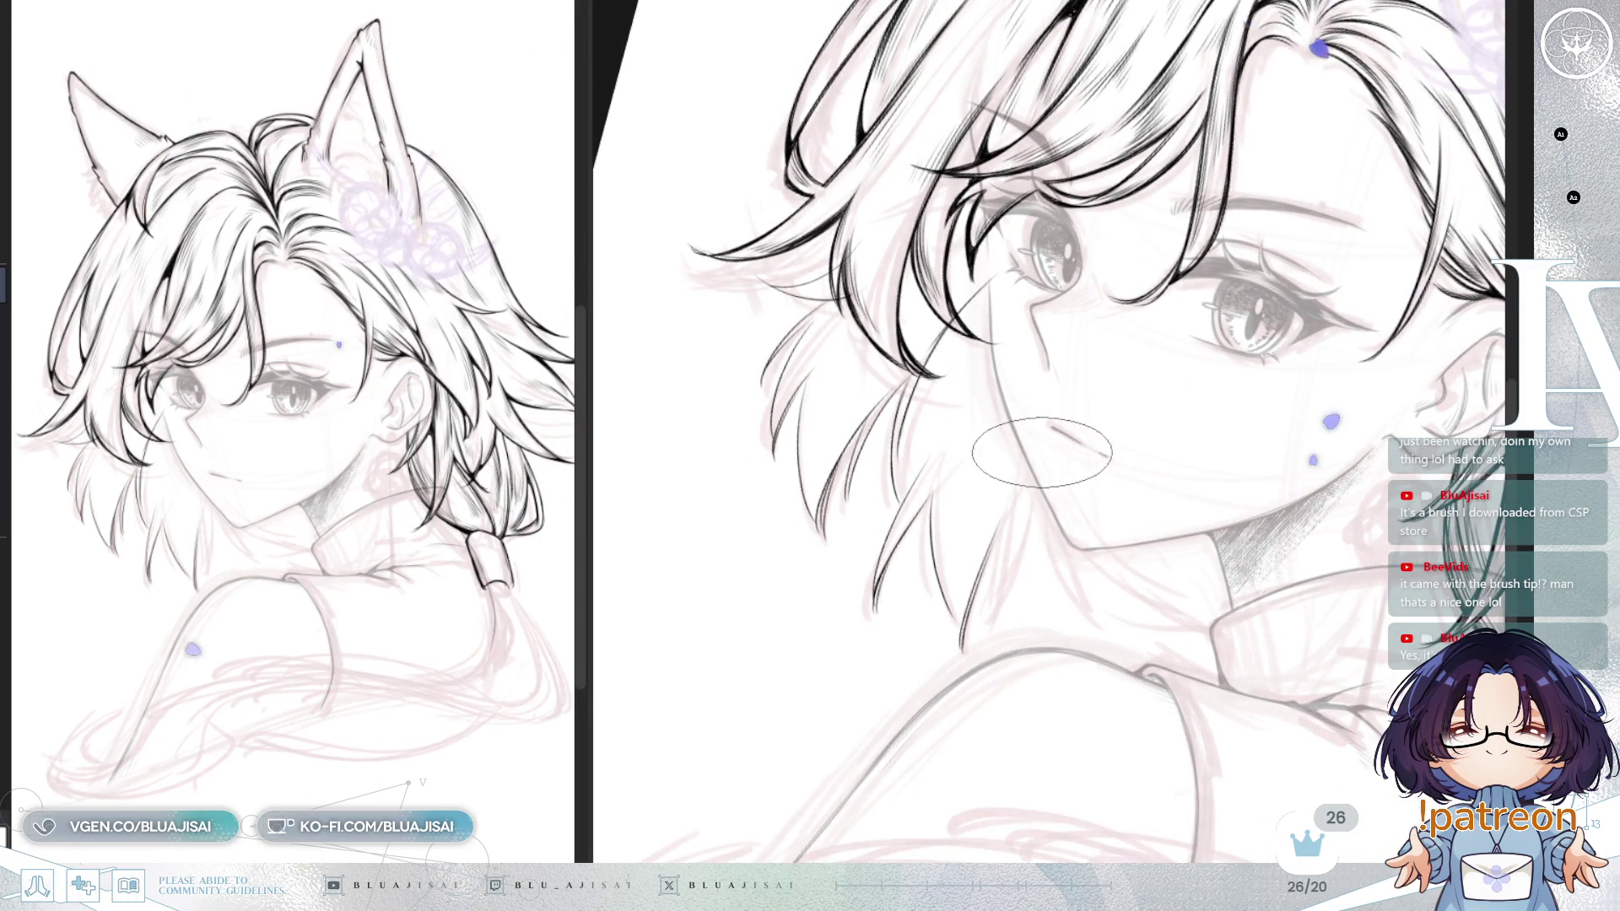
Step: Mirror and re-angle the canvas view, then ink a thin strand beside the existing one
key("h")
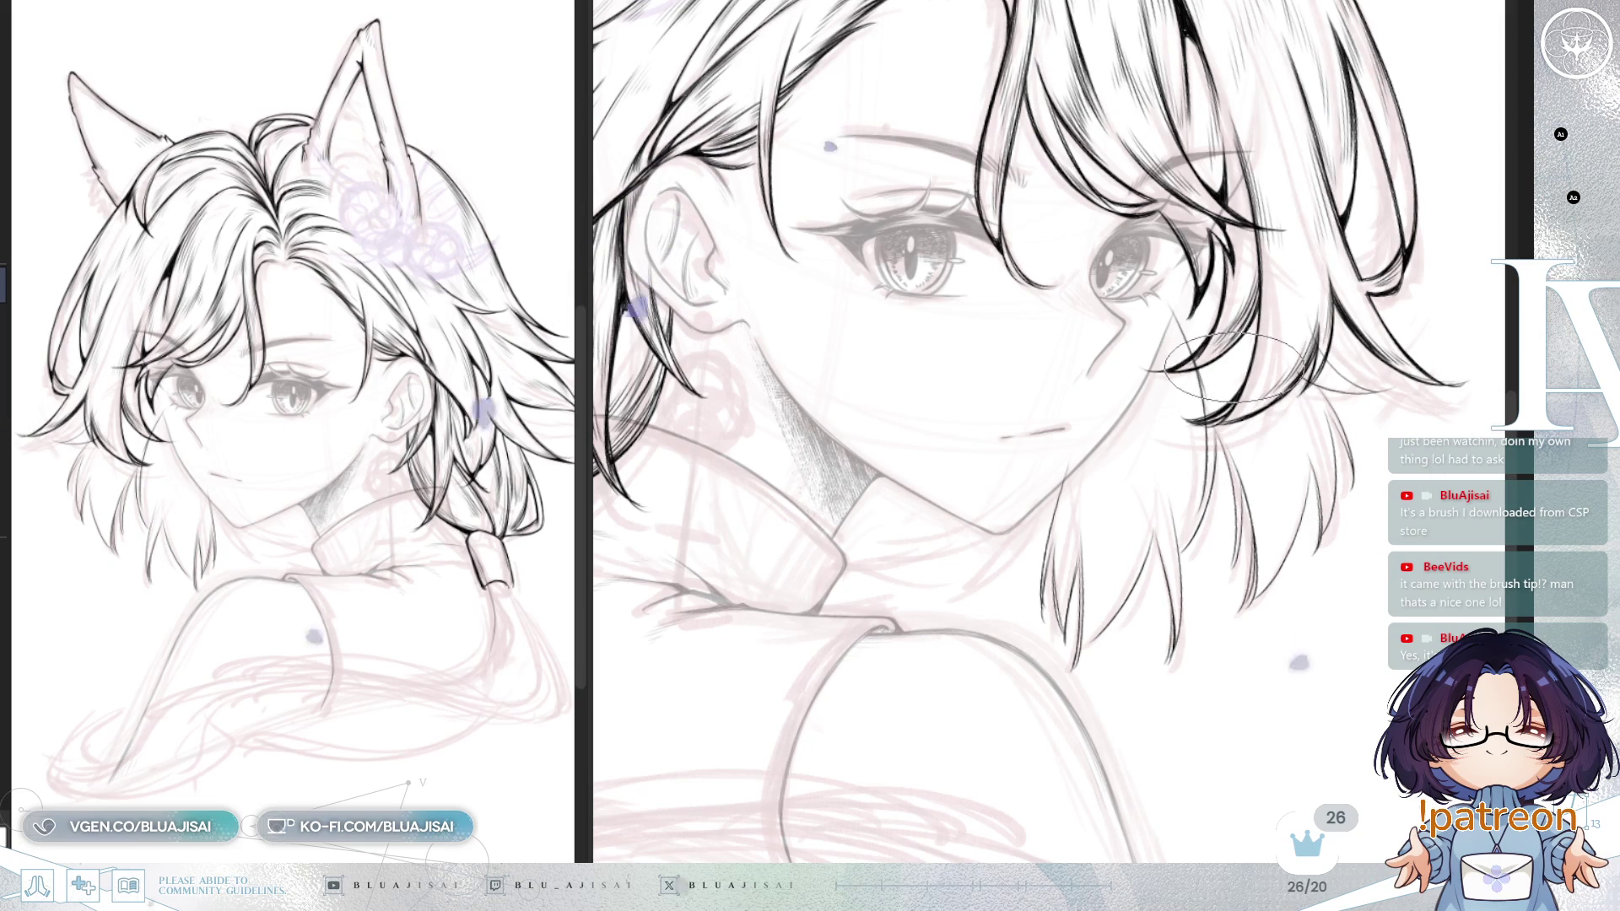
key("h")
left_click_drag(1230, 374, 1112, 458)
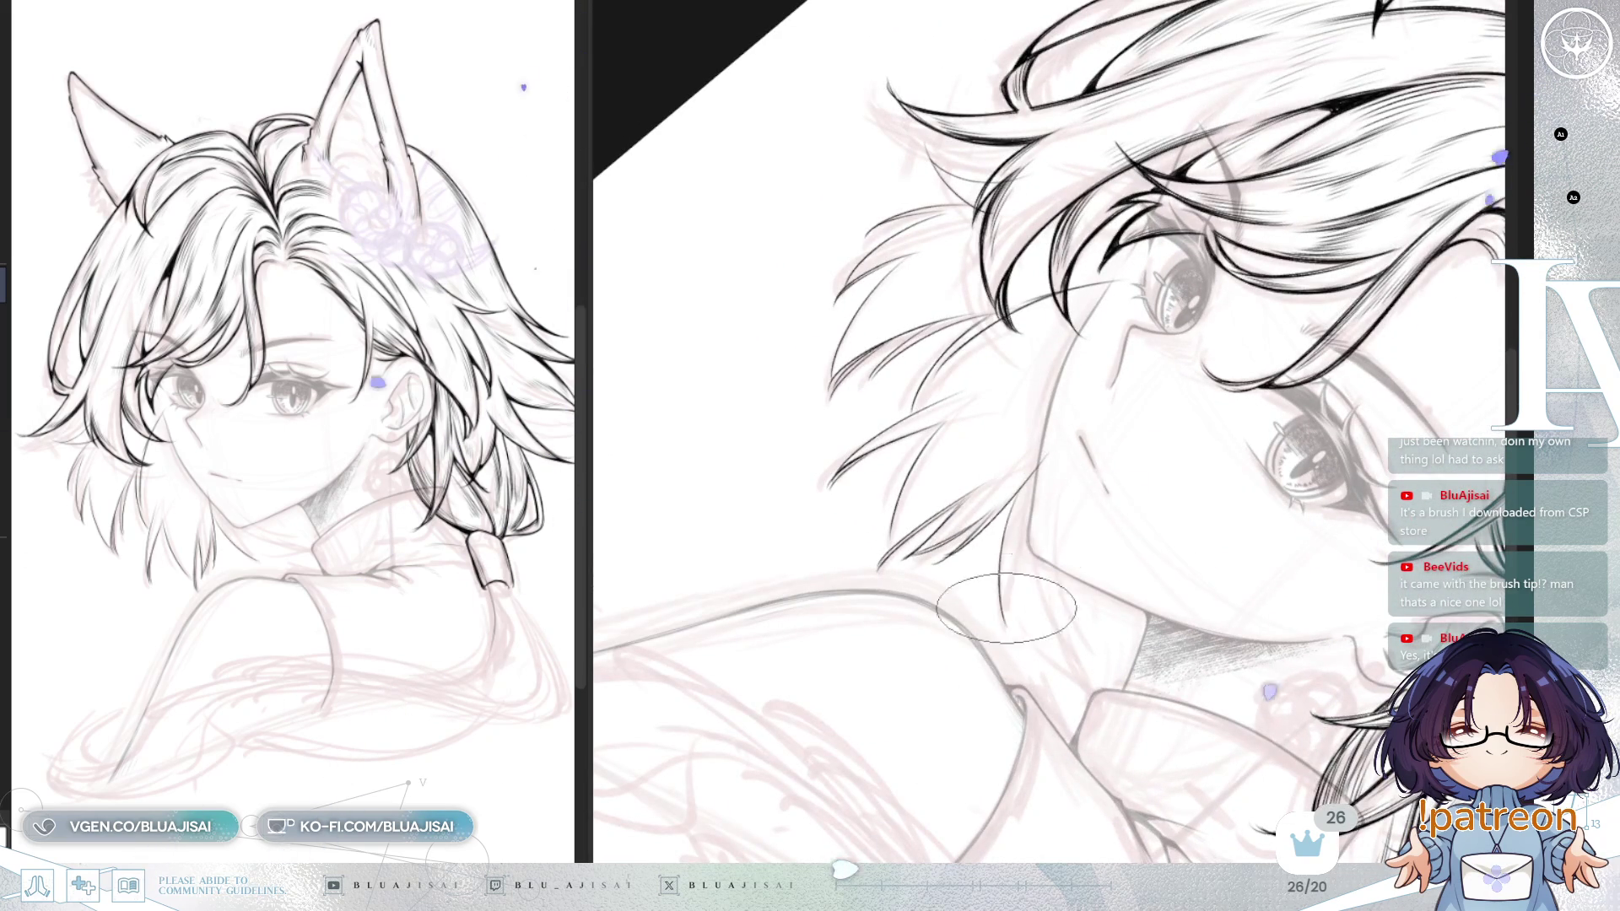
left_click_drag(1198, 374, 1003, 477)
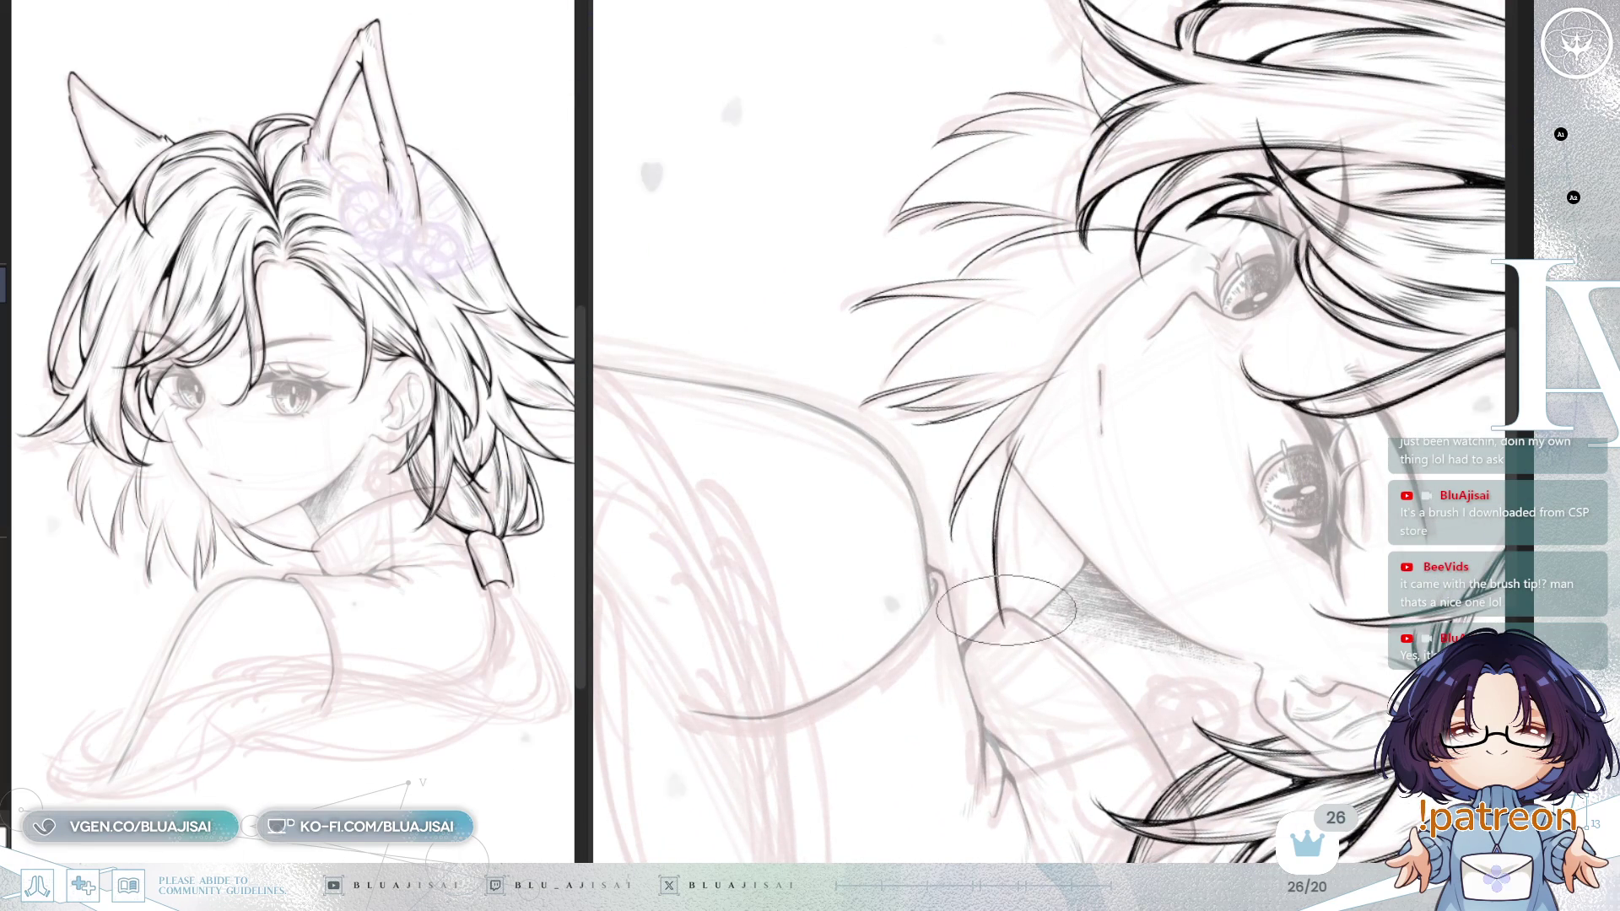
left_click_drag(1002, 608, 1038, 472)
mouse_move(1027, 572)
left_mouse_down()
mouse_move(1405, 257)
mouse_move(1210, 326)
left_mouse_up()
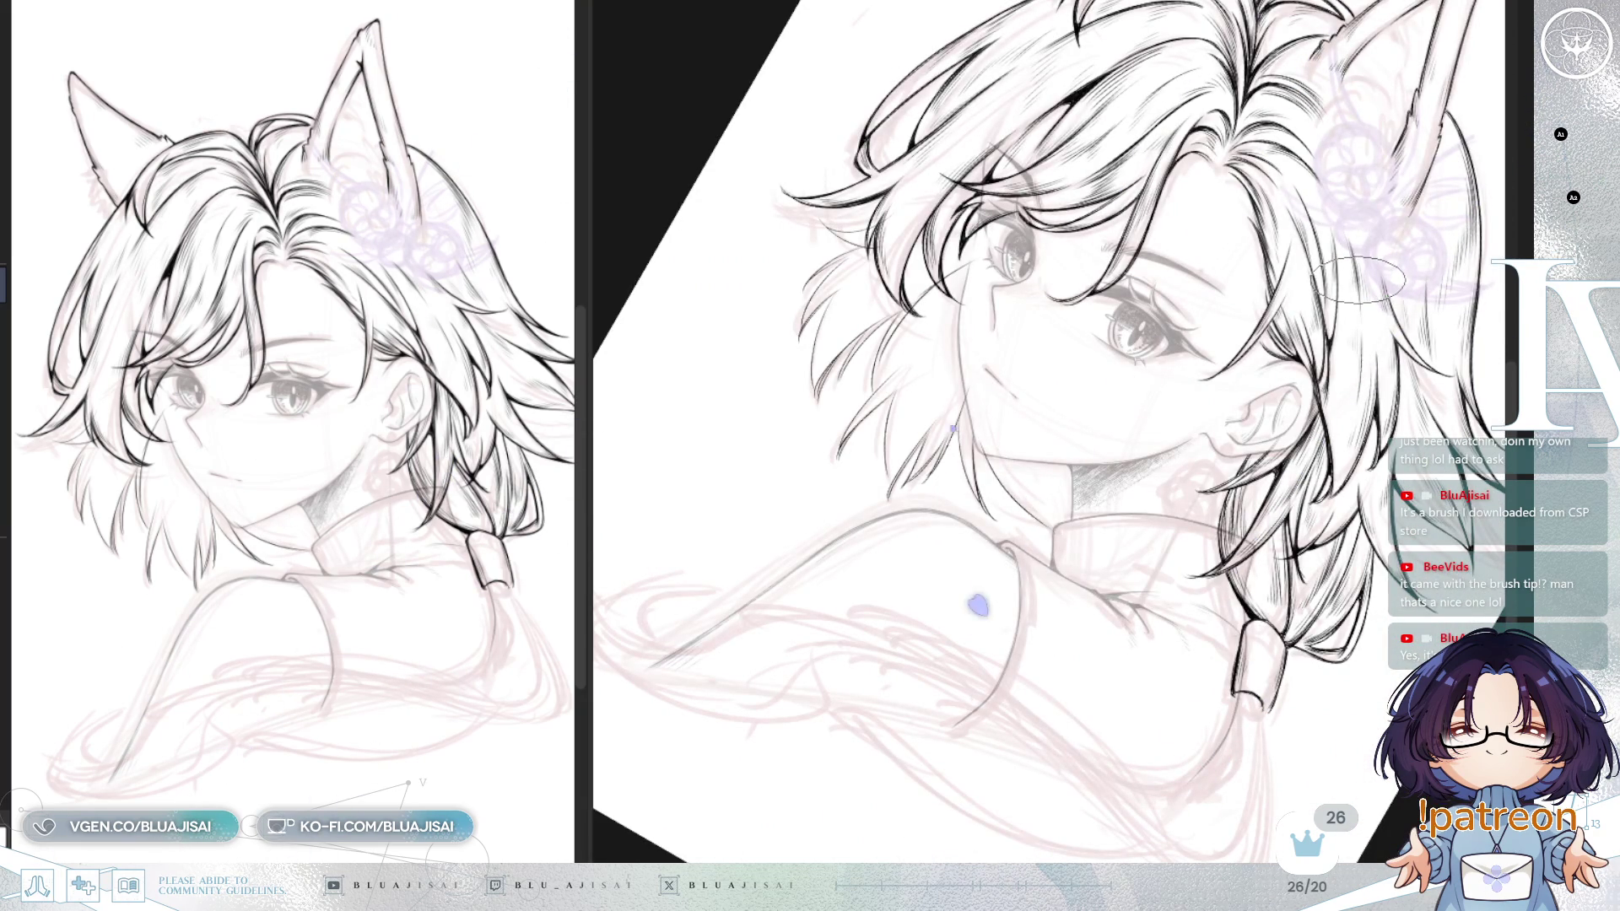
left_click_drag(955, 32, 728, 431)
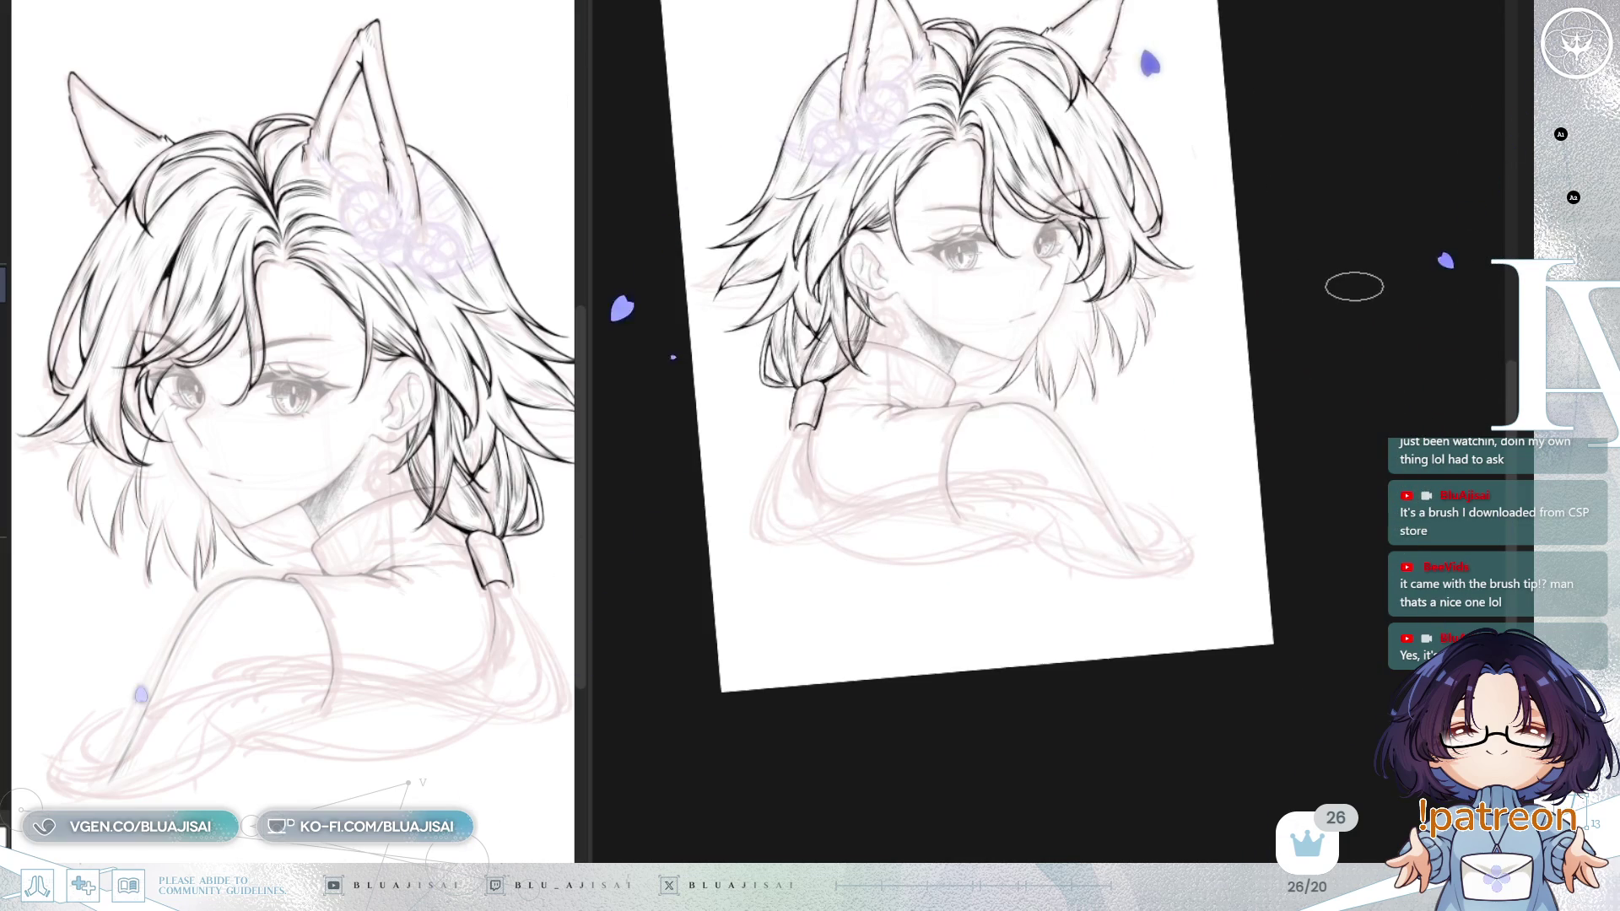
scroll(1008, 412, "up", 5)
scroll(1008, 412, "up", 3)
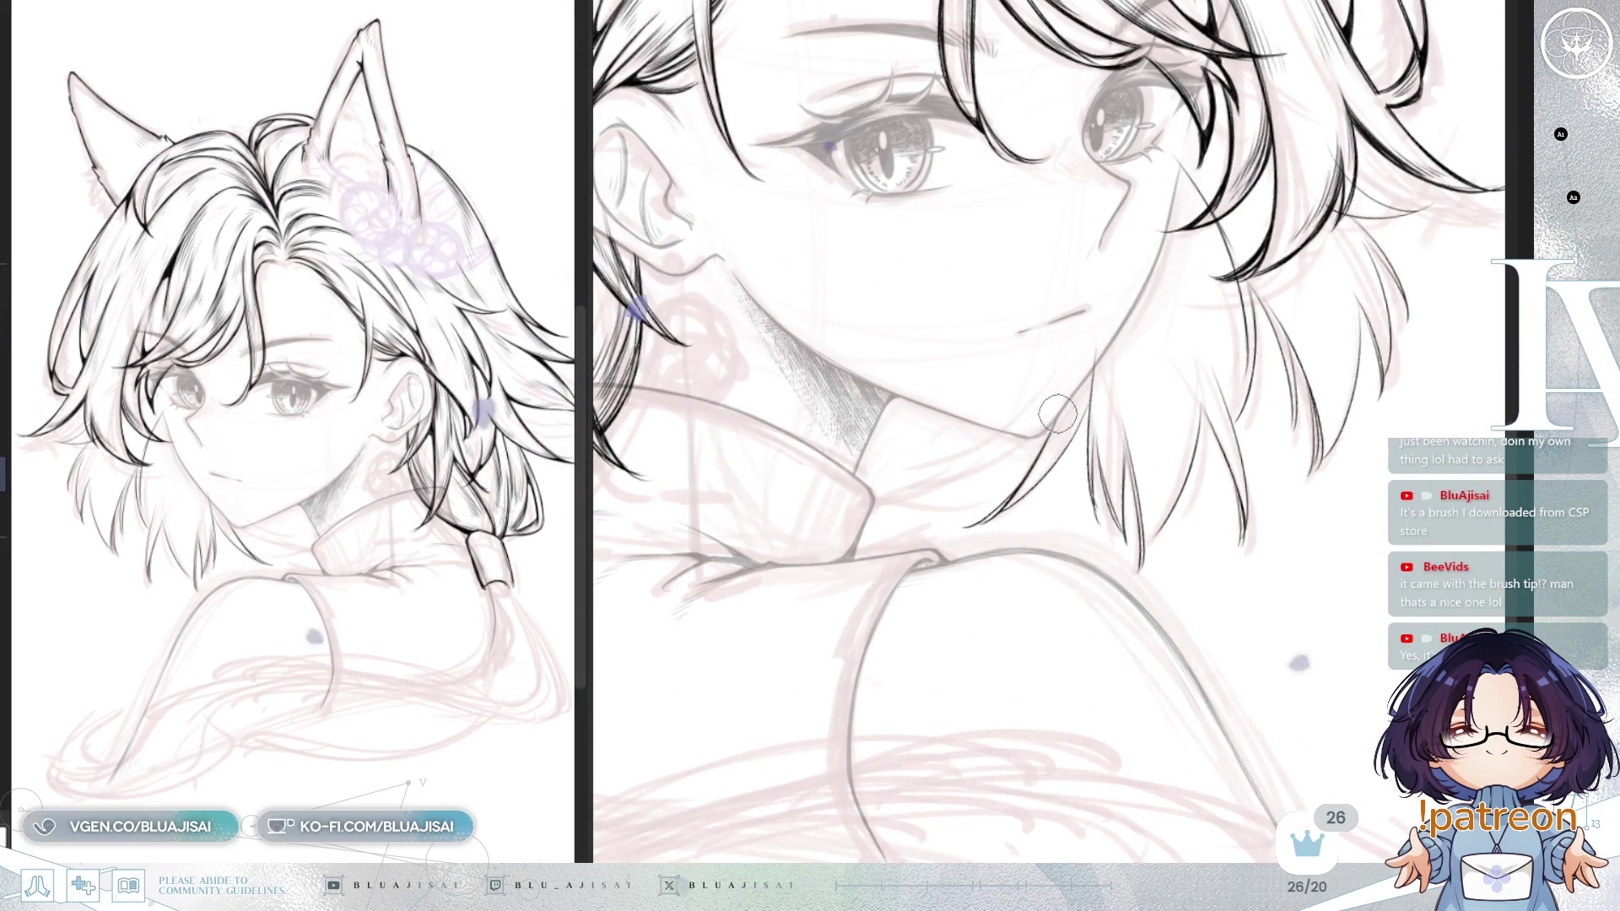
left_click_drag(1040, 453, 950, 521)
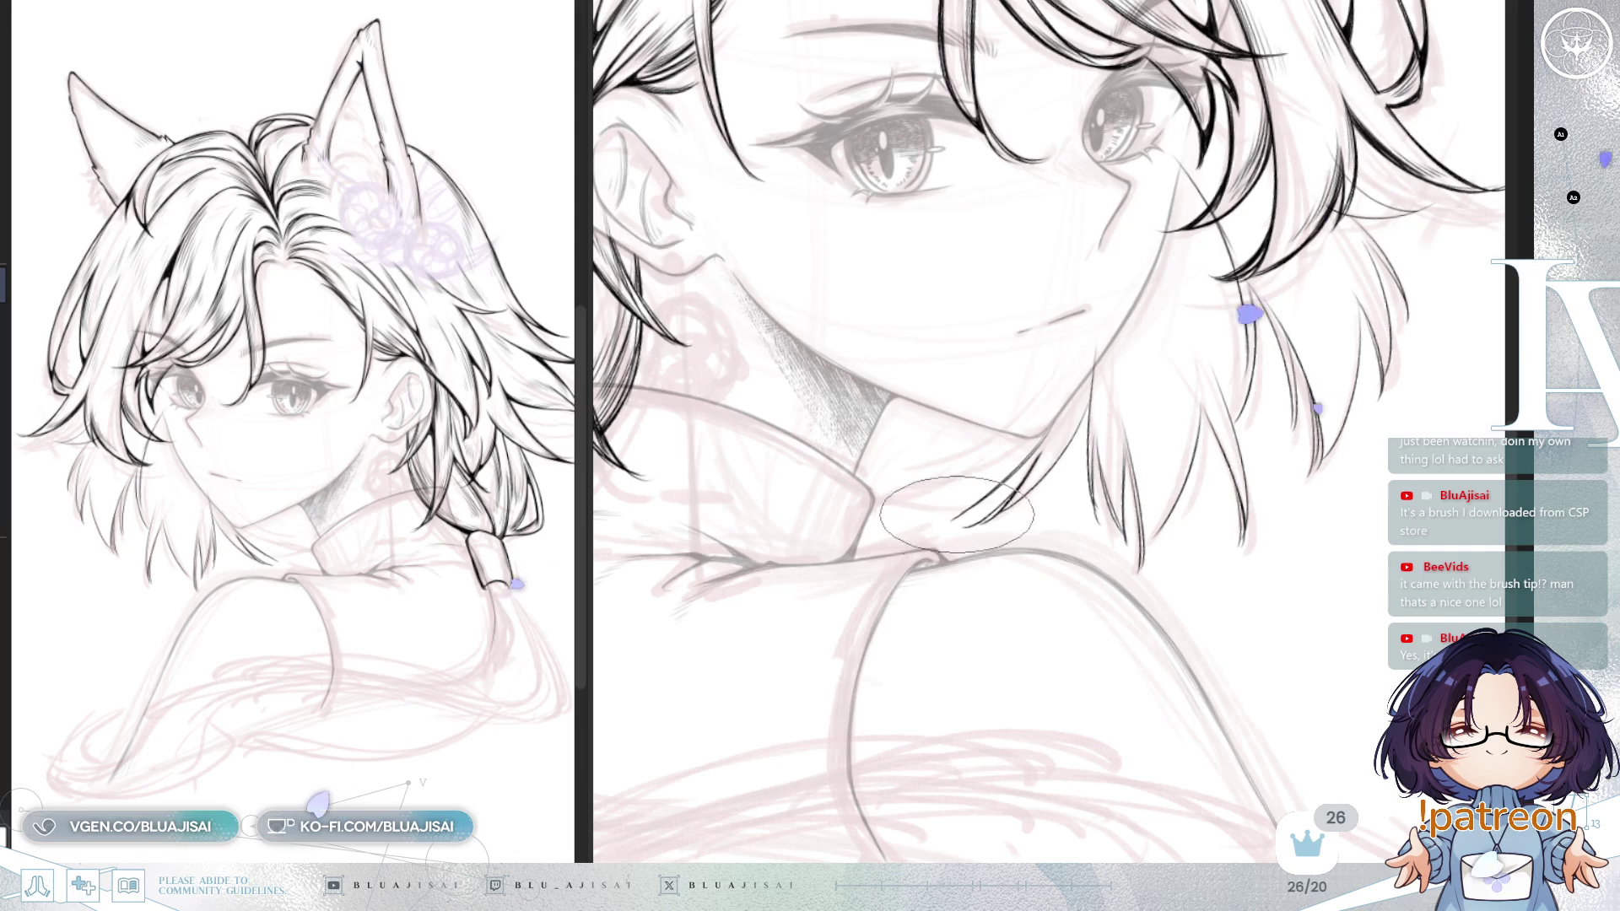
Step: Add several more thin hair strands below the neck lines, rotating the view between strokes
key("asciicircum")
key("asciicircum")
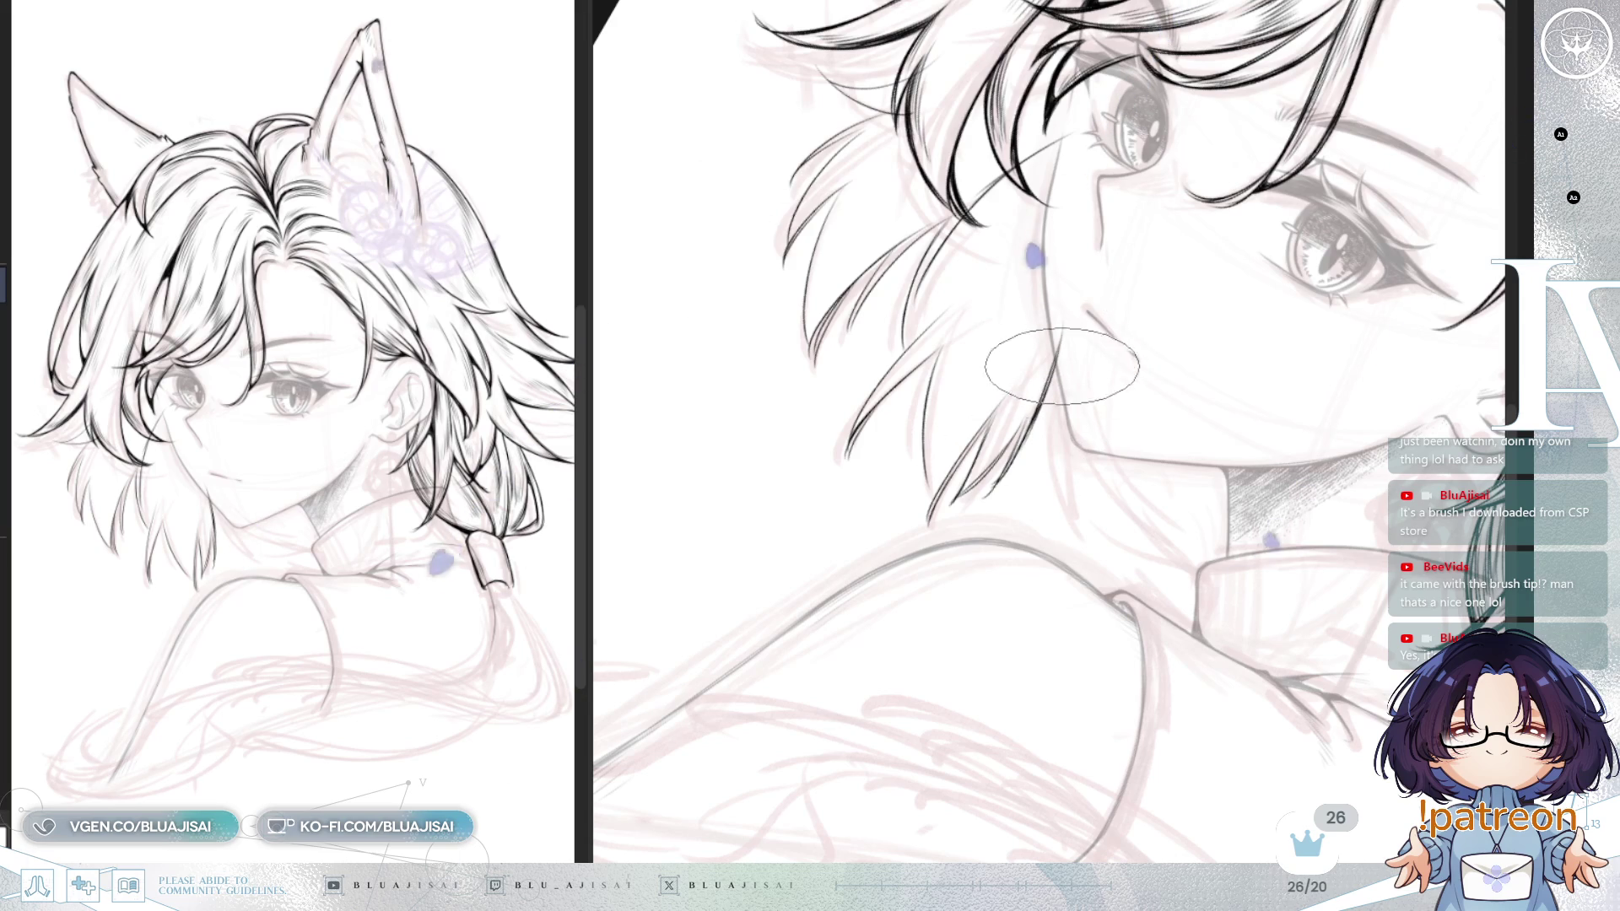
left_click_drag(1042, 430, 1040, 503)
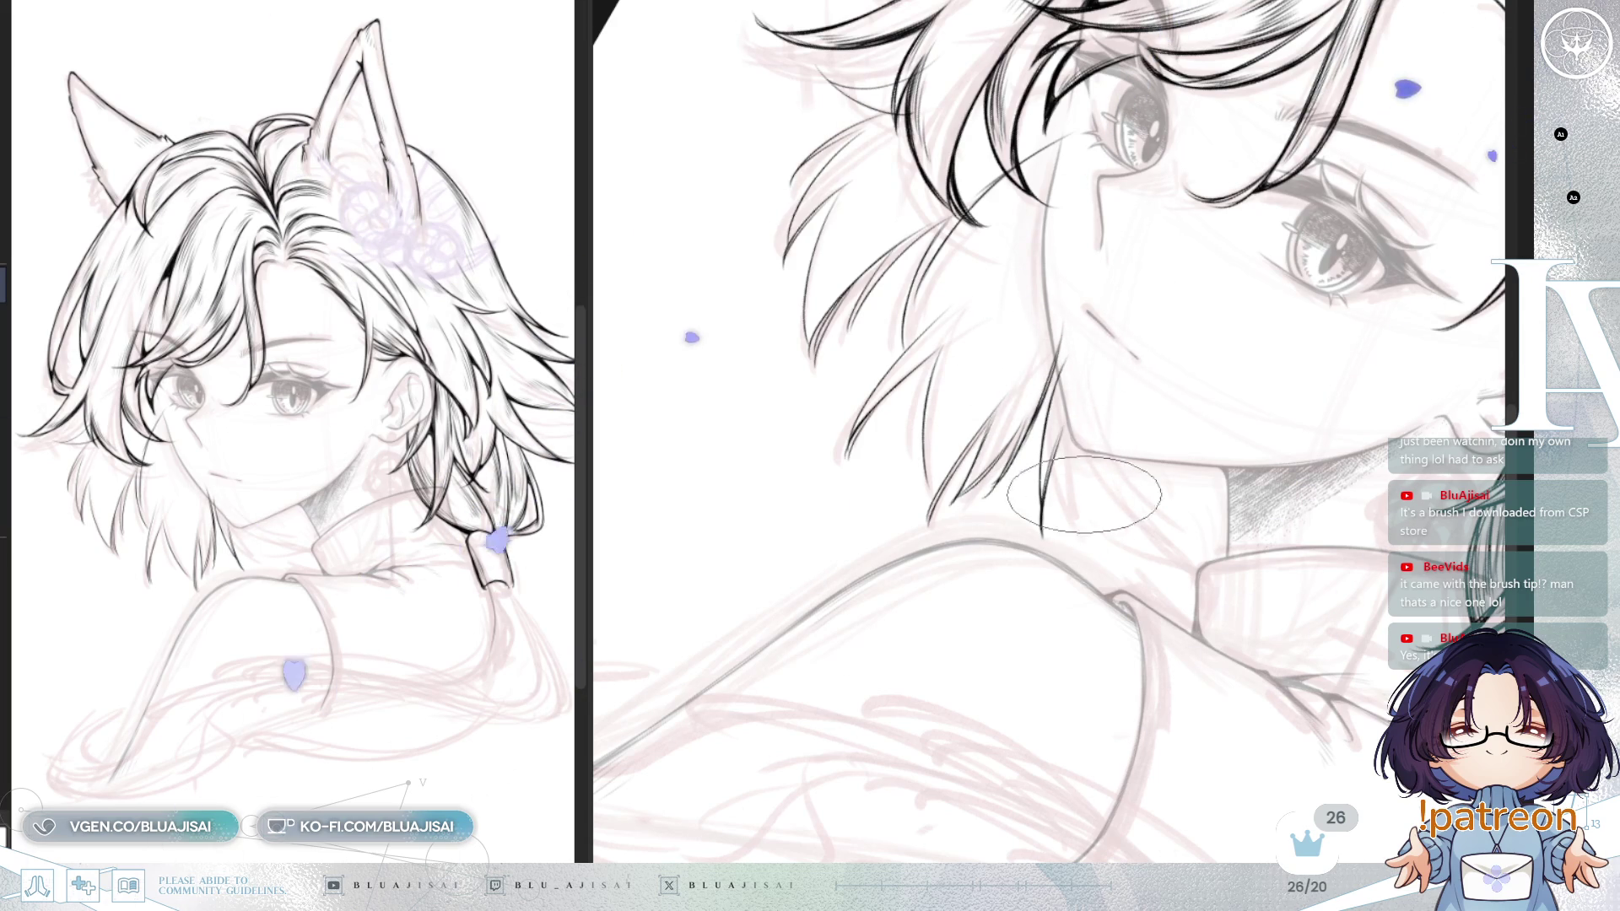
key("asciicircum")
key("asciicircum")
key("asciicircum")
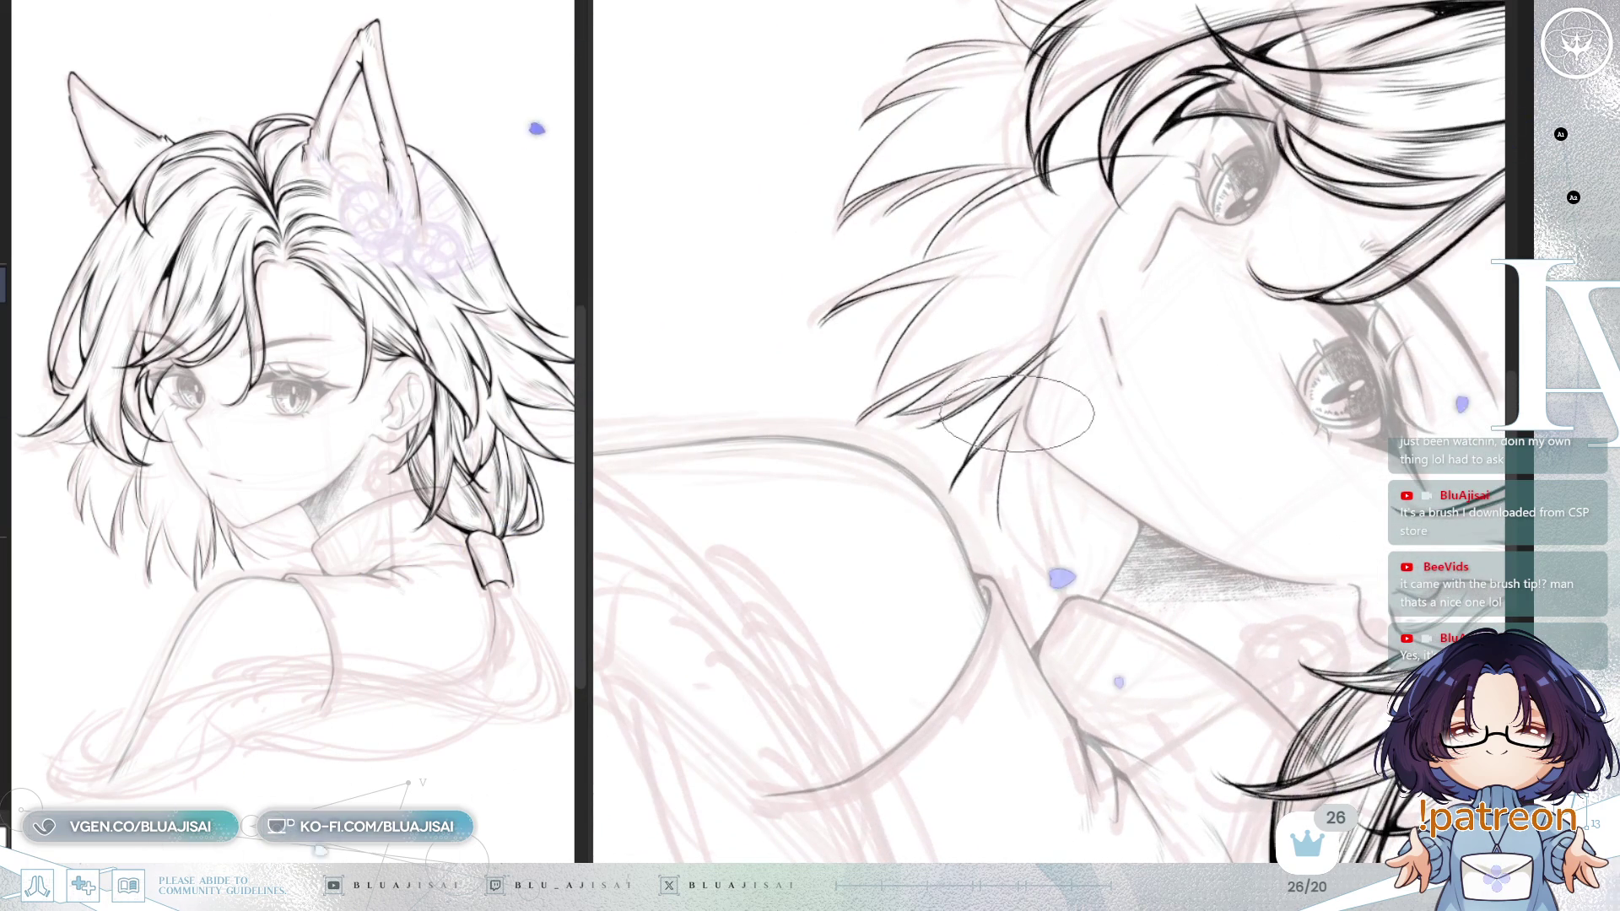
left_click_drag(1000, 543, 1023, 465)
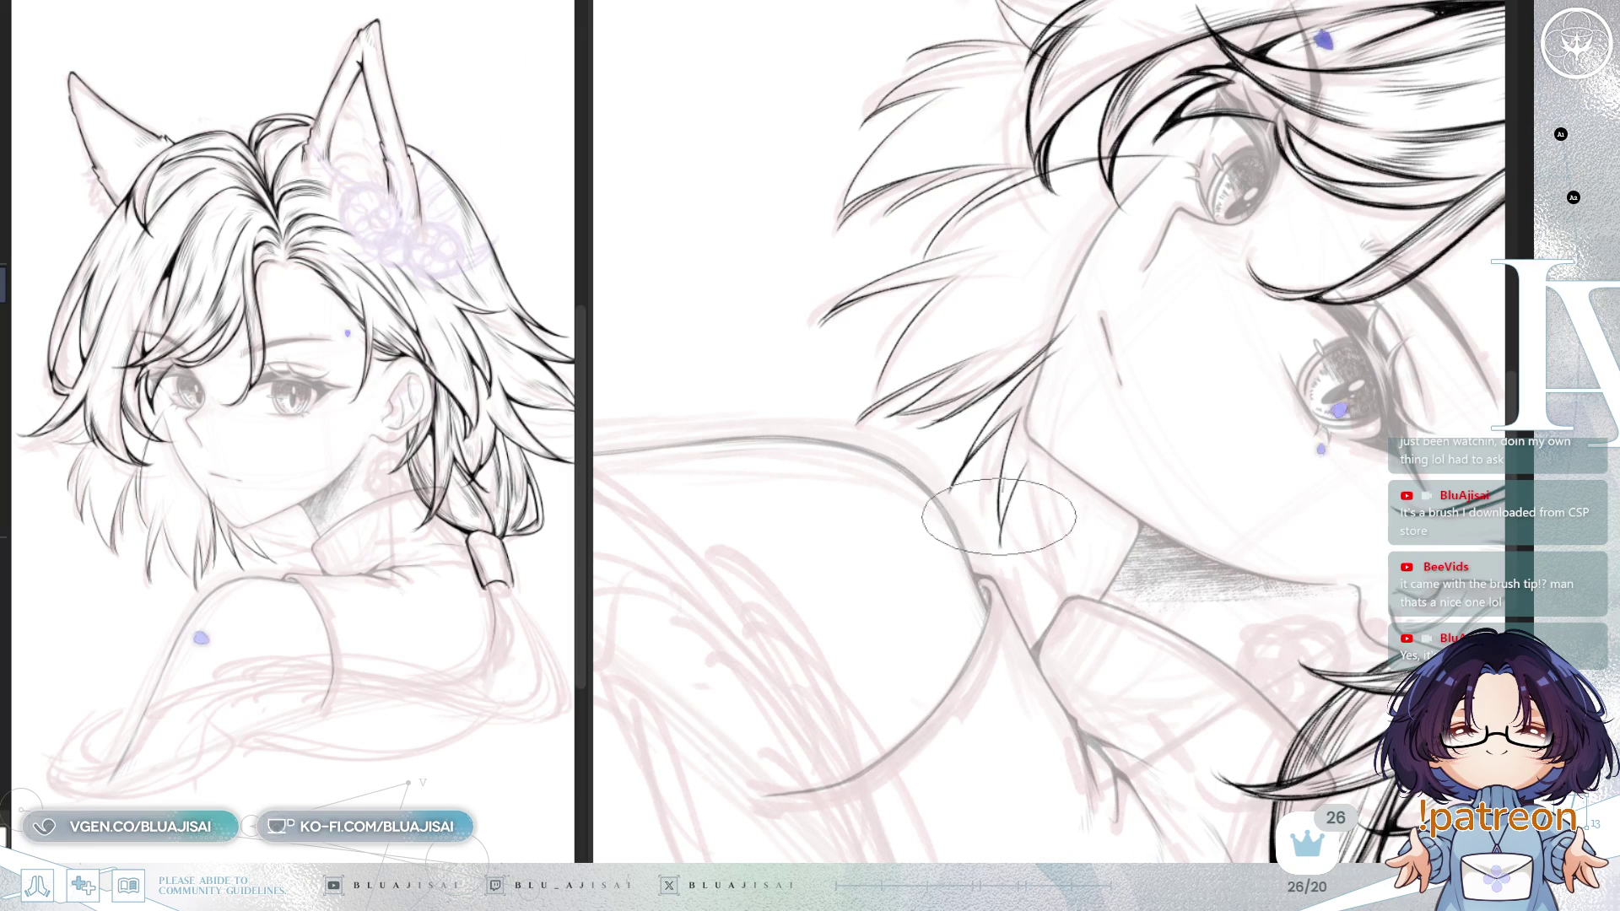
left_click_drag(1030, 583, 1036, 515)
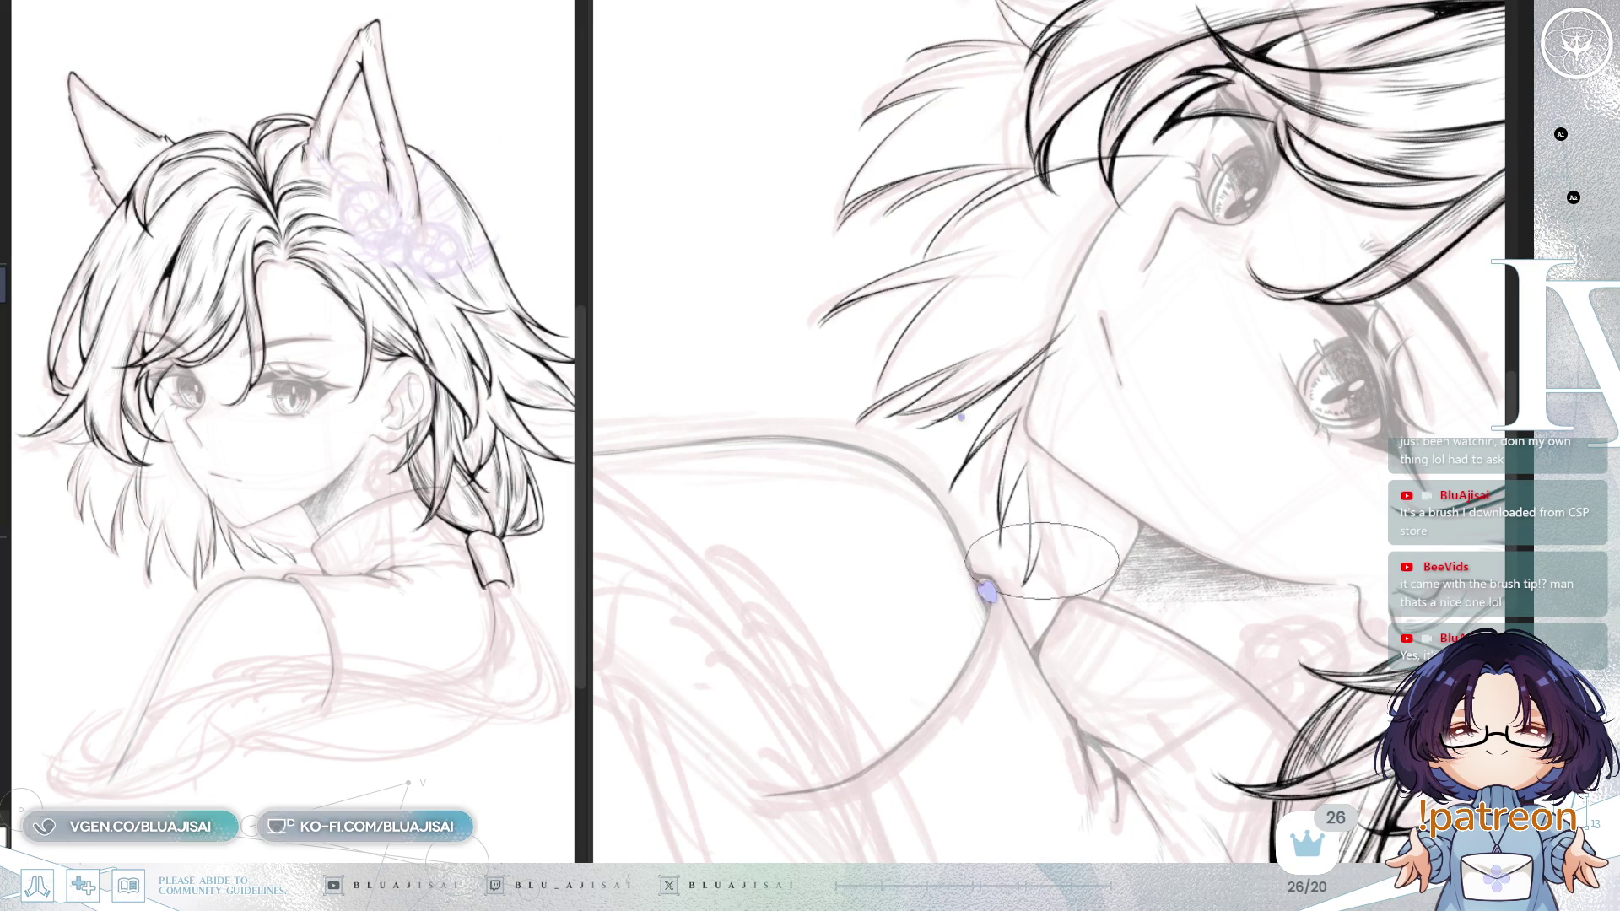
key("minus")
key("minus")
key("minus")
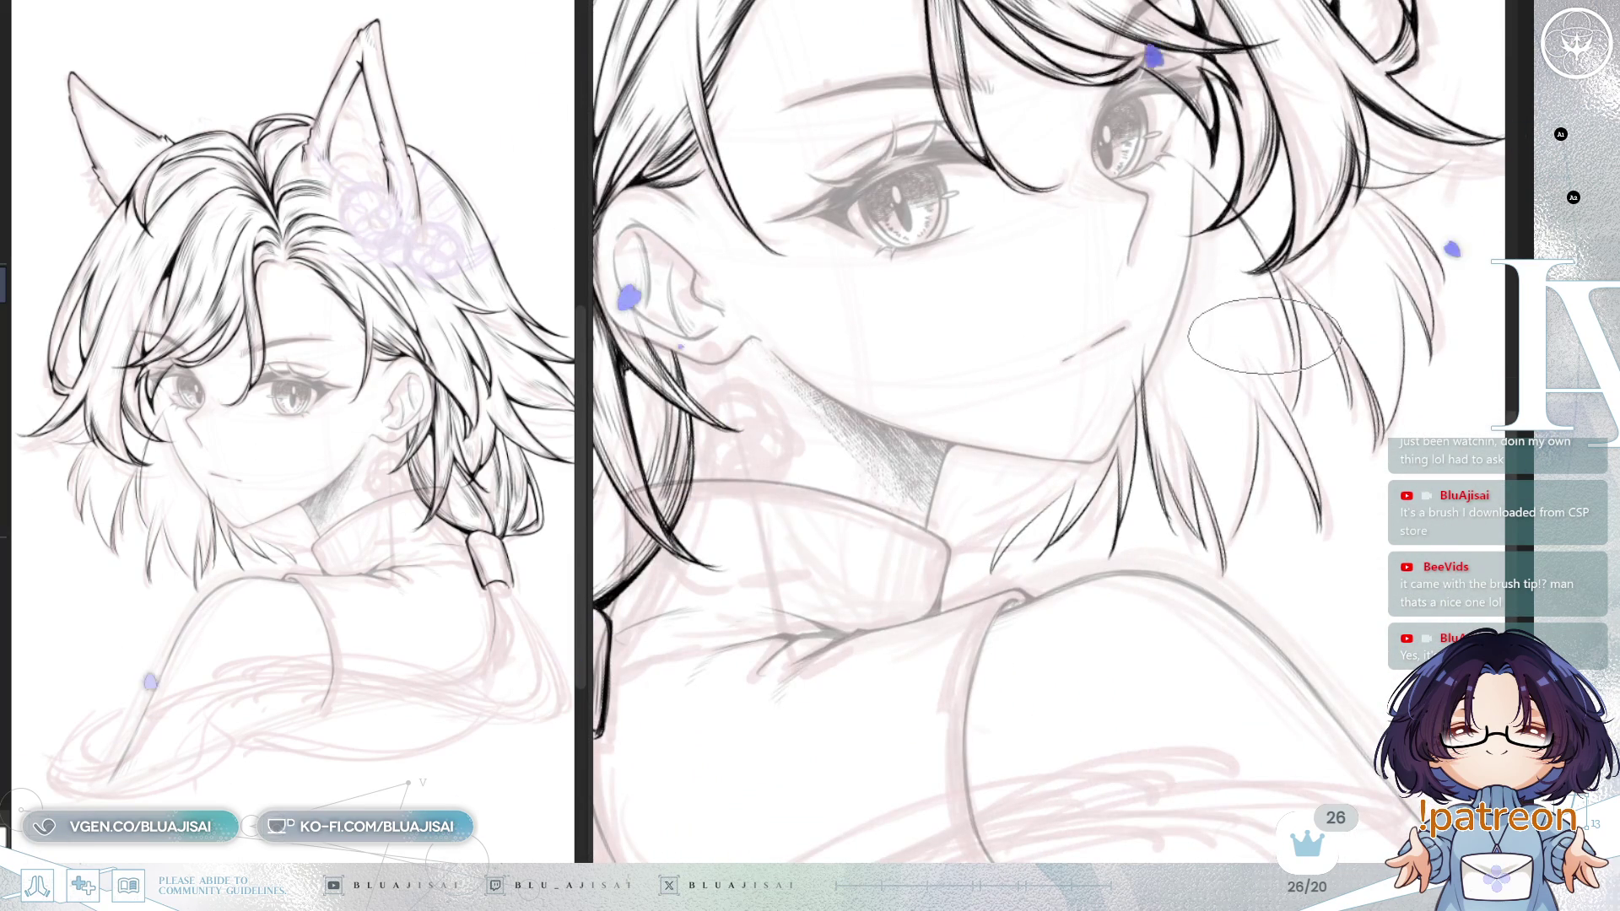
Step: Zoom out, flip and straighten the view, then ink two more strands from the neck past the collar
key("ctrl+minus")
key("minus")
key("minus")
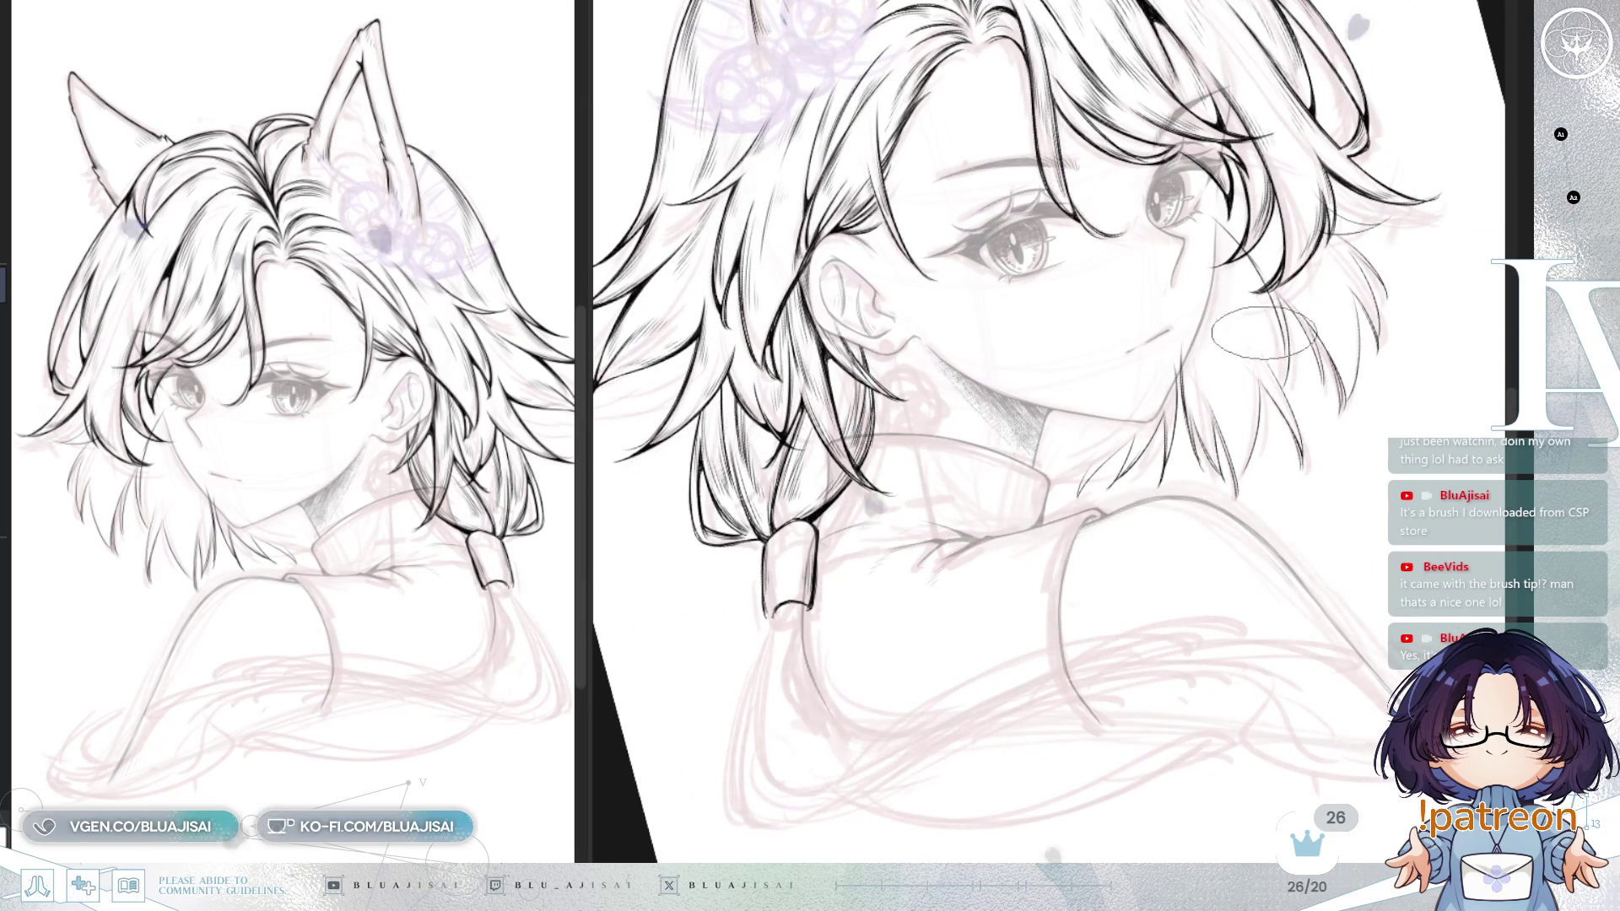
key("minus")
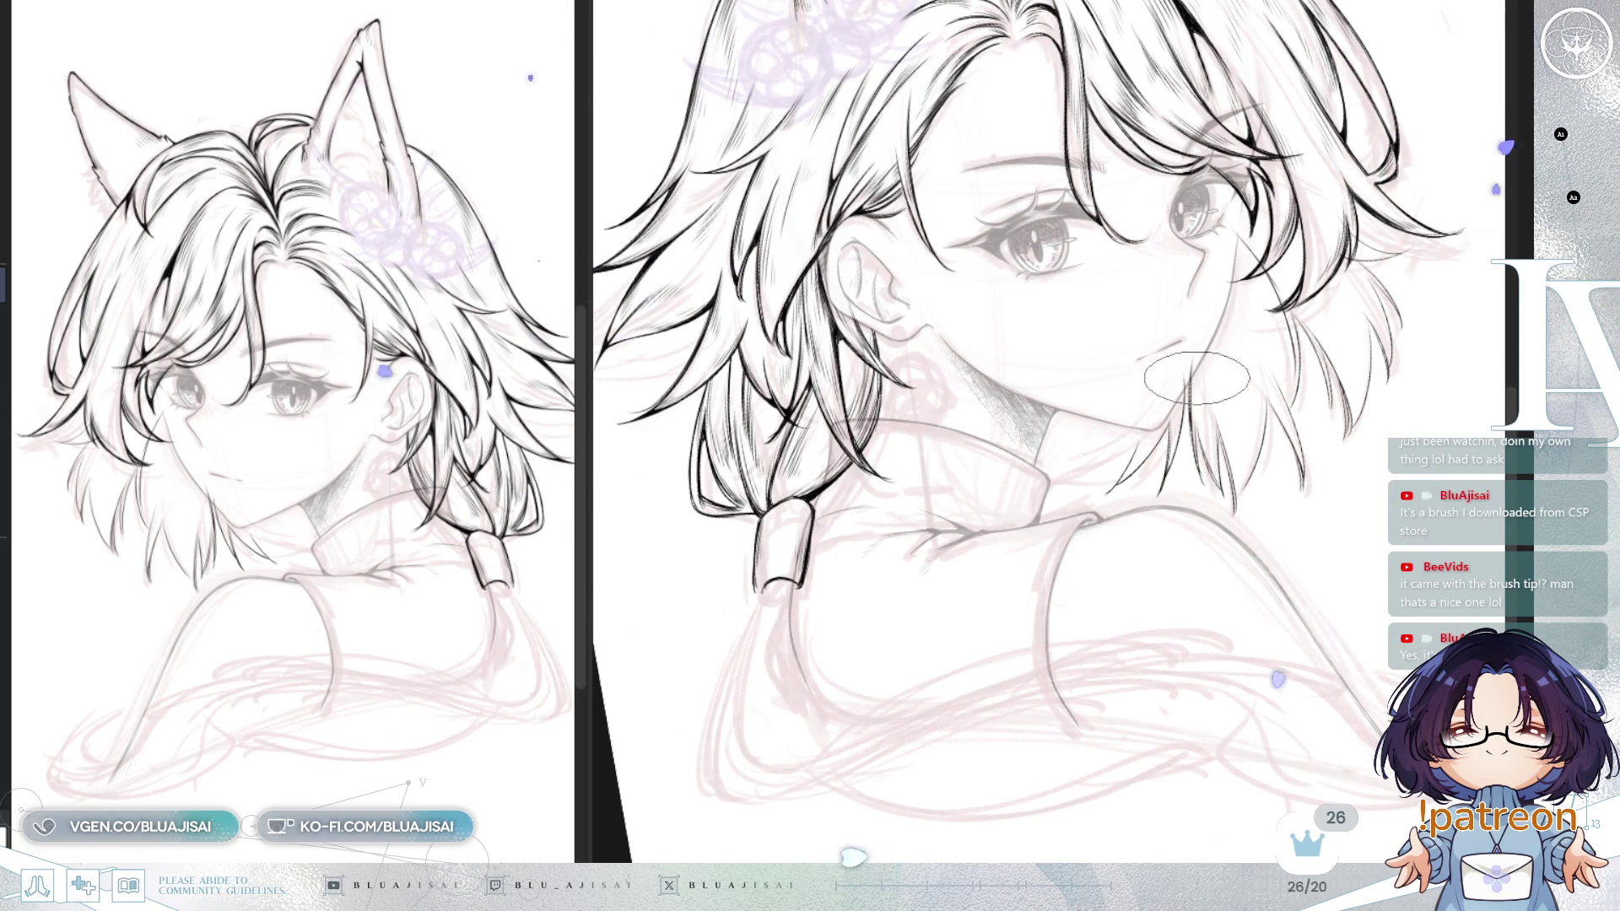
key("h")
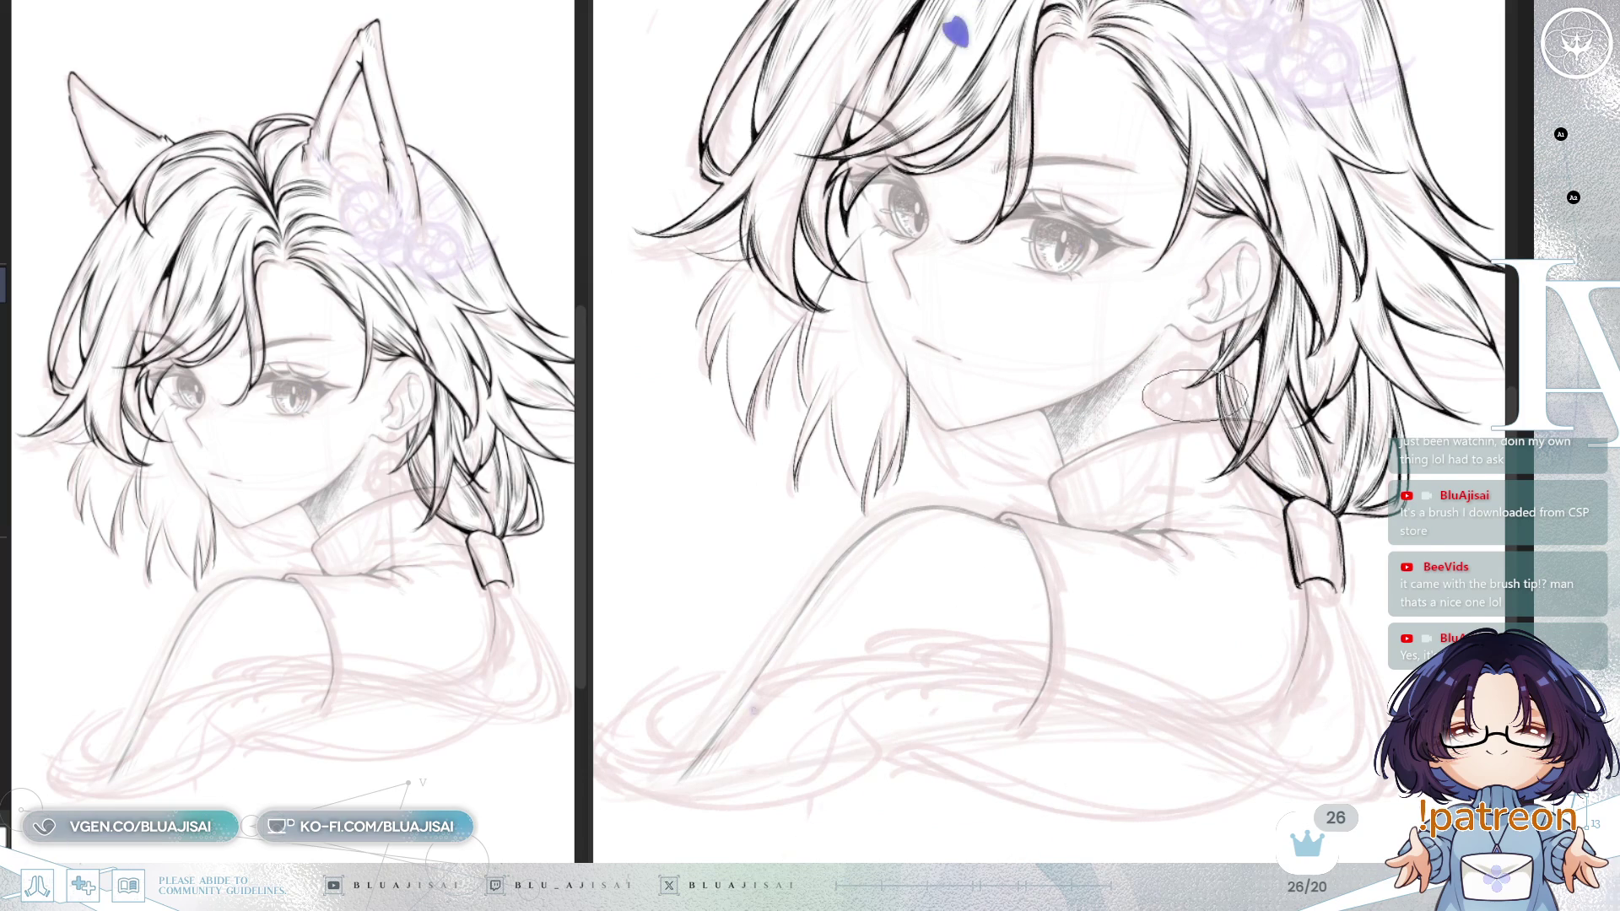
key("minus")
key("minus")
key("minus")
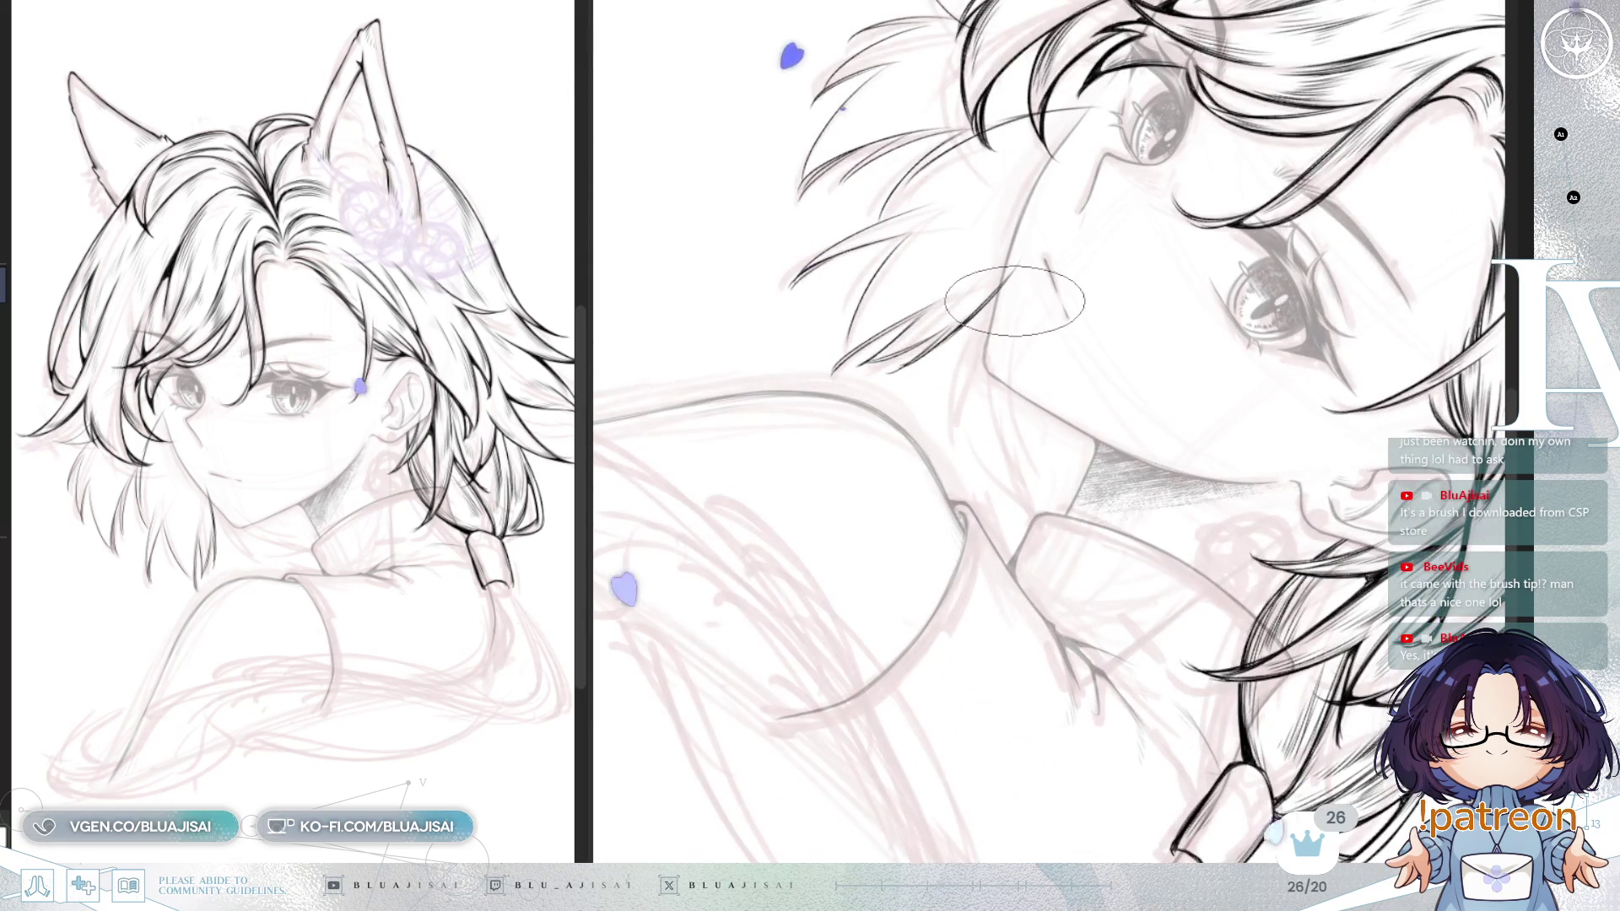
left_click_drag(999, 341, 954, 442)
left_click_drag(995, 369, 1010, 502)
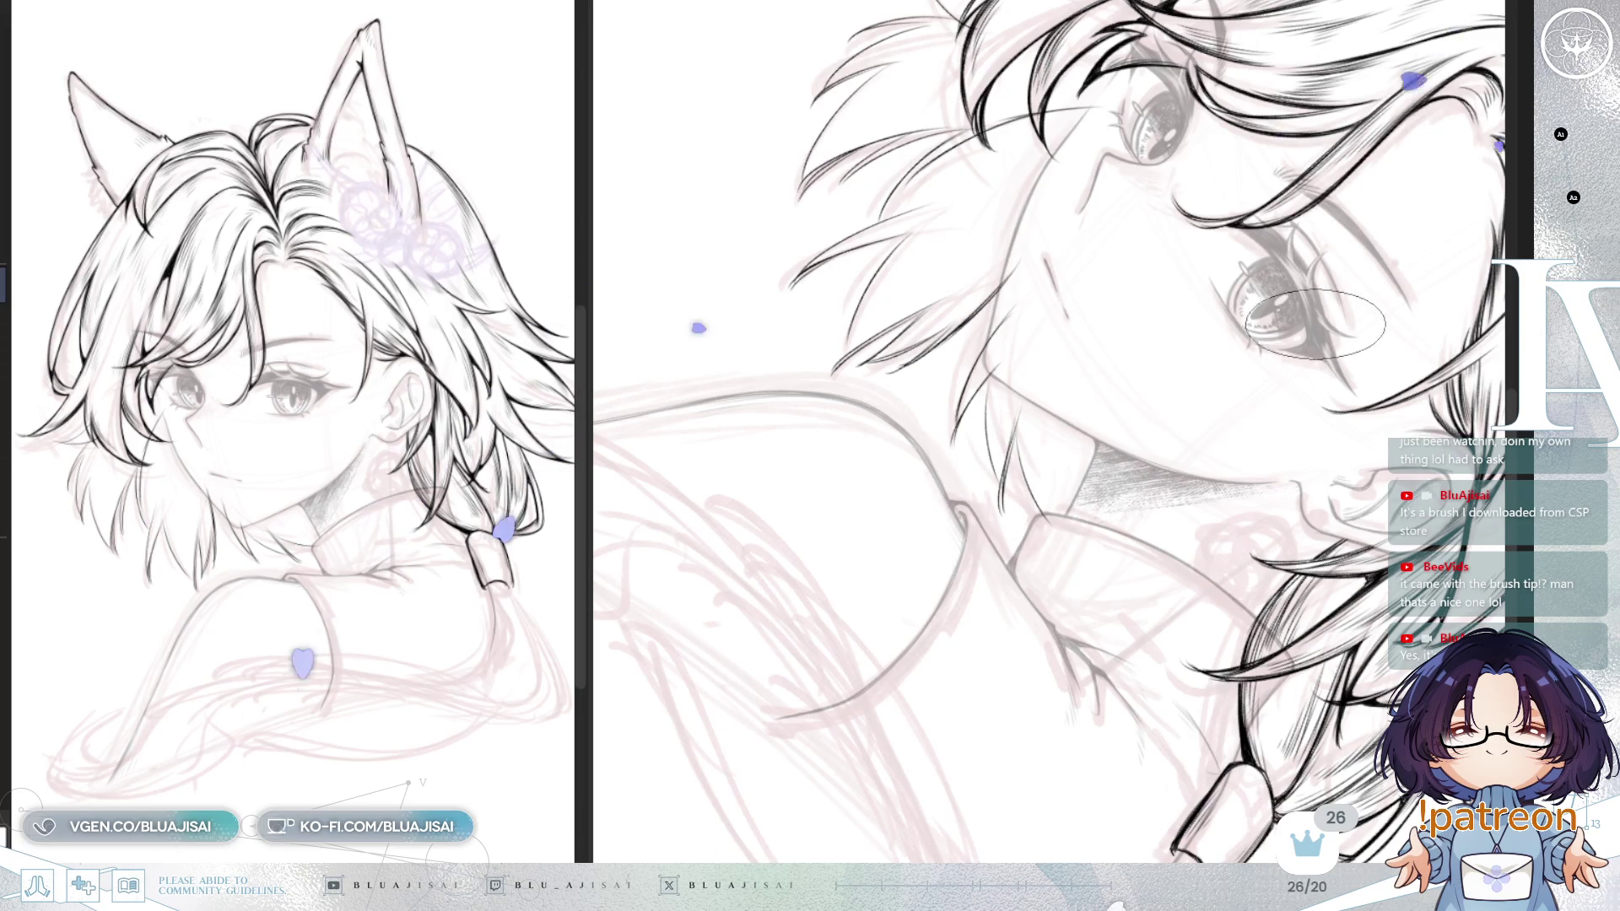
scroll(1313, 325, "down", 3)
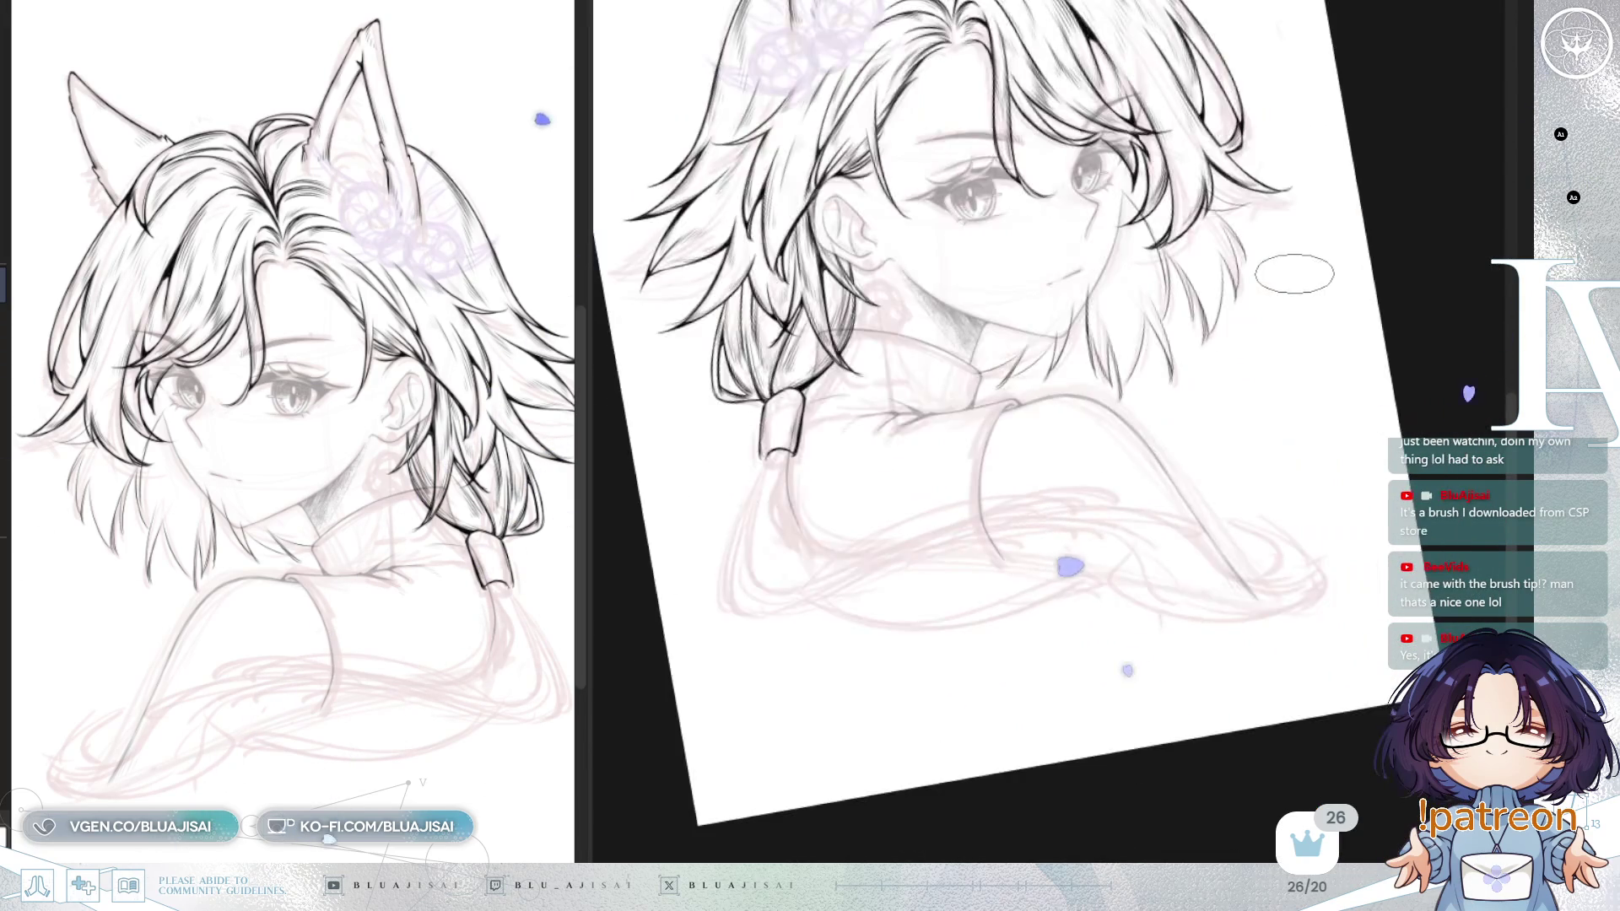
scroll(1230, 458, "up", 2)
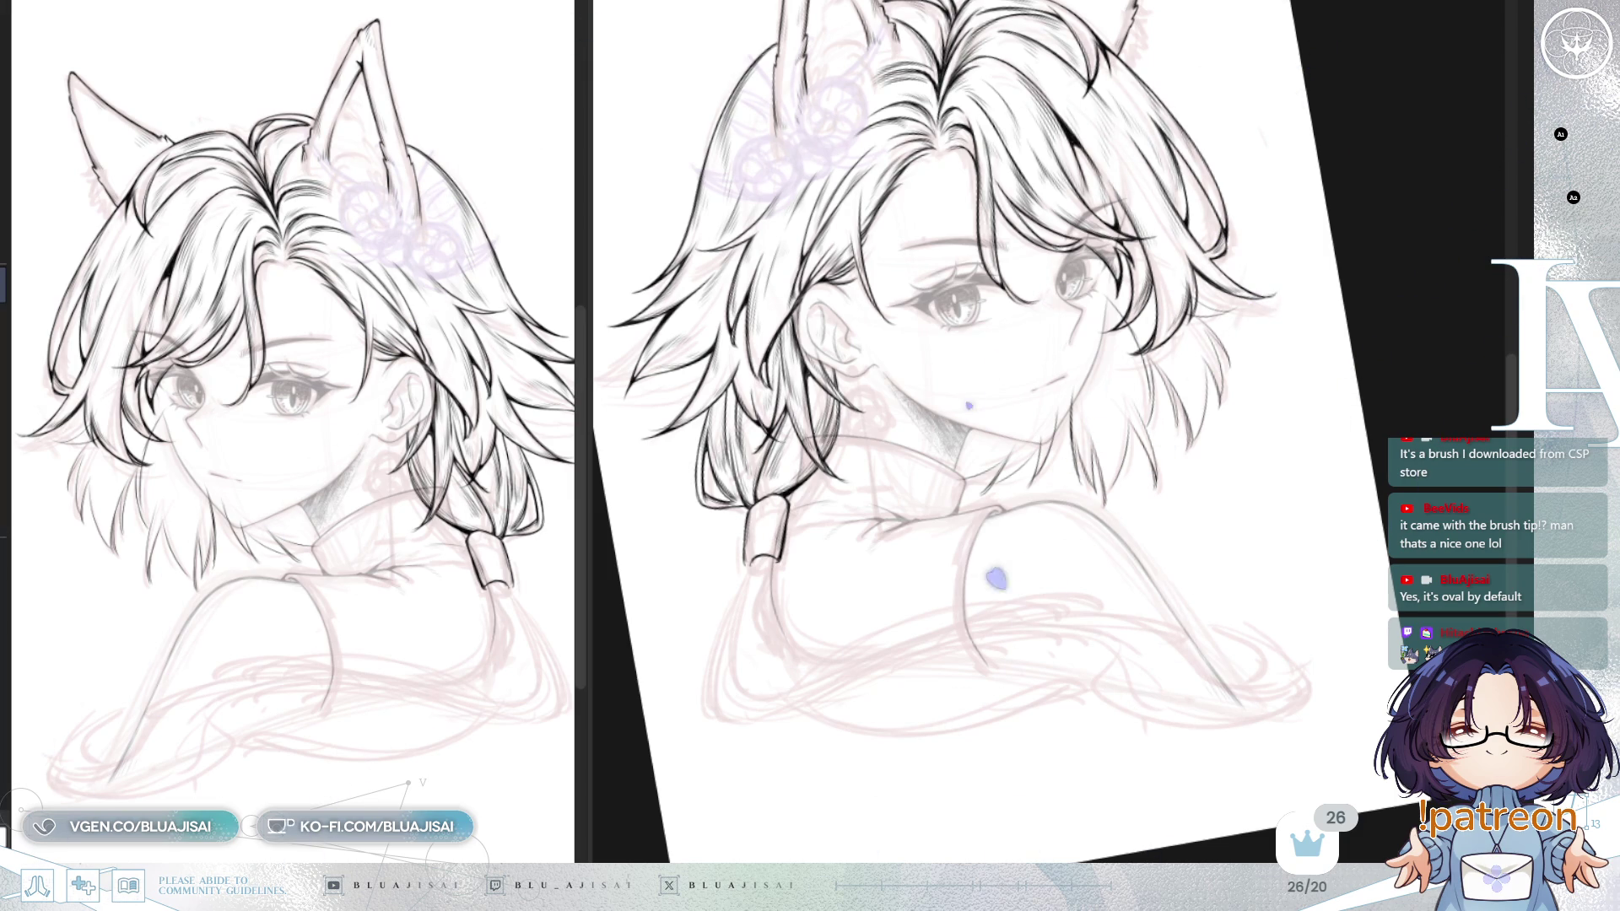
scroll(826, 321, "up", 5)
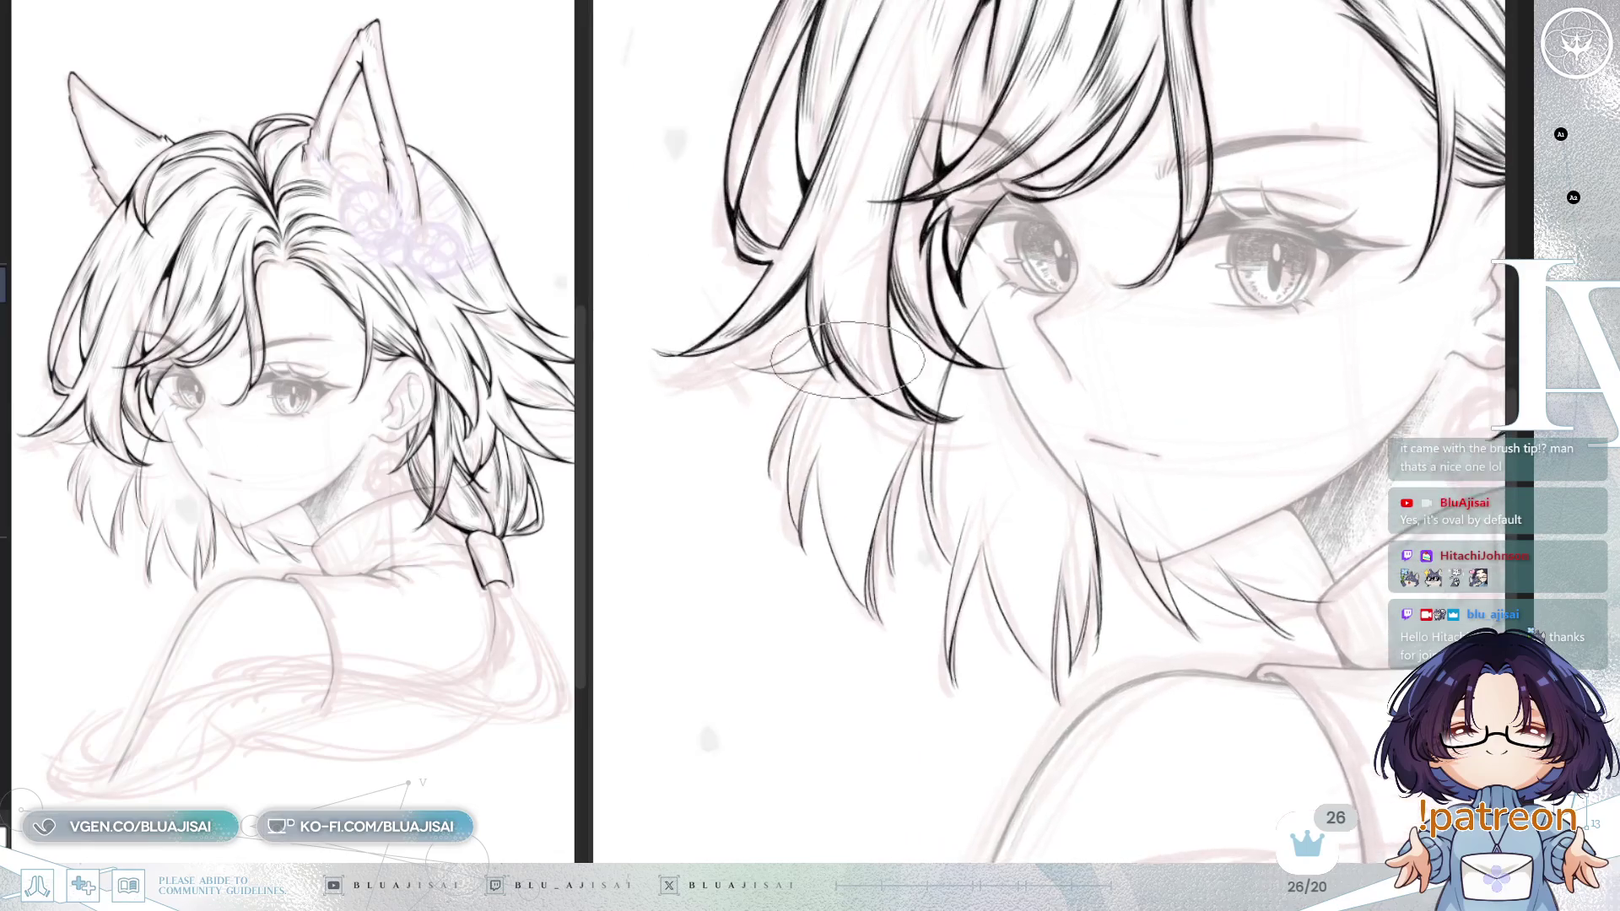
Step: Zoom in and pan across the wispy hair tips beside the cheek
scroll(825, 319, "up", 2)
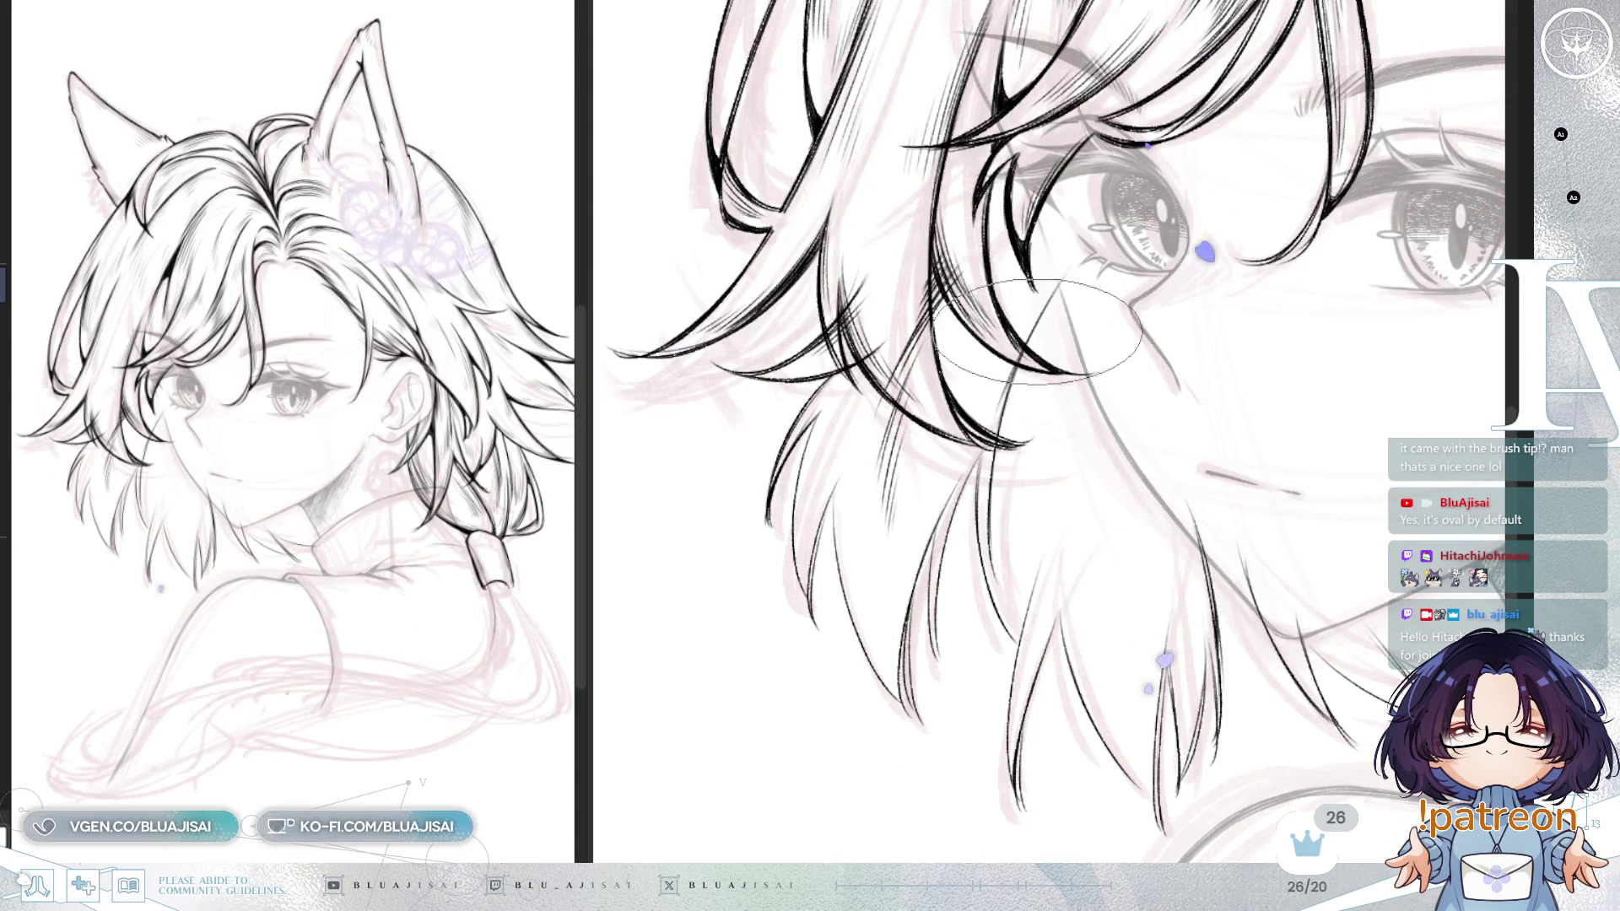
scroll(1065, 221, "up", 1)
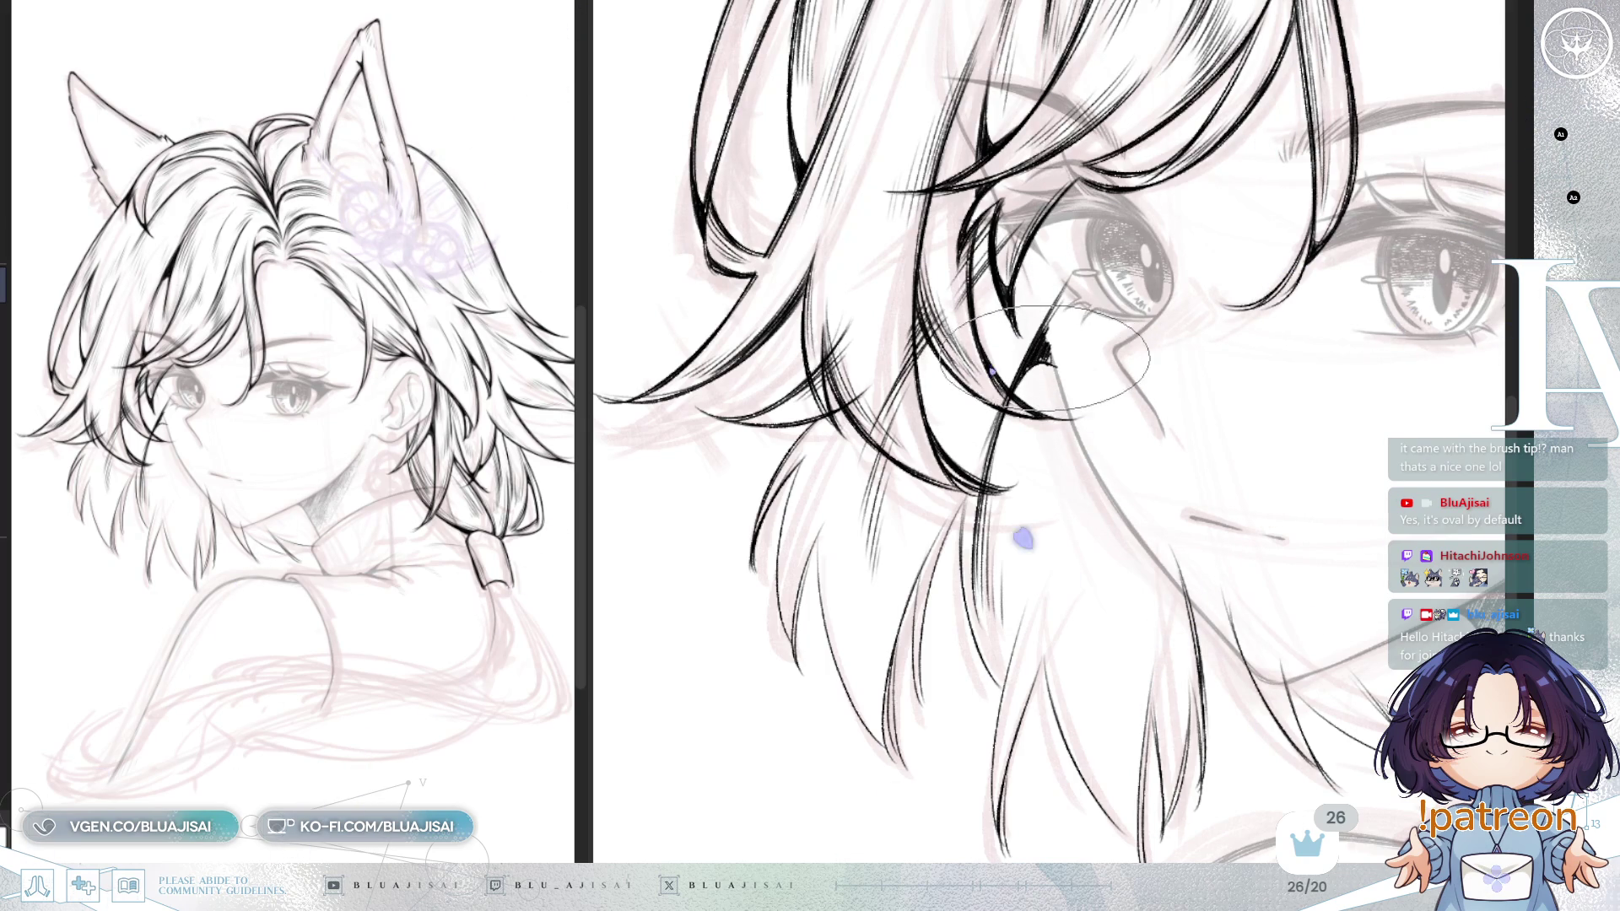
scroll(1068, 268, "up", 2)
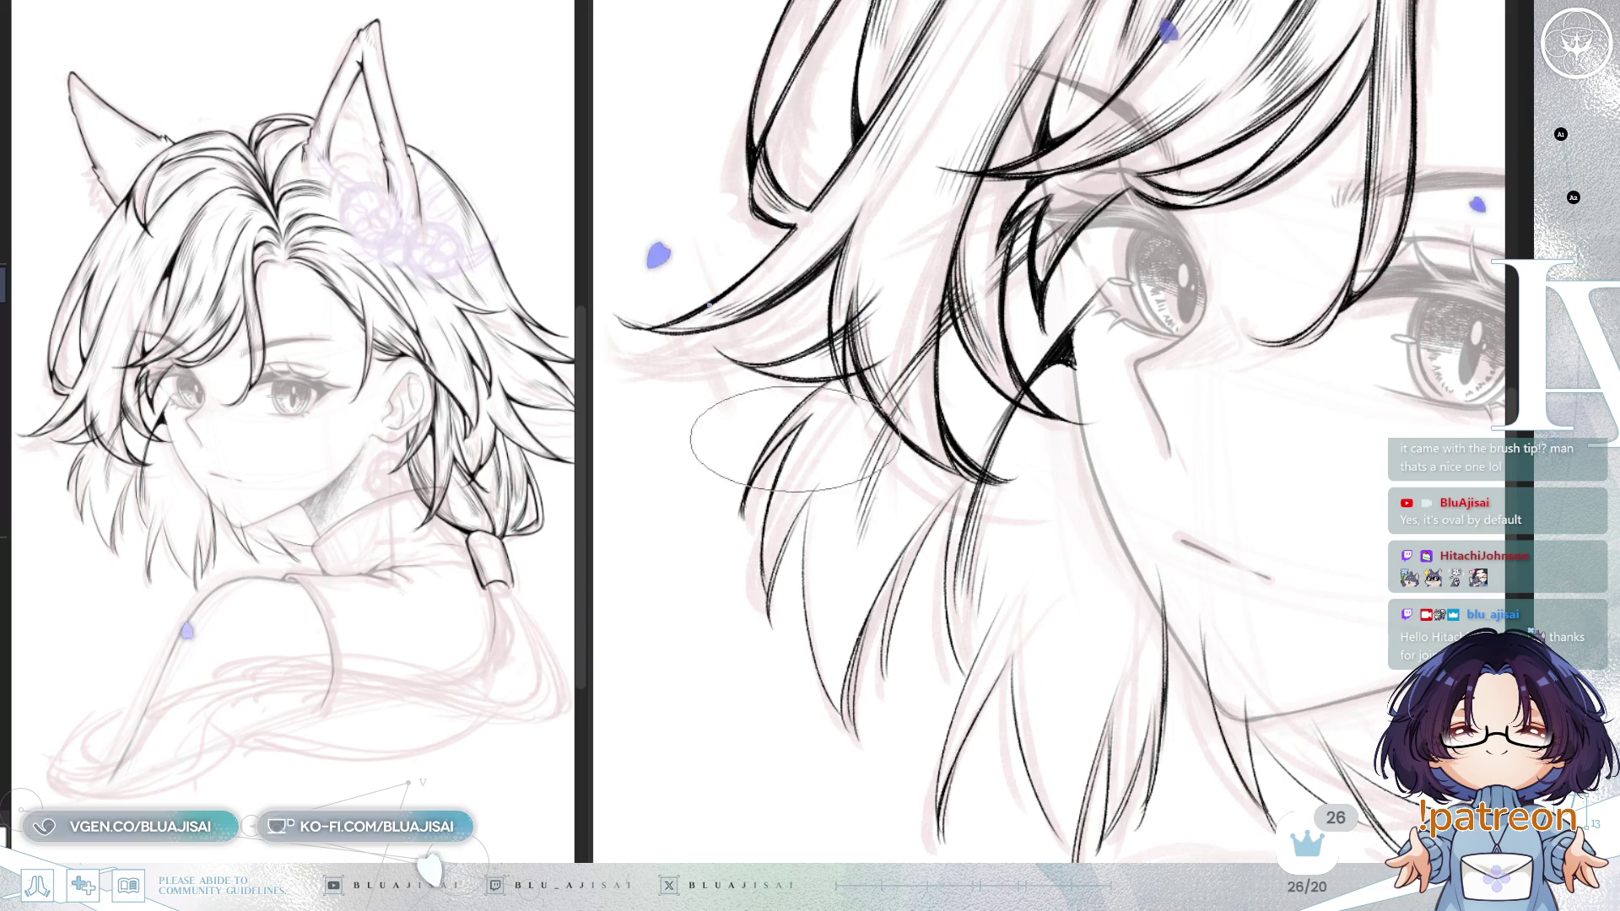
left_click_drag(831, 531, 861, 417)
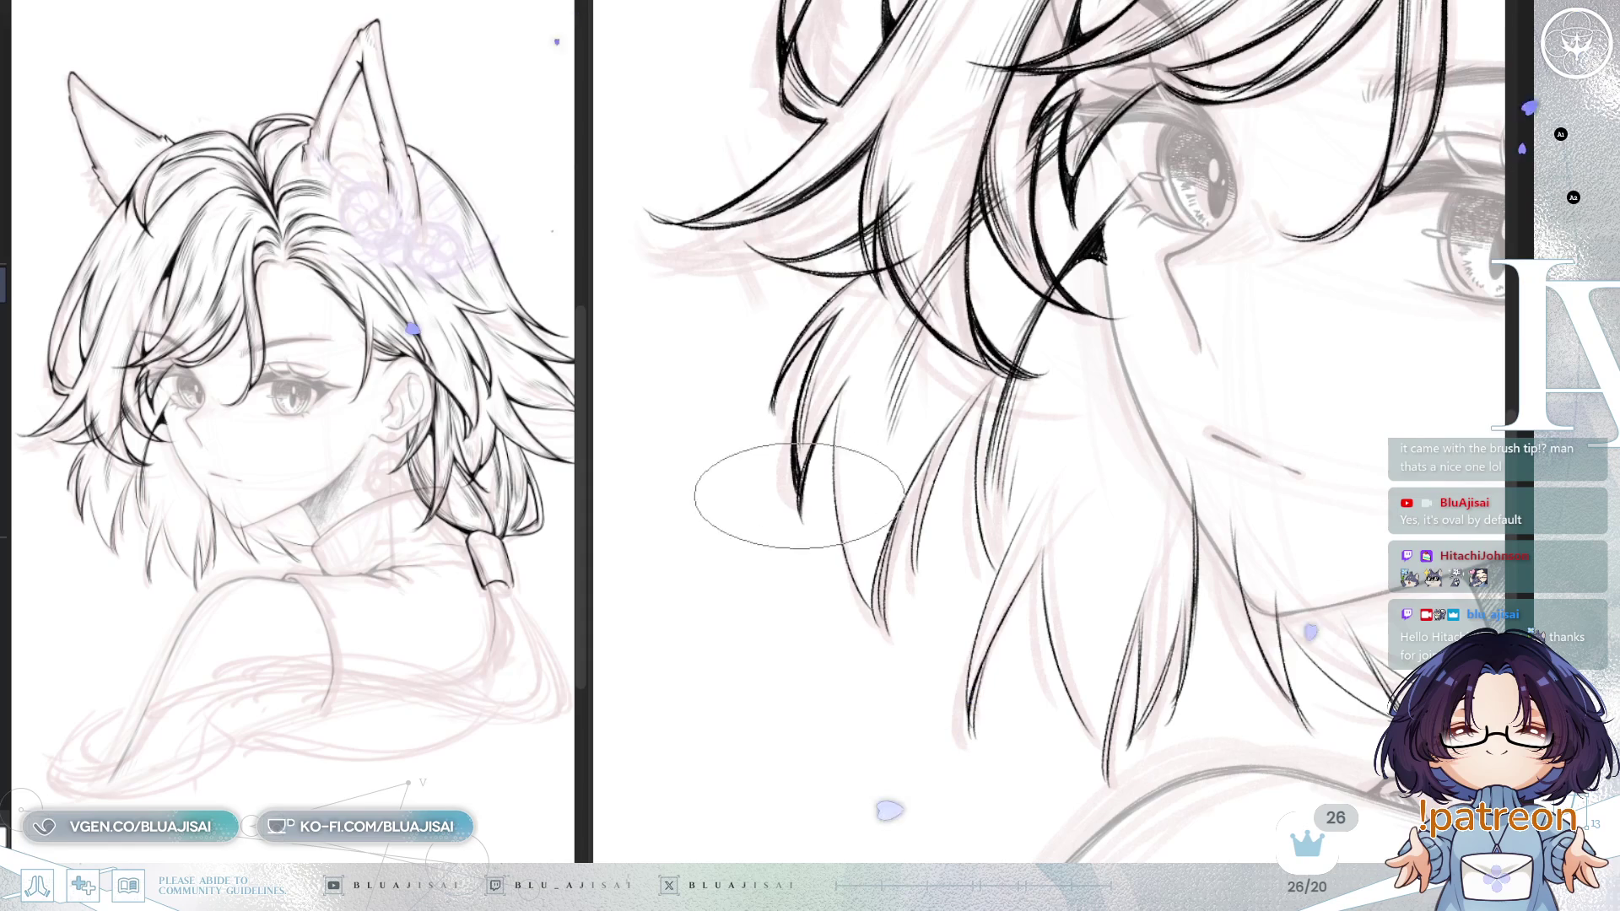
mouse_move(923, 422)
left_mouse_down()
mouse_move(911, 380)
mouse_move(936, 364)
left_mouse_up()
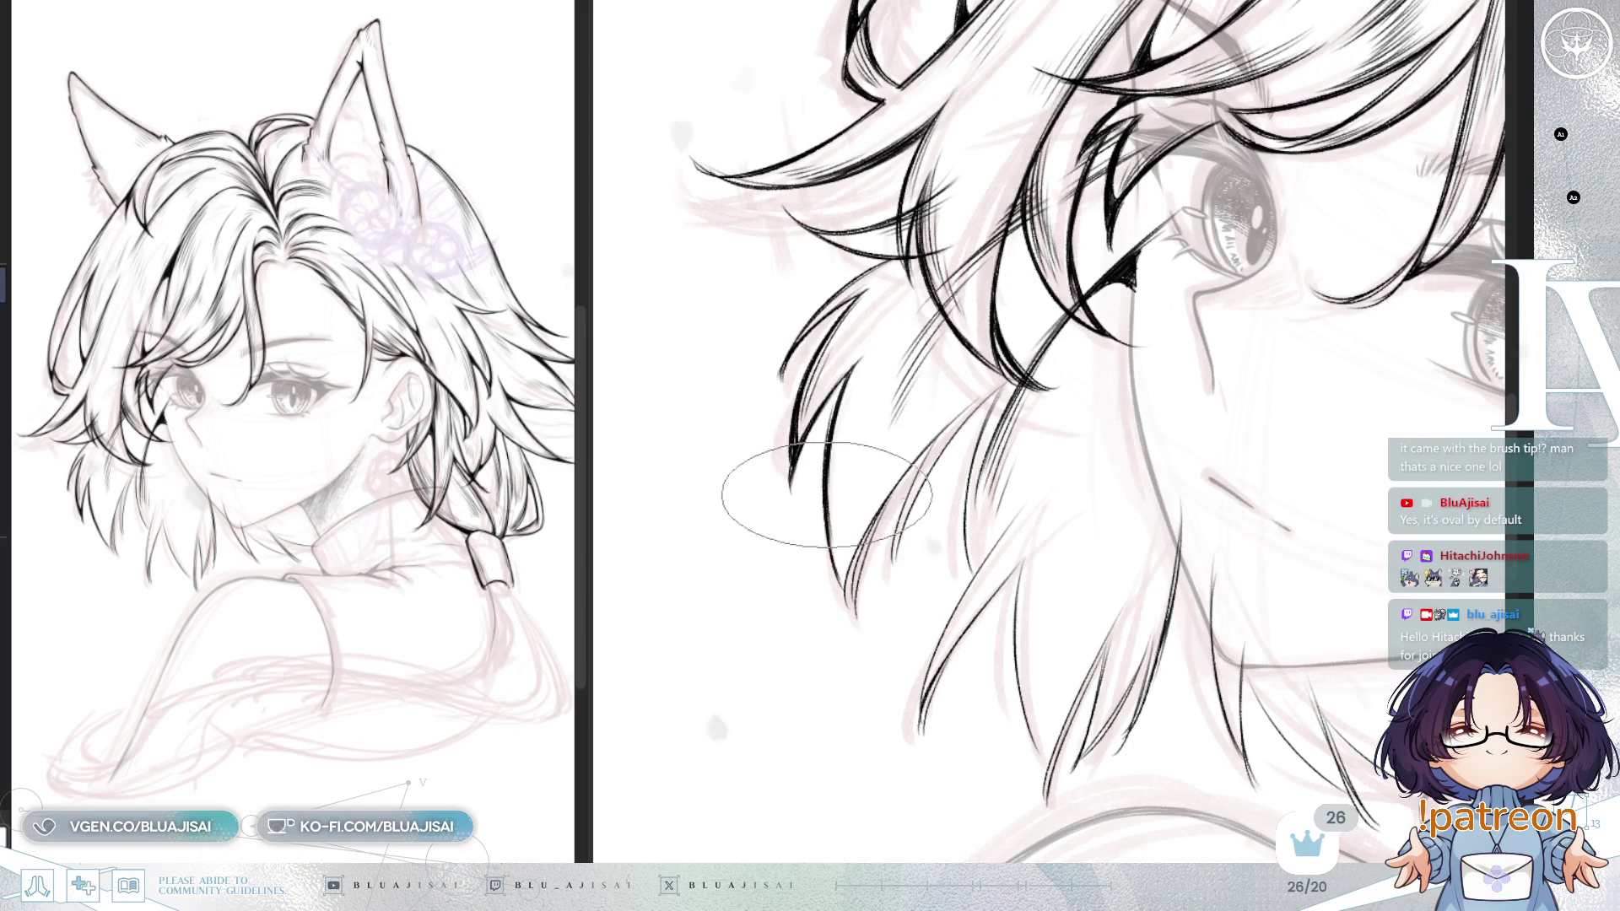
scroll(837, 523, "down", 3)
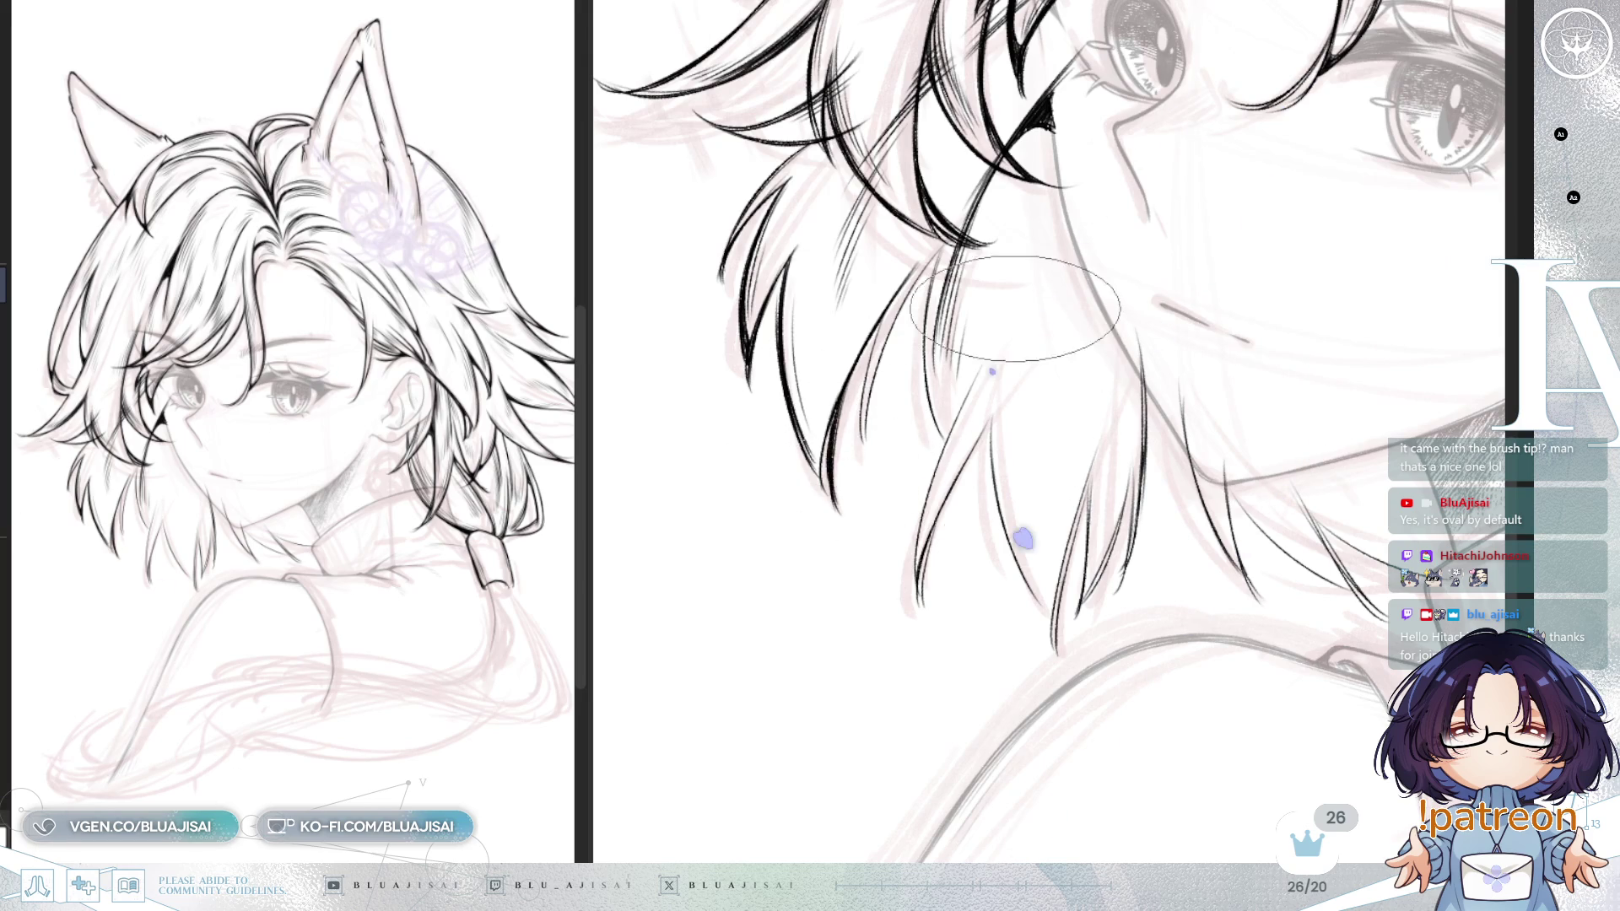
Step: Pan and tilt the view over the hair beside the cheek until the eyes sit level
scroll(1015, 309, "right", 2)
scroll(958, 271, "left", 4)
left_click_drag(961, 336, 948, 384)
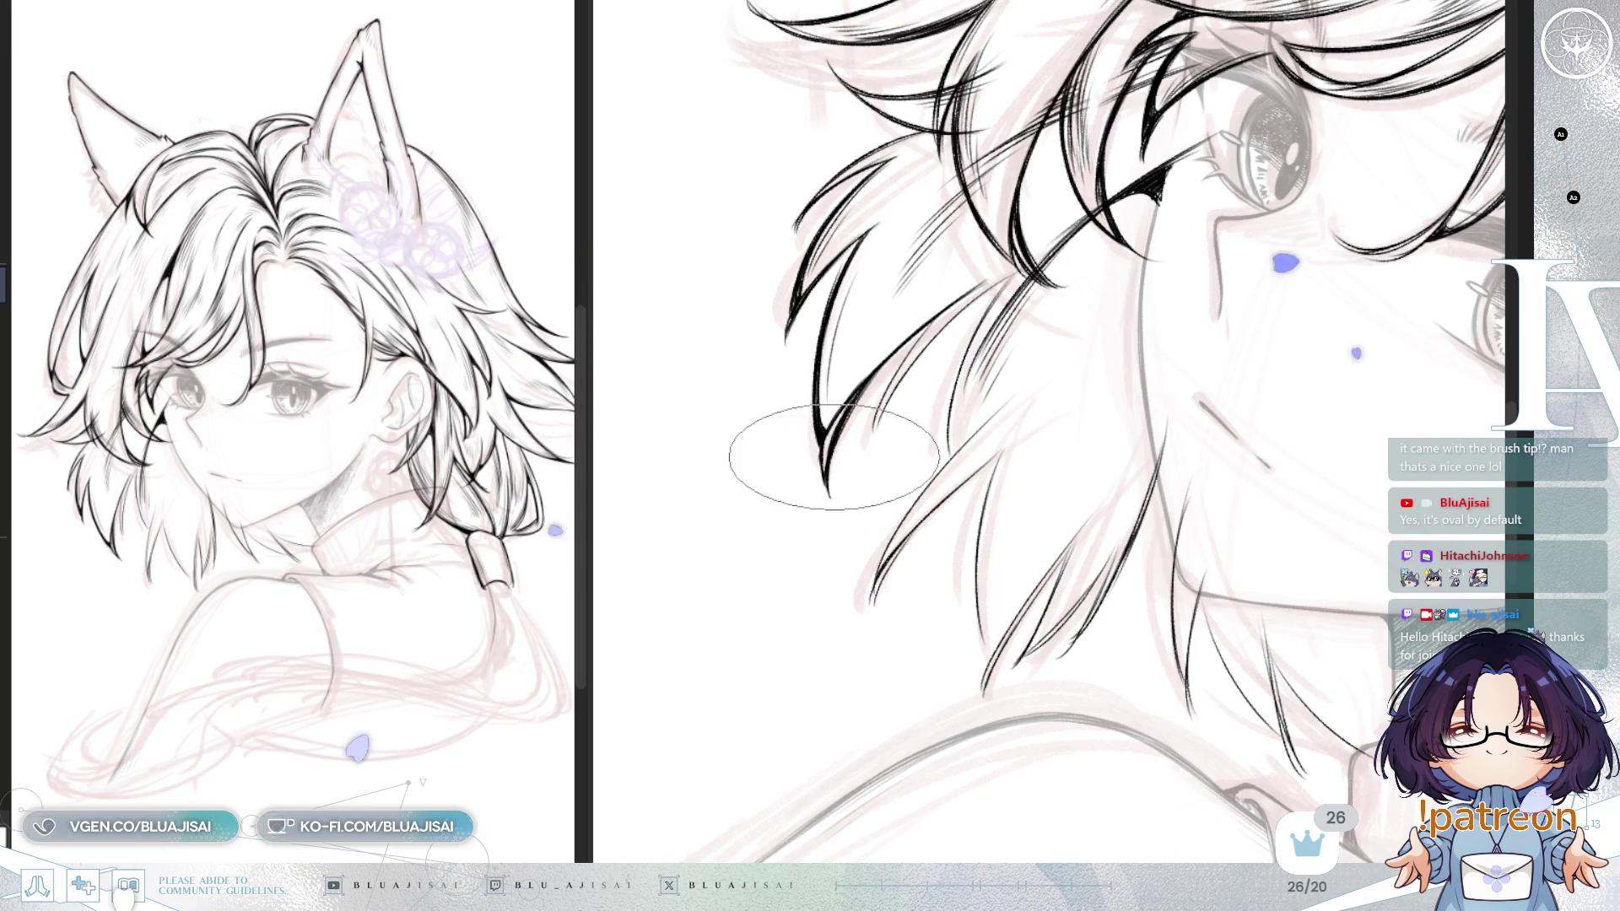
key("minus")
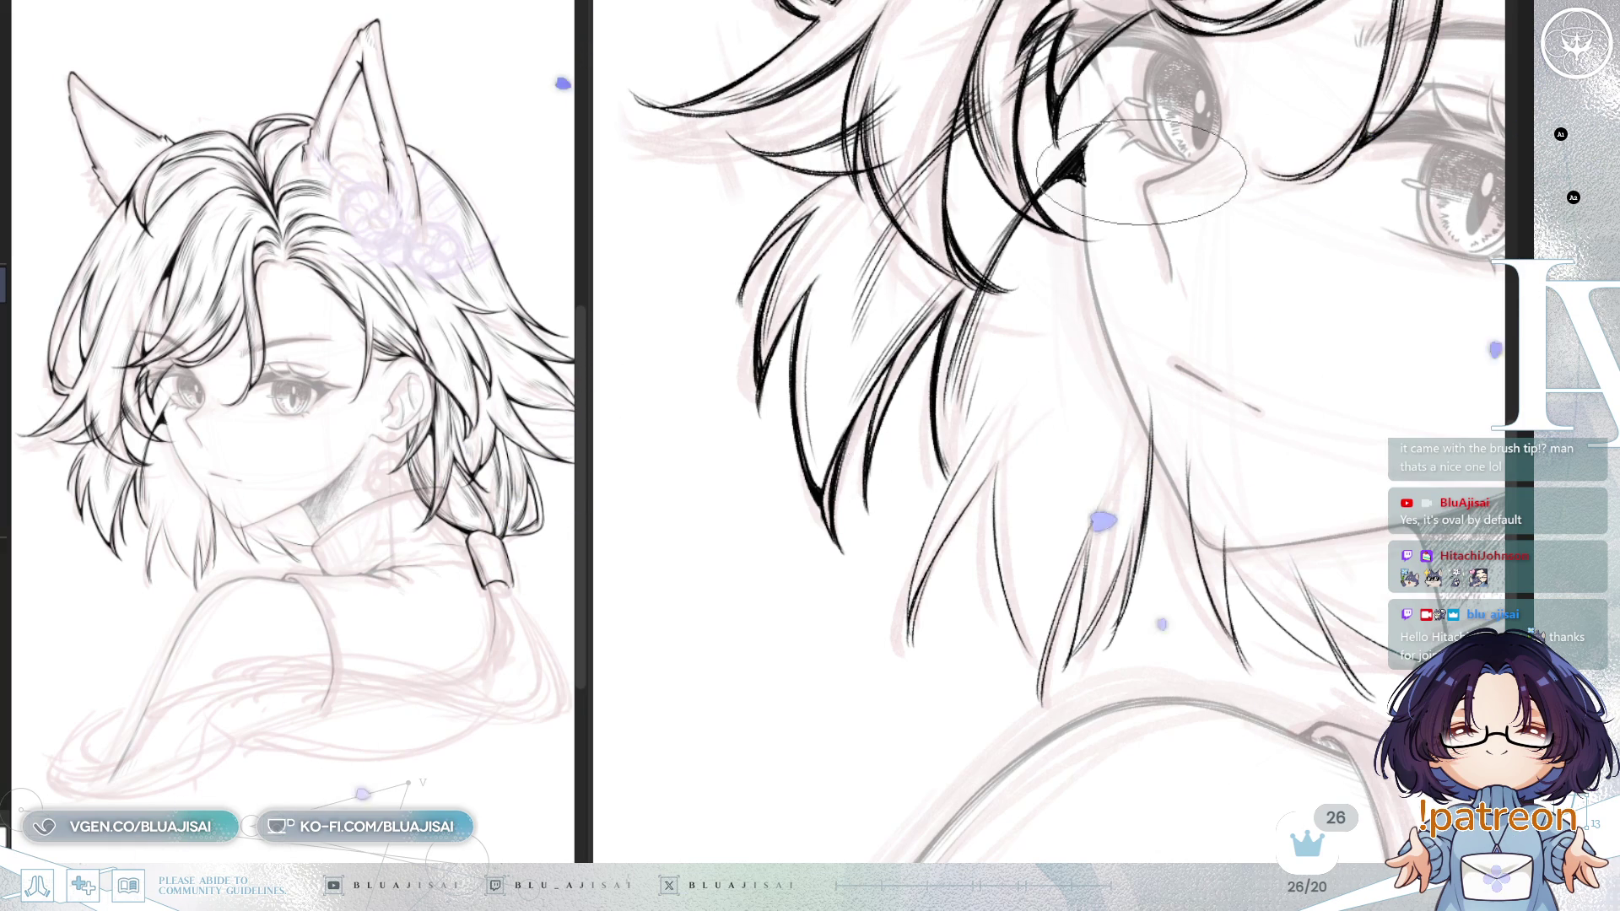
scroll(1097, 202, "up", 2)
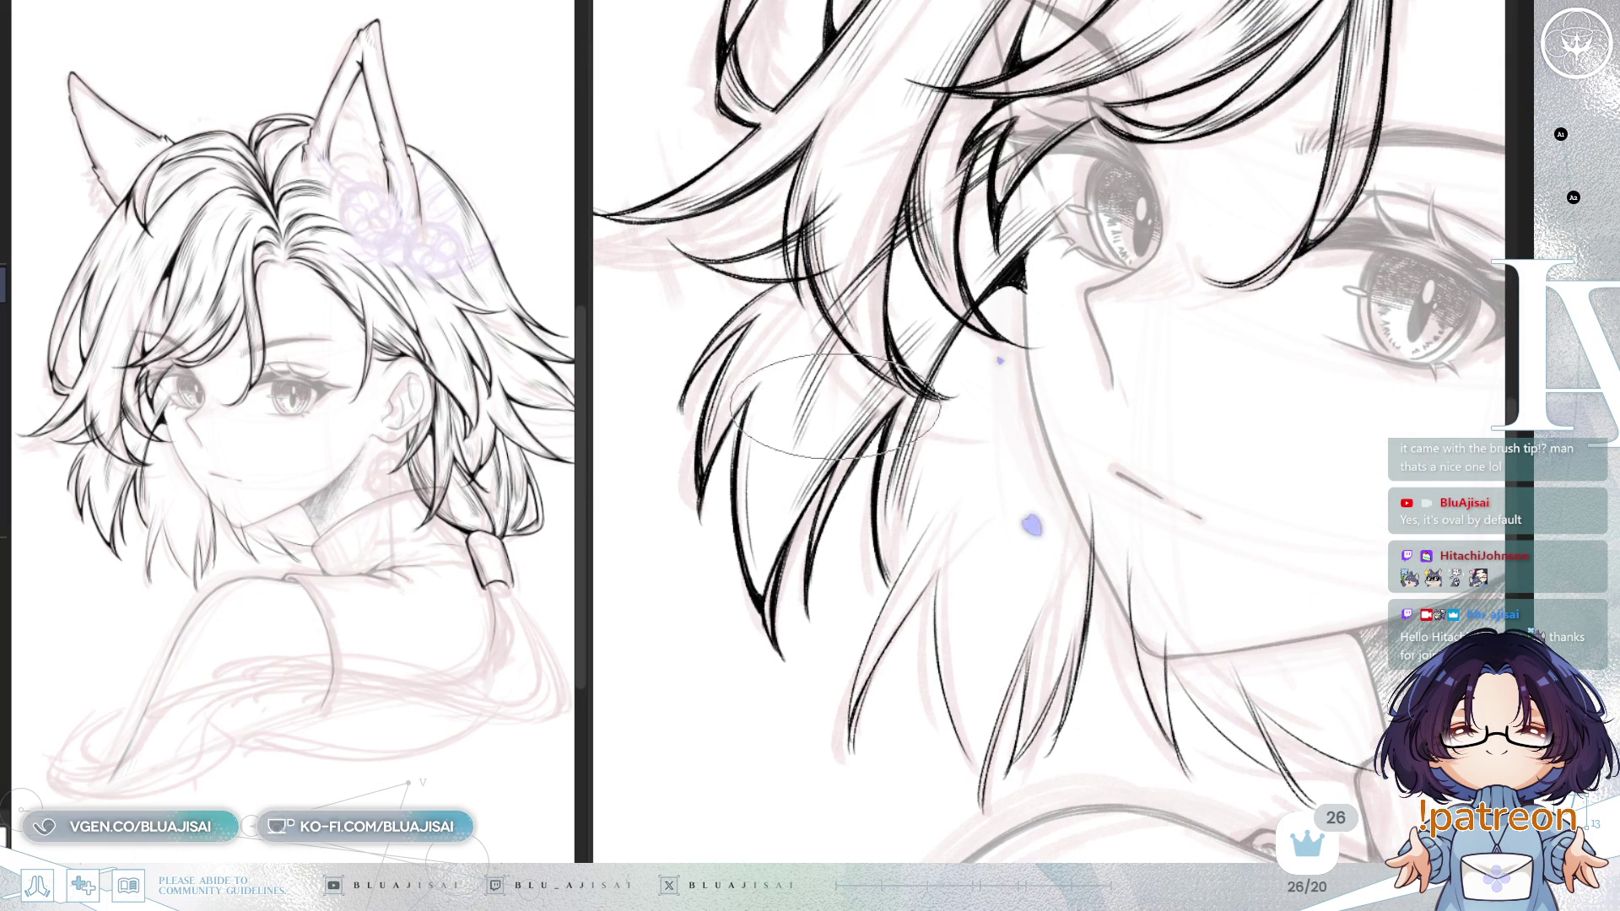
left_click_drag(1053, 270, 1053, 190)
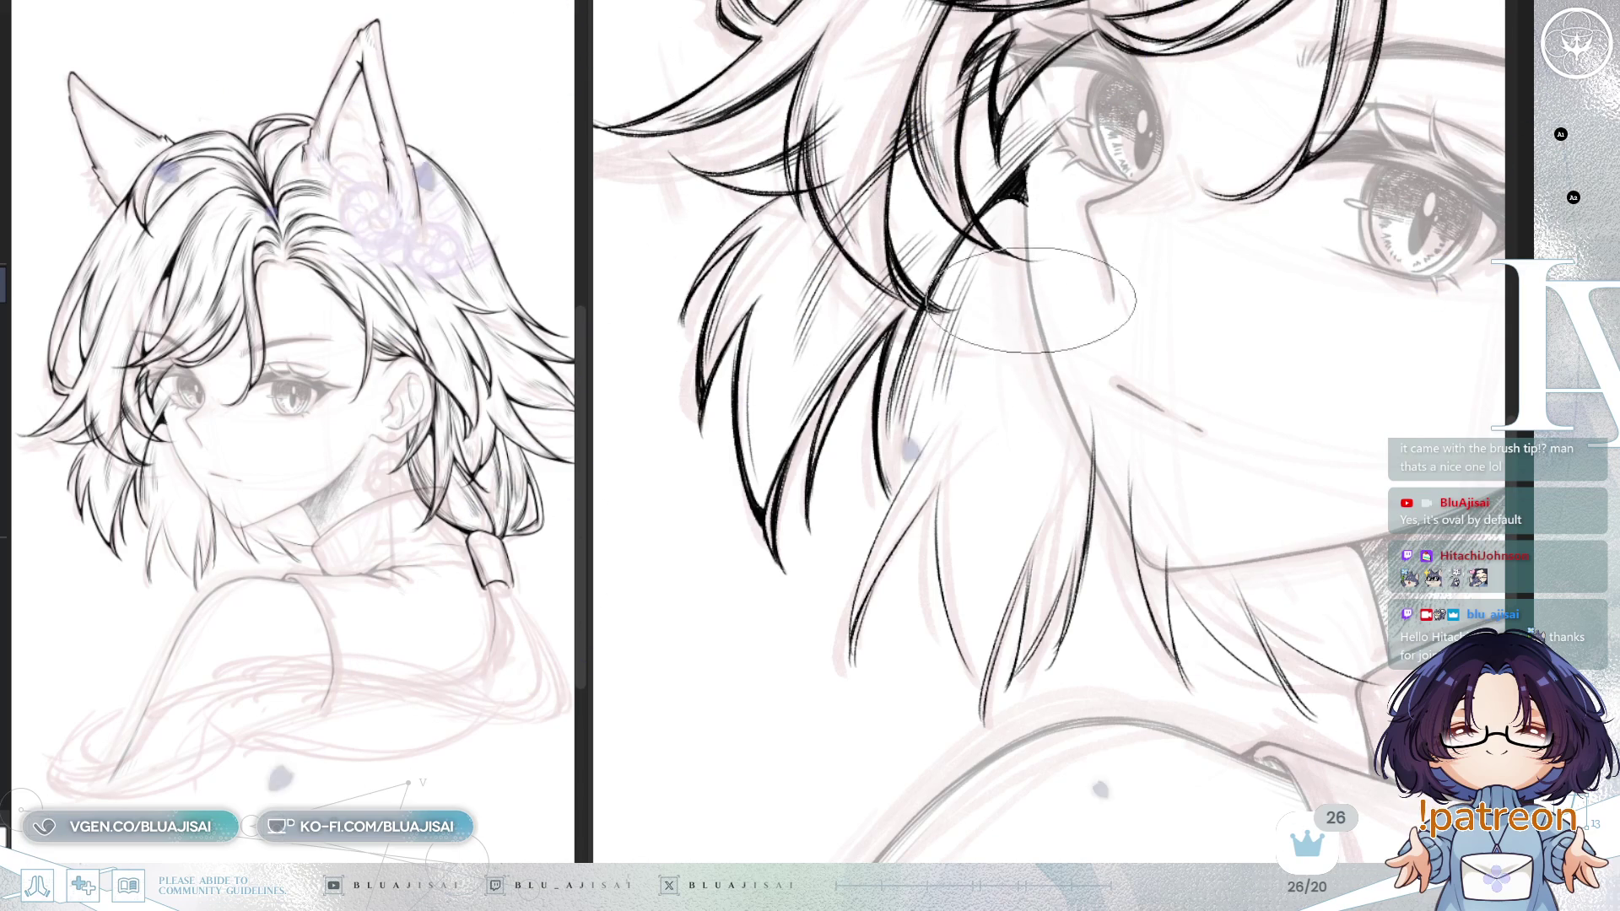
left_click_drag(1026, 308, 1013, 325)
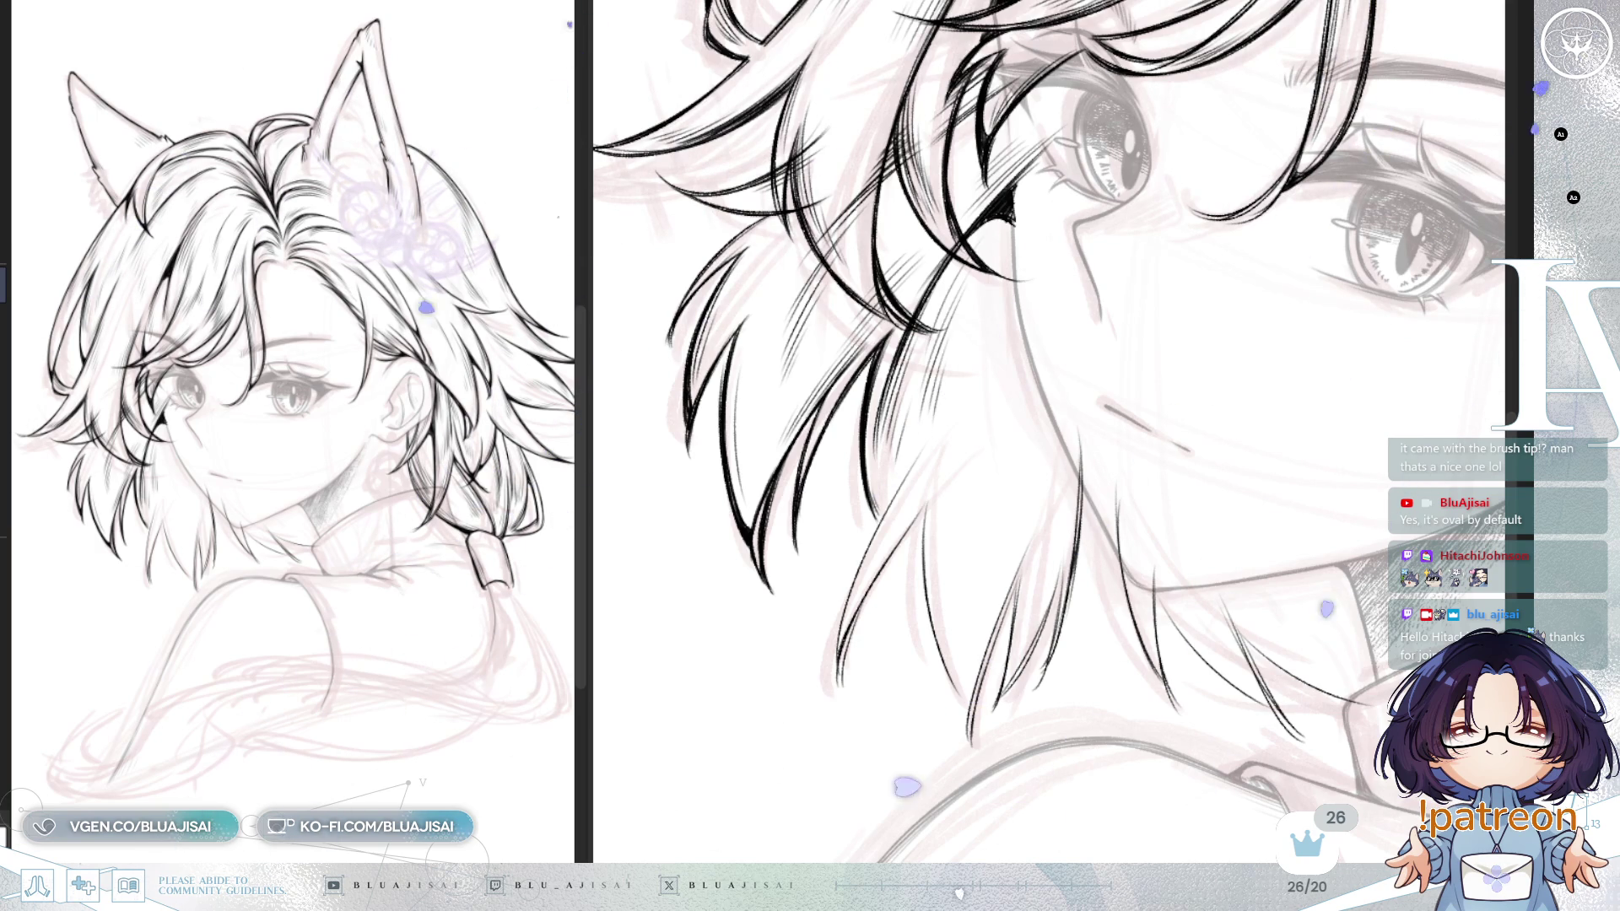
key("-")
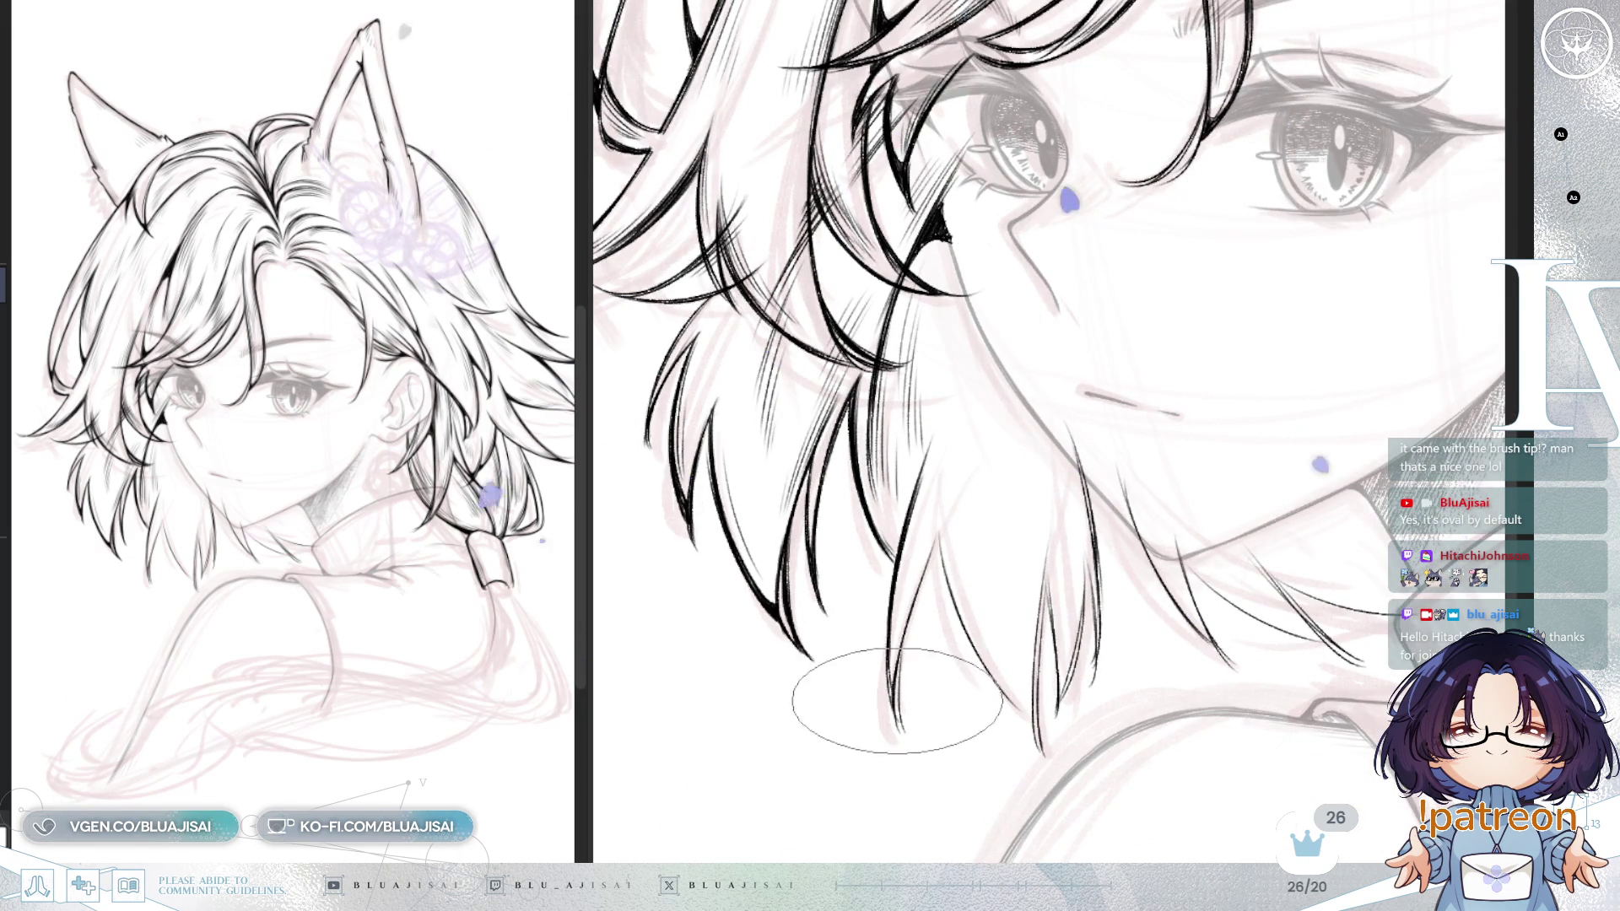
Step: Level the view, ink a thin strand falling past the jaw, and mirror the canvas to check it
scroll(896, 705, "down", 2)
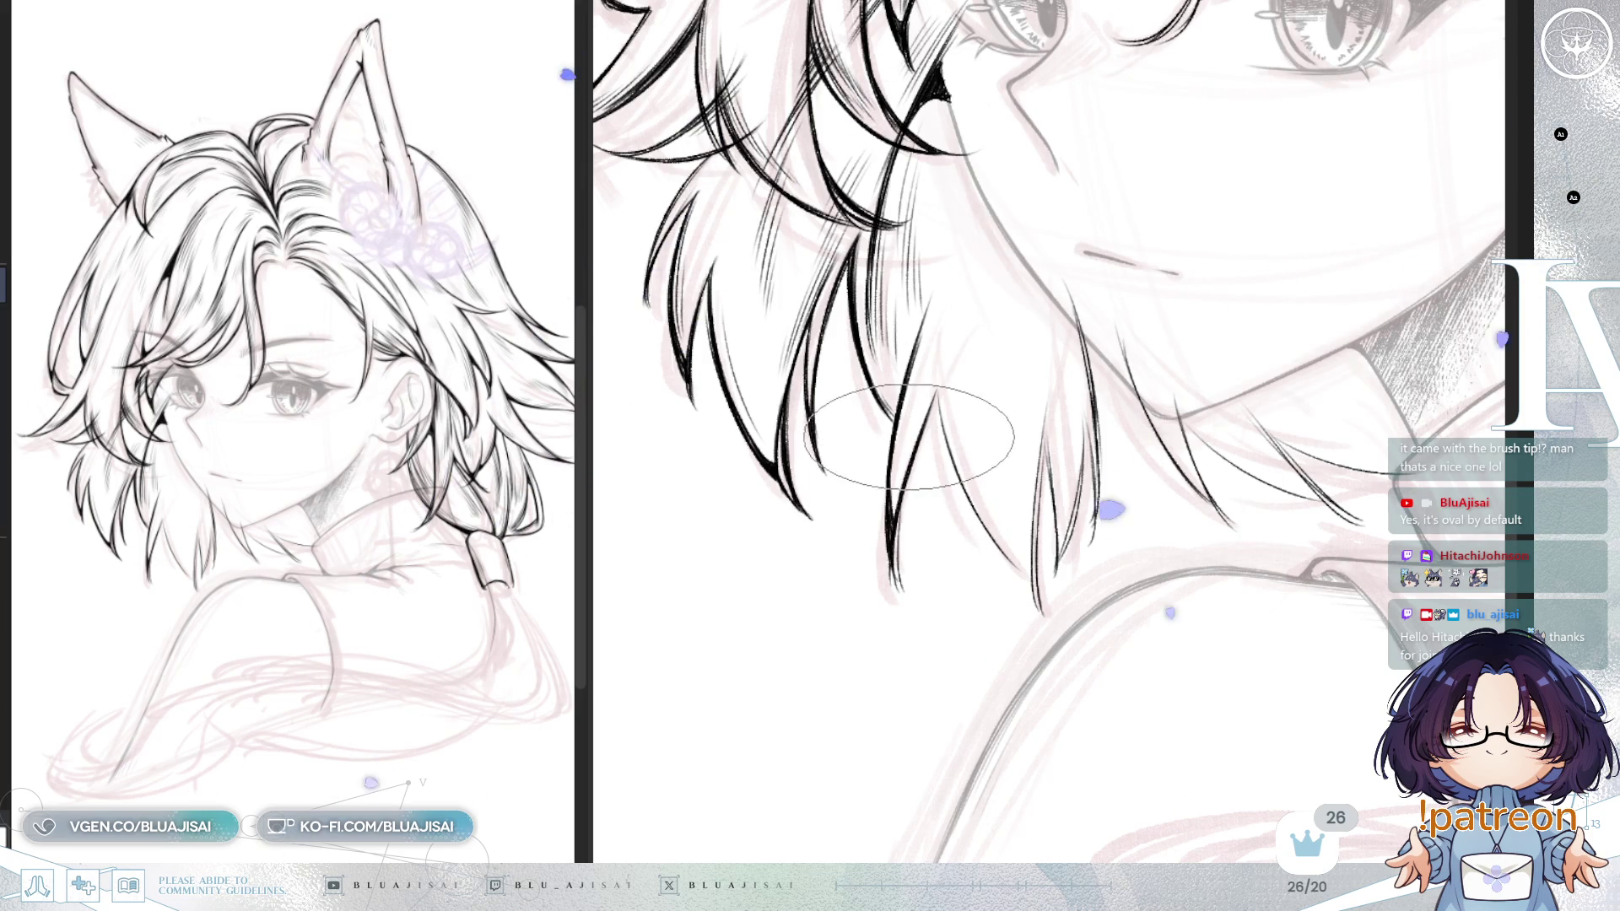
key("asciicircum")
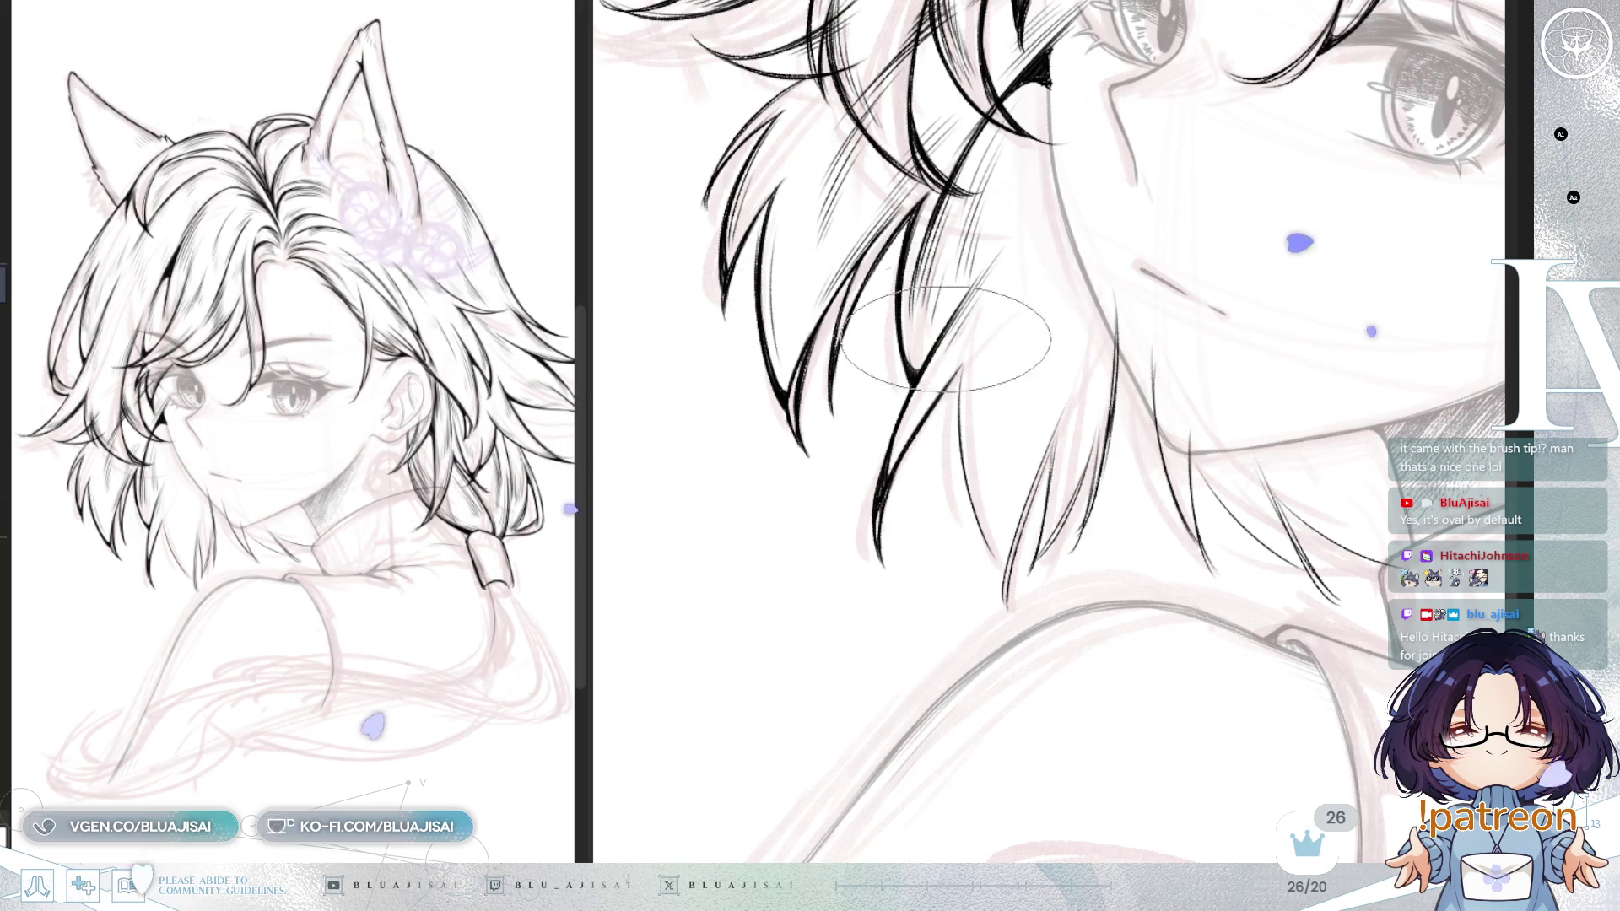
scroll(931, 392, "up", 2)
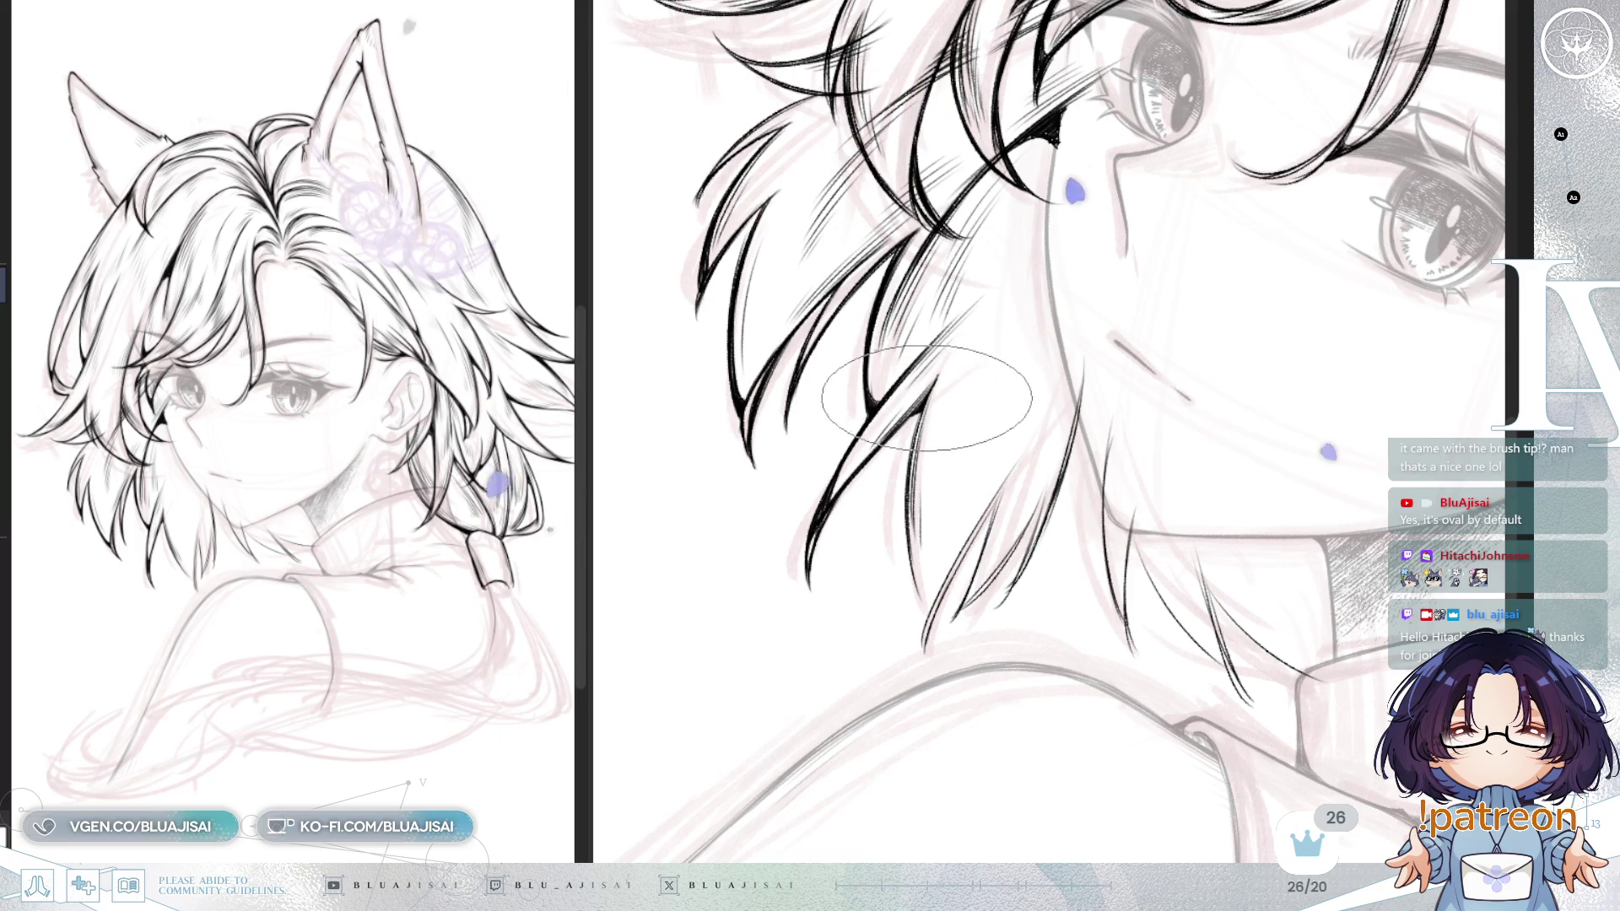
key("minus")
key("minus")
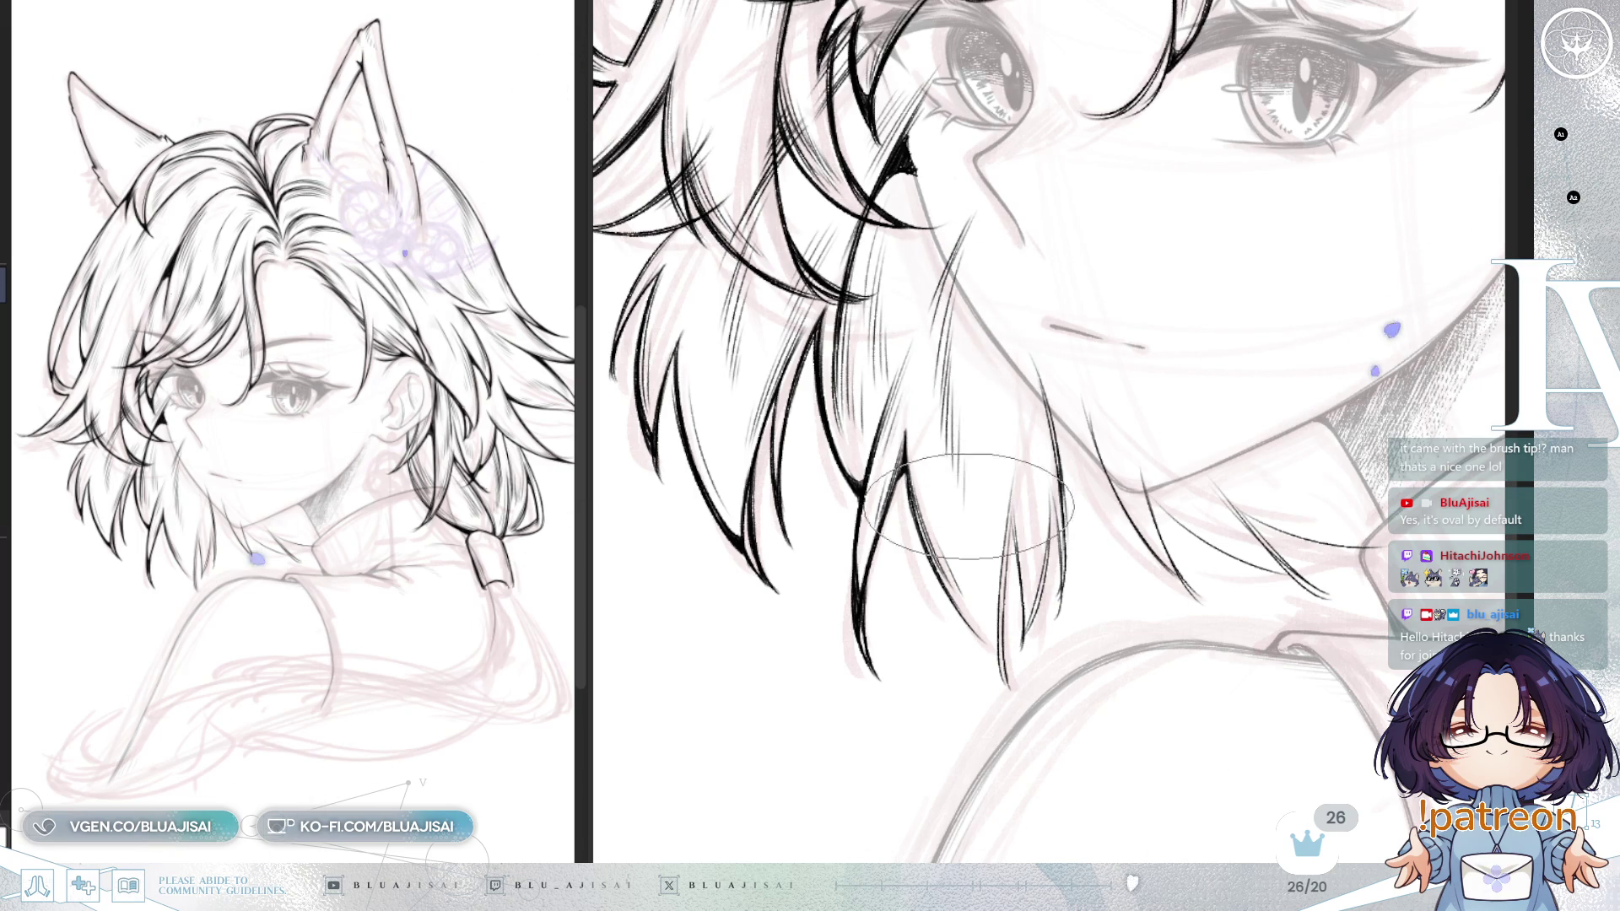
left_click_drag(1019, 329, 1033, 496)
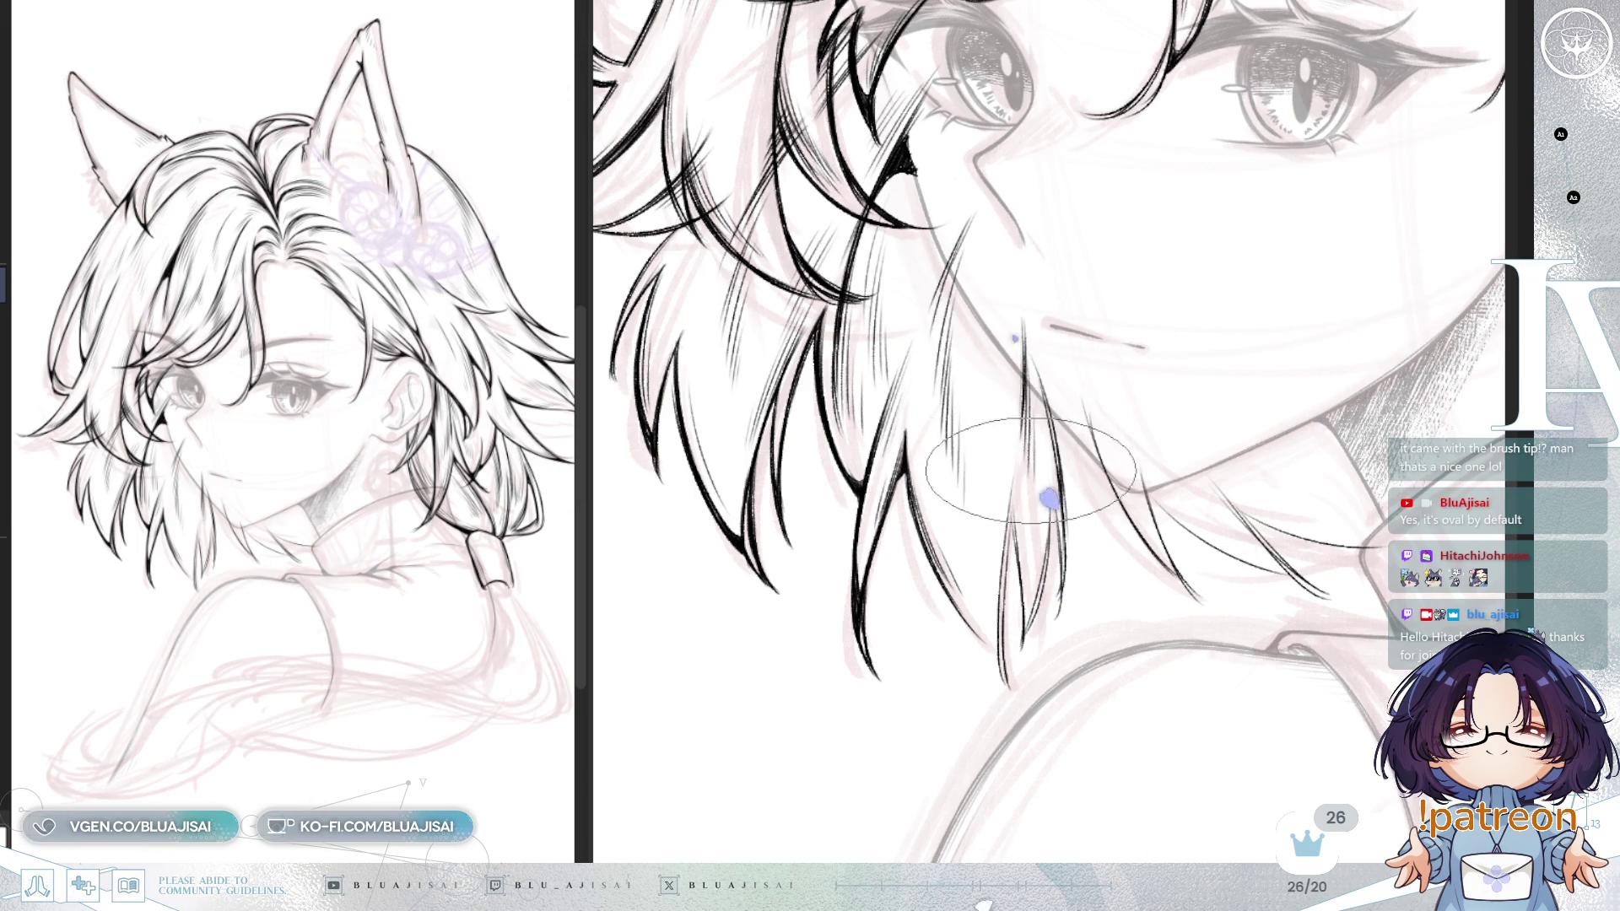
key("h")
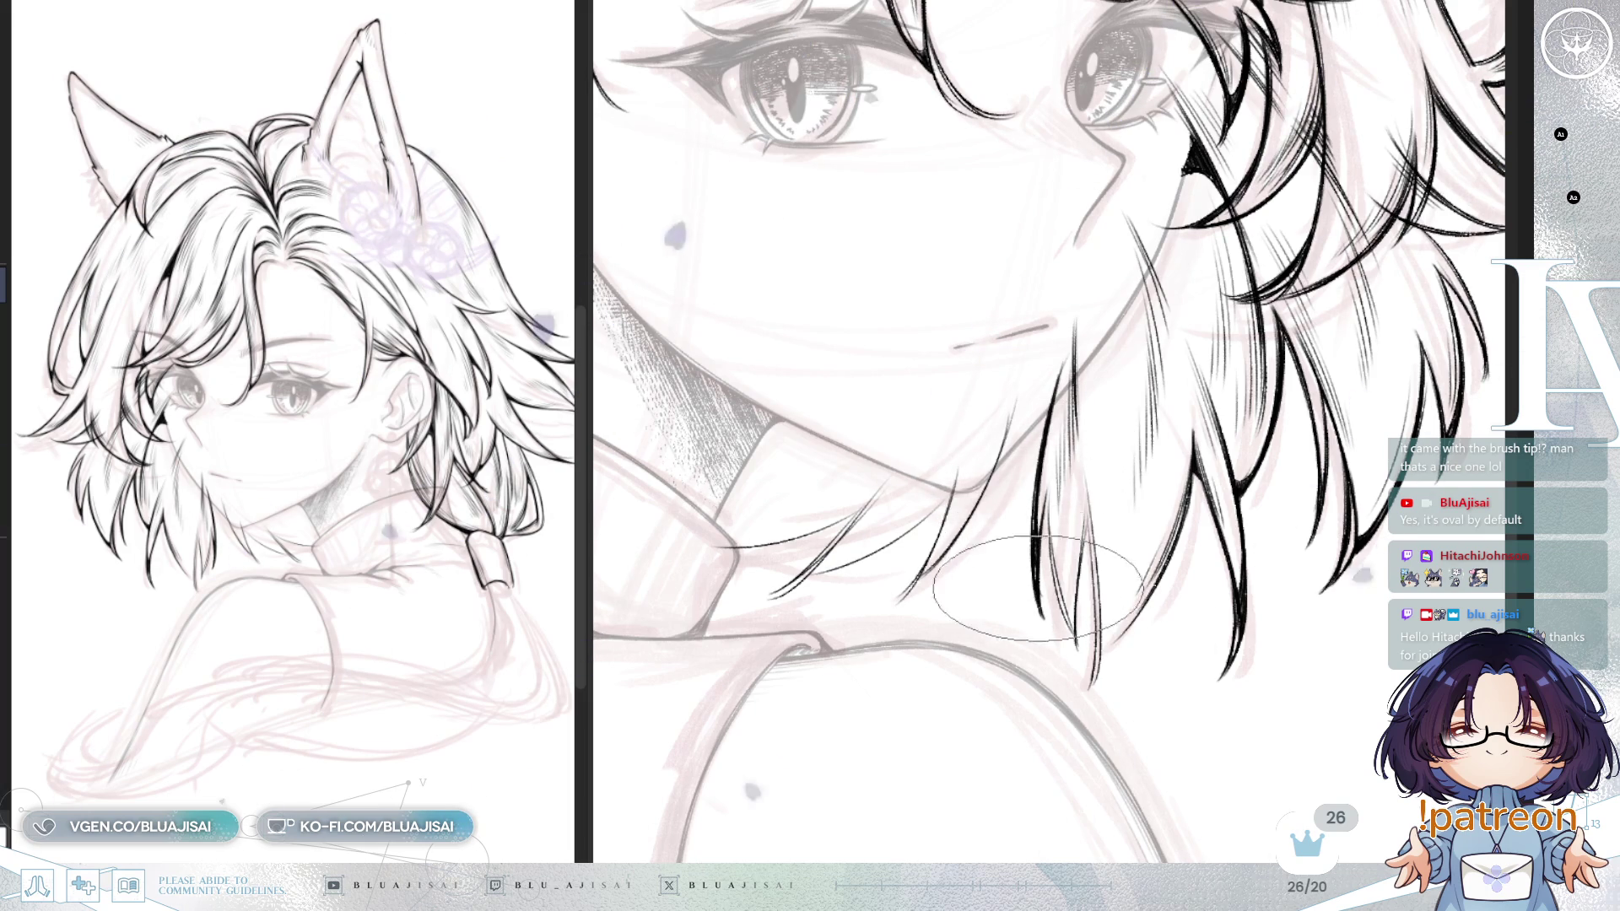
Step: Switch to a smaller tool and move the view over the hair tips near the shoulder
key("e")
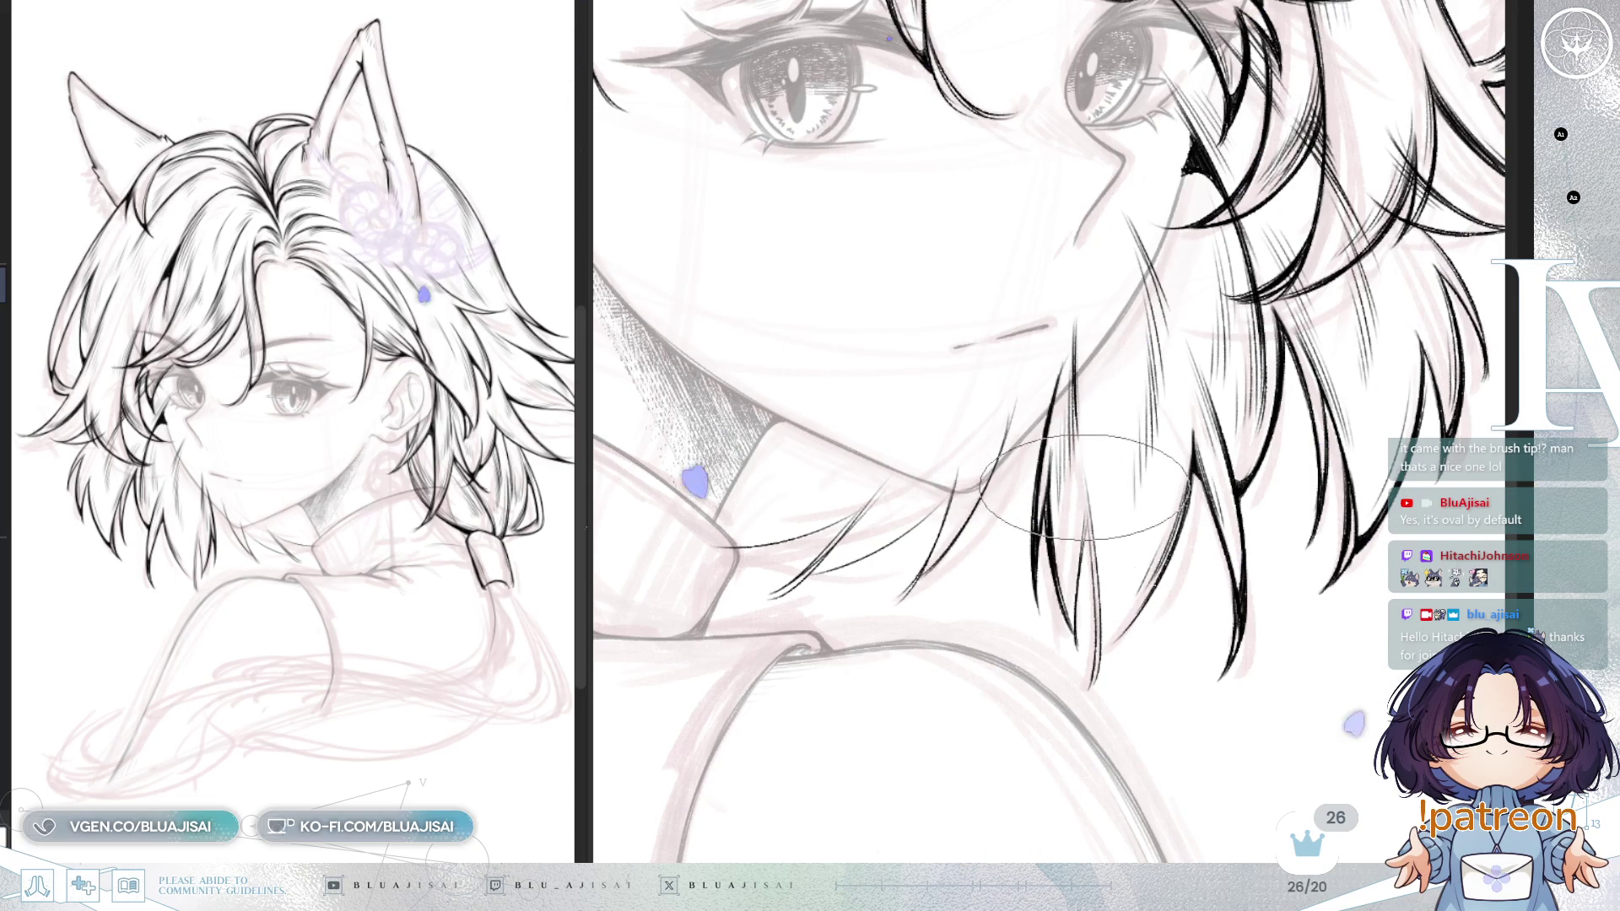
left_click_drag(1048, 578, 1004, 391)
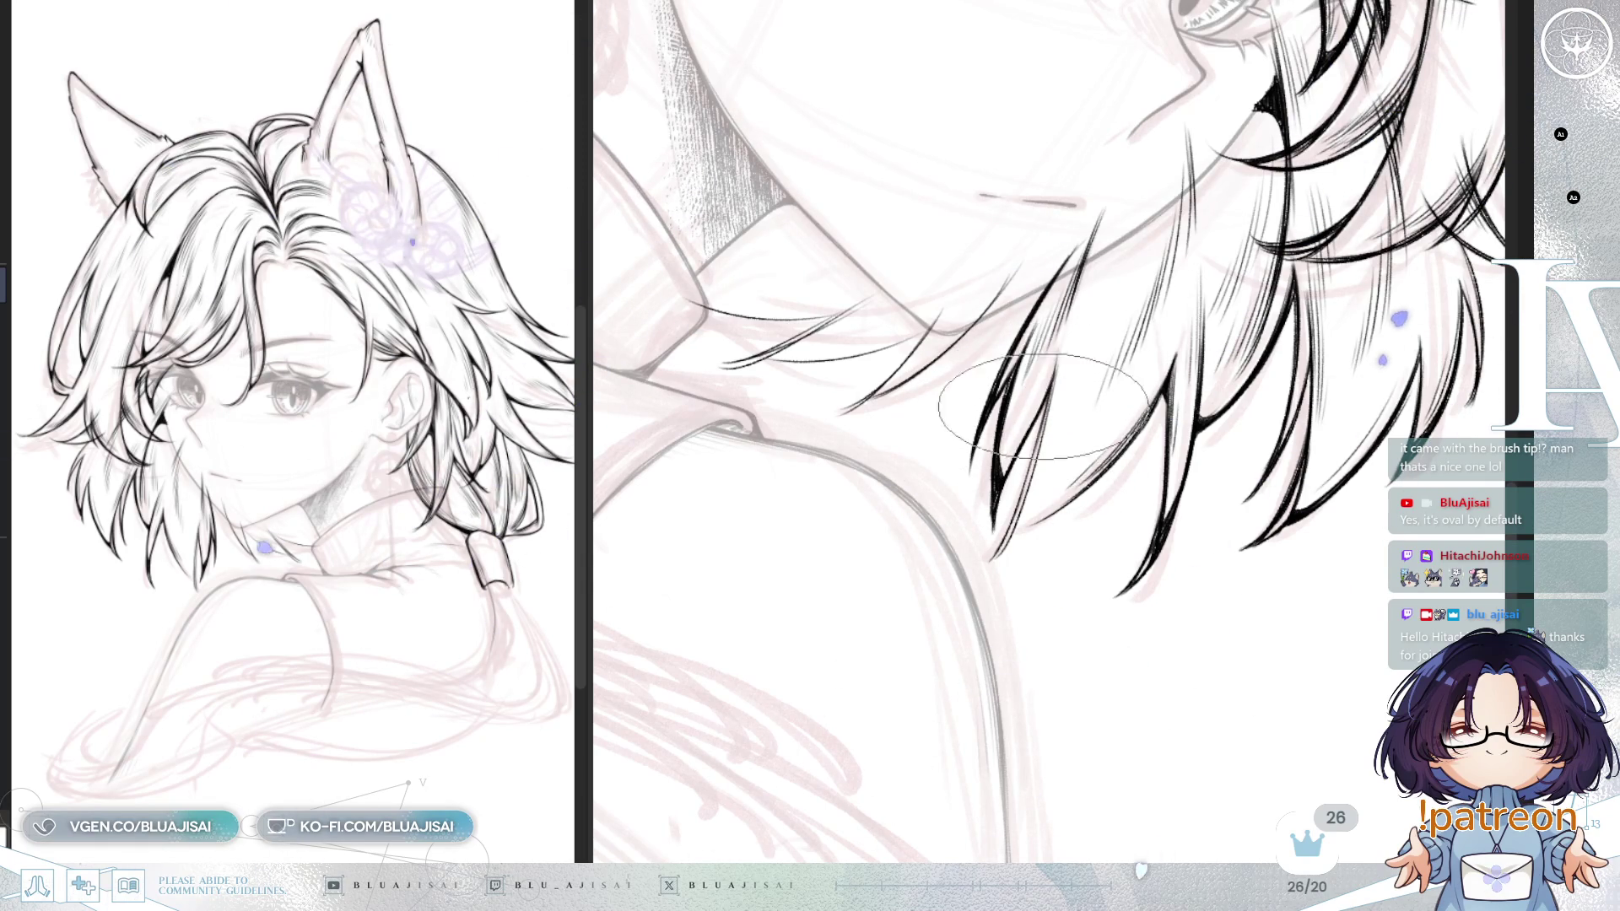
scroll(1025, 477, "left", 4)
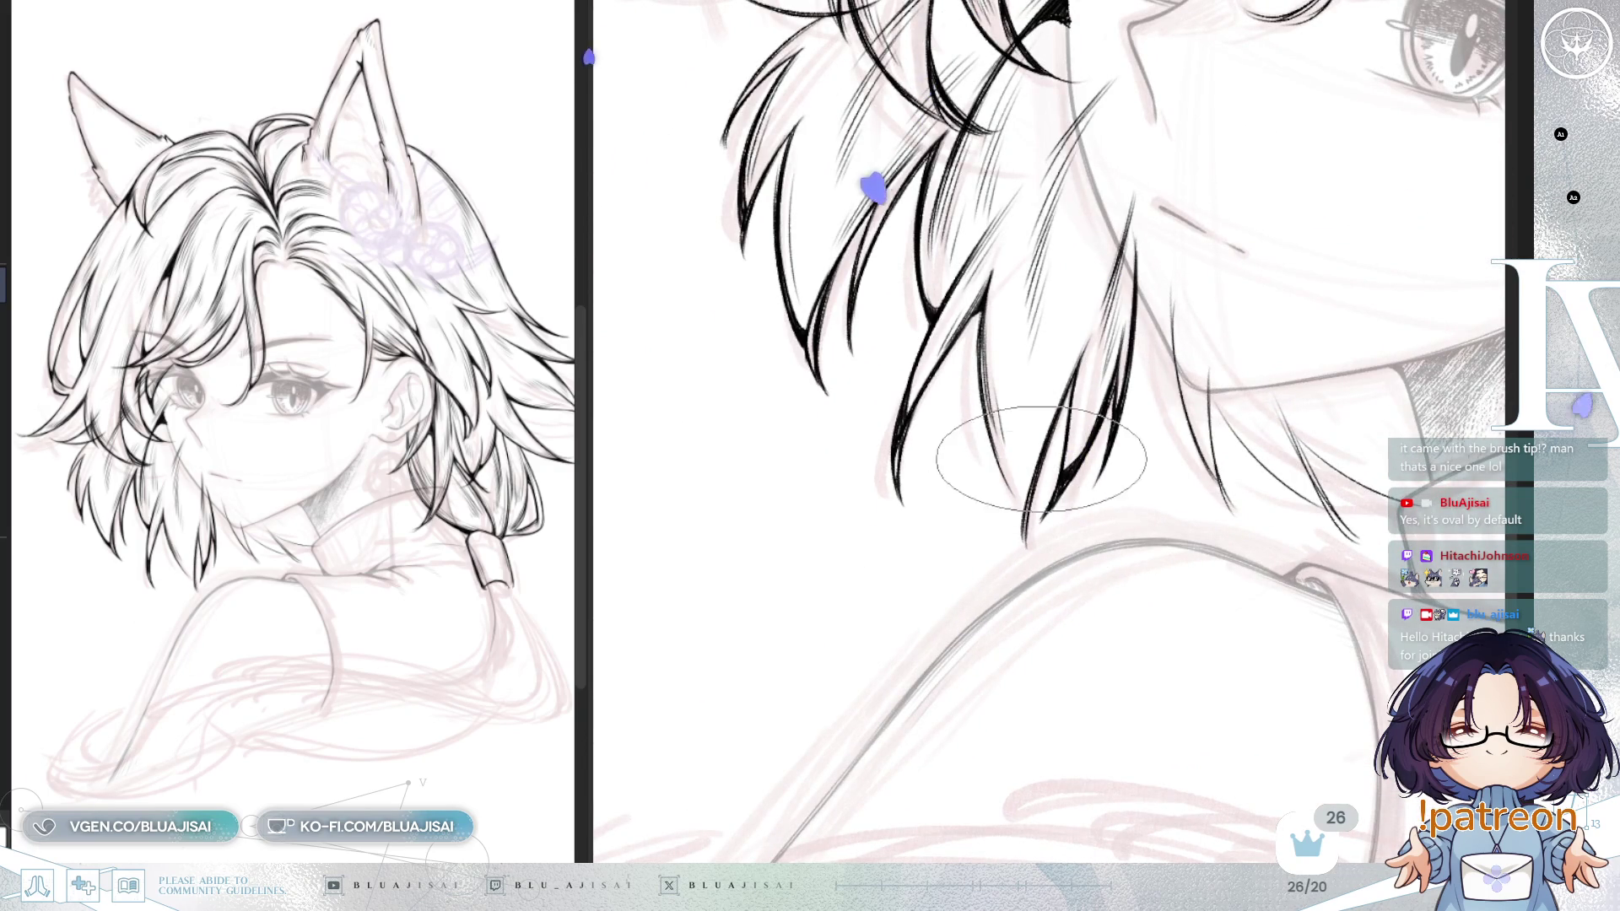
scroll(1025, 511, "left", 3)
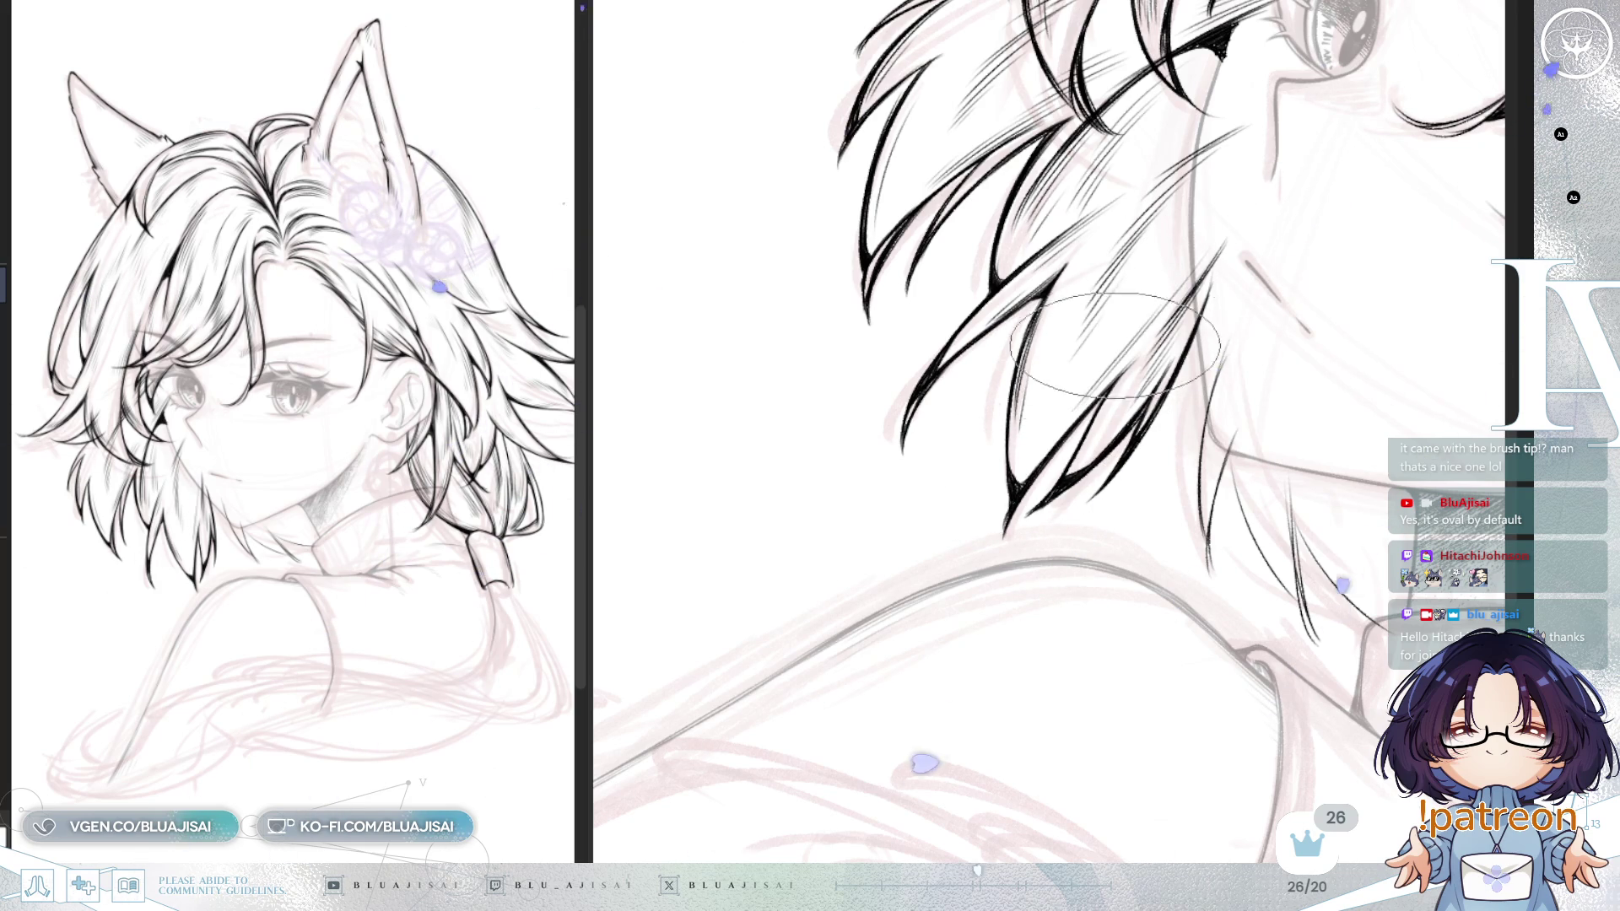
left_click_drag(1082, 363, 1002, 242)
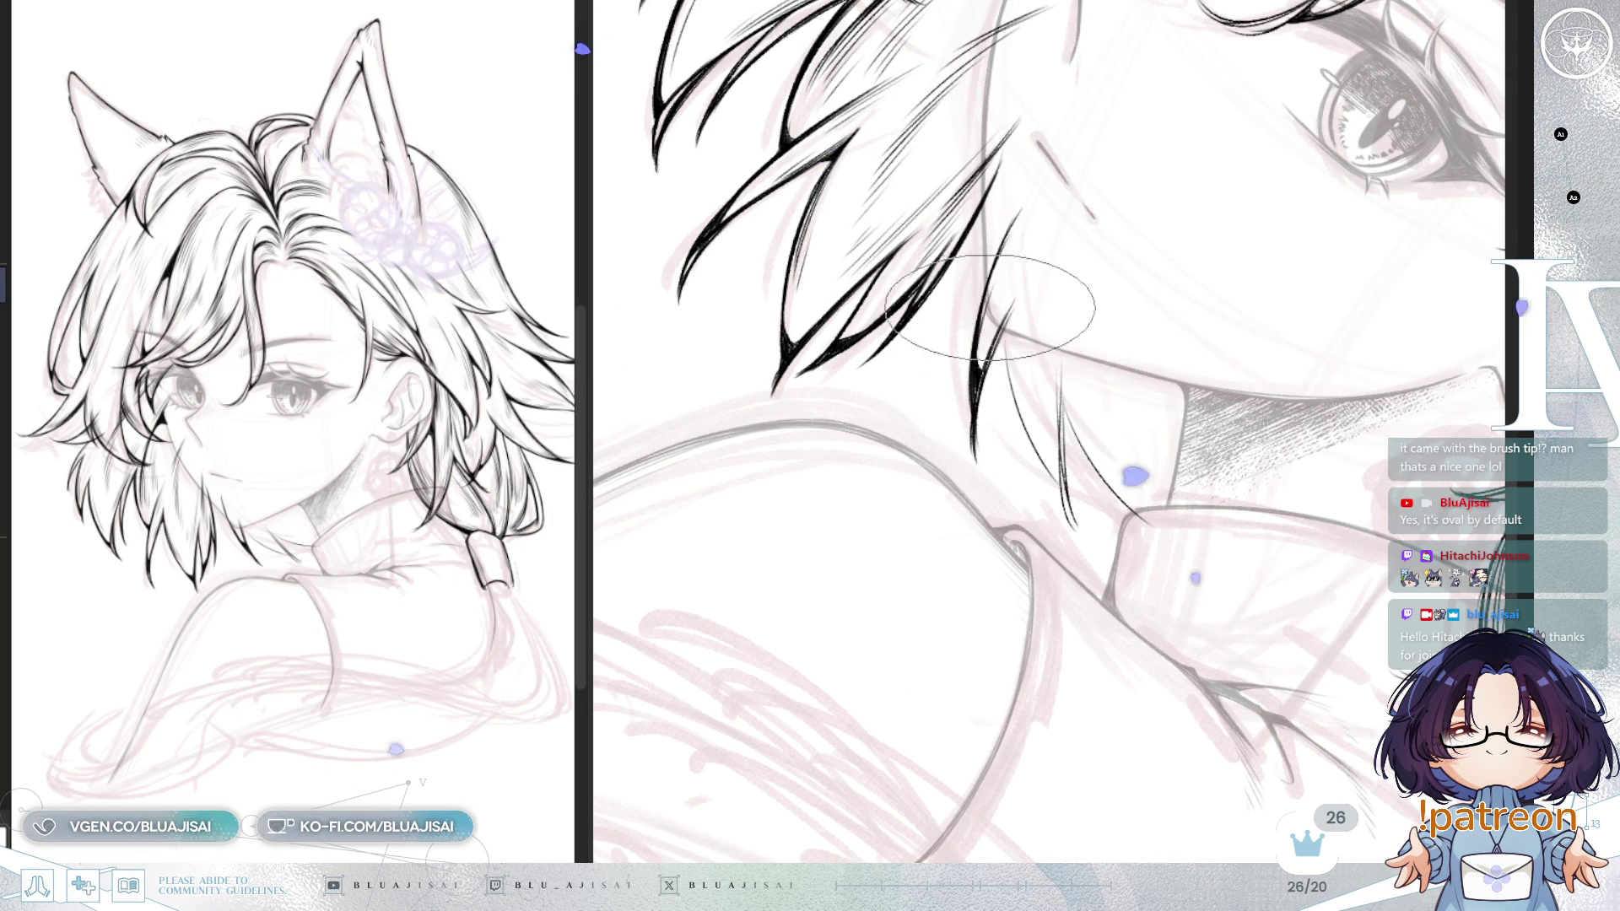
key("^")
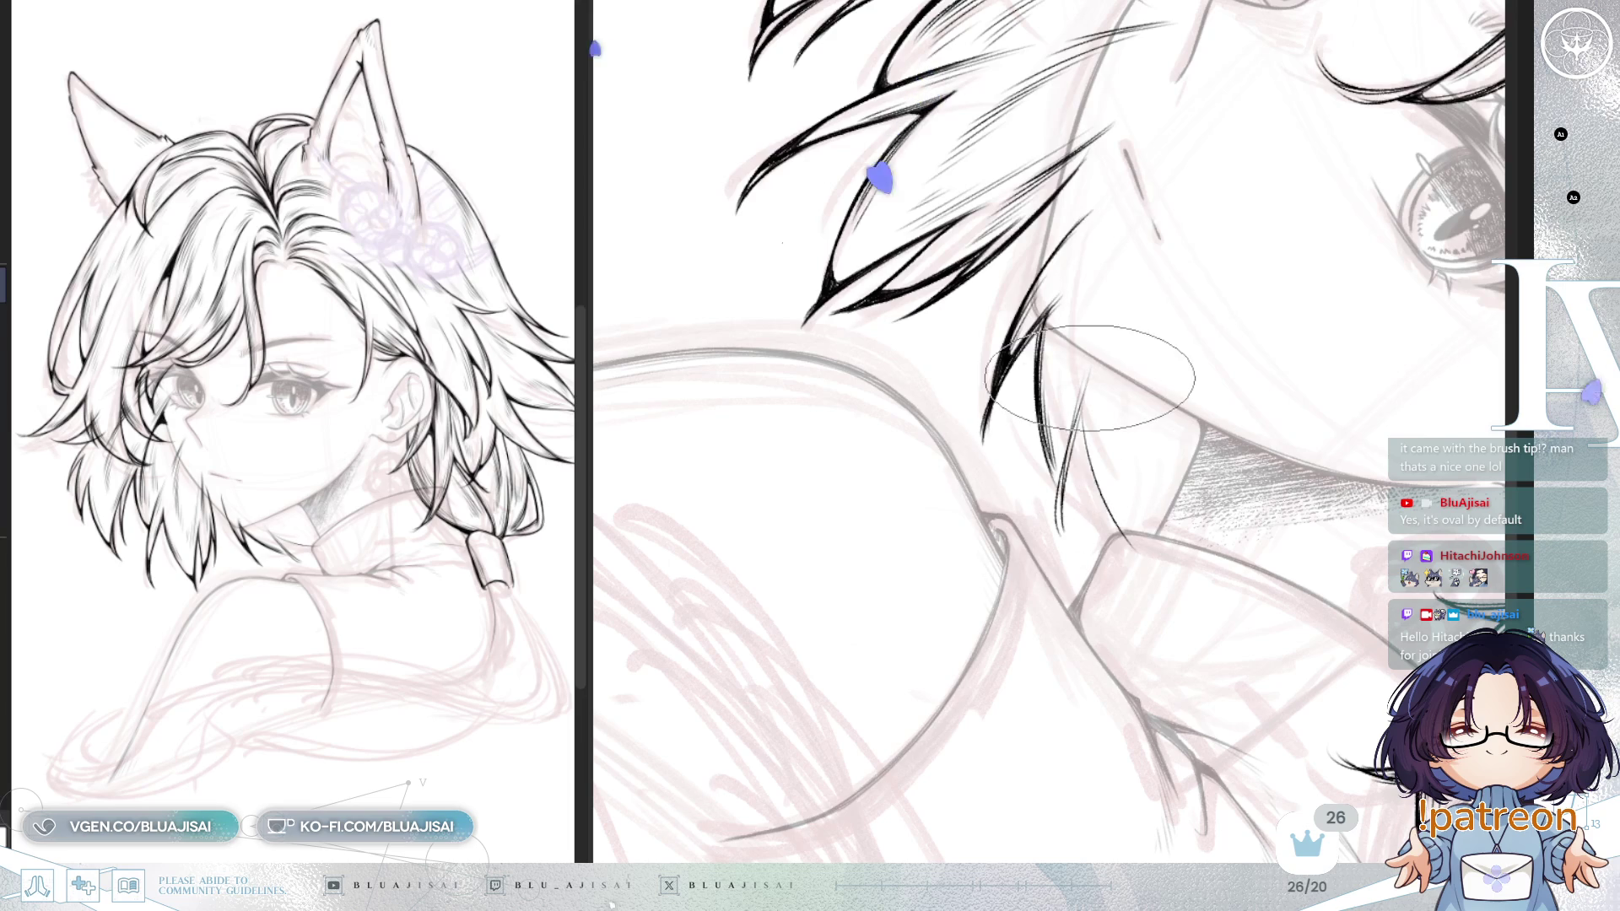
Step: Return to the large oval inking brush and position the view on the hair strands above the collar
key("bracketright")
key("bracketright")
key("bracketright")
key("minus")
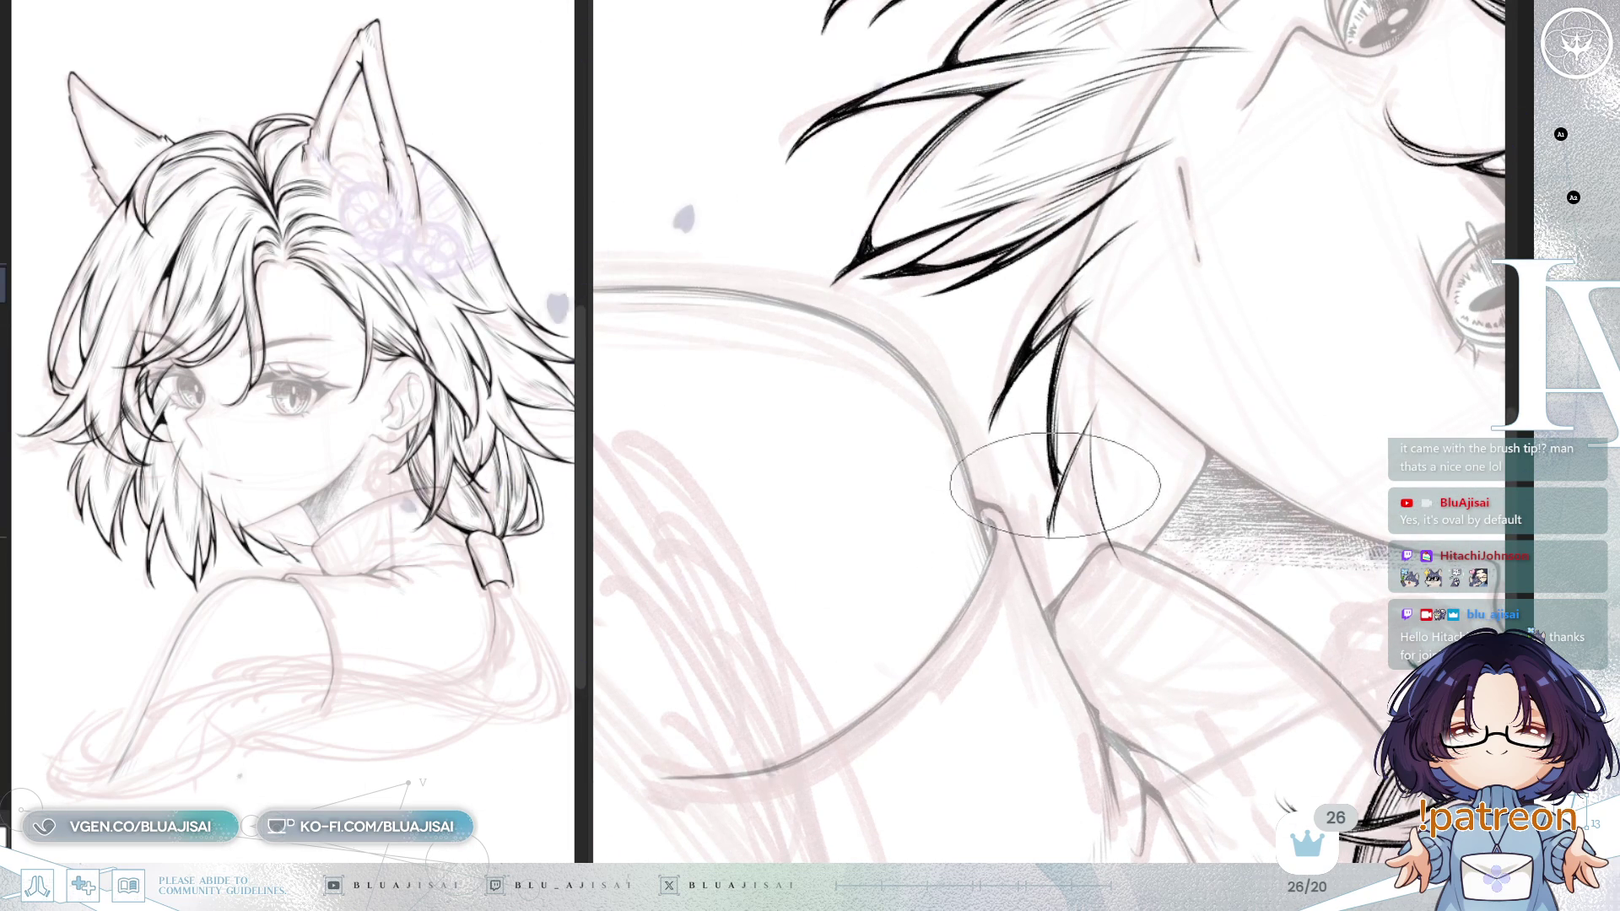
key("bracketleft")
key("bracketleft")
key("bracketleft")
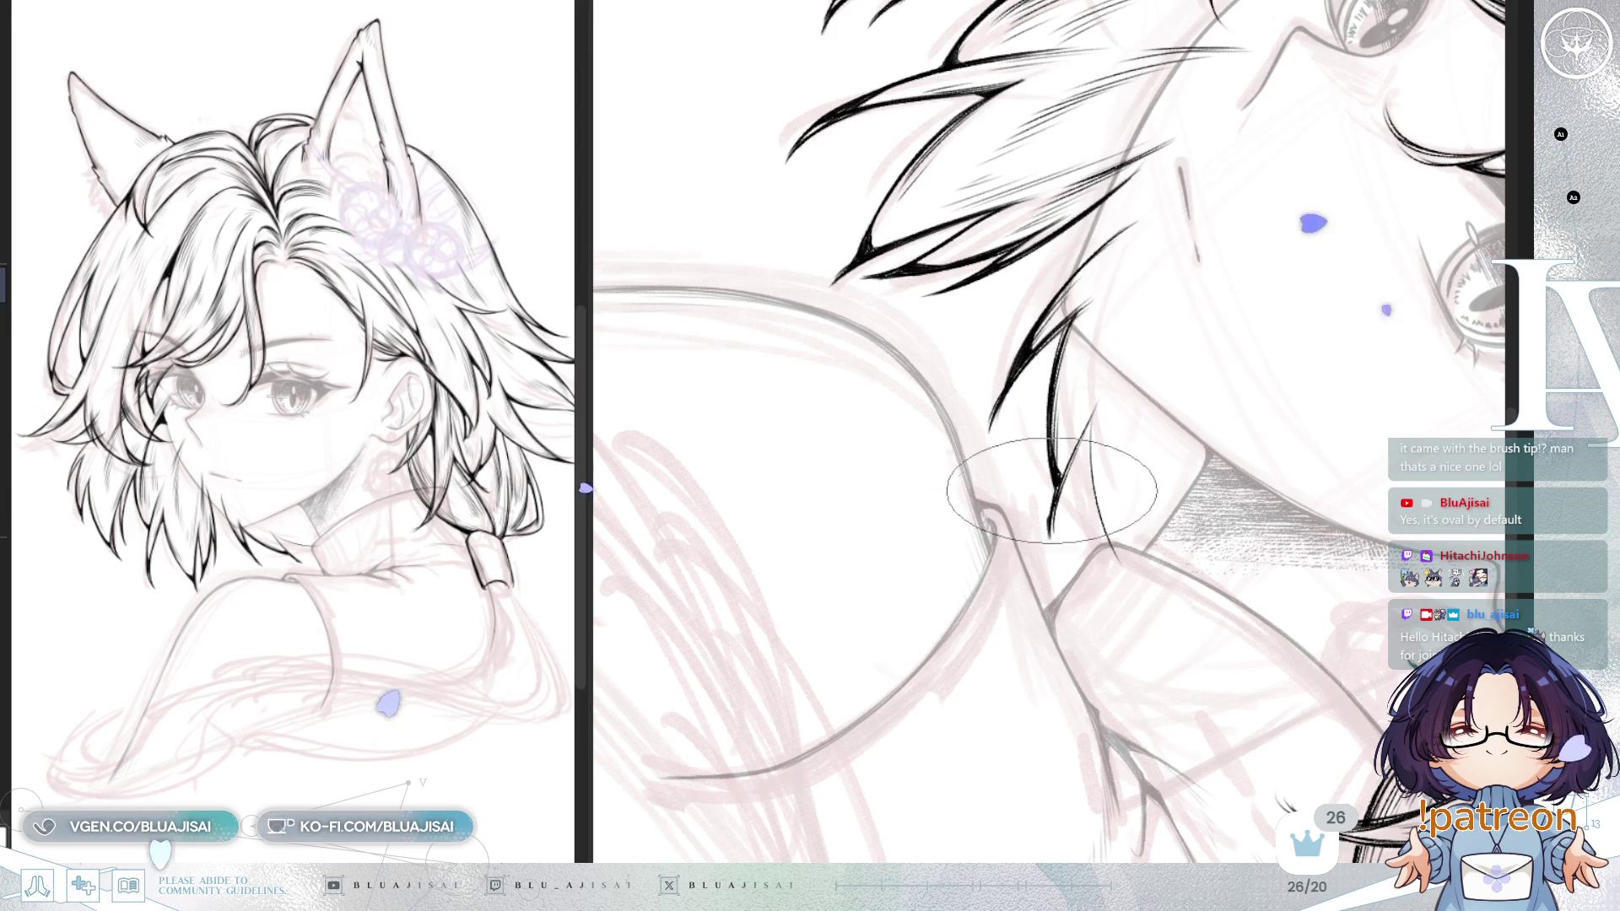
key("bracketright")
key("bracketright")
key("bracketright")
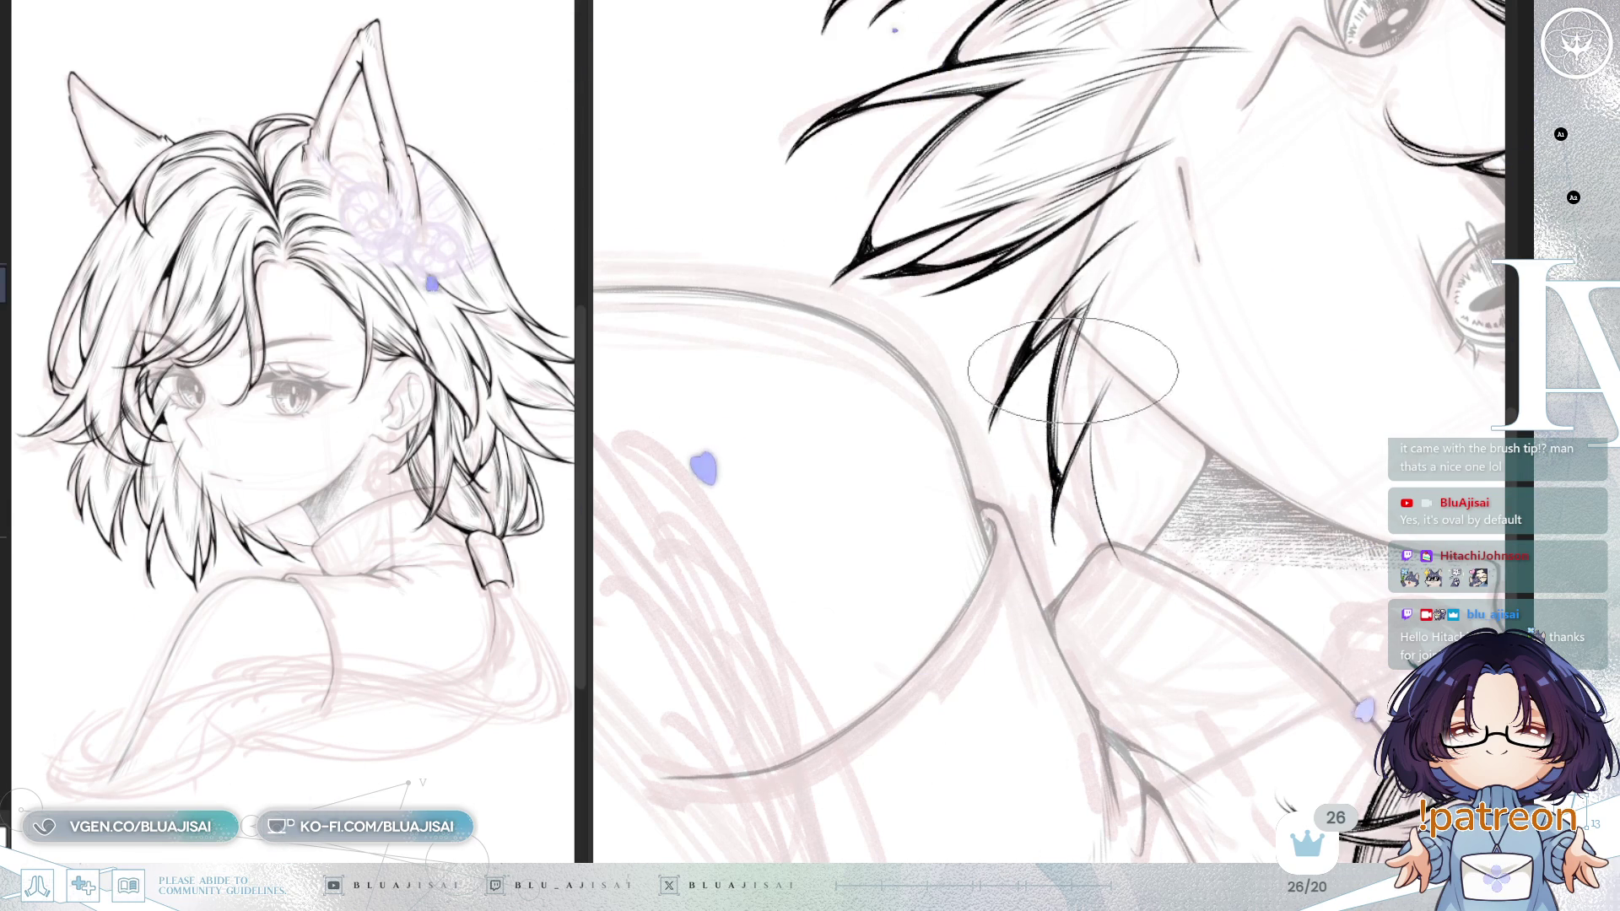
left_click_drag(1092, 392, 1101, 72)
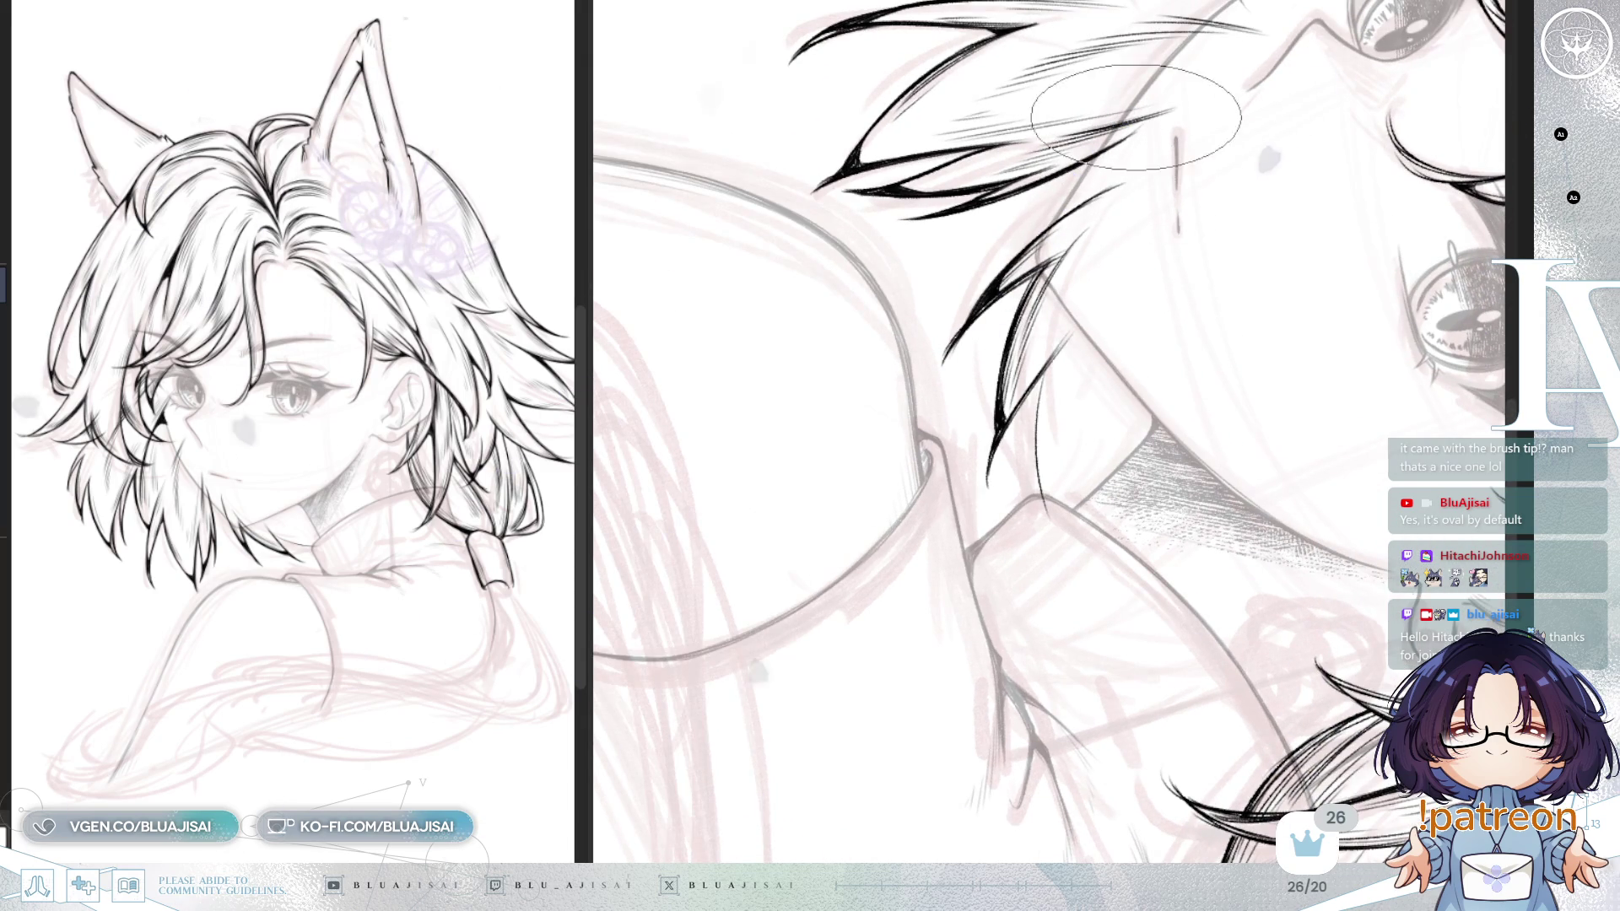
left_click_drag(1165, 372, 1139, 345)
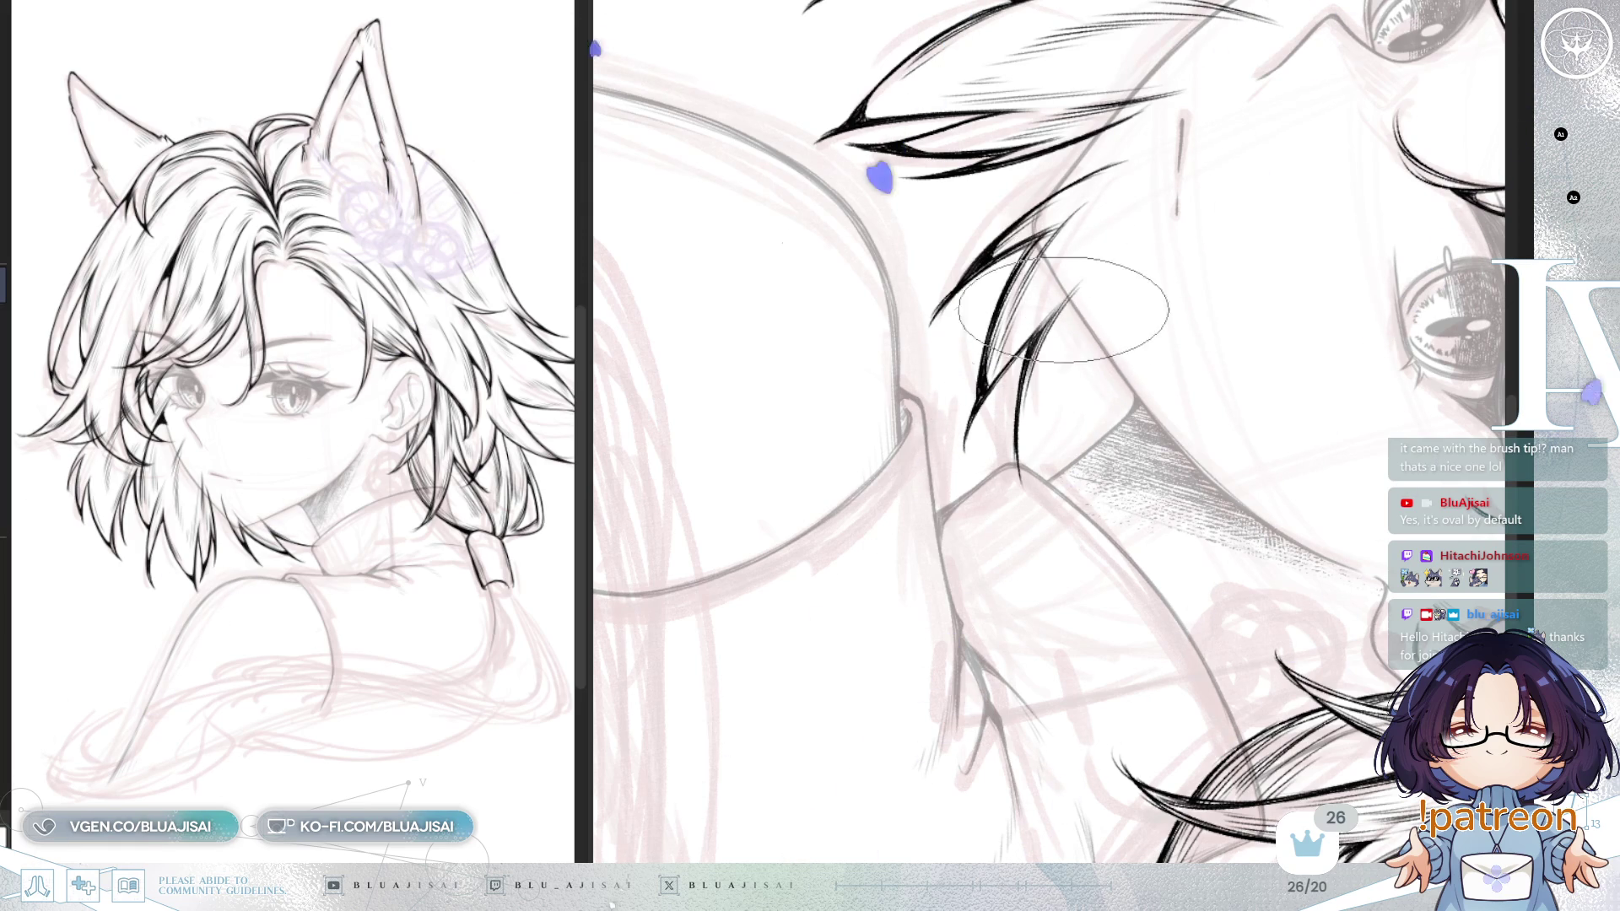
left_click_drag(1046, 468, 1064, 287)
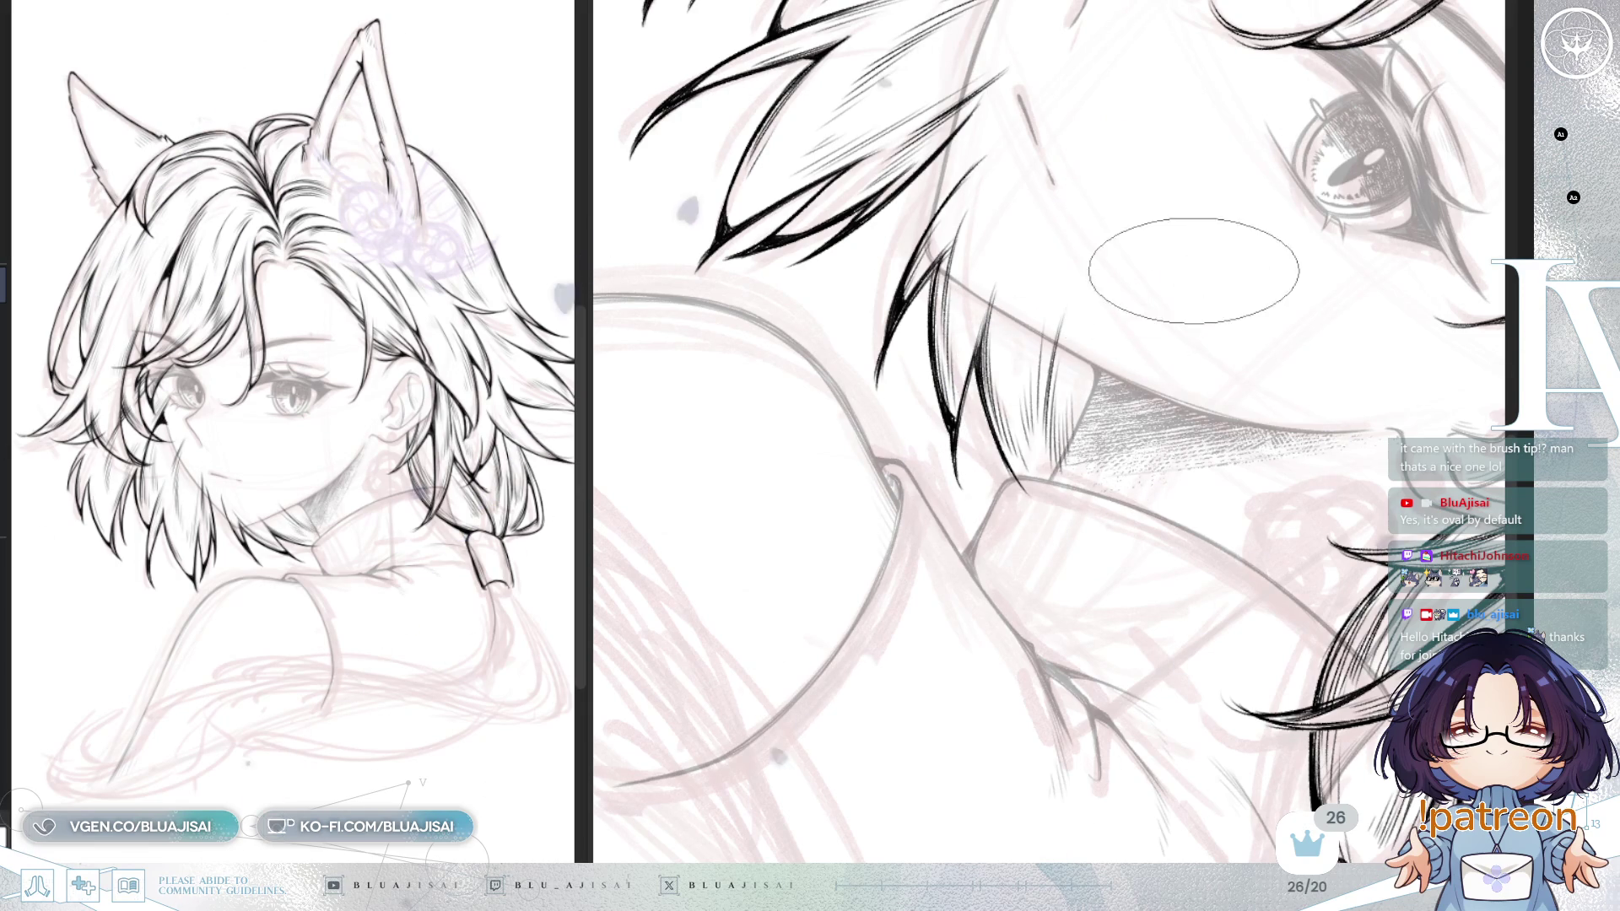
Step: Add a short ink stroke on the cheek line
scroll(1156, 278, "down", 2)
scroll(1143, 316, "down", 2)
scroll(987, 190, "up", 2)
scroll(890, 408, "up", 2)
left_click_drag(923, 359, 904, 408)
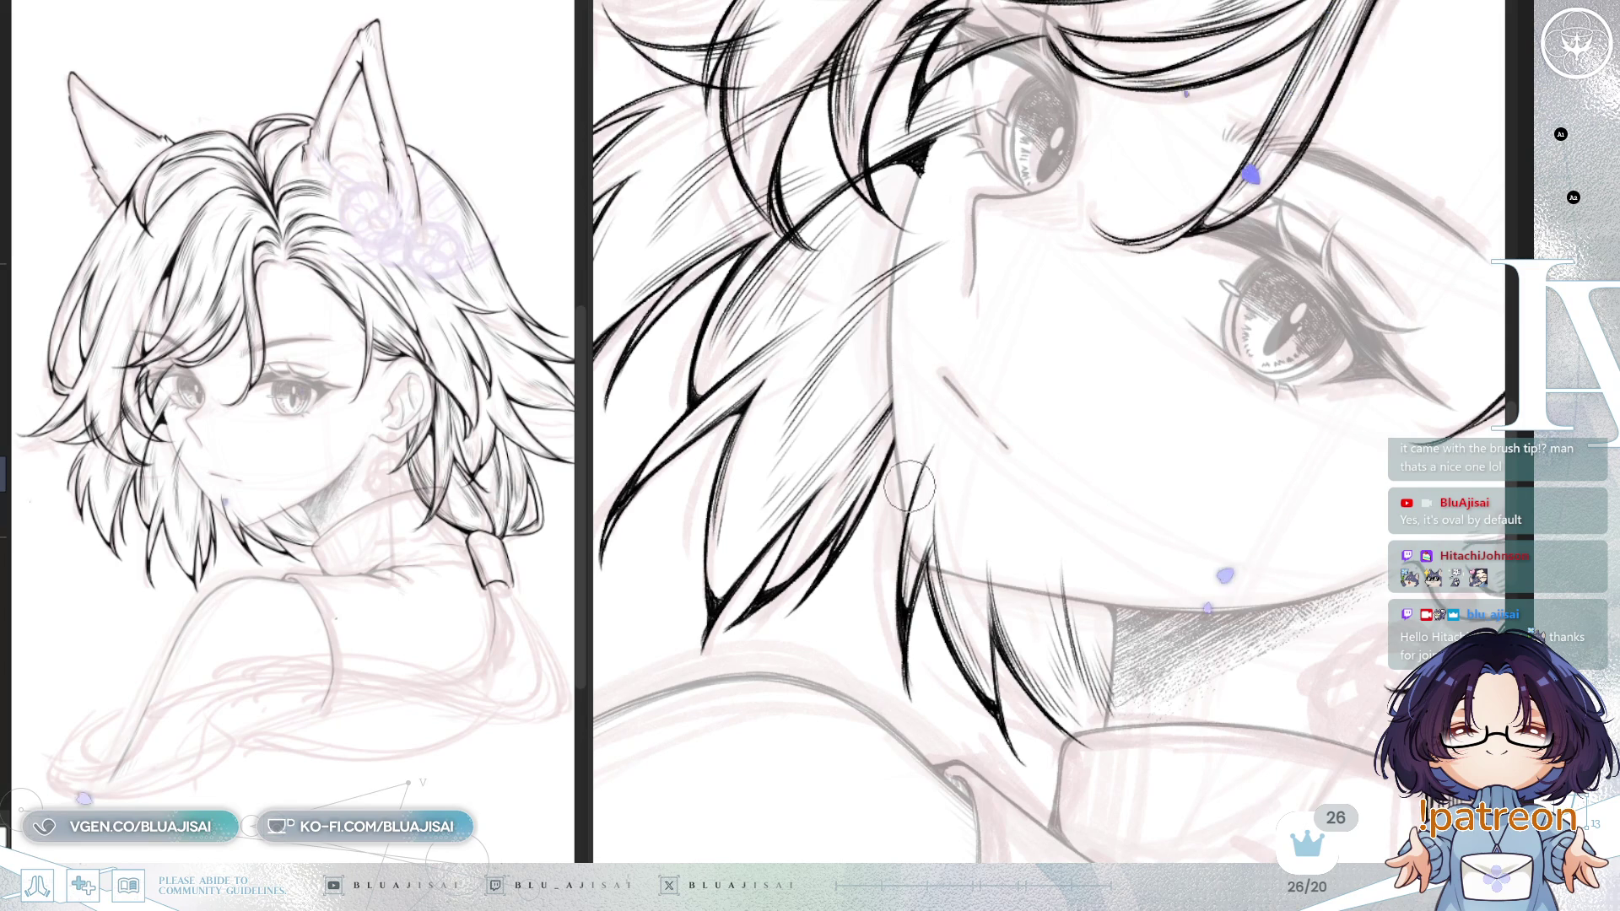
scroll(931, 481, "down", 2)
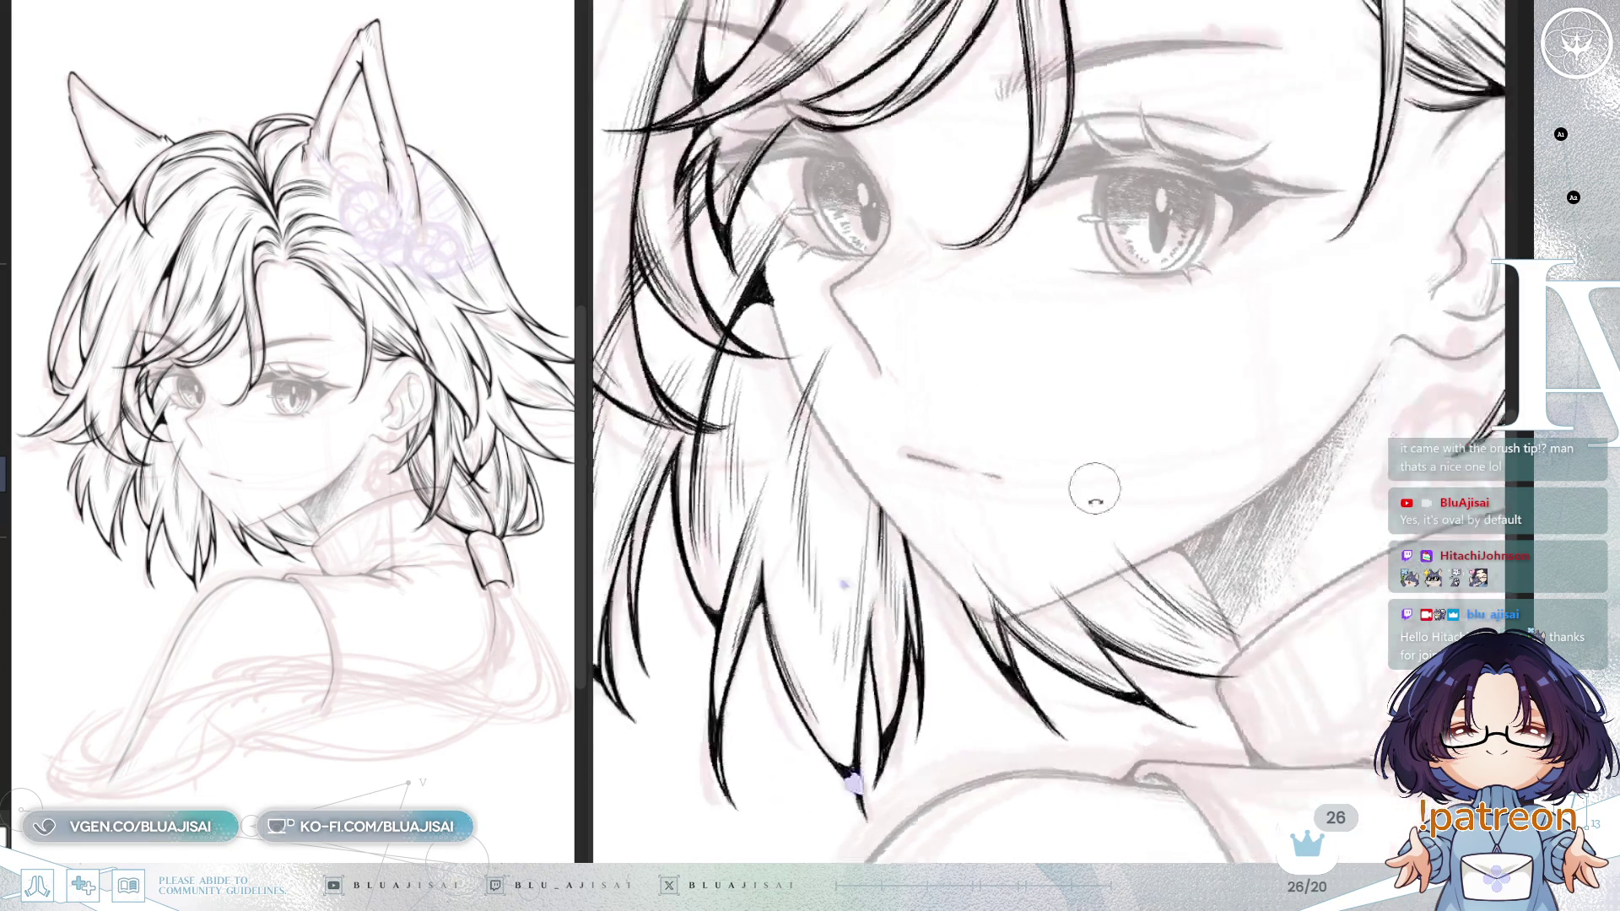
scroll(1004, 402, "up", 1)
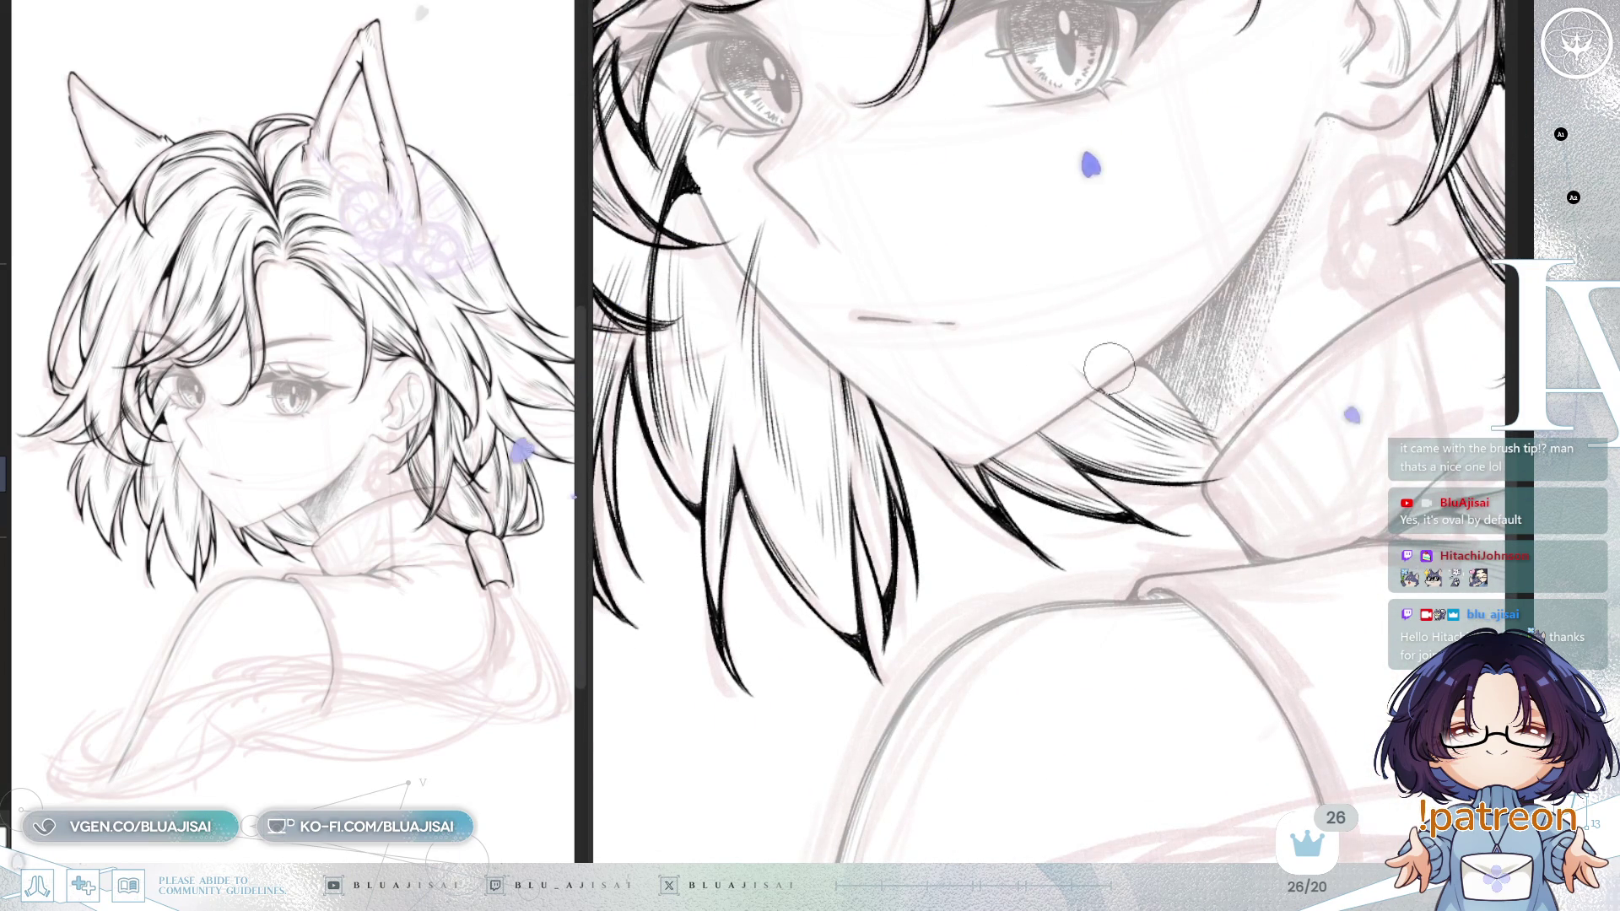
Step: Pan around the eyes and hair, then zoom out and rotate to review the face
mouse_move(1092, 296)
left_mouse_down()
mouse_move(958, 228)
mouse_move(927, 344)
left_mouse_up()
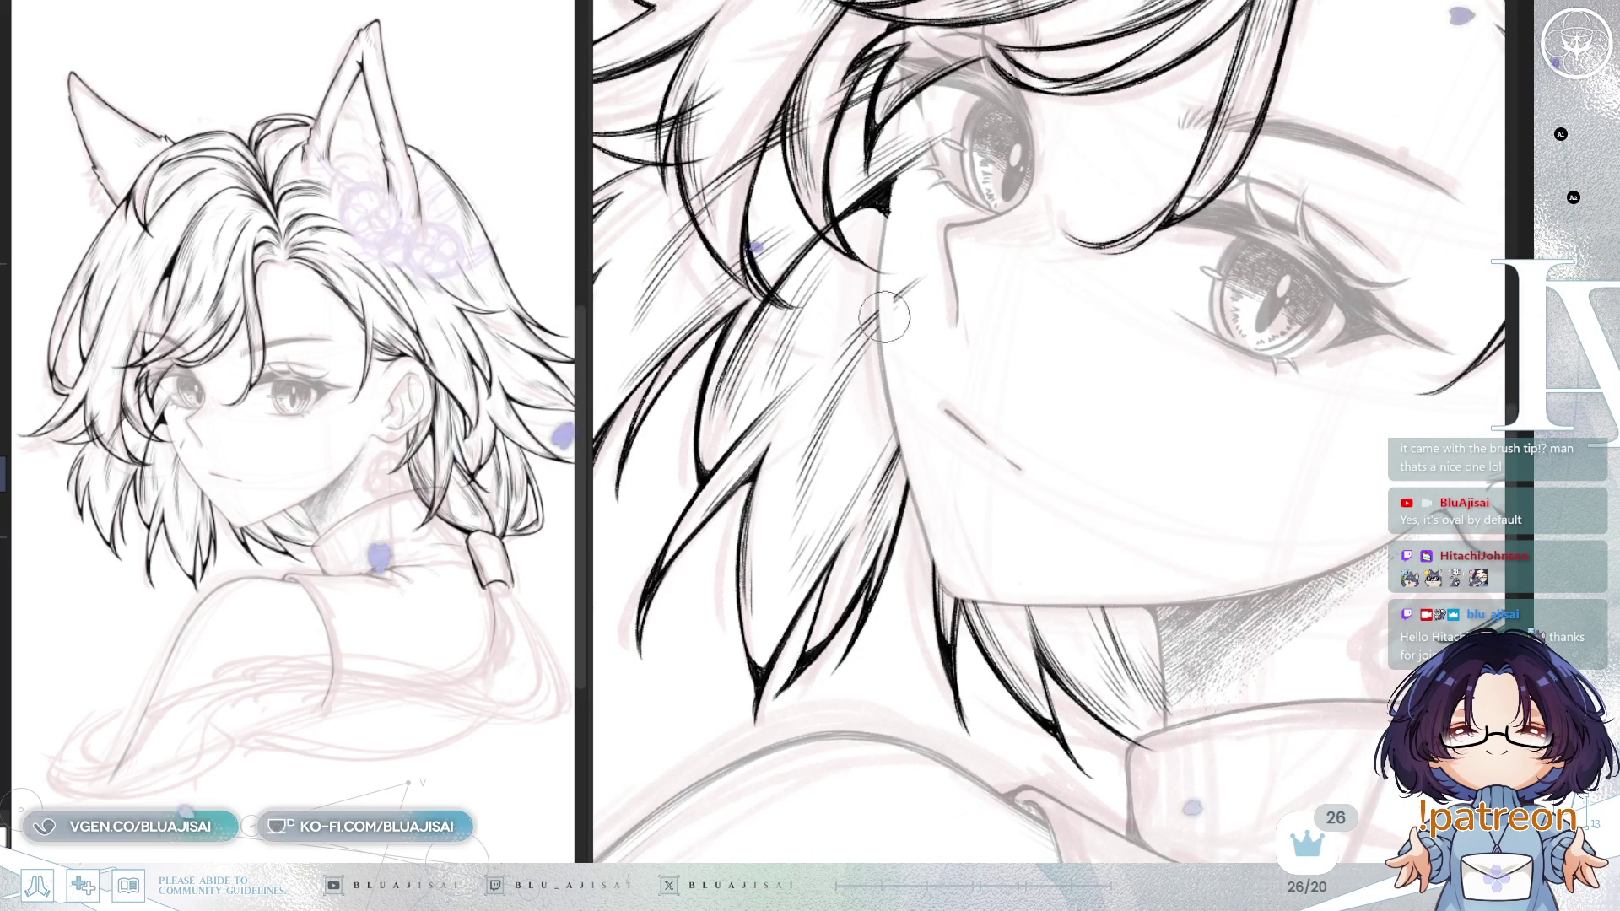
left_click_drag(946, 240, 903, 350)
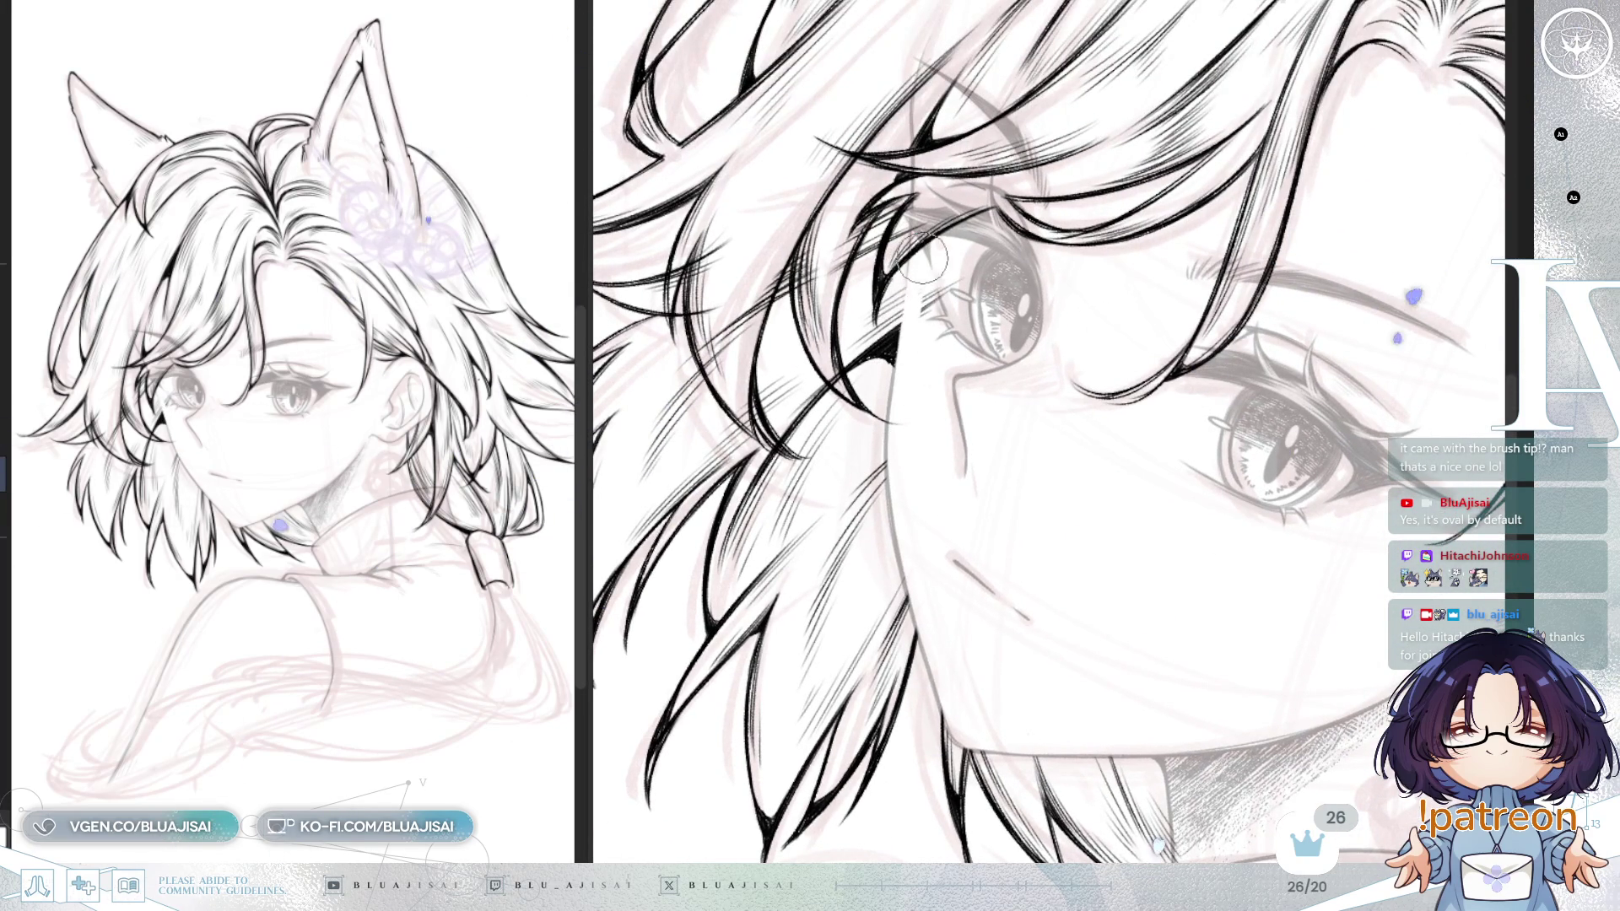
left_click_drag(1023, 244, 886, 326)
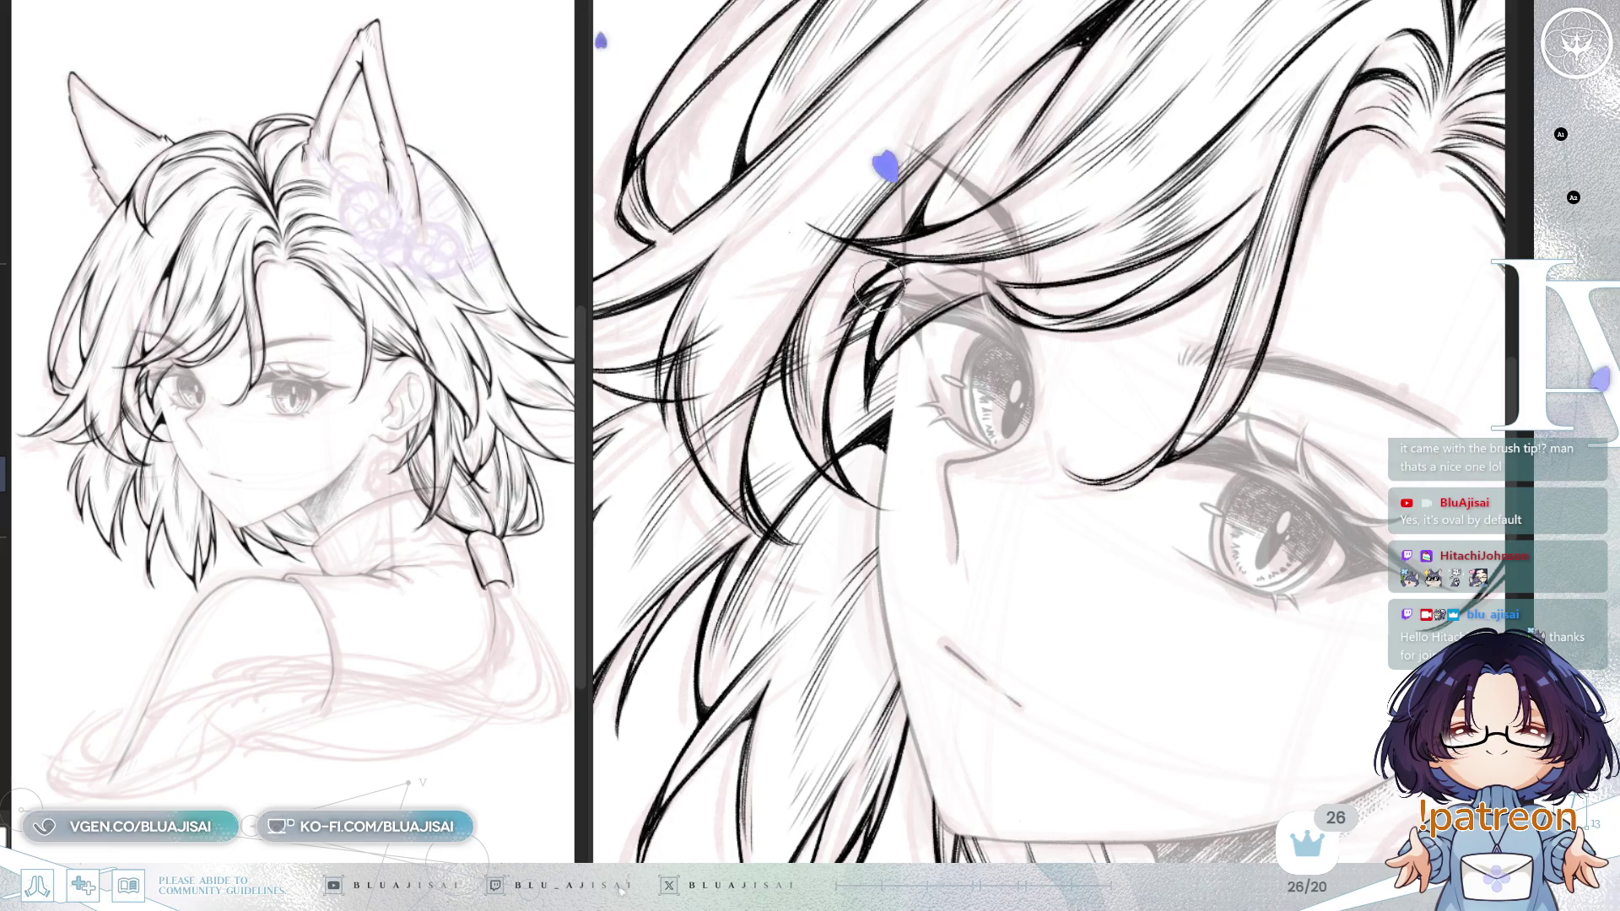
left_click_drag(874, 288, 947, 268)
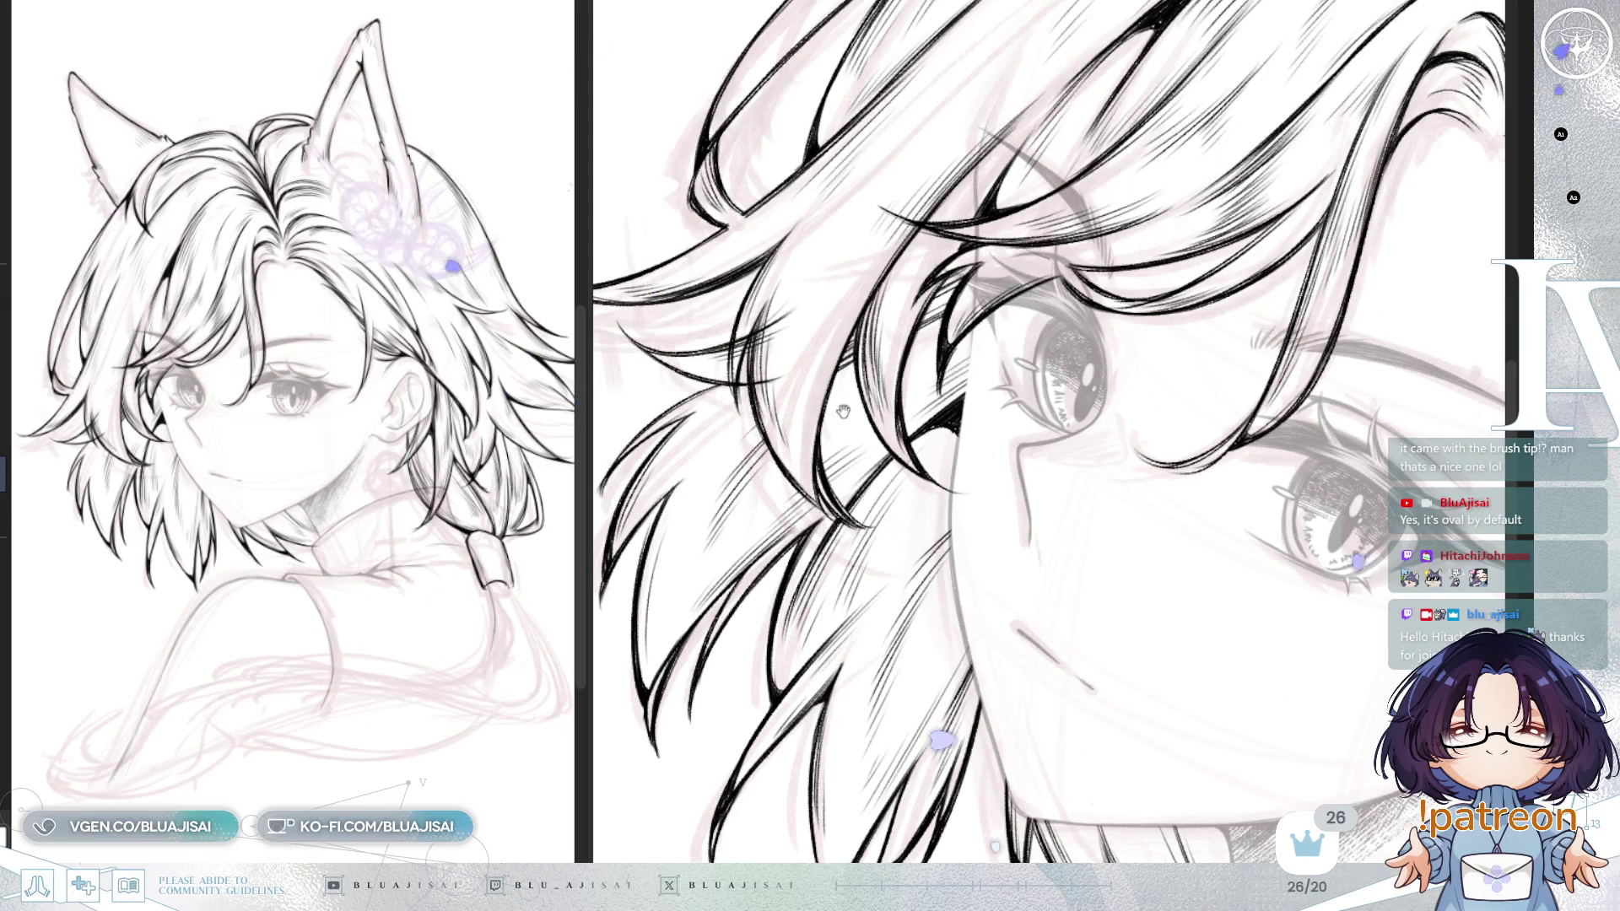
left_click_drag(844, 511, 801, 468)
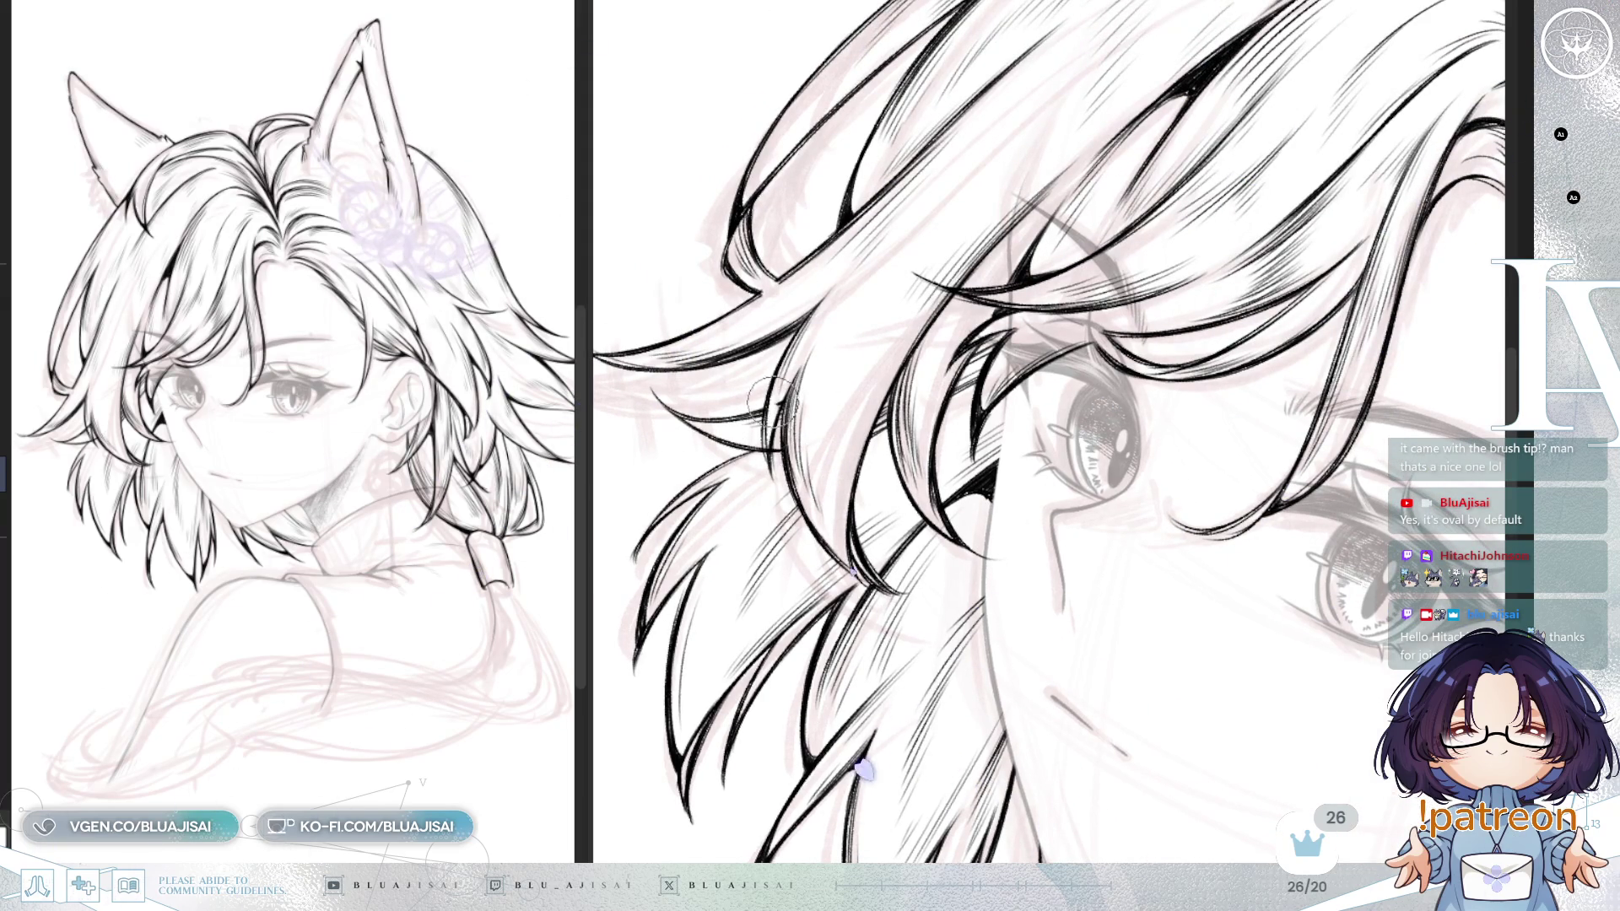
mouse_move(769, 450)
left_mouse_down()
mouse_move(1198, 224)
mouse_move(1373, 160)
left_mouse_up()
key("minus")
key("minus")
key("minus")
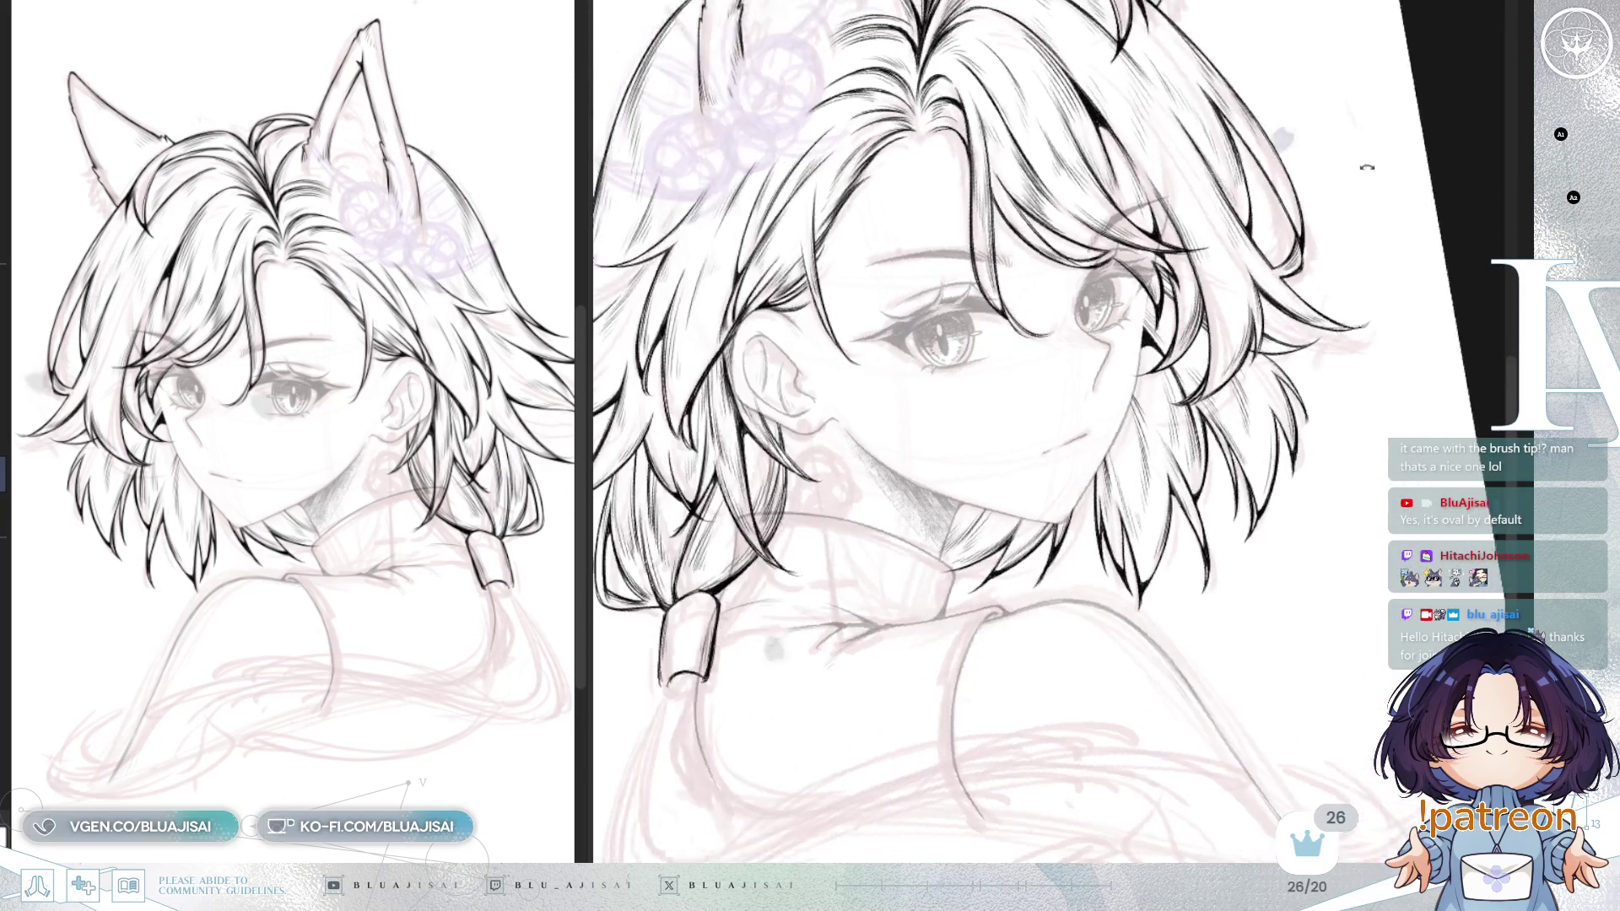
Step: Fit the page with straightened rotation, then undo to reveal the darker lineart over the sketch
key("asciicircum")
key("asciicircum")
key("ctrl+plus")
key("ctrl+plus")
key("ctrl+plus")
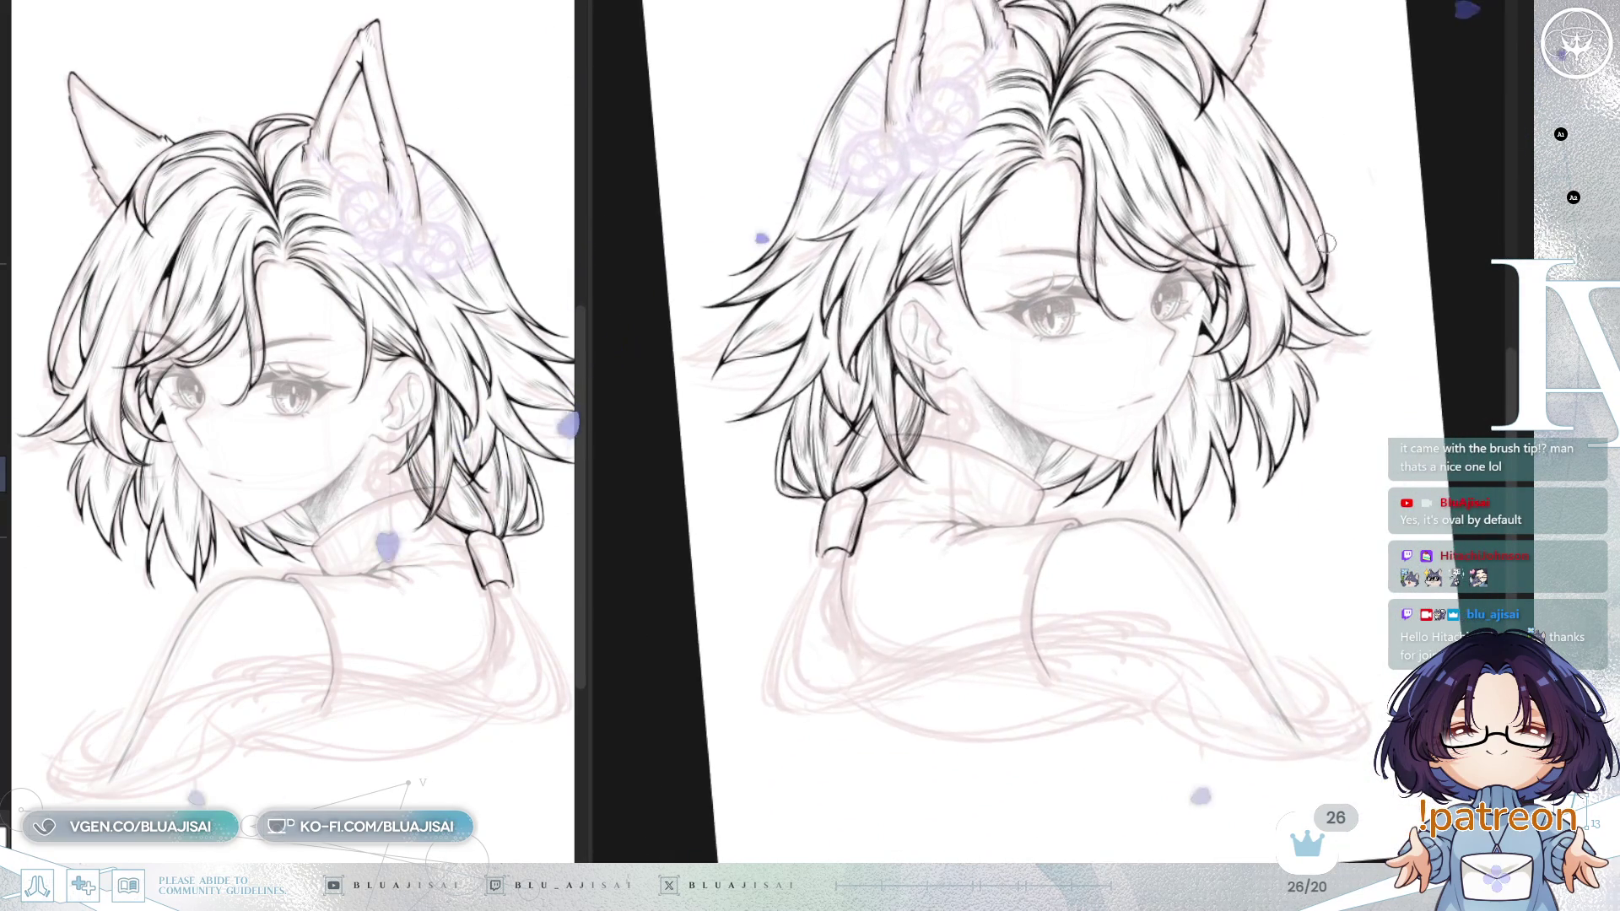
left_click_drag(1241, 452, 1002, 331)
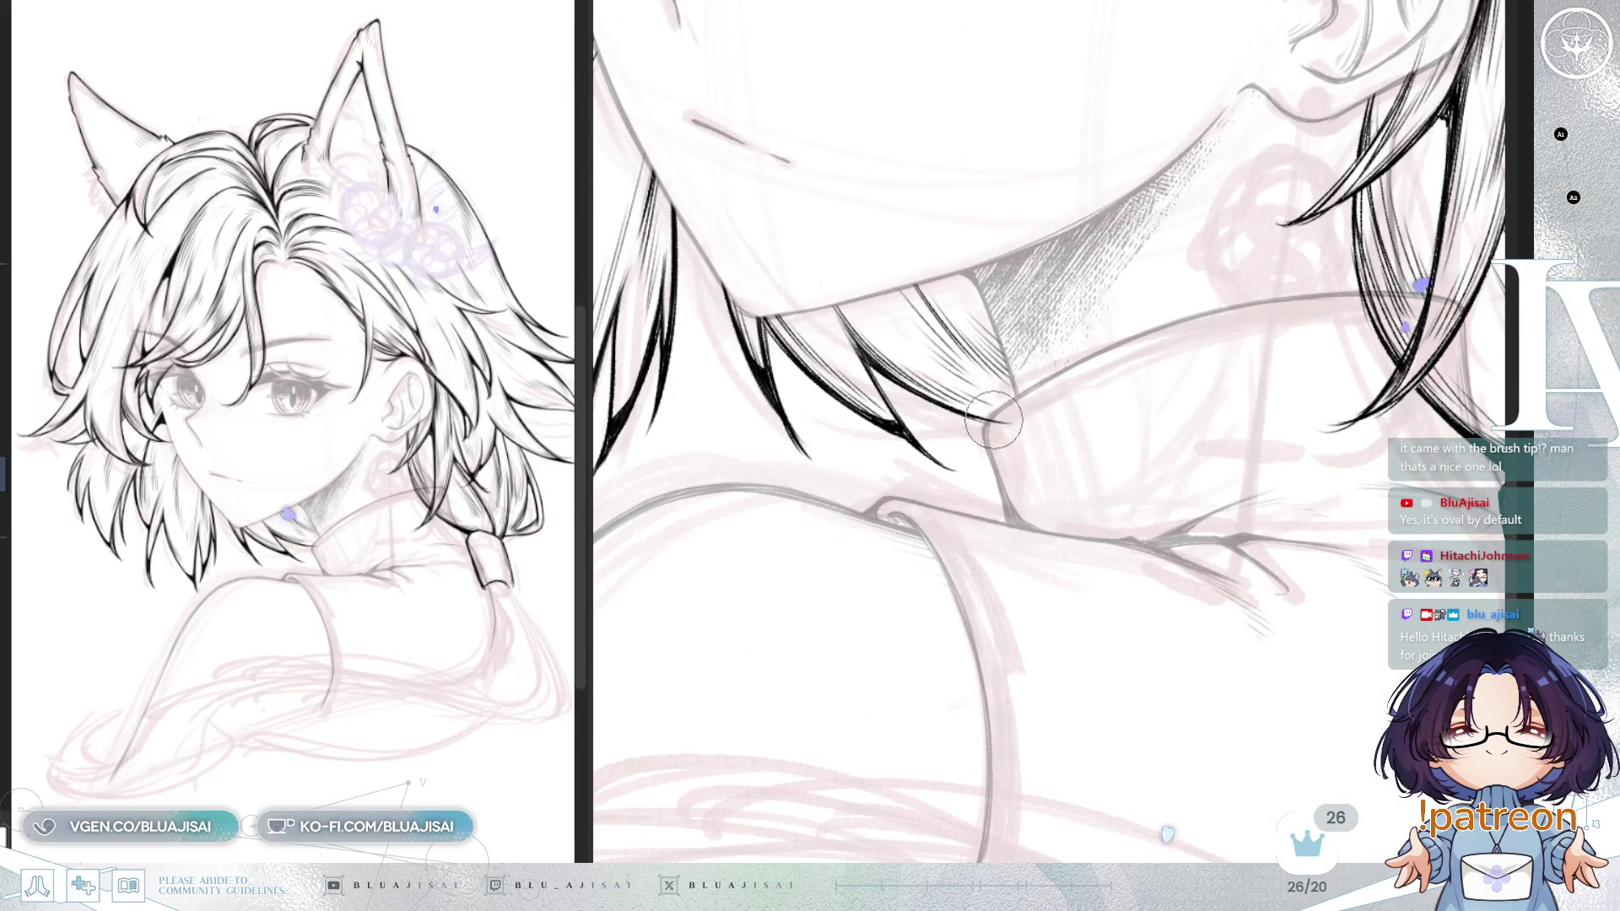
key("ctrl+minus")
key("ctrl+minus")
key("ctrl+minus")
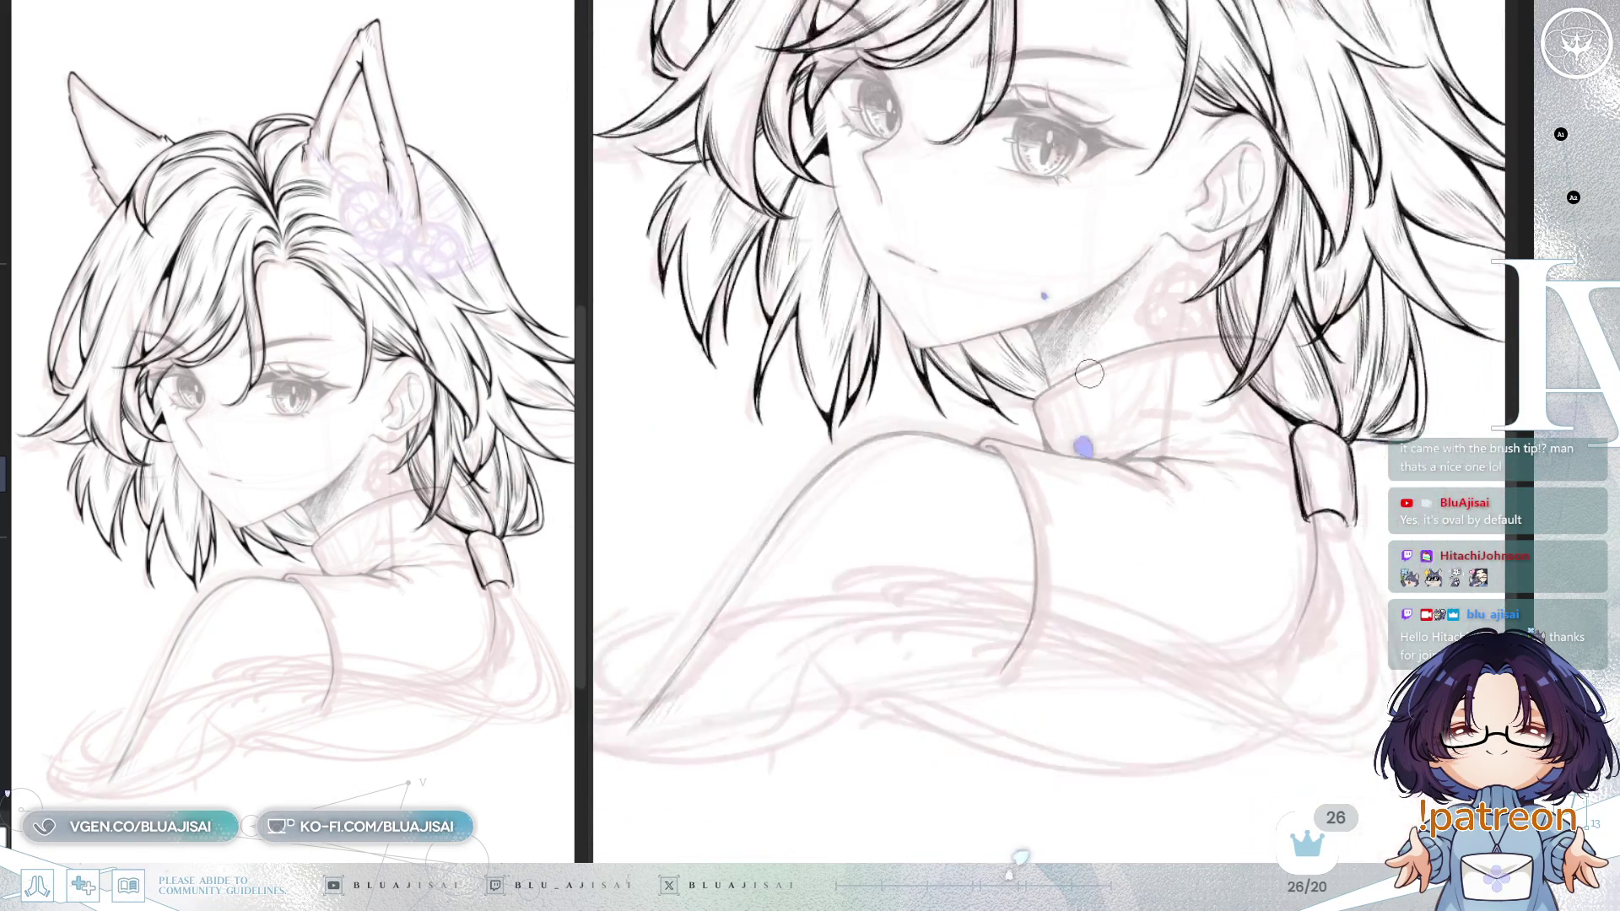
key("asciicircum")
key("ctrl+0")
key("minus")
key("minus")
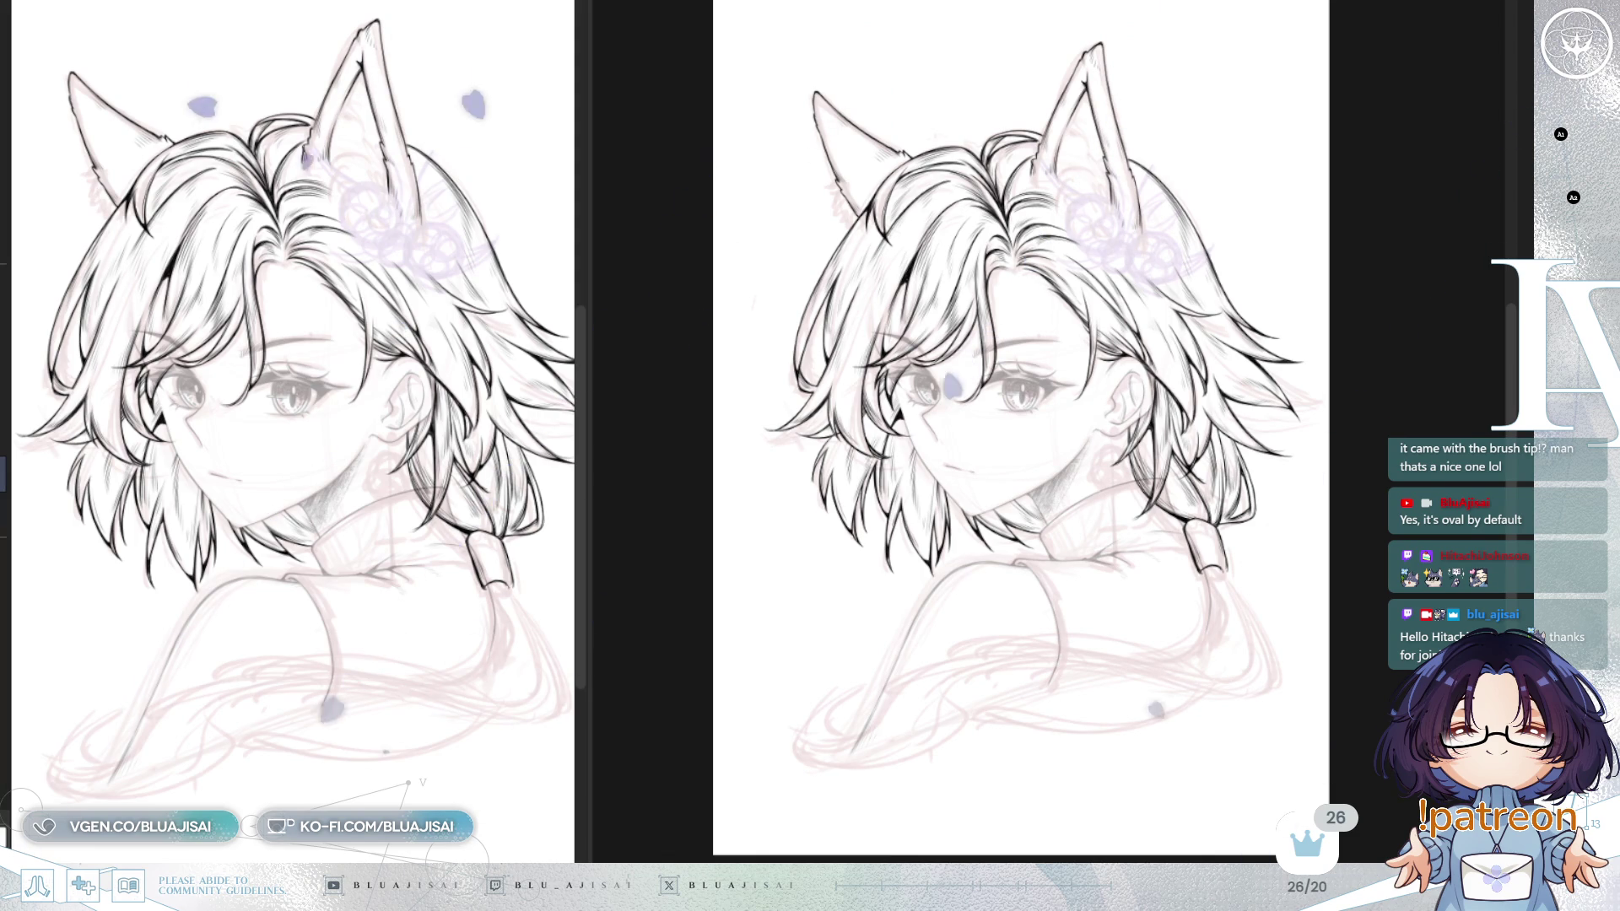
key("ctrl+z")
key("ctrl+plus")
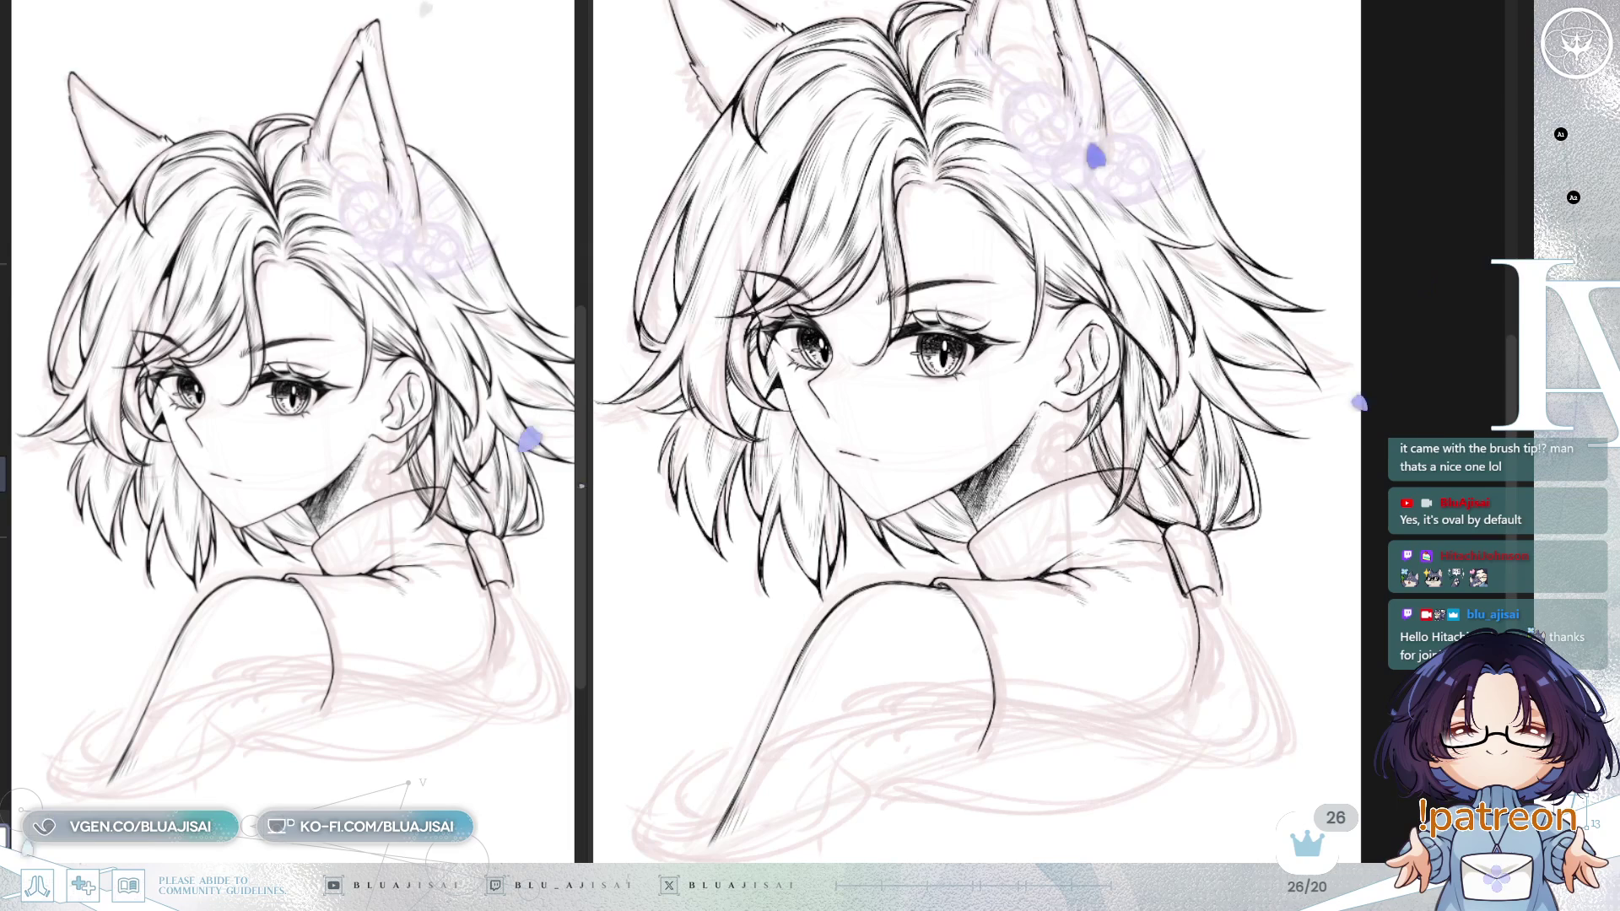
scroll(1050, 527, "up", 2)
scroll(1050, 527, "up", 2)
left_click_drag(1050, 528, 991, 295)
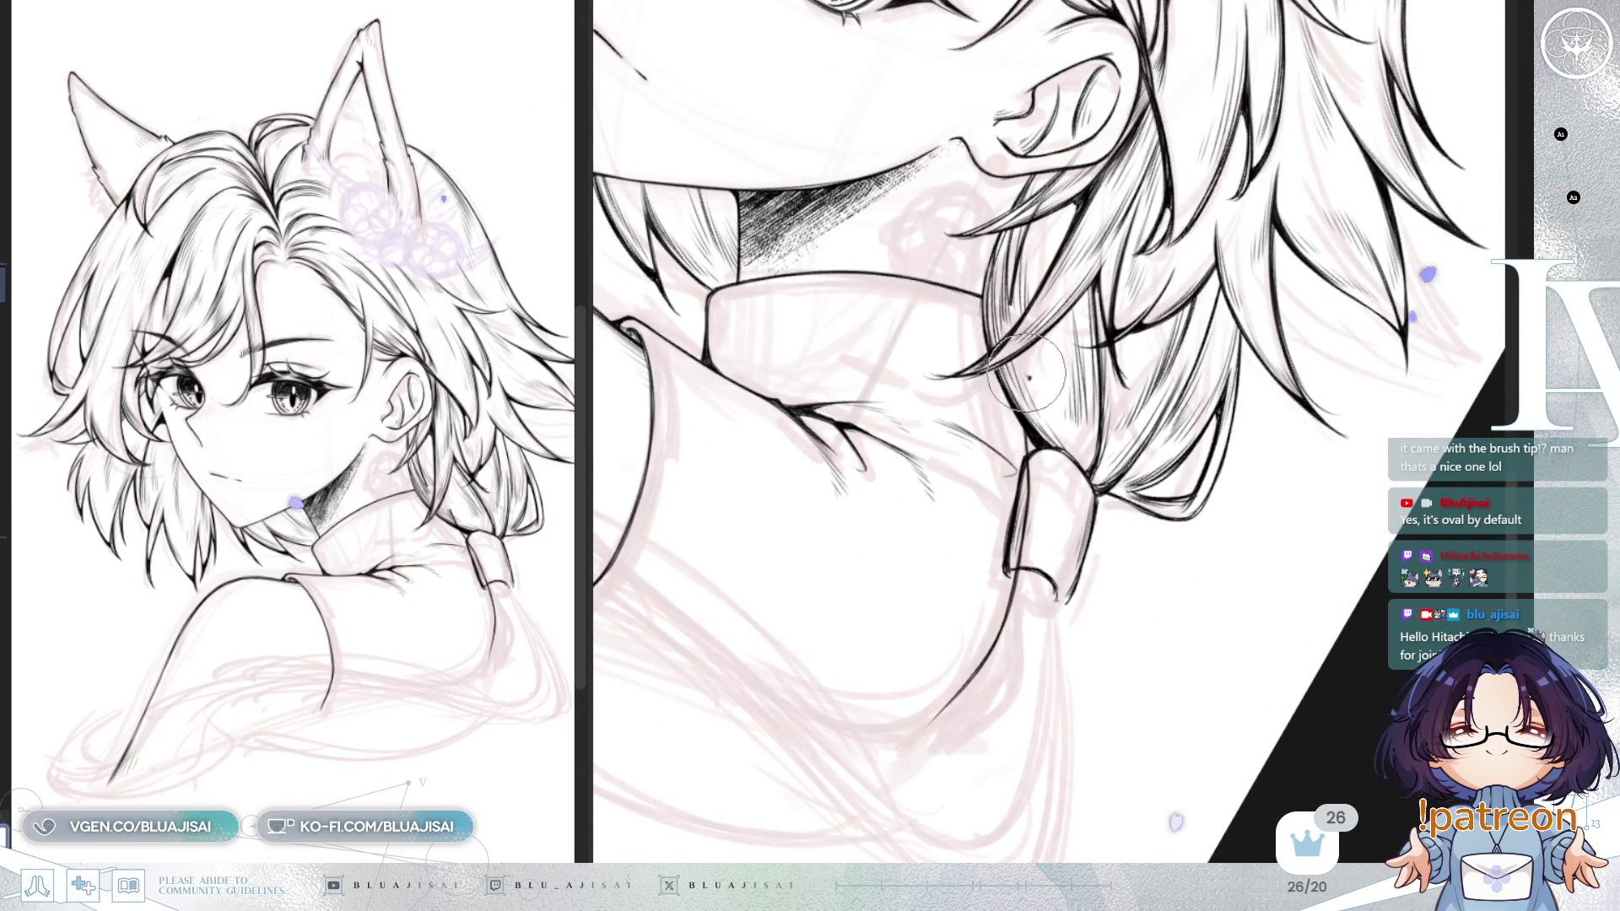
left_click_drag(1023, 396, 1113, 299)
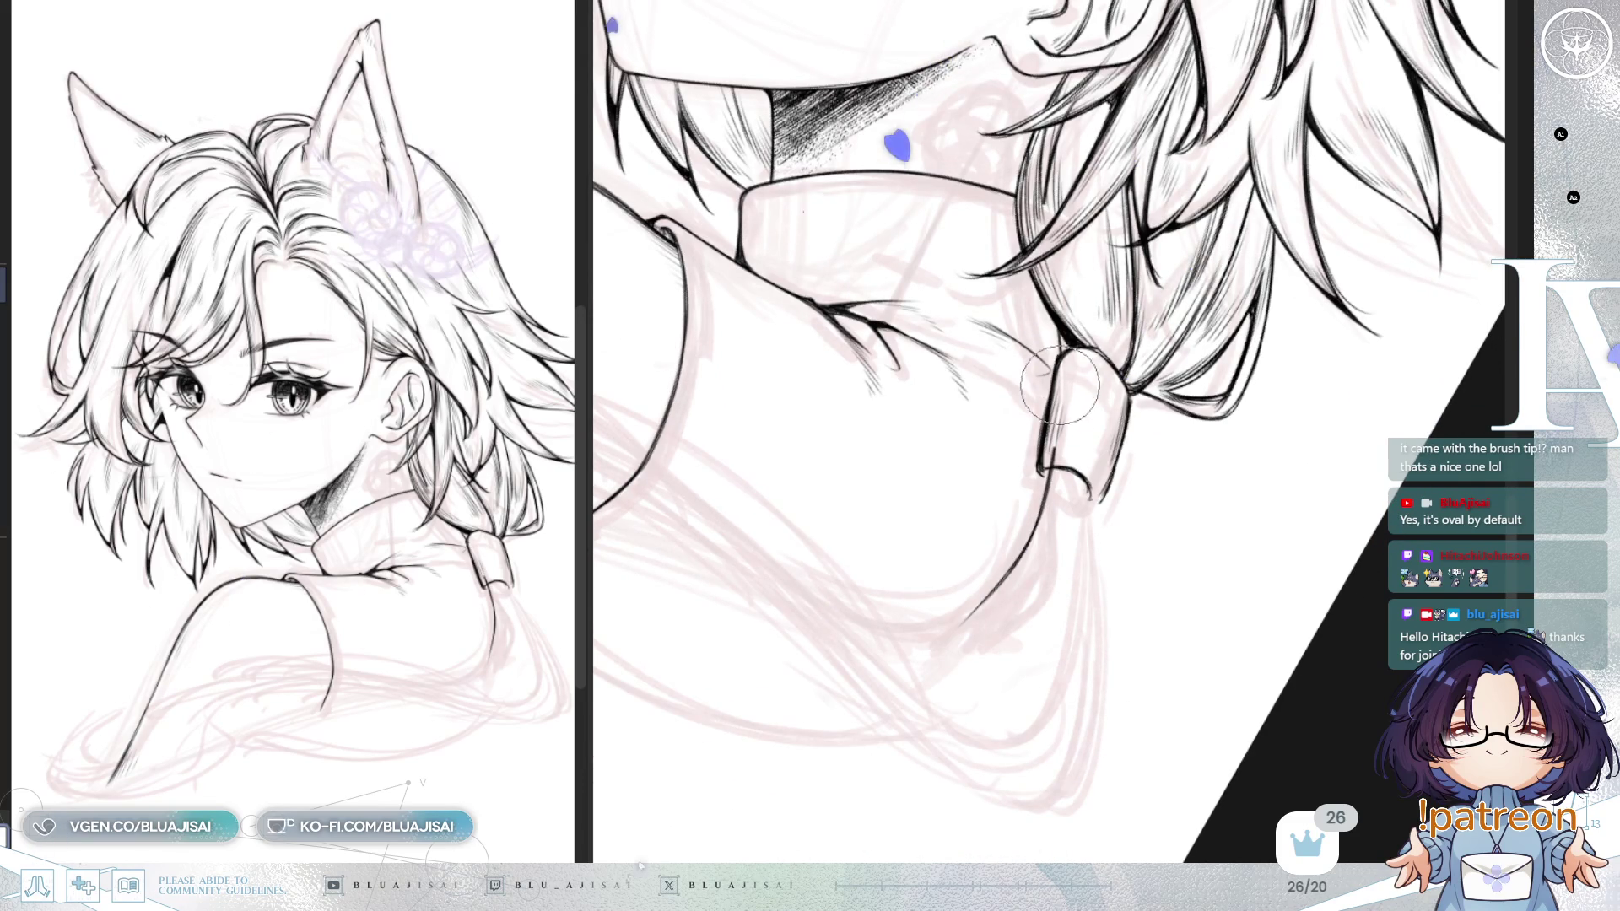
mouse_move(1060, 381)
left_mouse_down()
mouse_move(1044, 364)
mouse_move(1247, 280)
left_mouse_up()
left_click_drag(1164, 329, 1515, 253)
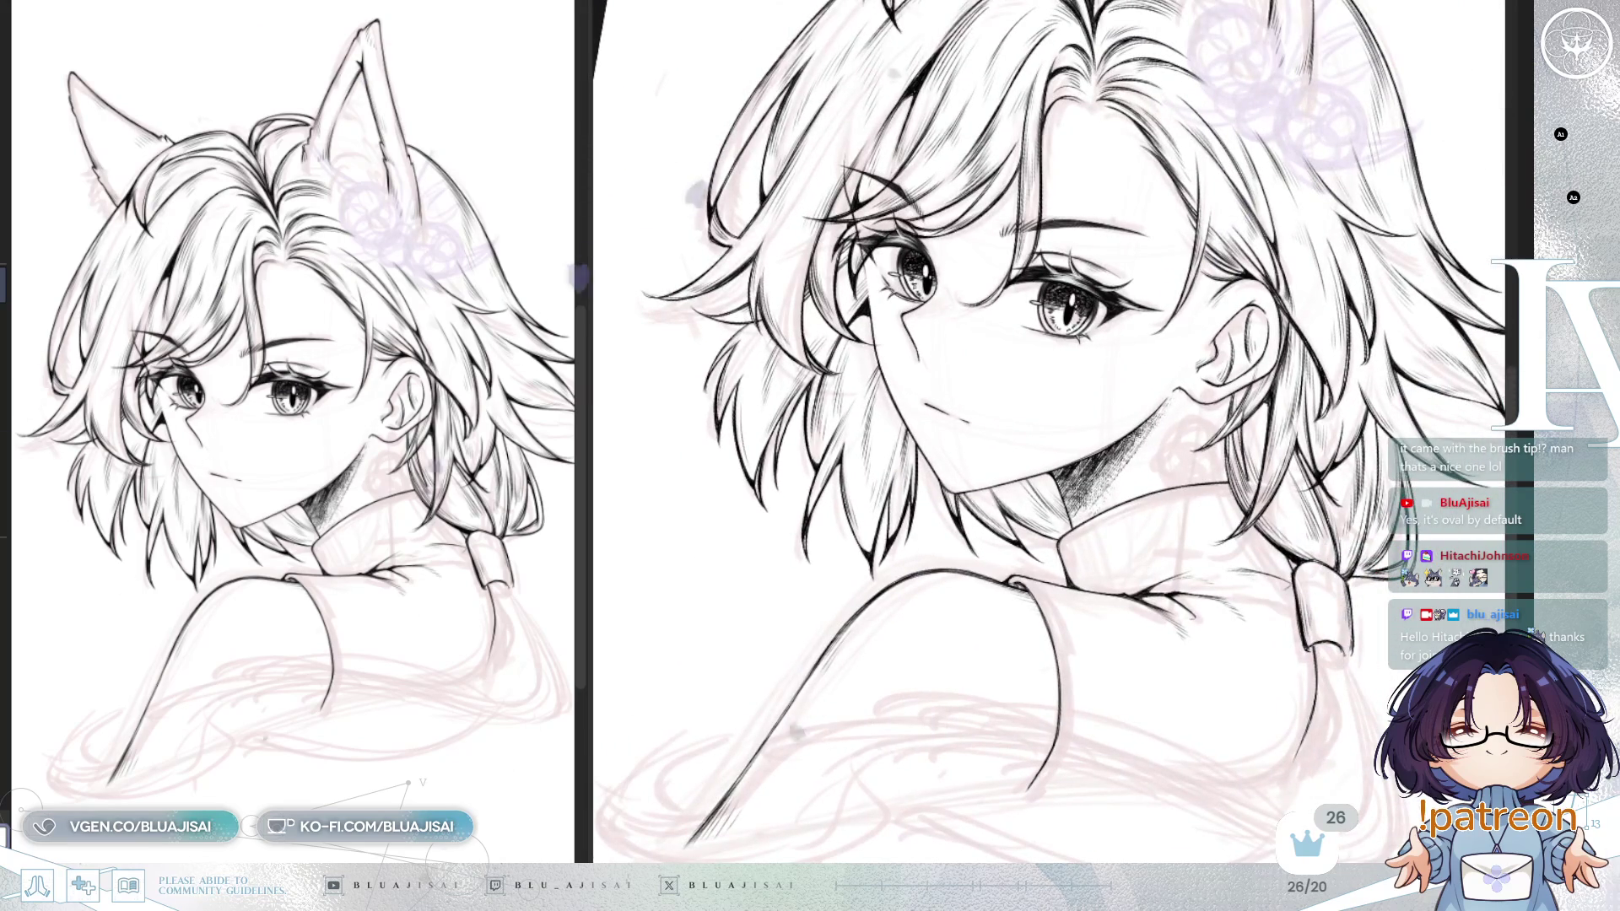
key("ctrl+plus")
key("ctrl+plus")
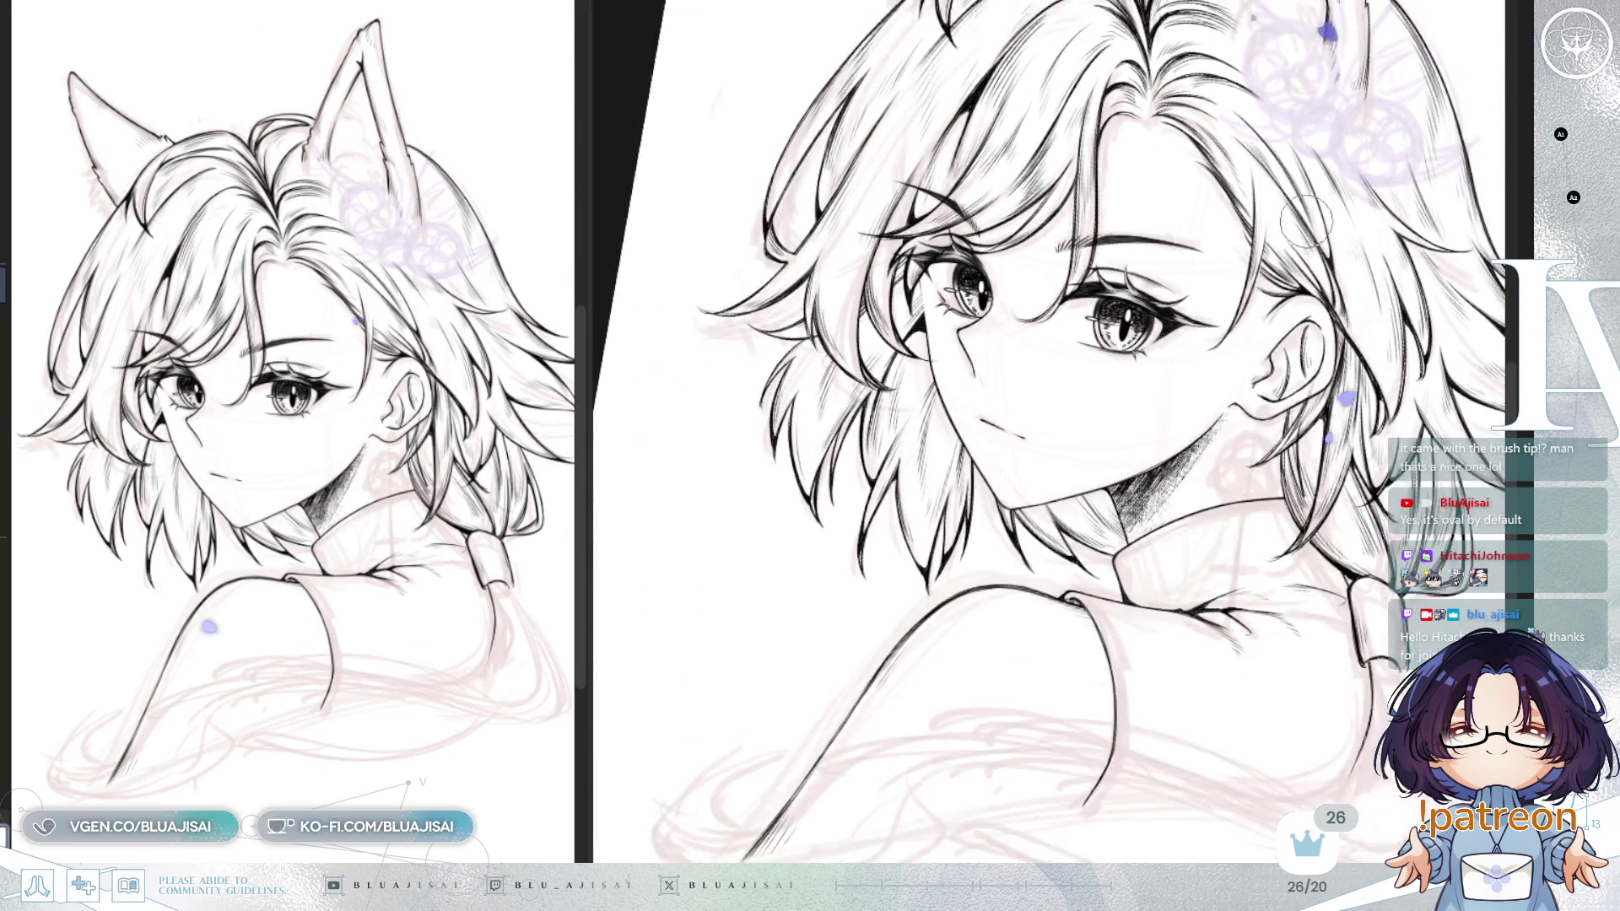
mouse_move(862, 184)
left_mouse_down()
mouse_move(1100, 422)
mouse_move(995, 577)
left_mouse_up()
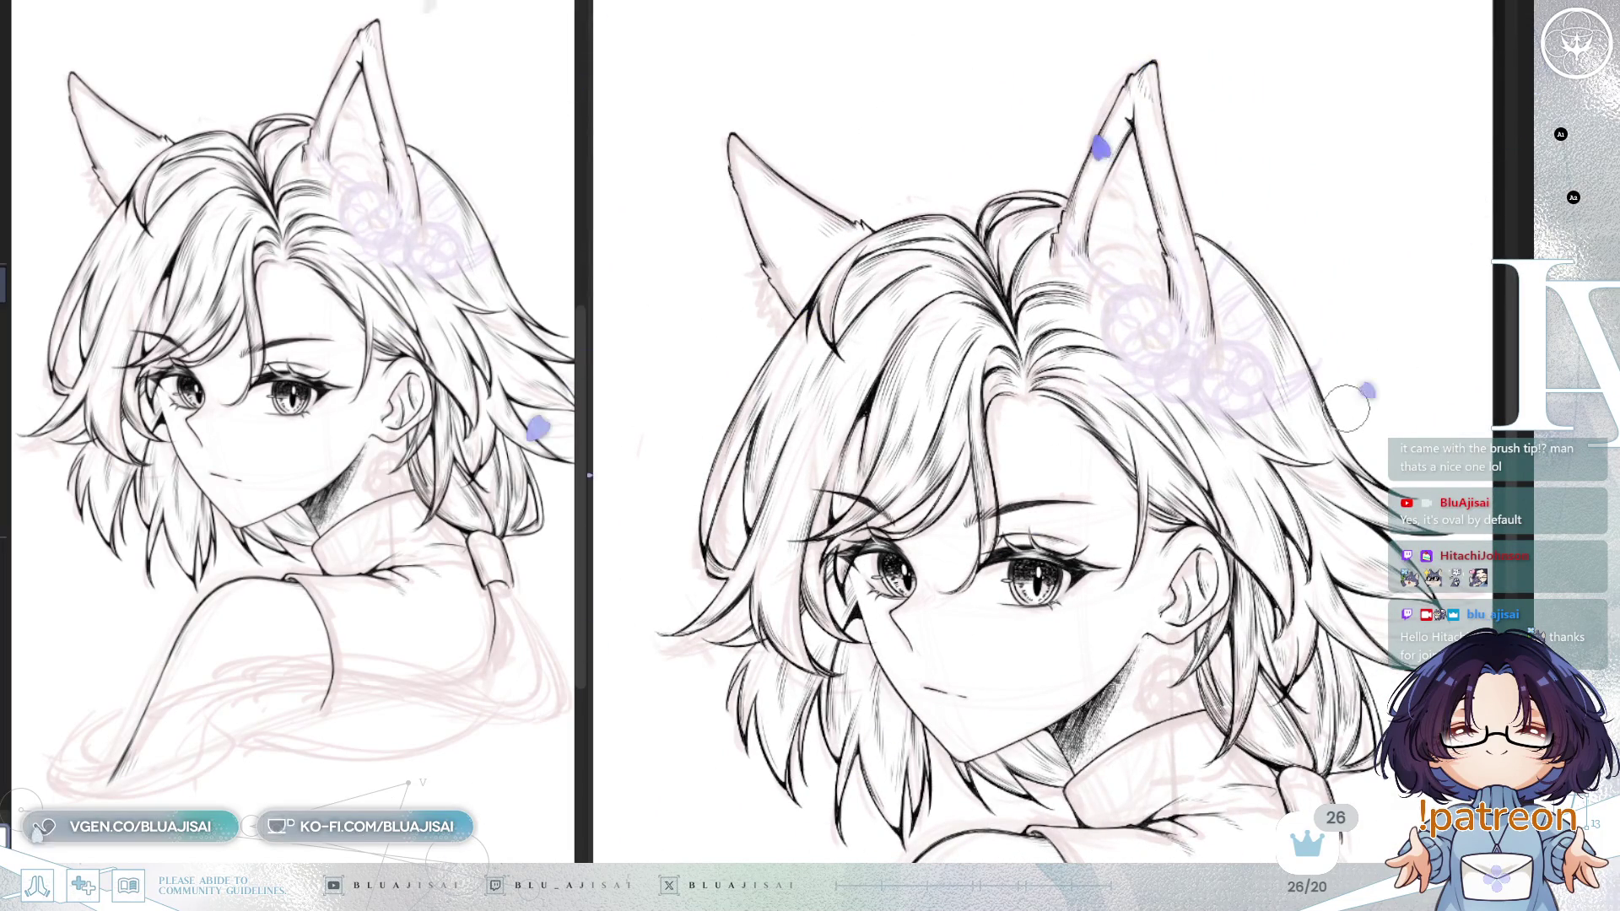
left_click_drag(1392, 858, 1326, 633)
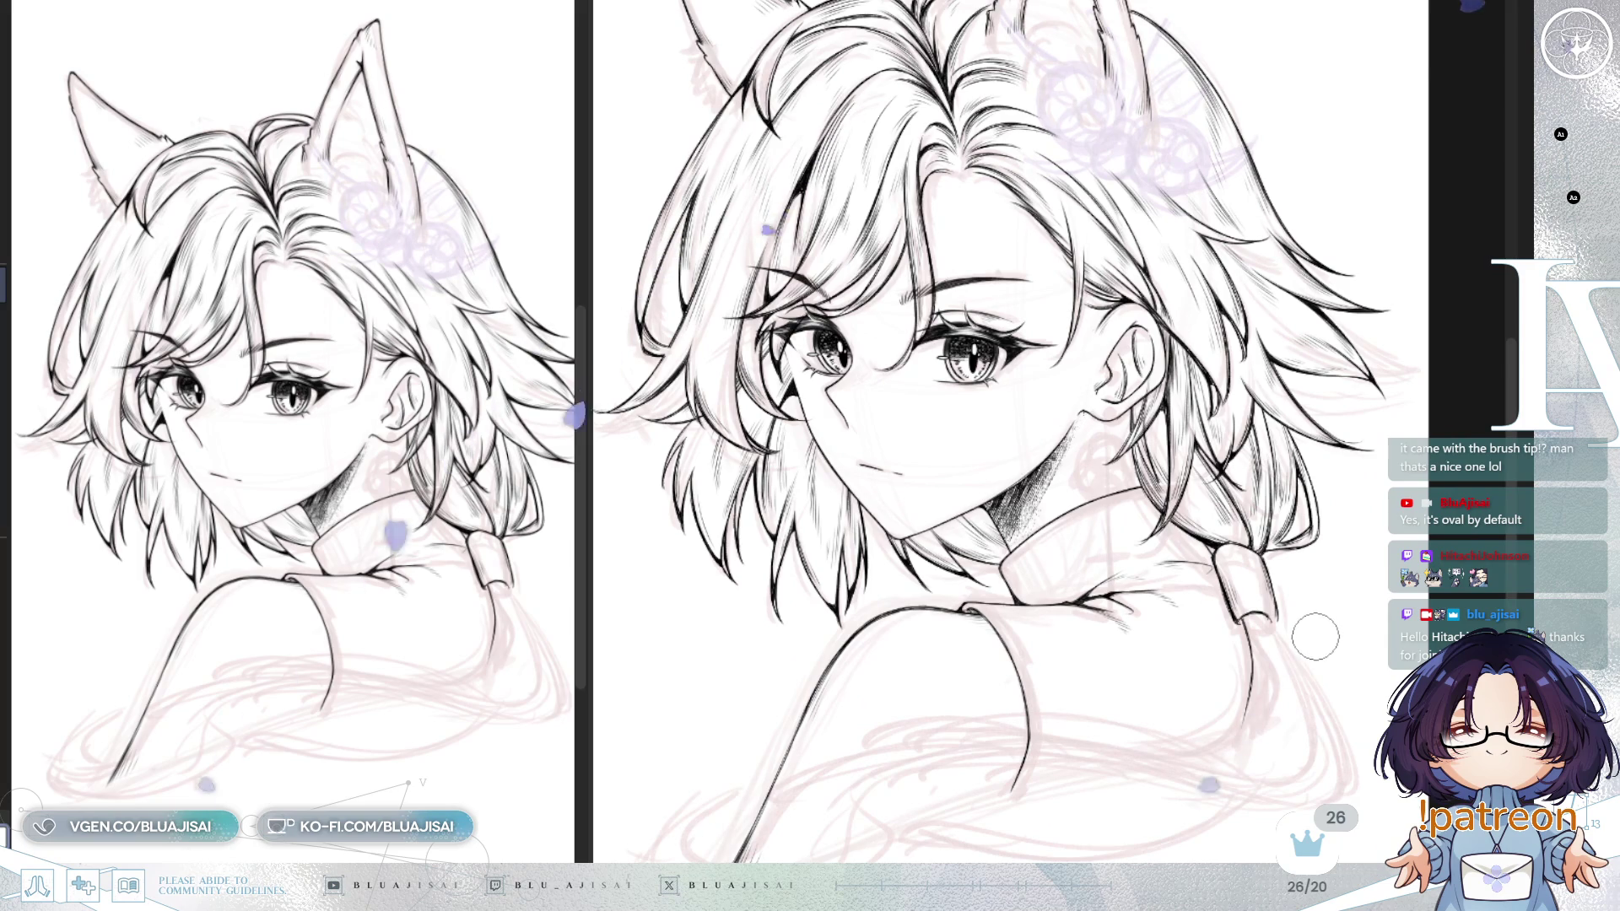
key("m")
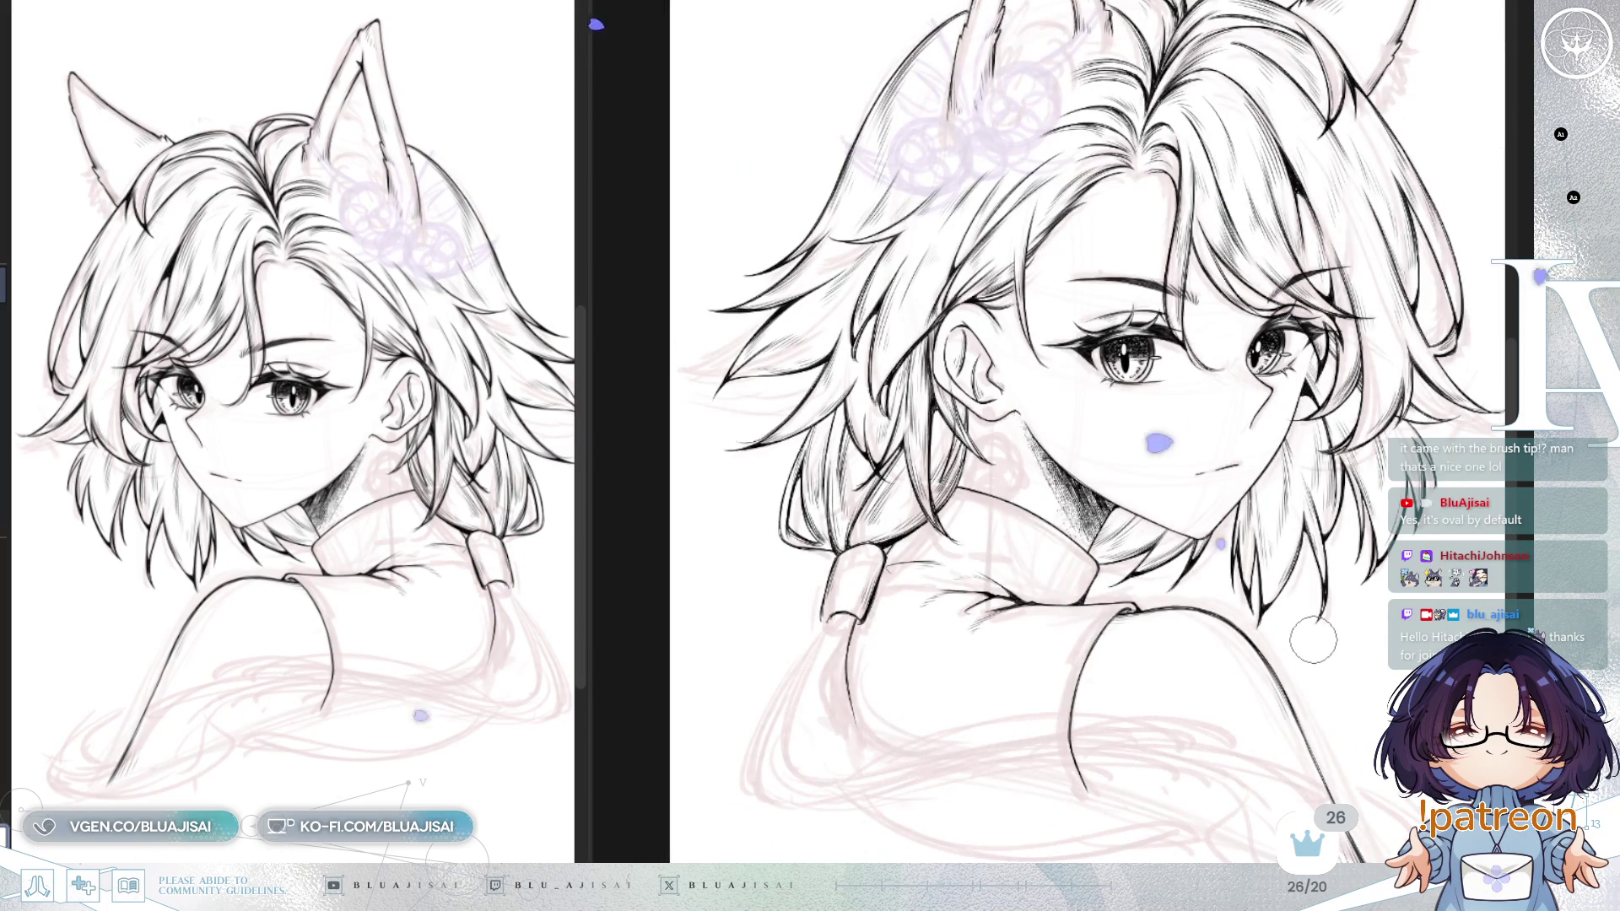
key("m")
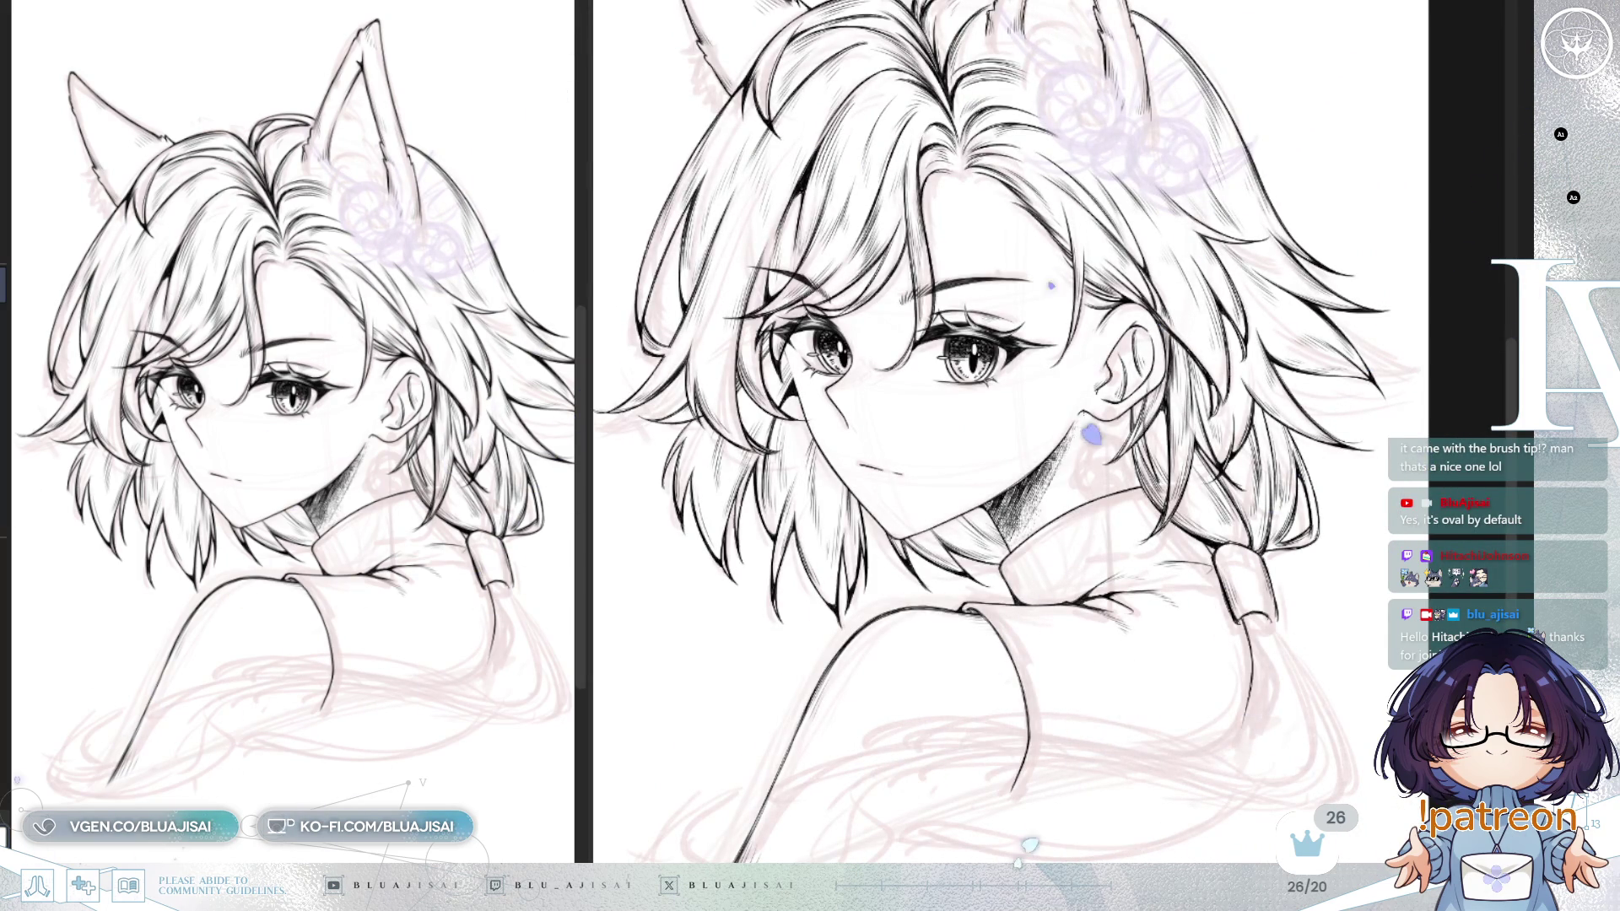
scroll(1049, 476, "up", 5)
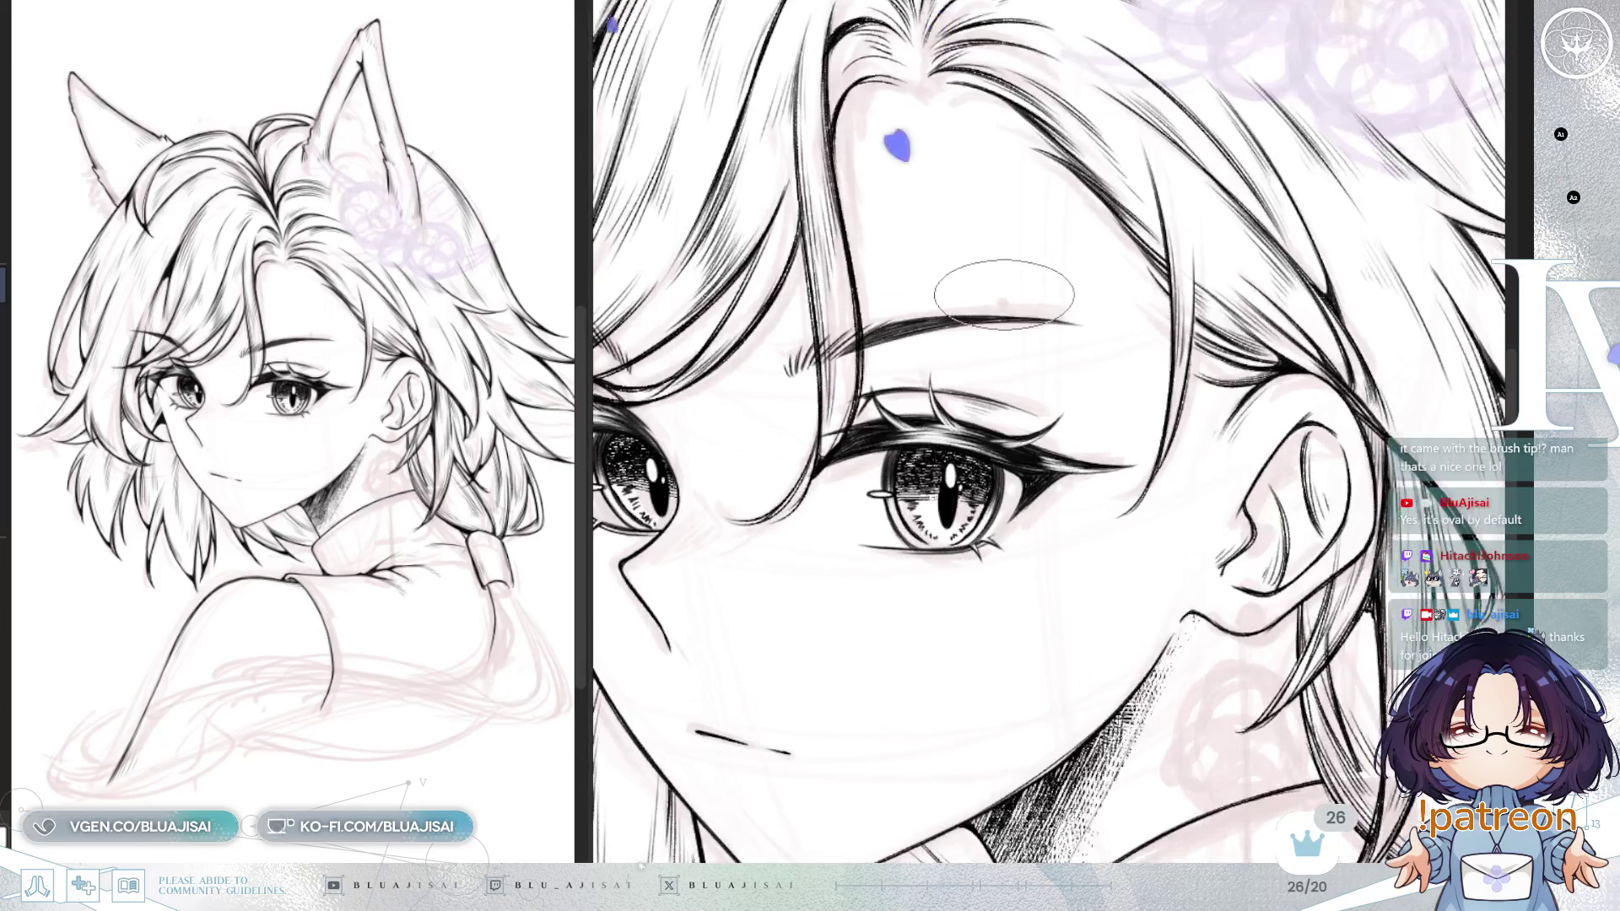
Step: Dot a small black mole on the forehead above the eyebrow, then enlarge the brush tip
left_click(1003, 296)
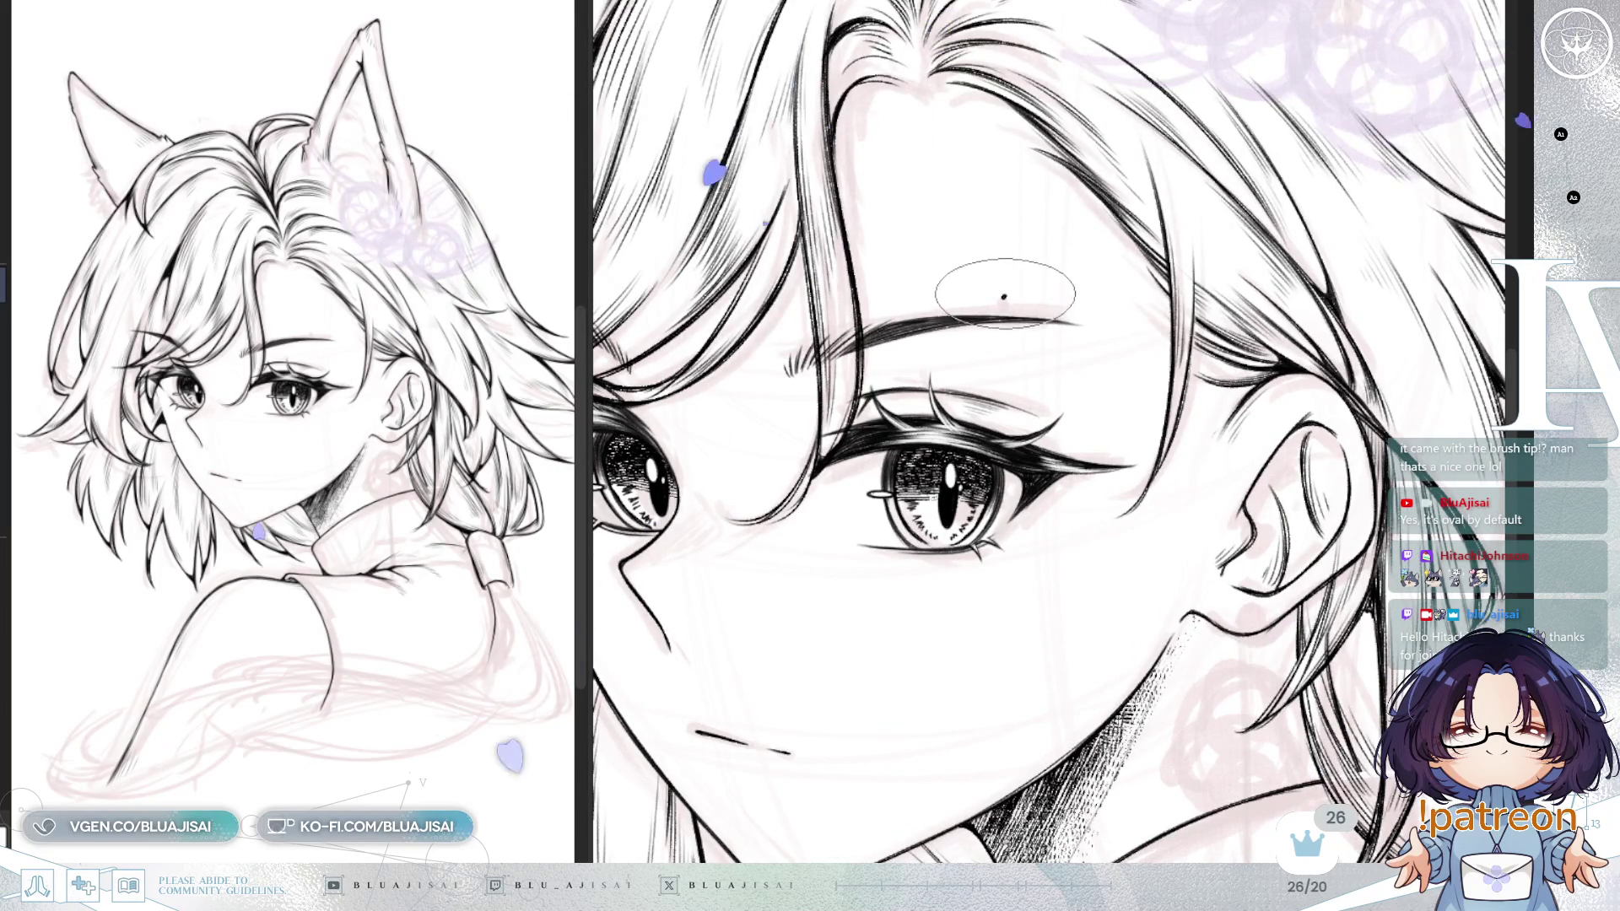
scroll(1291, 371, "down", 5)
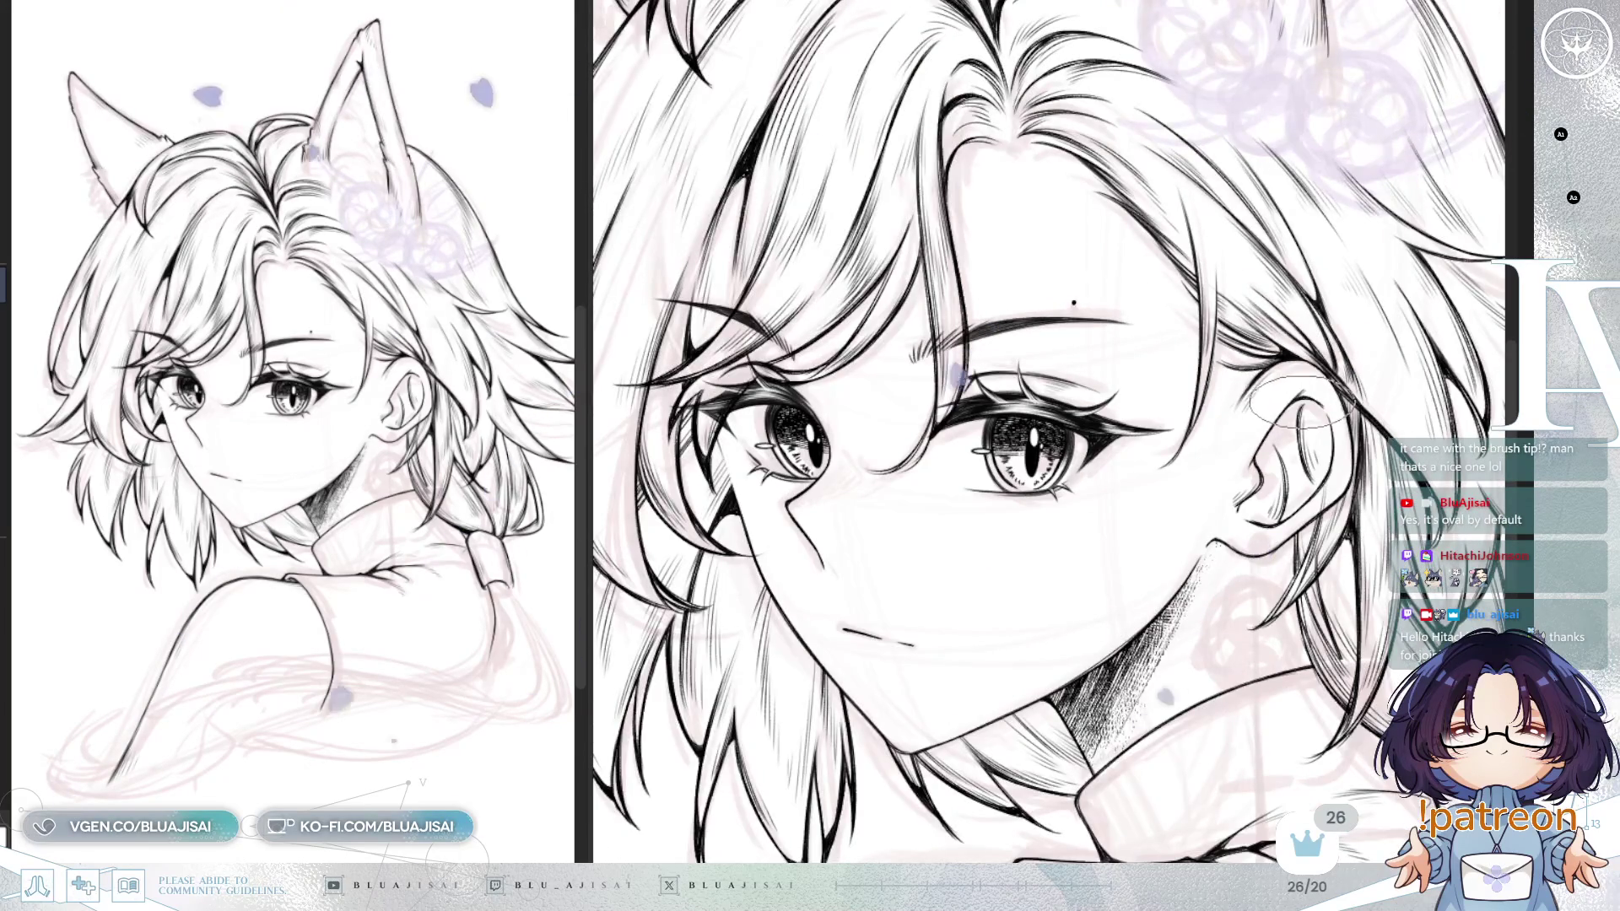
scroll(1295, 400, "up", 5)
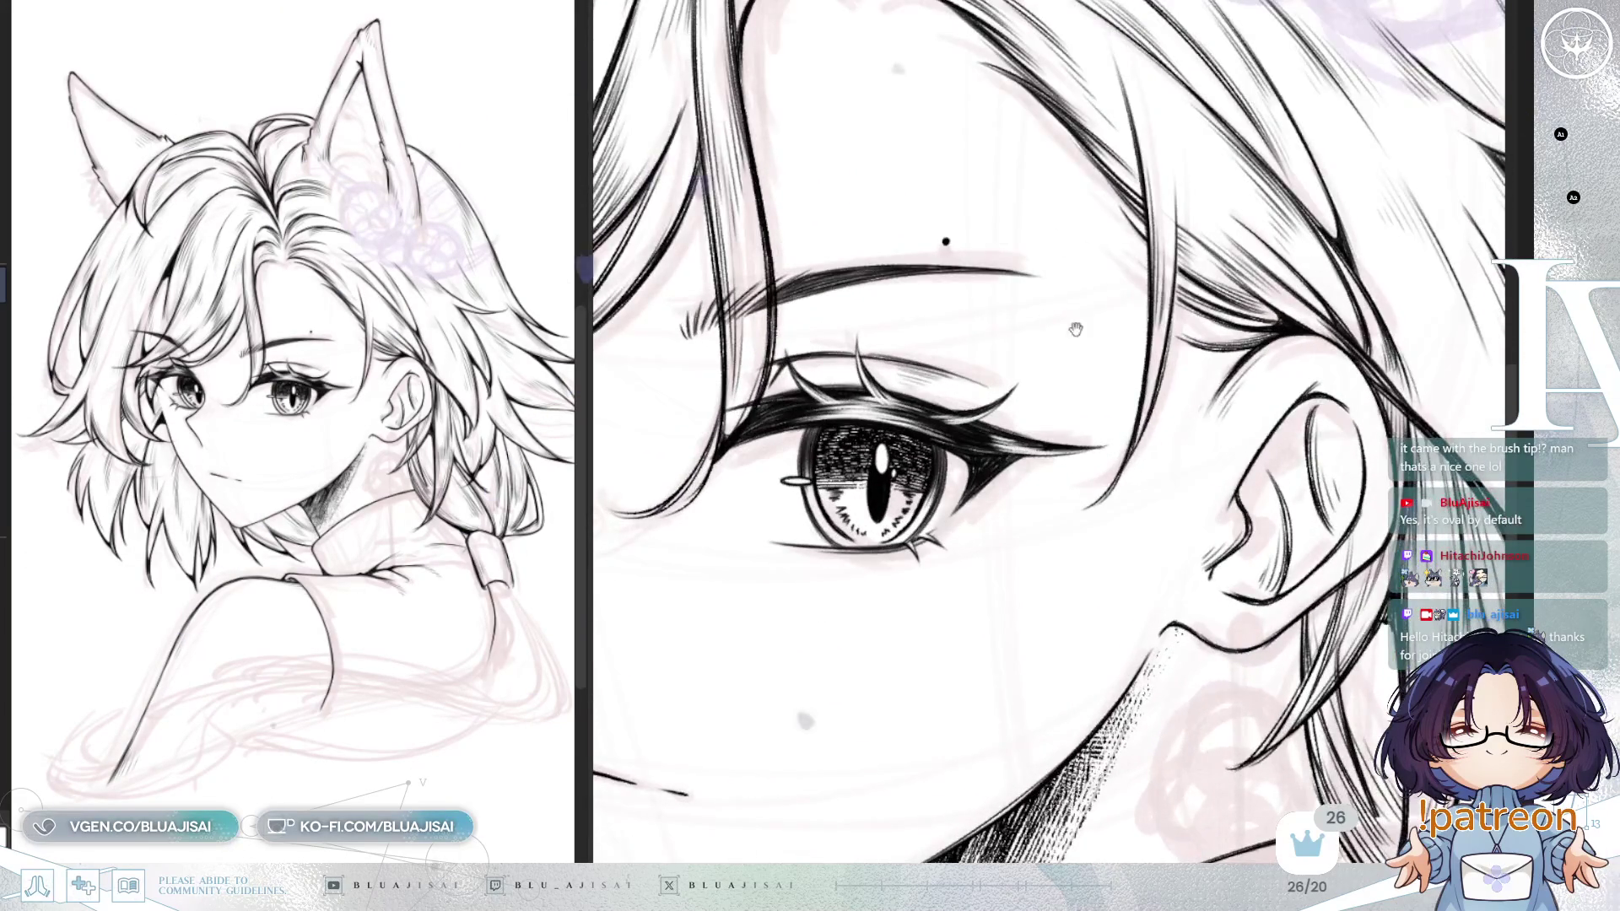
key("bracketright")
key("bracketright")
key("bracketright")
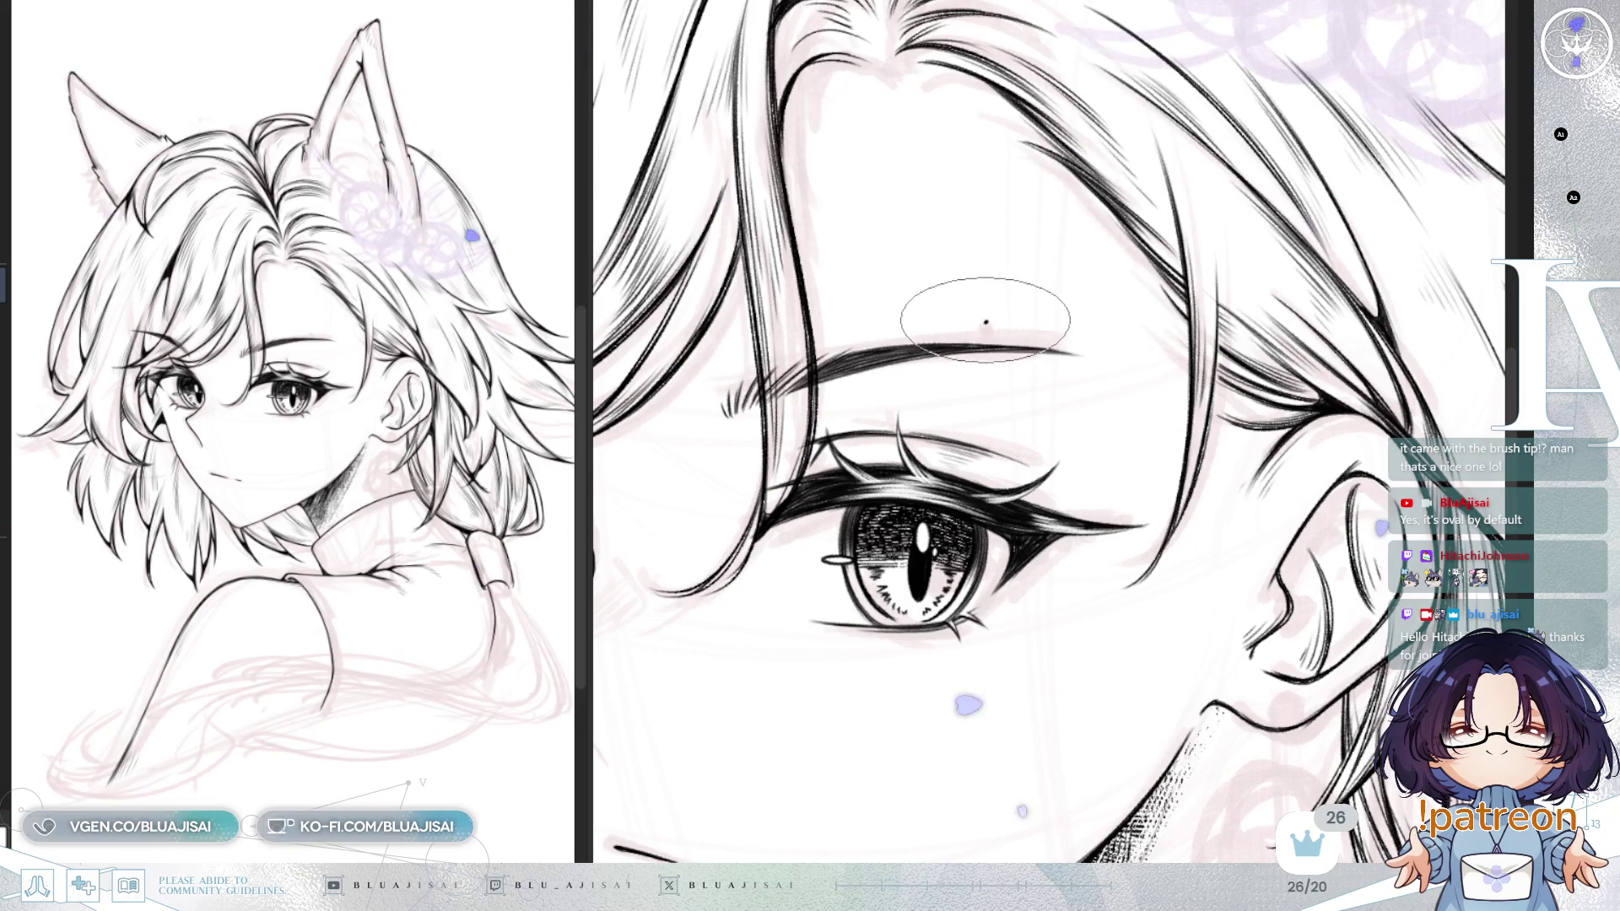
scroll(1190, 325, "down", 1)
scroll(1190, 325, "down", 5)
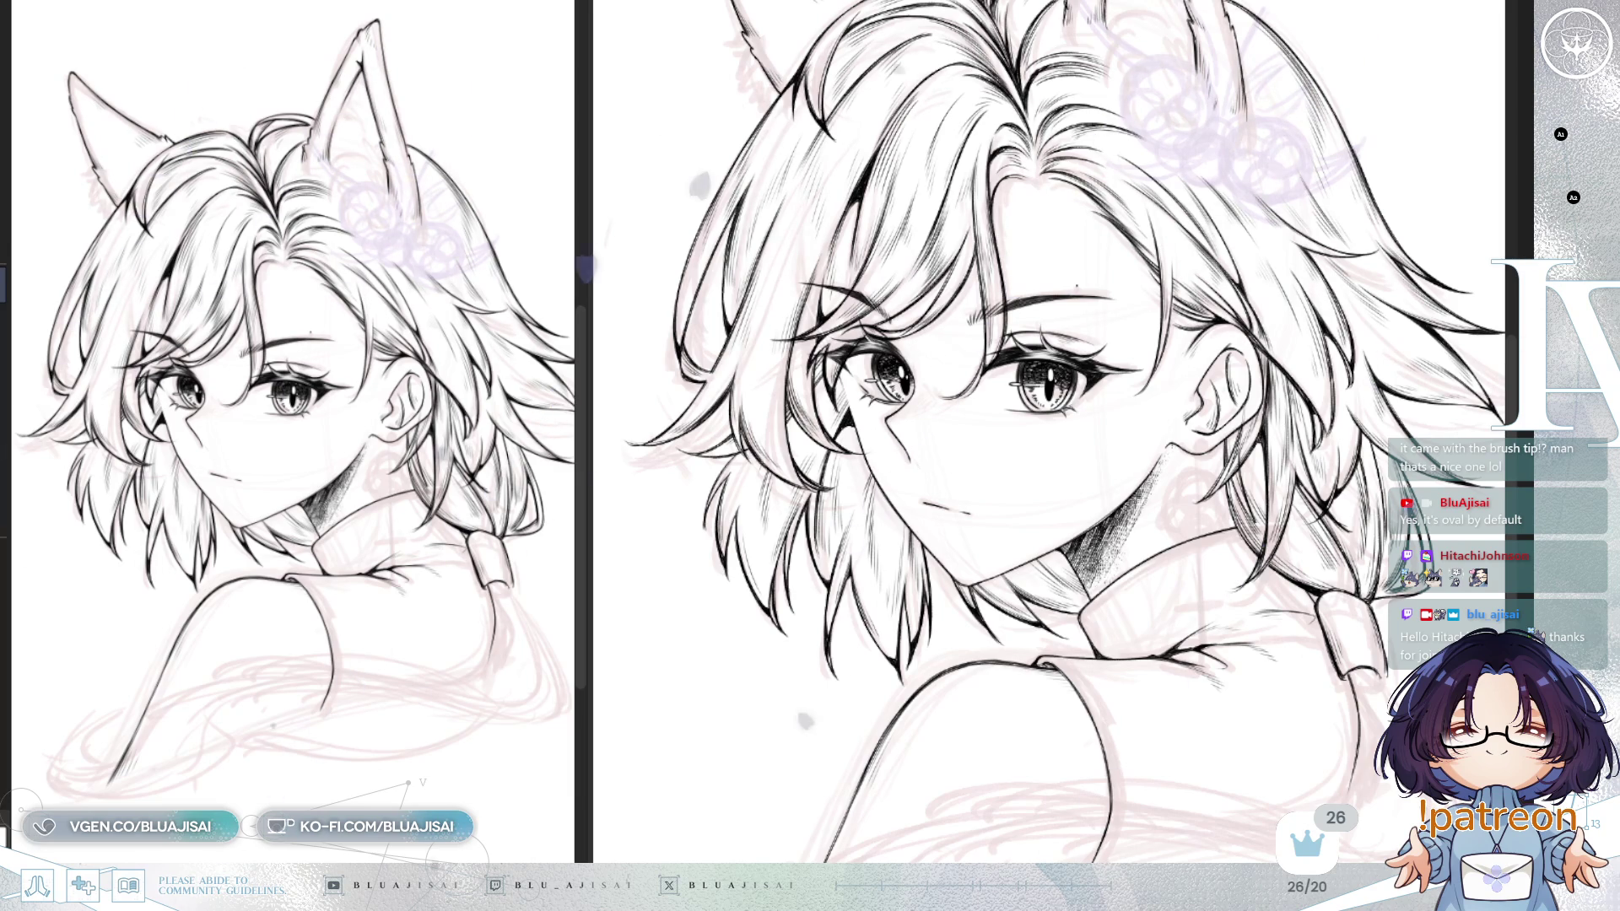
scroll(1055, 431, "up", 3)
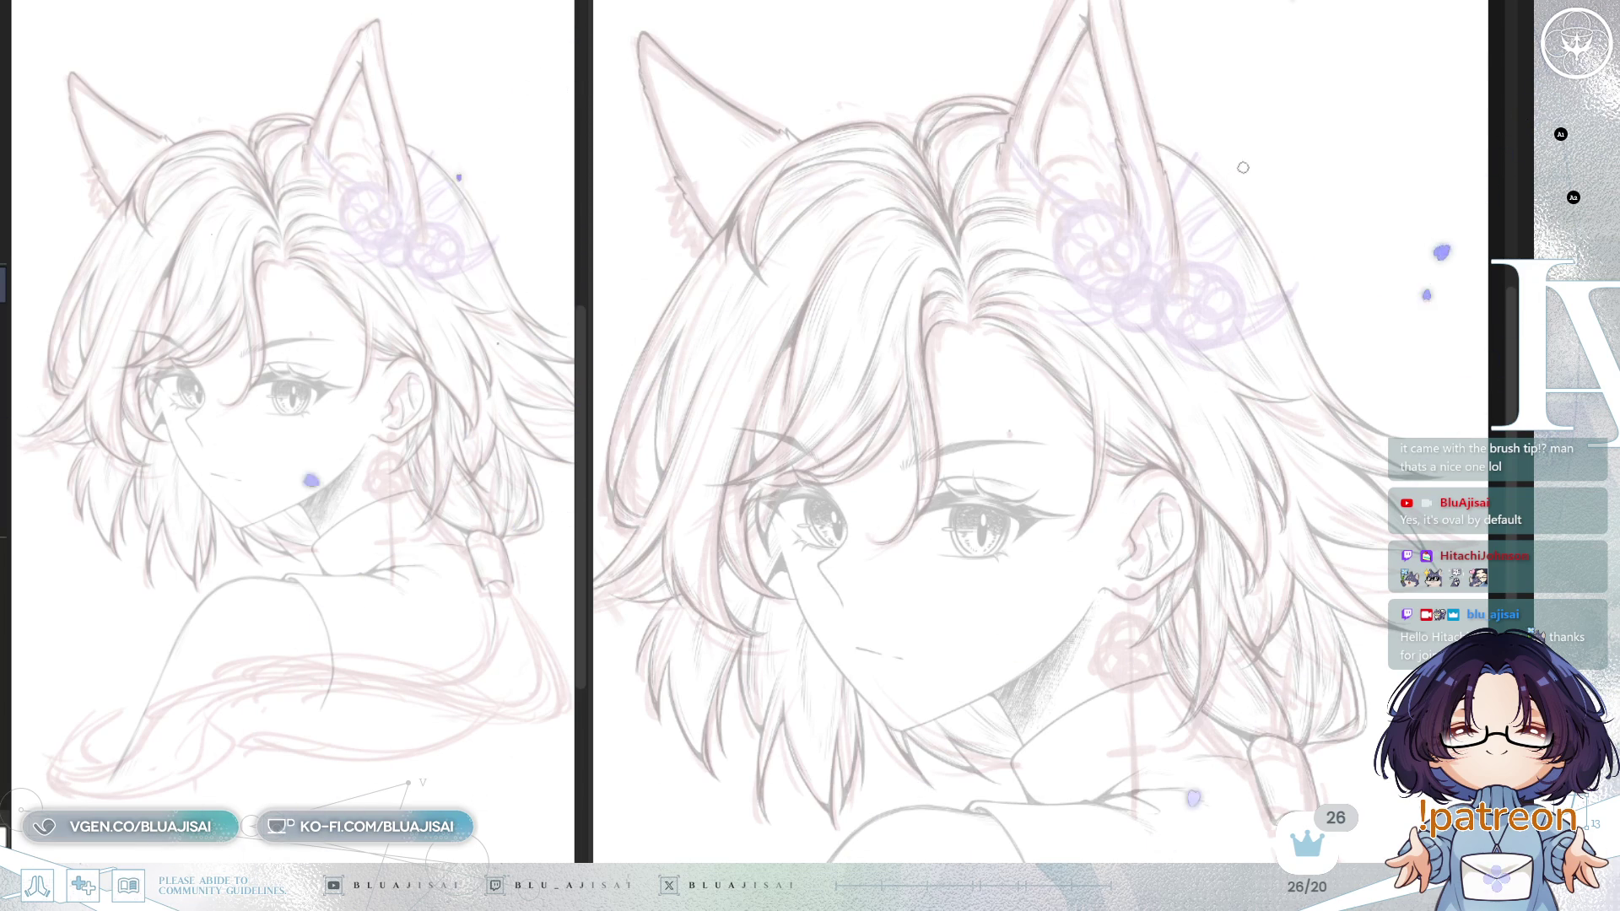
Step: Zoom in and pan the canvas onto the ear and jaw lineart
scroll(1113, 470, "up", 3)
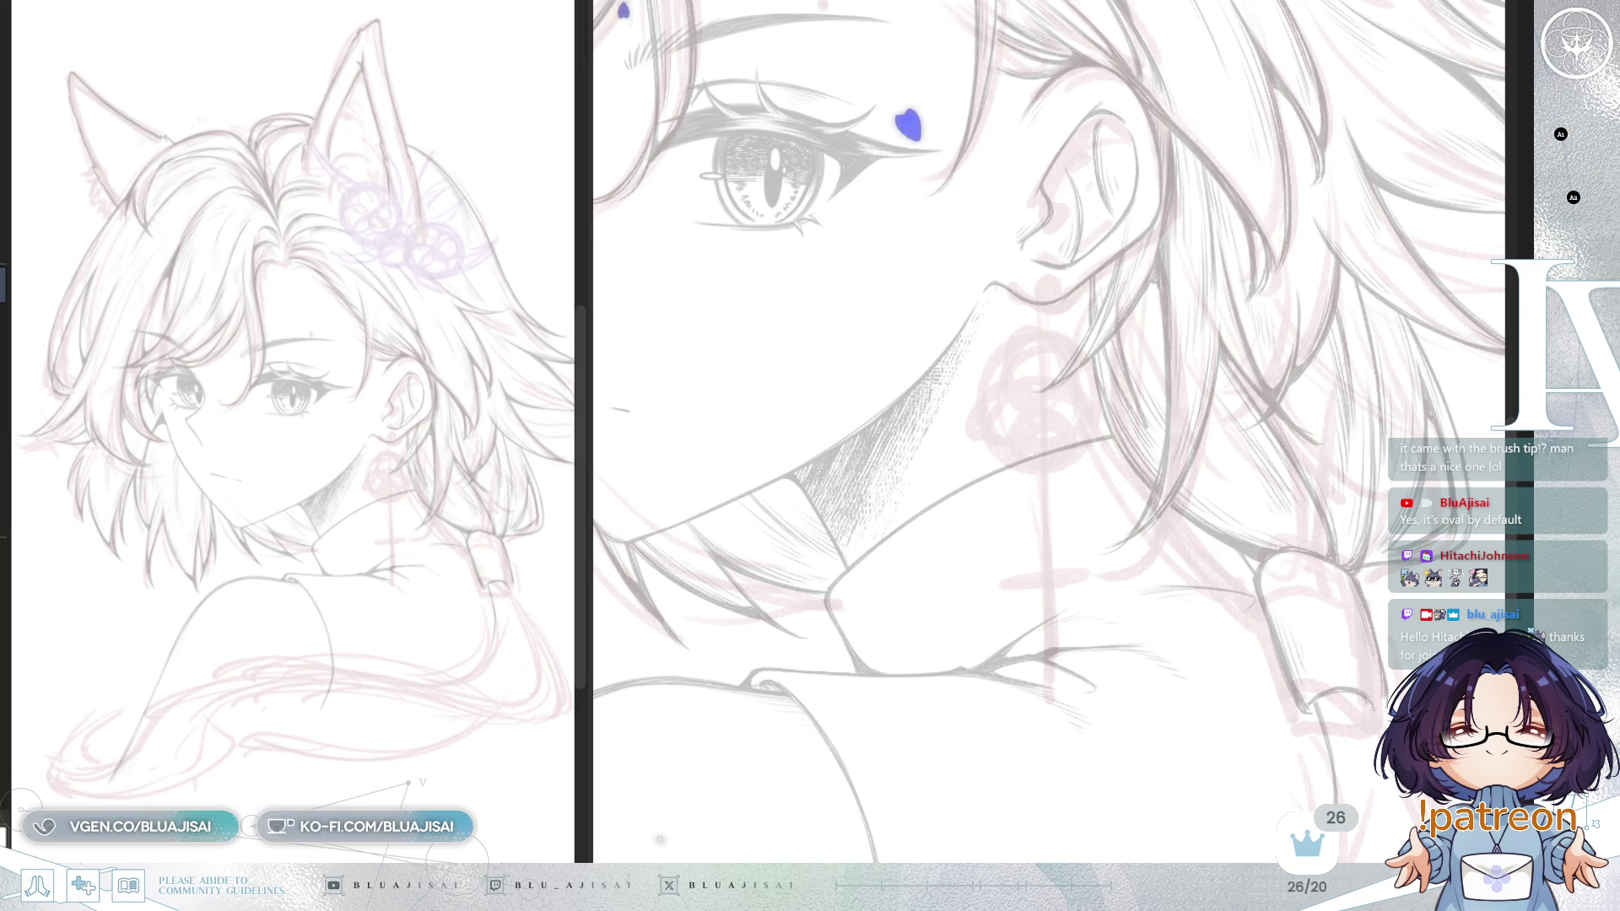
left_click_drag(1160, 506, 1177, 460)
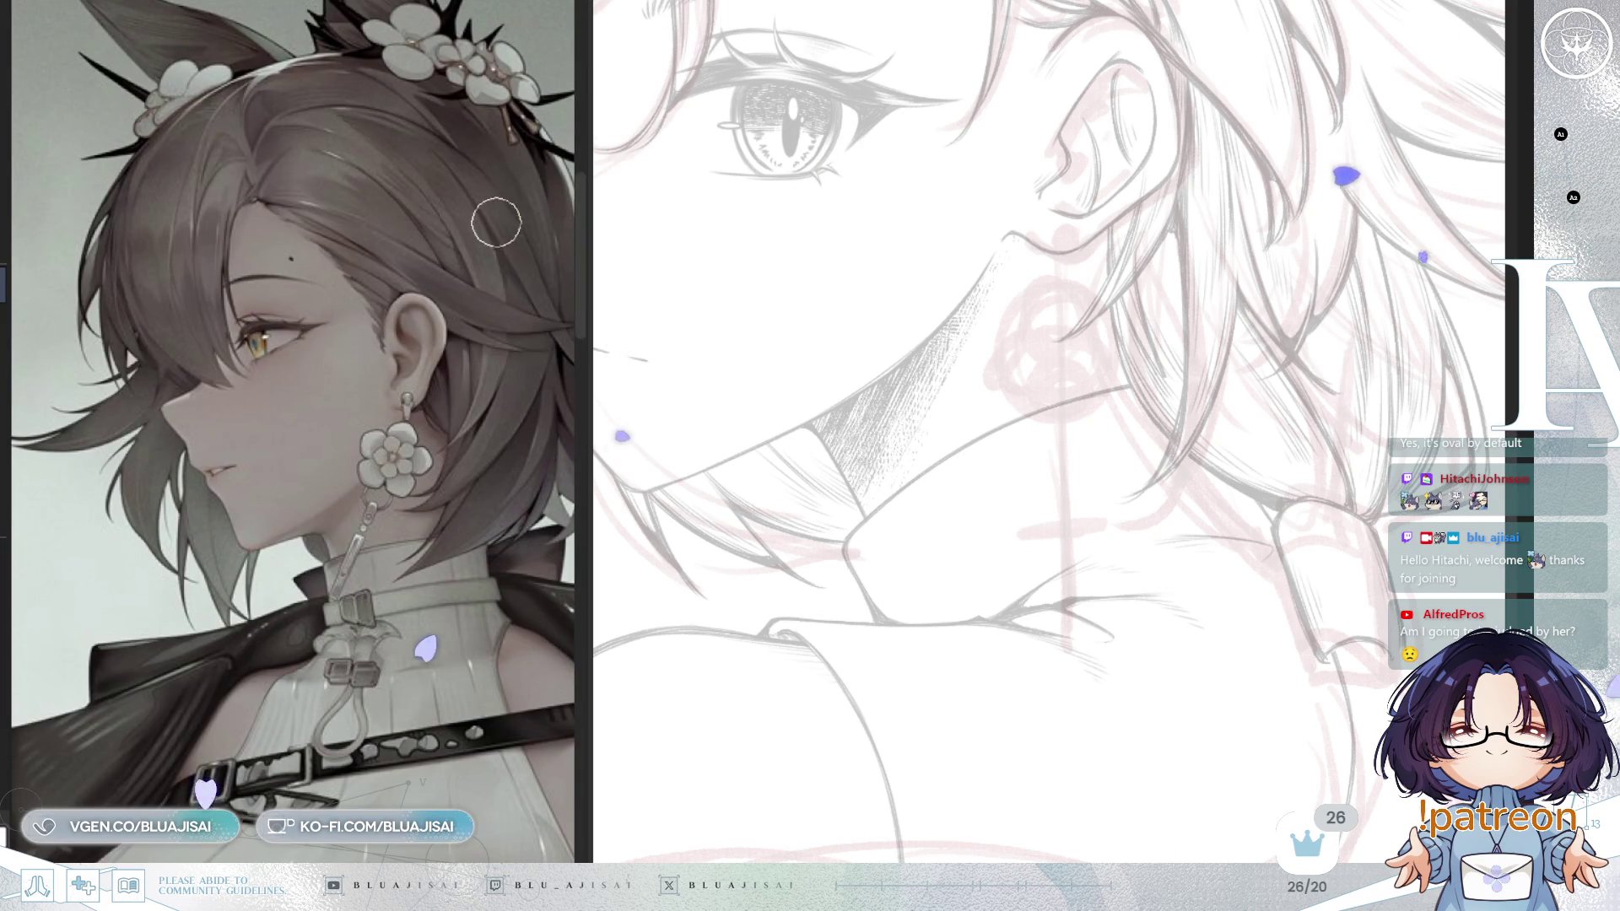
scroll(465, 458, "up", 2)
scroll(465, 458, "up", 2)
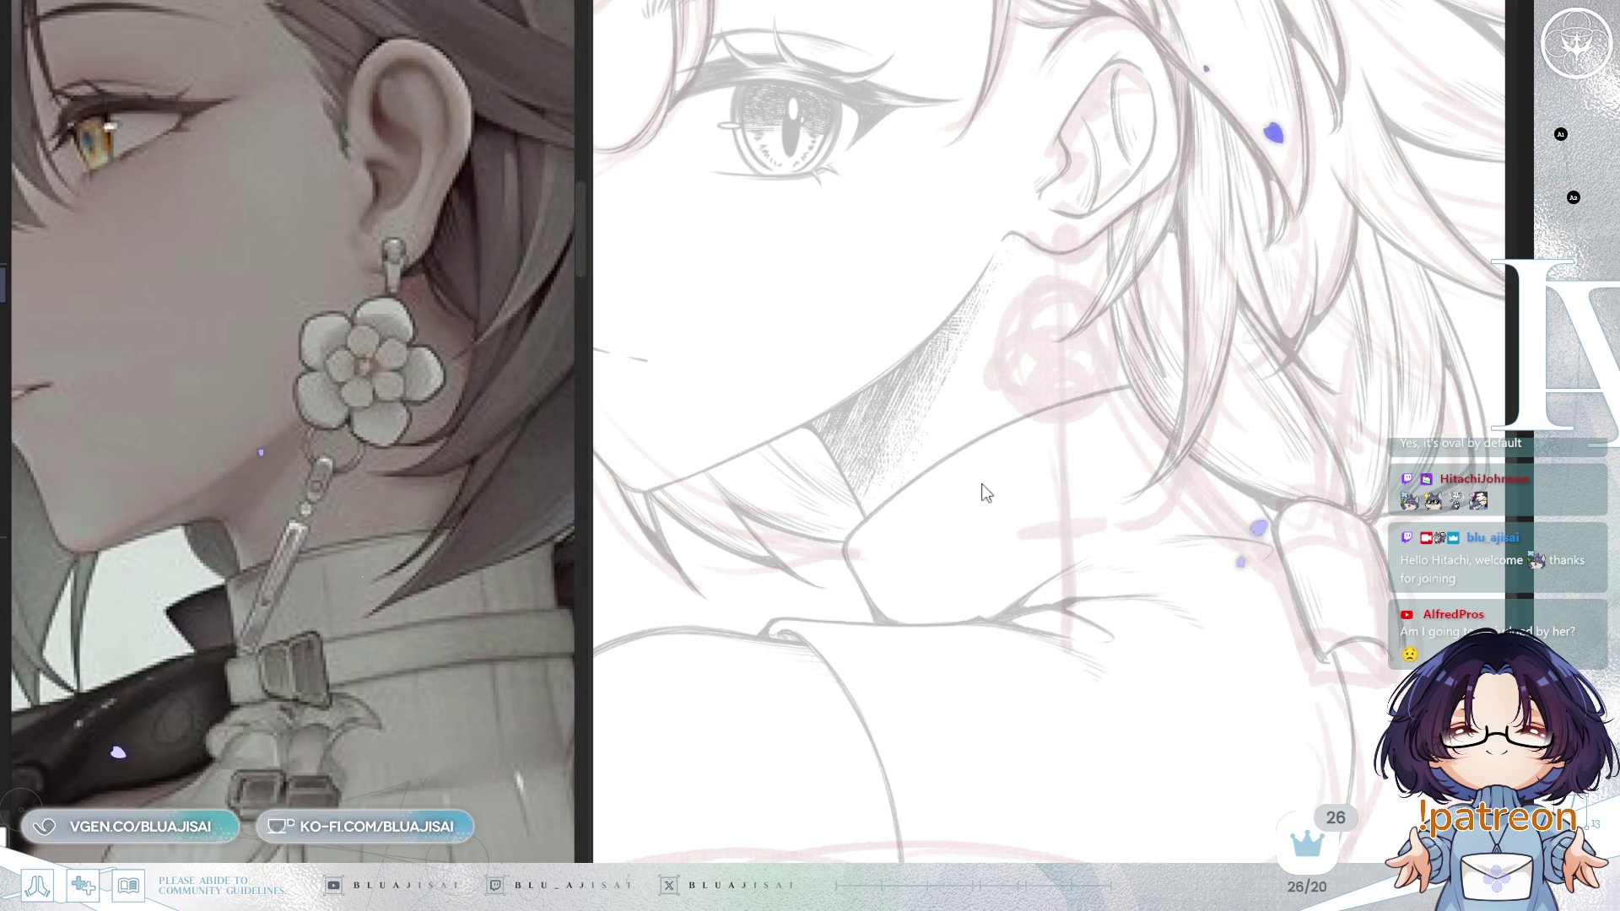
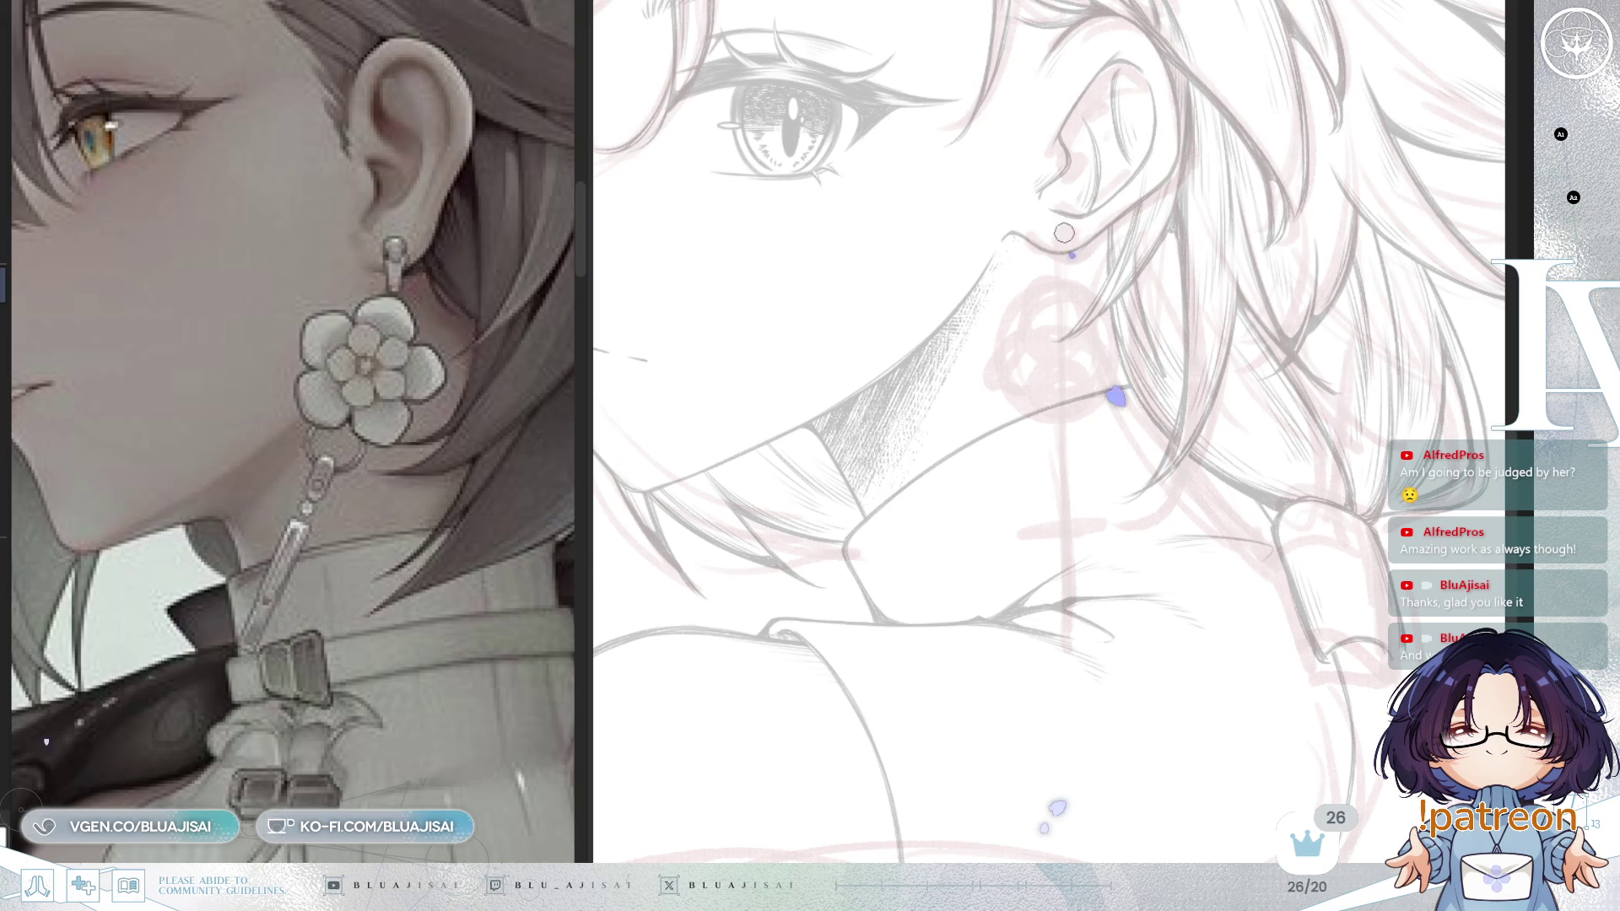
Step: Sketch the red hook under the stud, add a vertical guide through it, and start the flower's top loop
scroll(1062, 237, "up", 1)
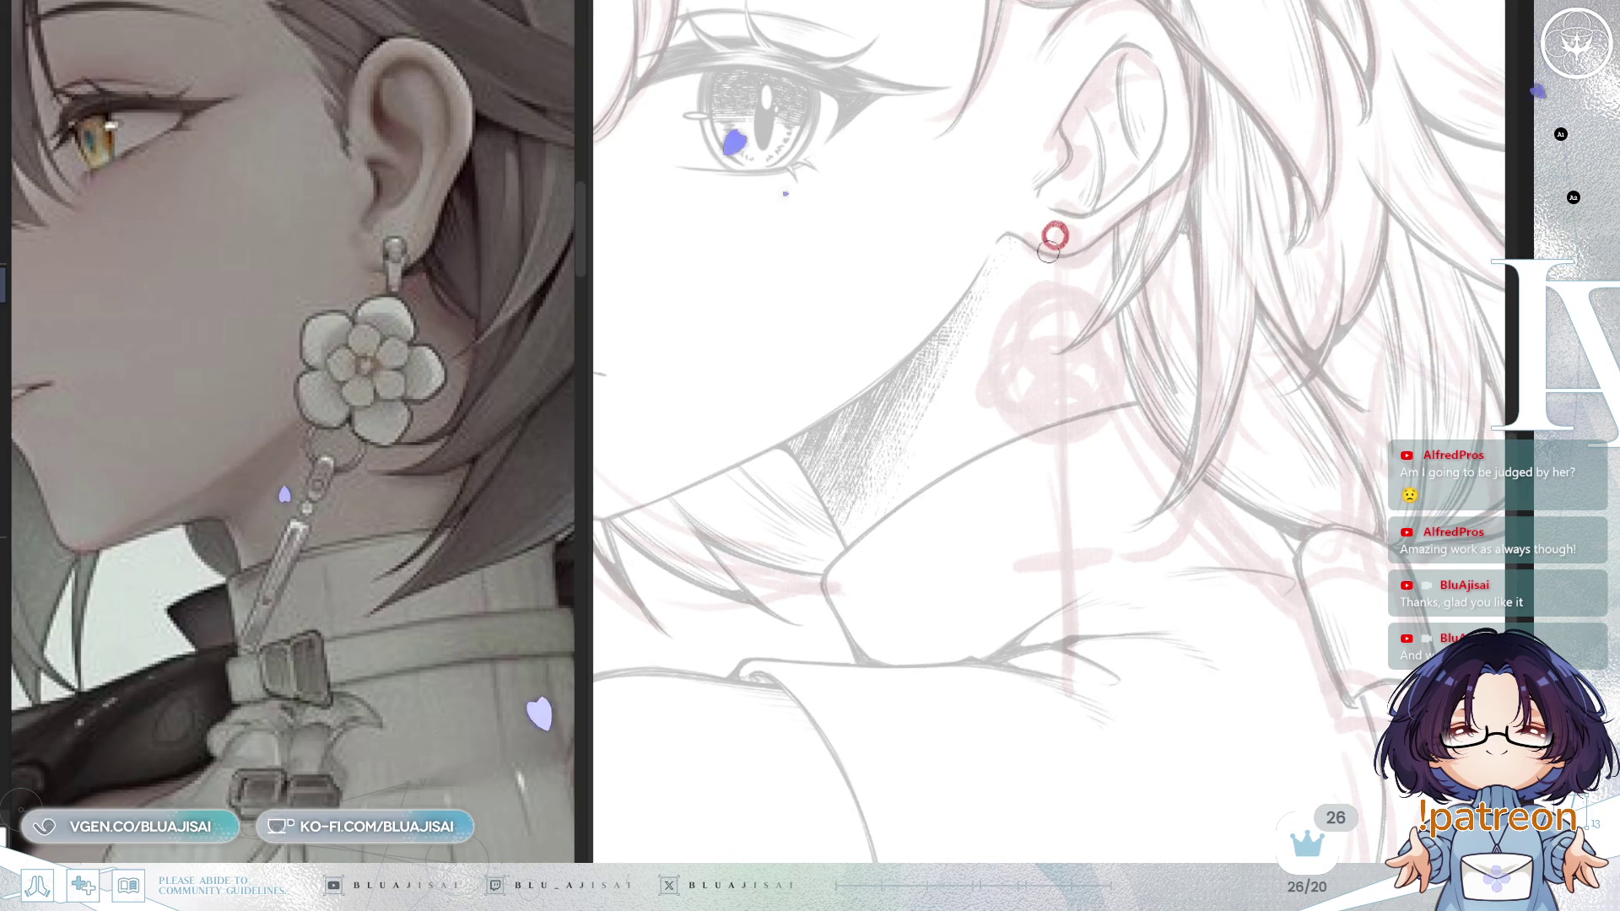
mouse_move(1055, 278)
left_mouse_down()
mouse_move(1049, 247)
mouse_move(1064, 253)
left_mouse_up()
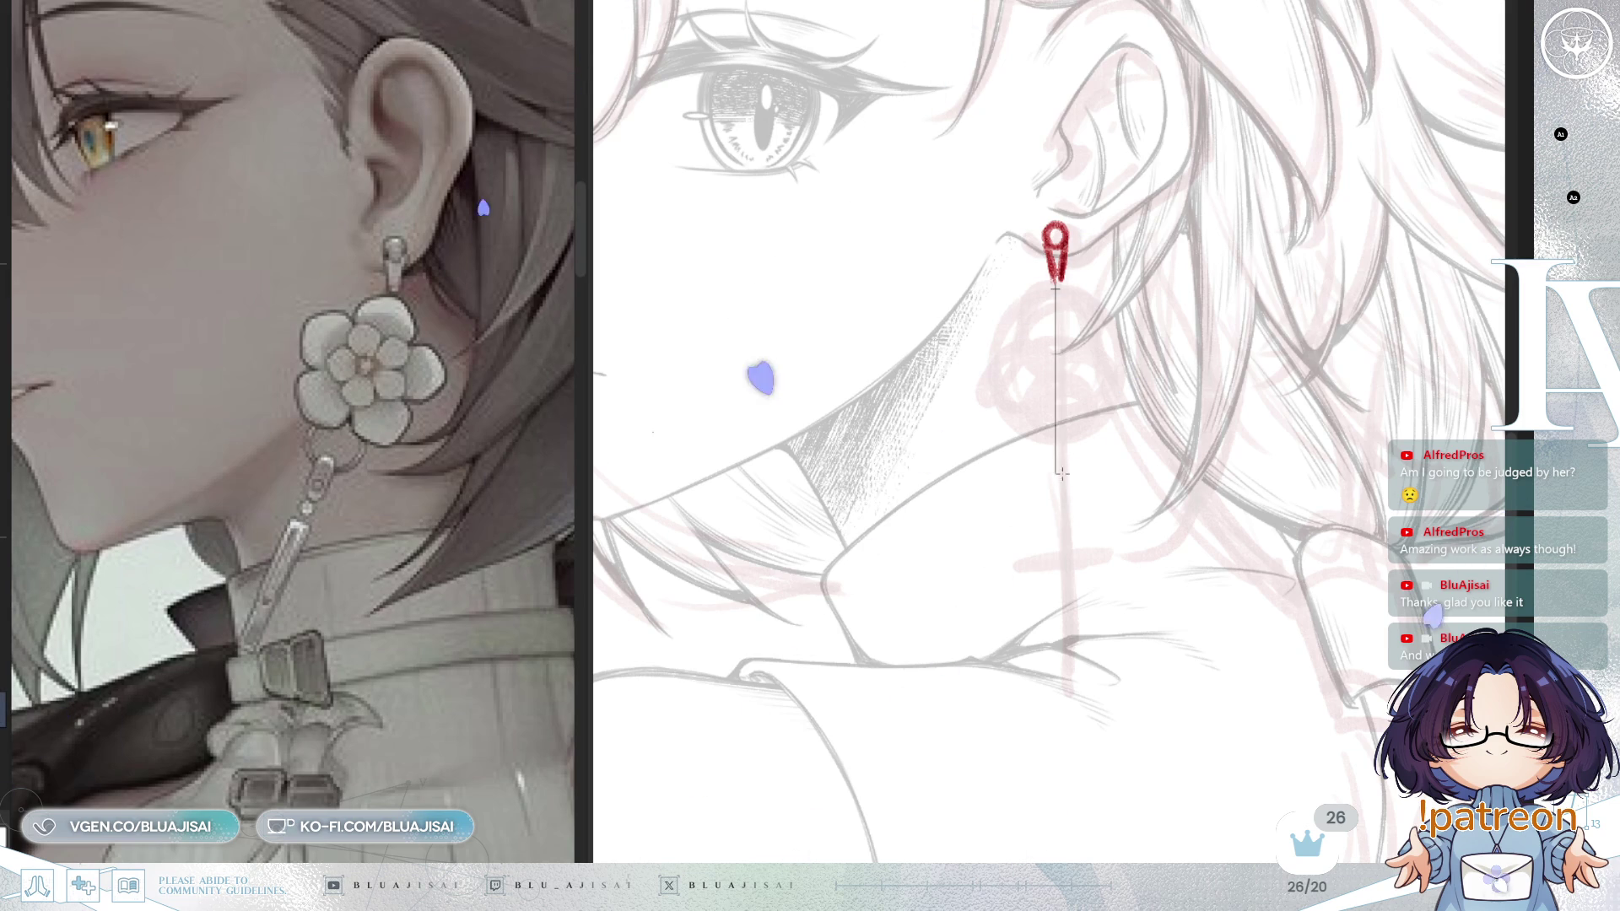
left_click_drag(1056, 287, 1077, 576)
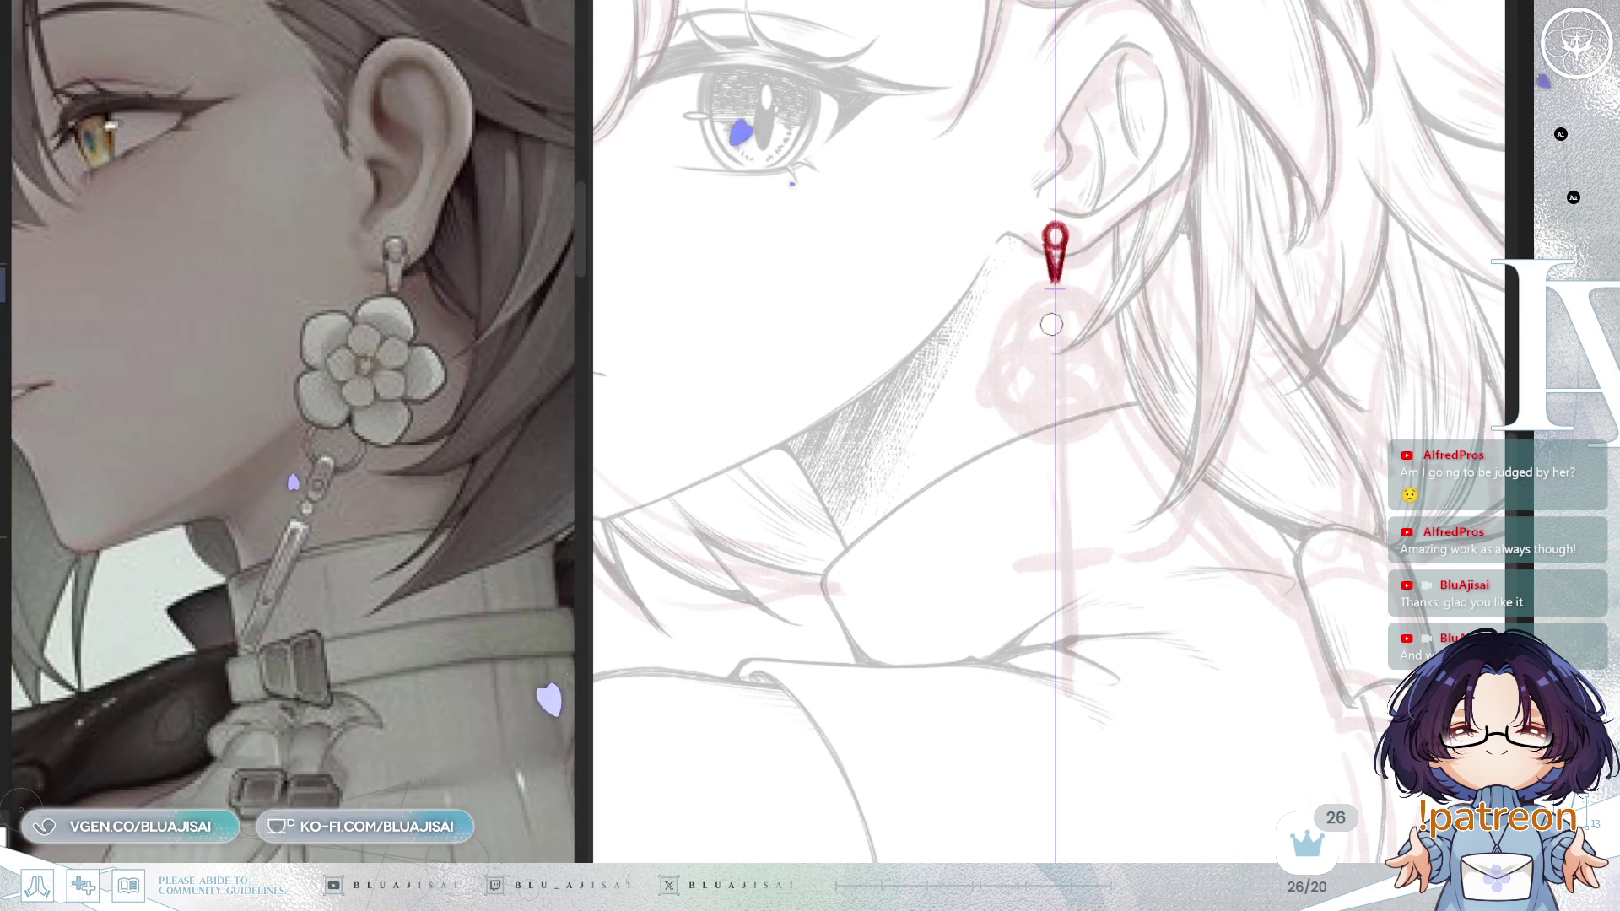
mouse_move(1031, 283)
left_mouse_down()
mouse_move(1080, 285)
mouse_move(1083, 331)
mouse_move(1026, 319)
mouse_move(997, 363)
left_mouse_up()
Step: Draw the flower's side and lower petals, darken the top loop, and undo the messy centre strokes
left_click_drag(1077, 288, 1114, 365)
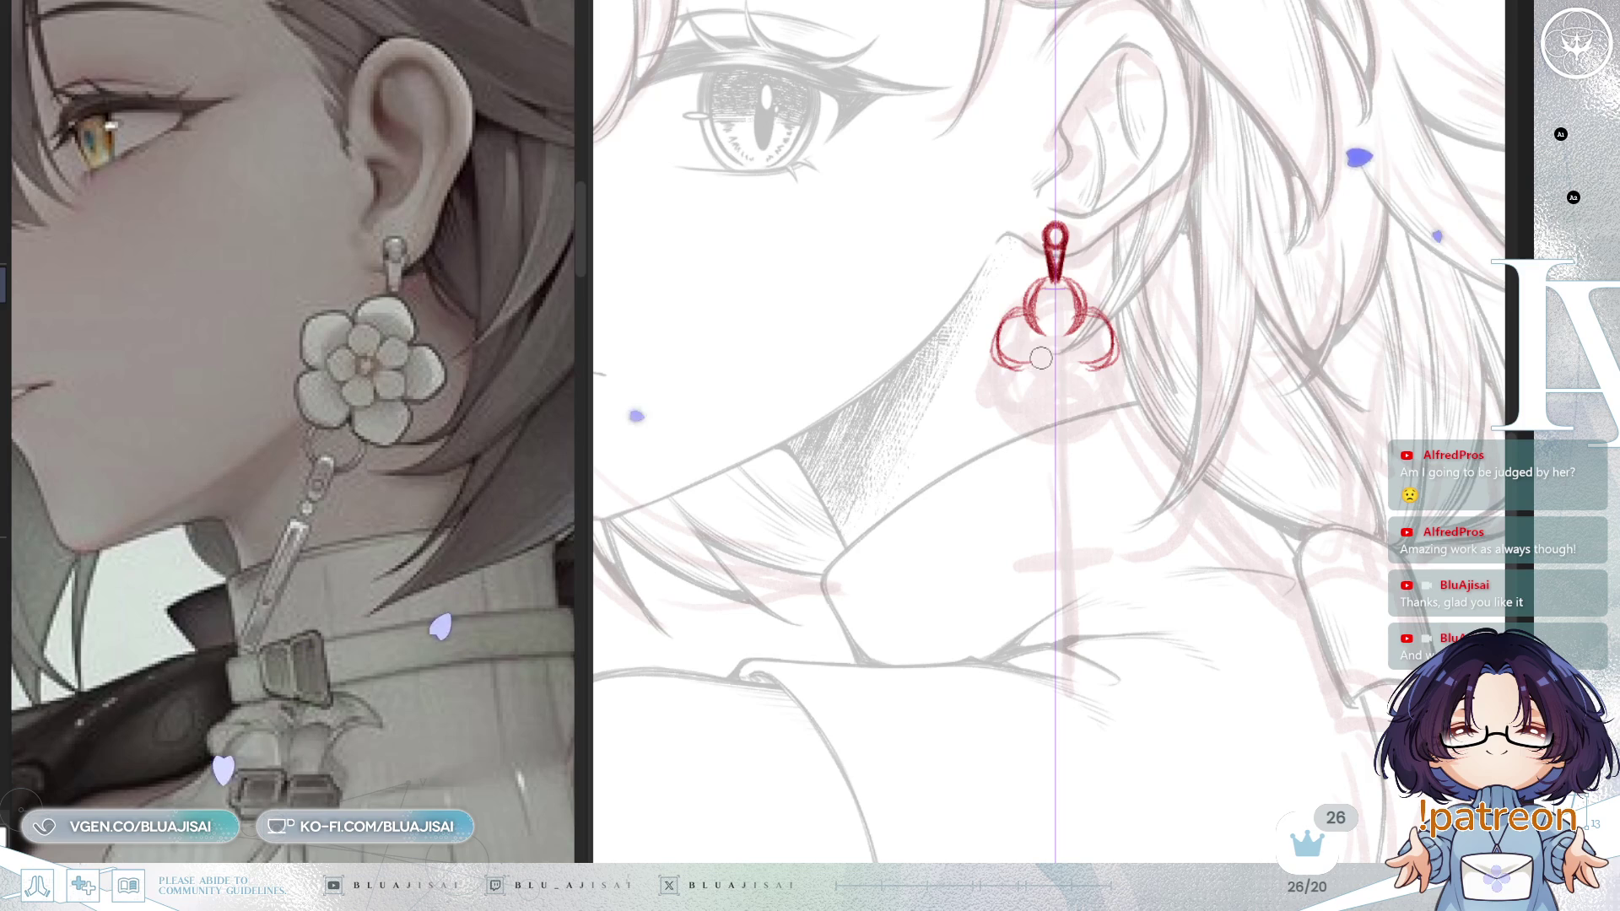
left_click_drag(1011, 356, 1054, 390)
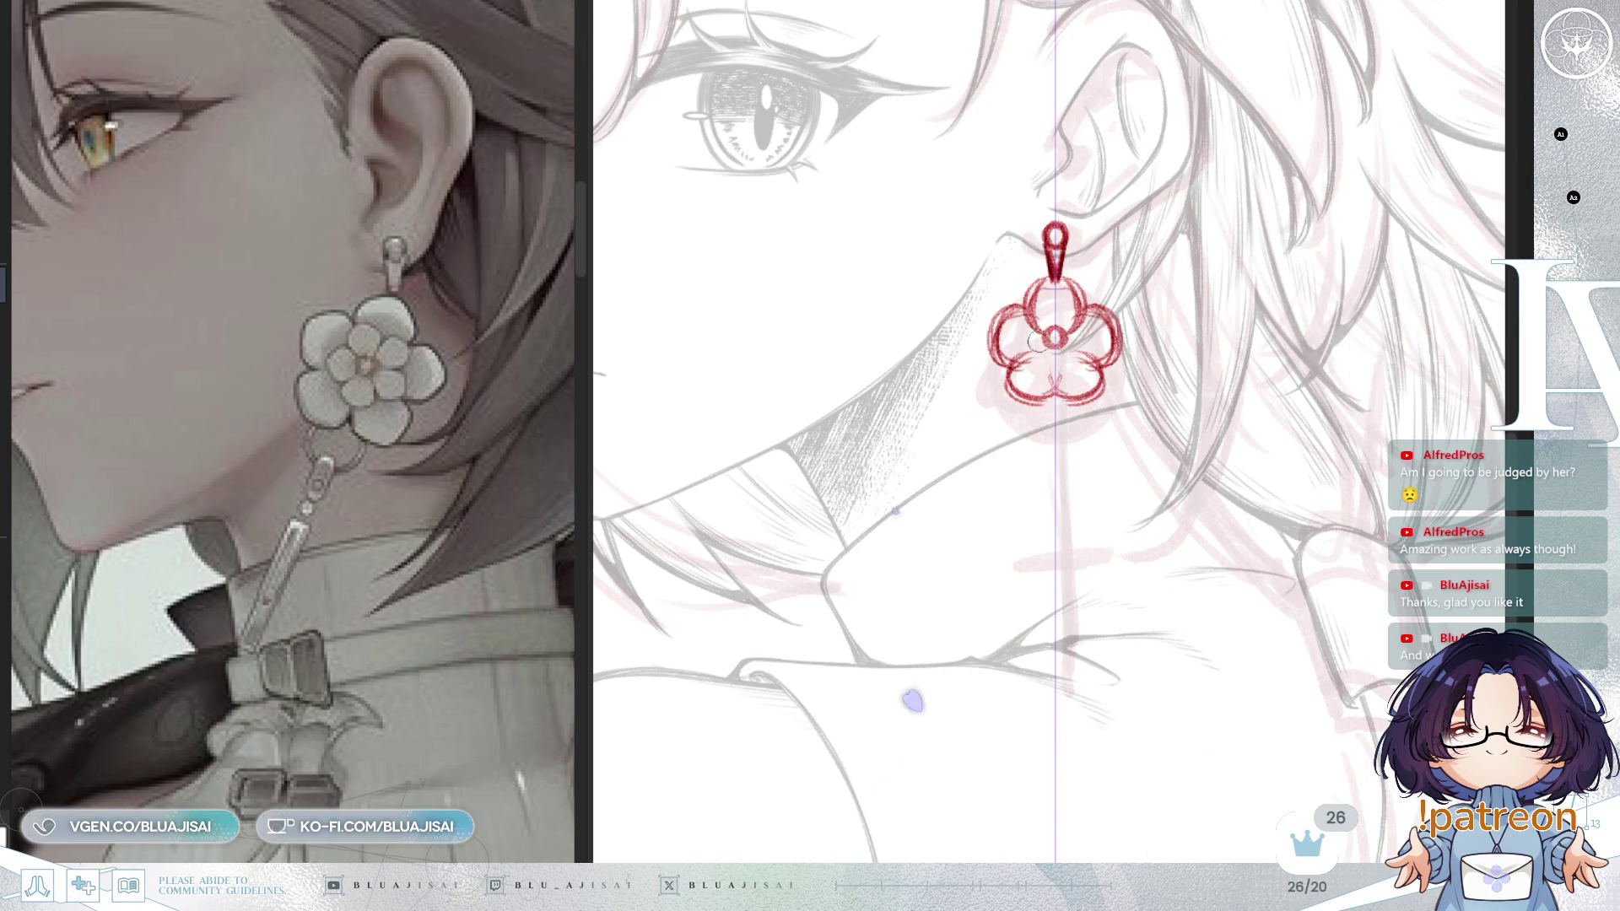
mouse_move(1054, 282)
left_mouse_down()
mouse_move(1036, 350)
mouse_move(1055, 405)
left_mouse_up()
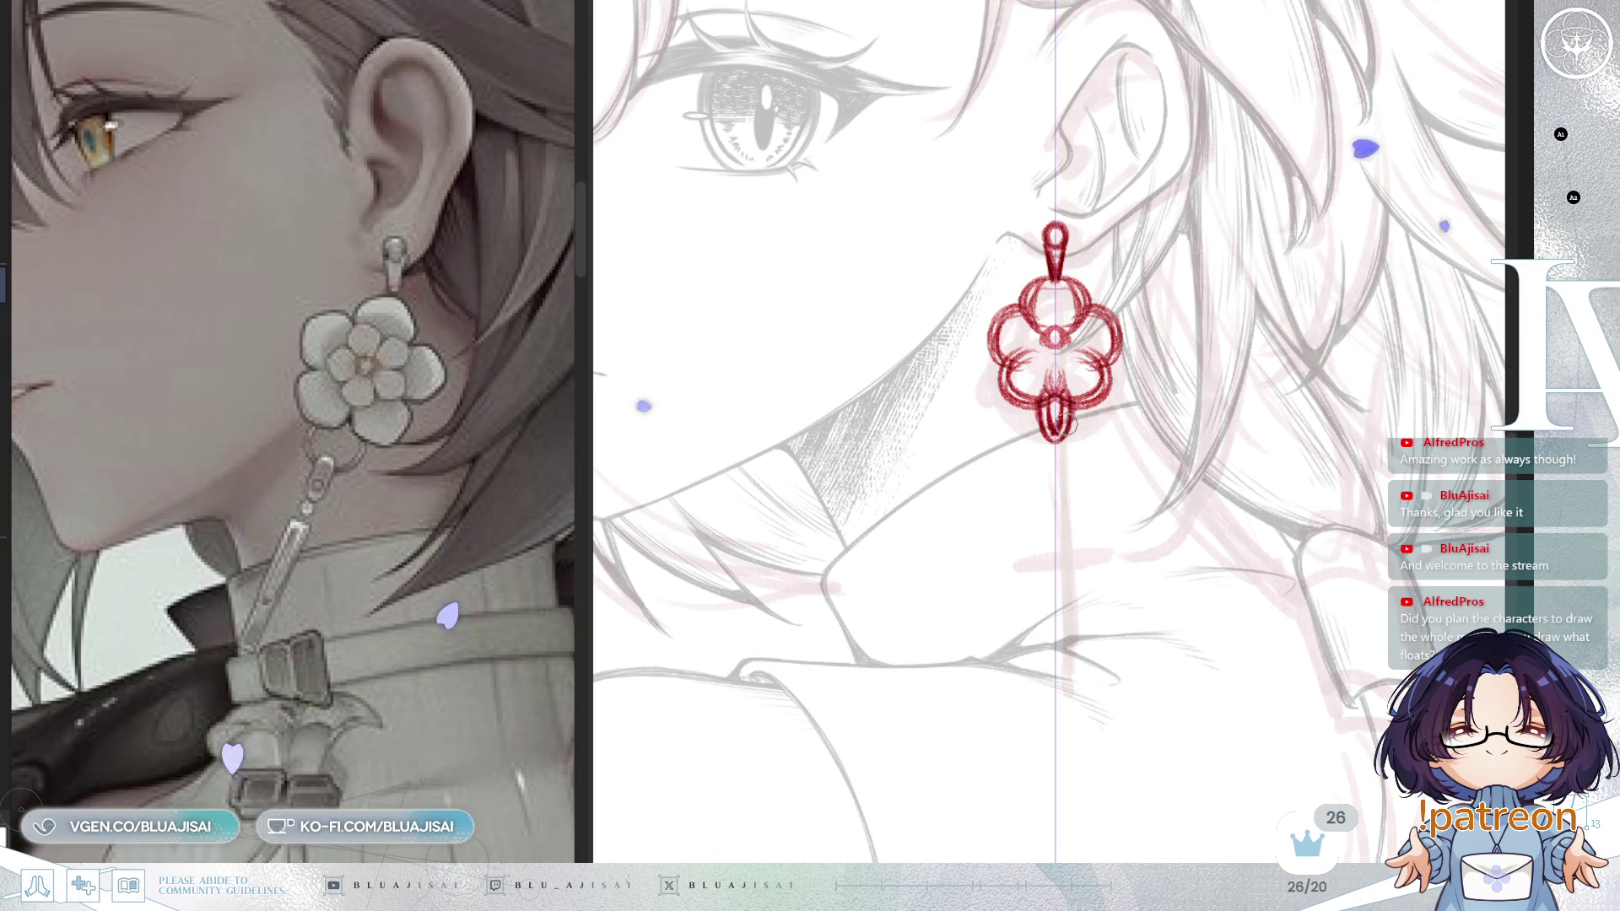
key("ctrl+z")
key("ctrl+z")
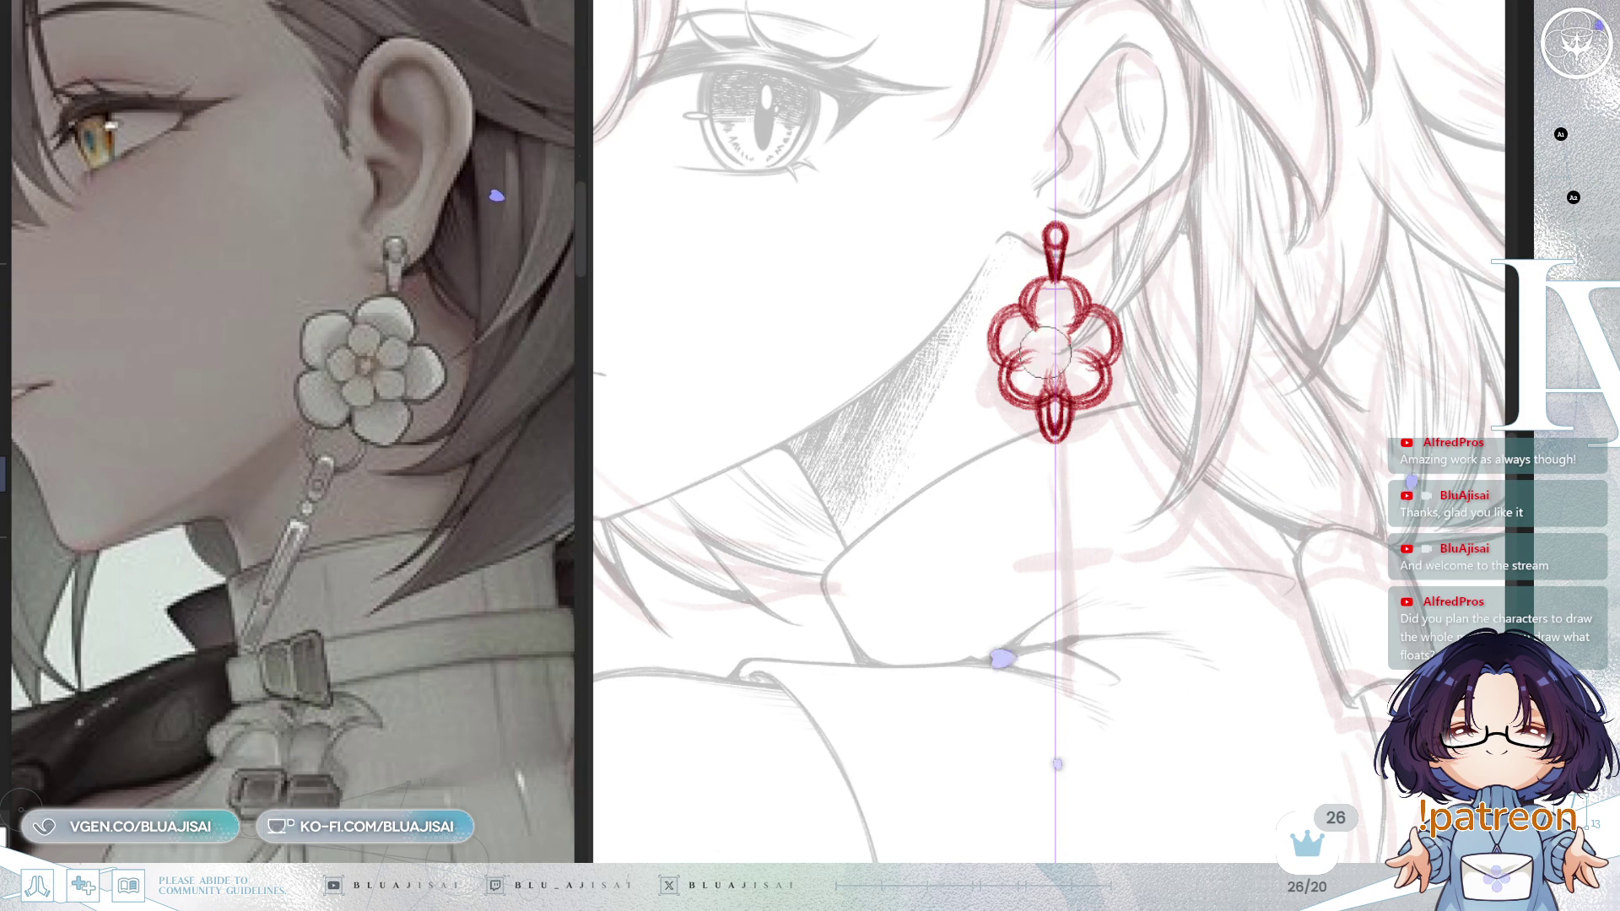
Step: Draw a small circle at the flower's centre, then hide the vertical guide line
left_click_drag(1056, 341, 1050, 349)
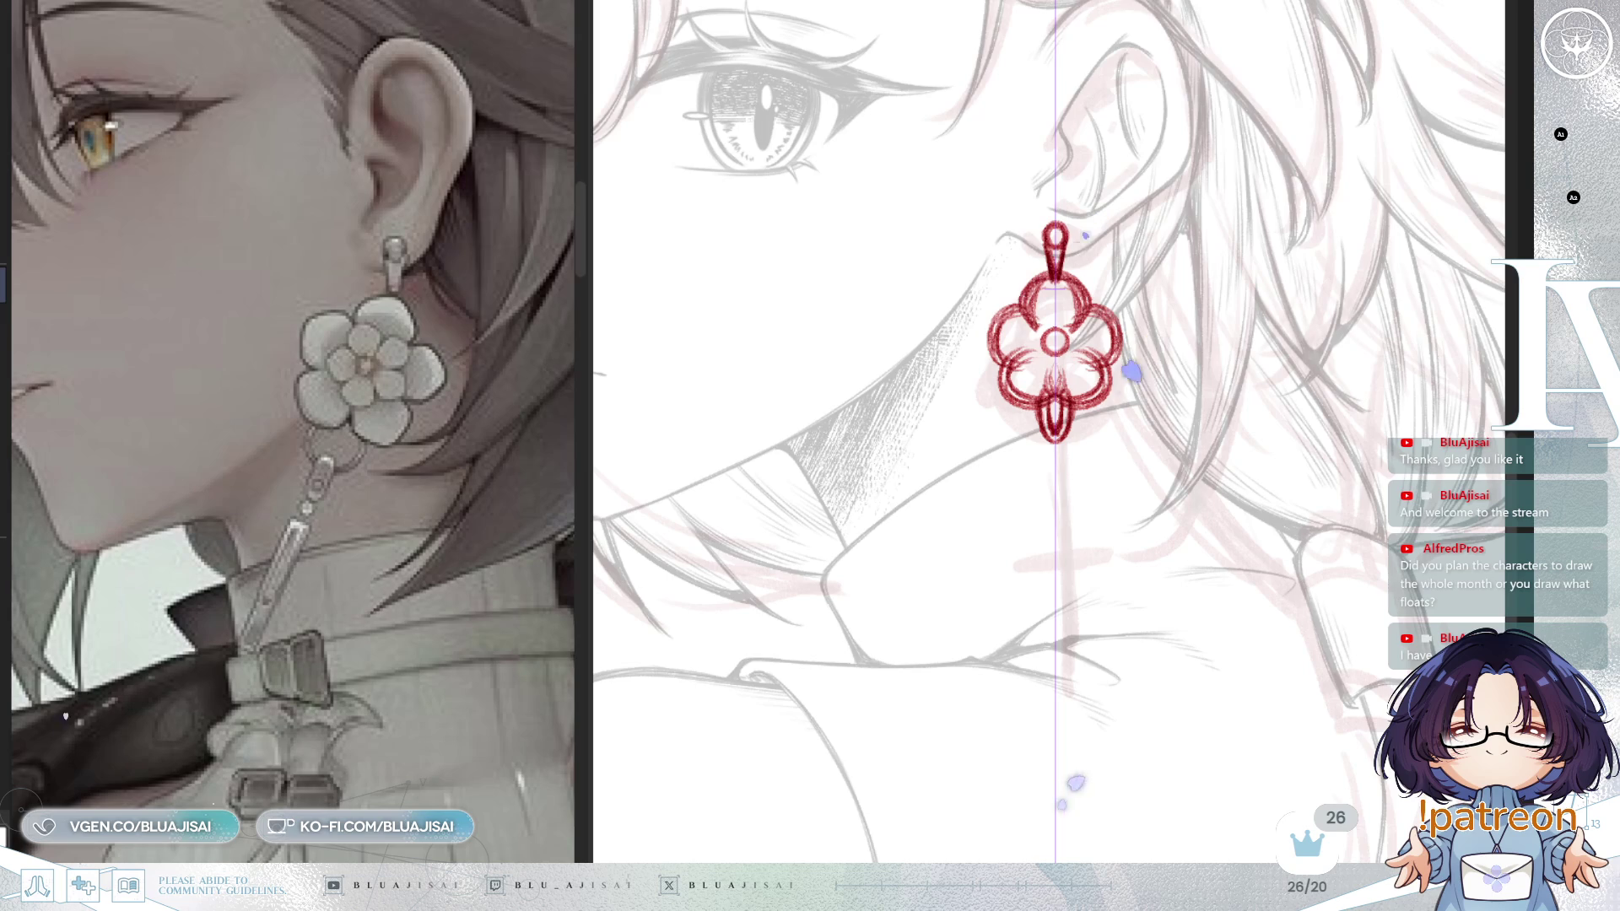
left_click_drag(1104, 417, 1077, 338)
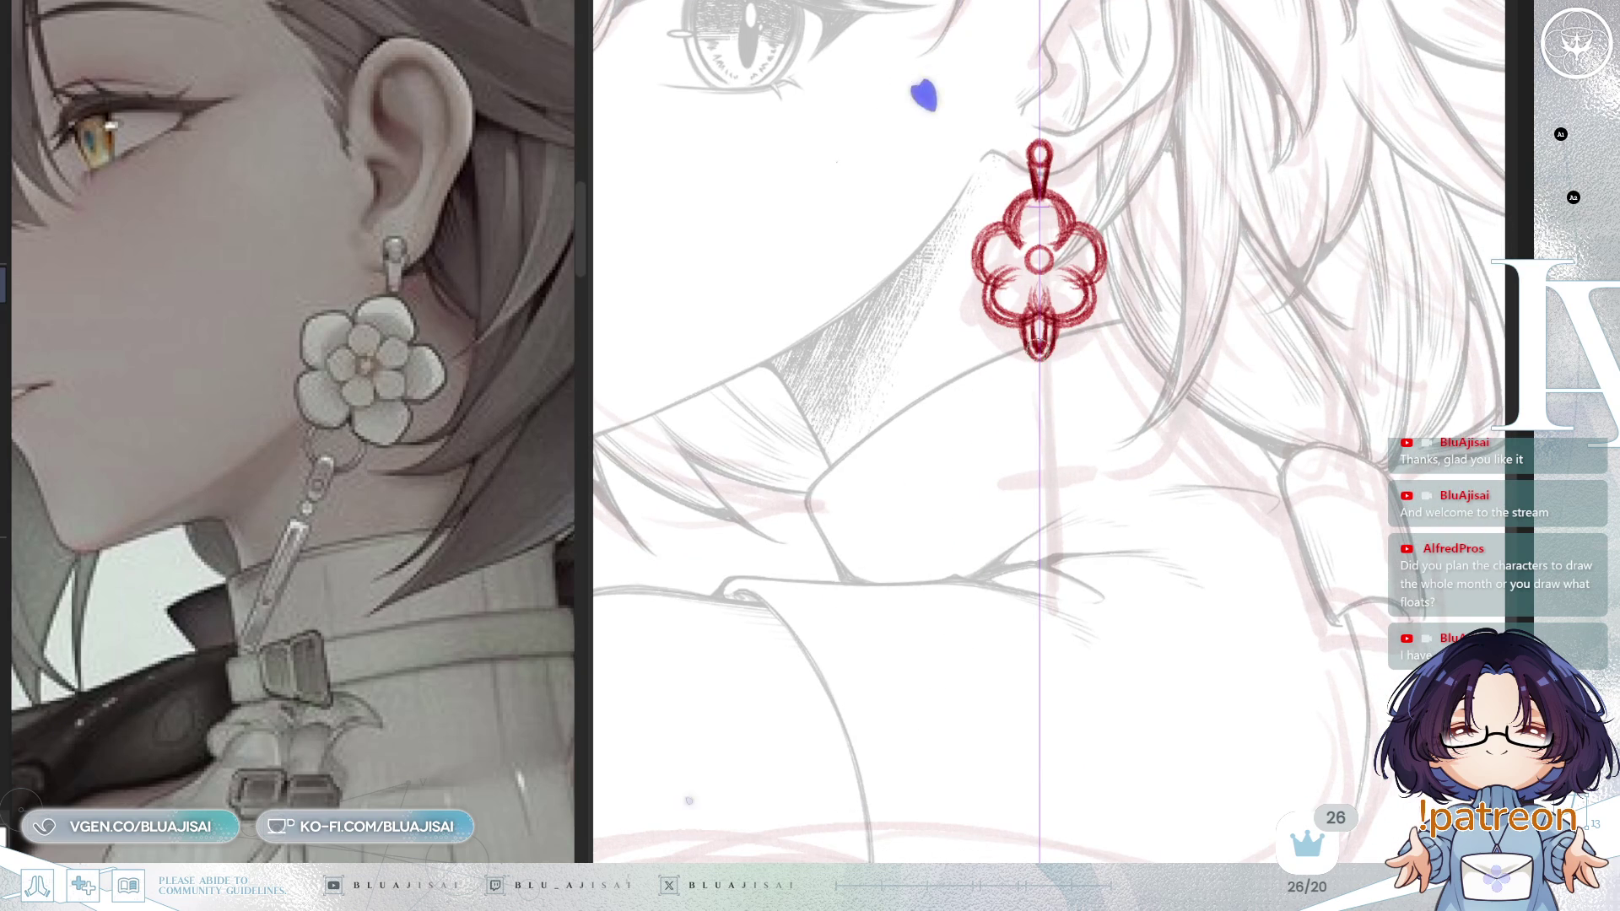
key("ctrl+r")
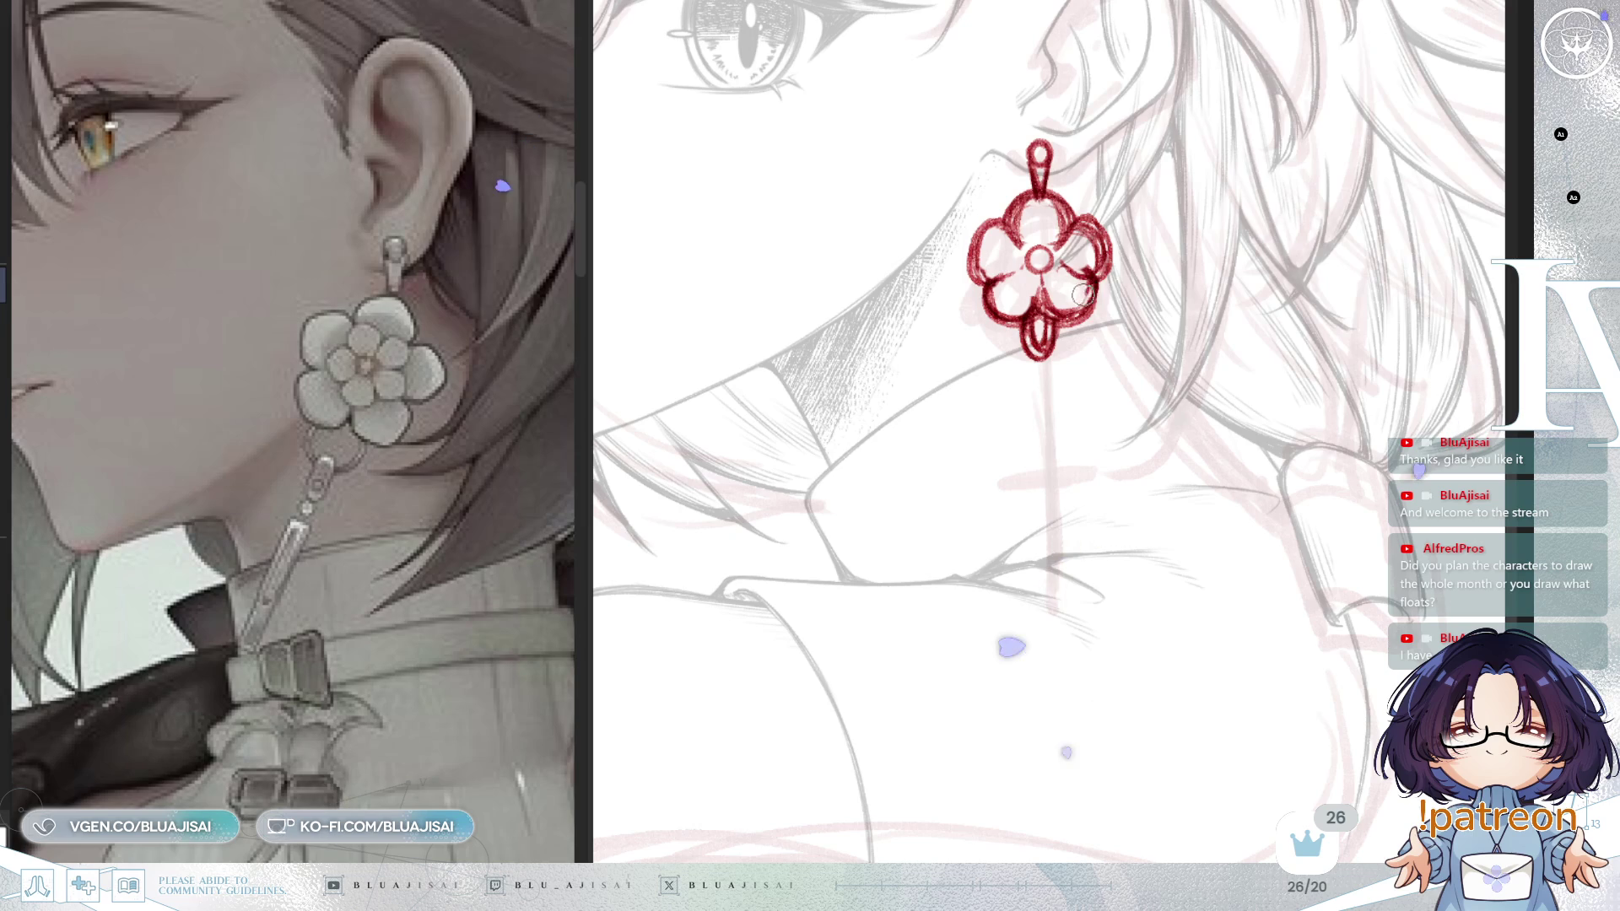
Step: Redraw the small ring at the bottom of the red flower
scroll(1075, 300, "down", 2)
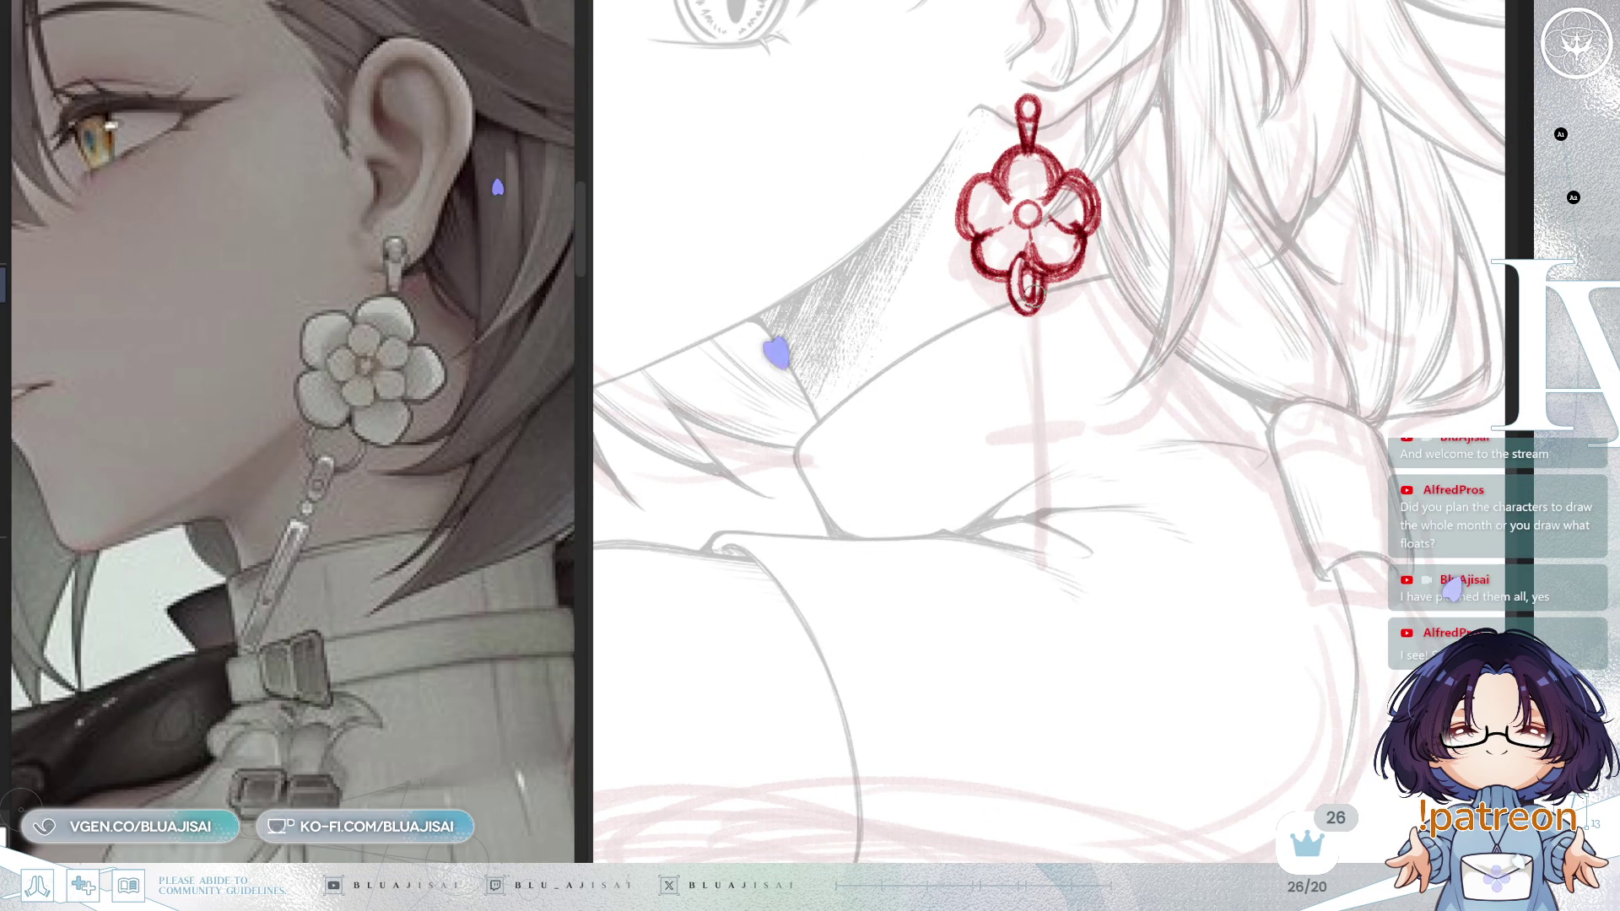
scroll(1046, 279, "up", 1)
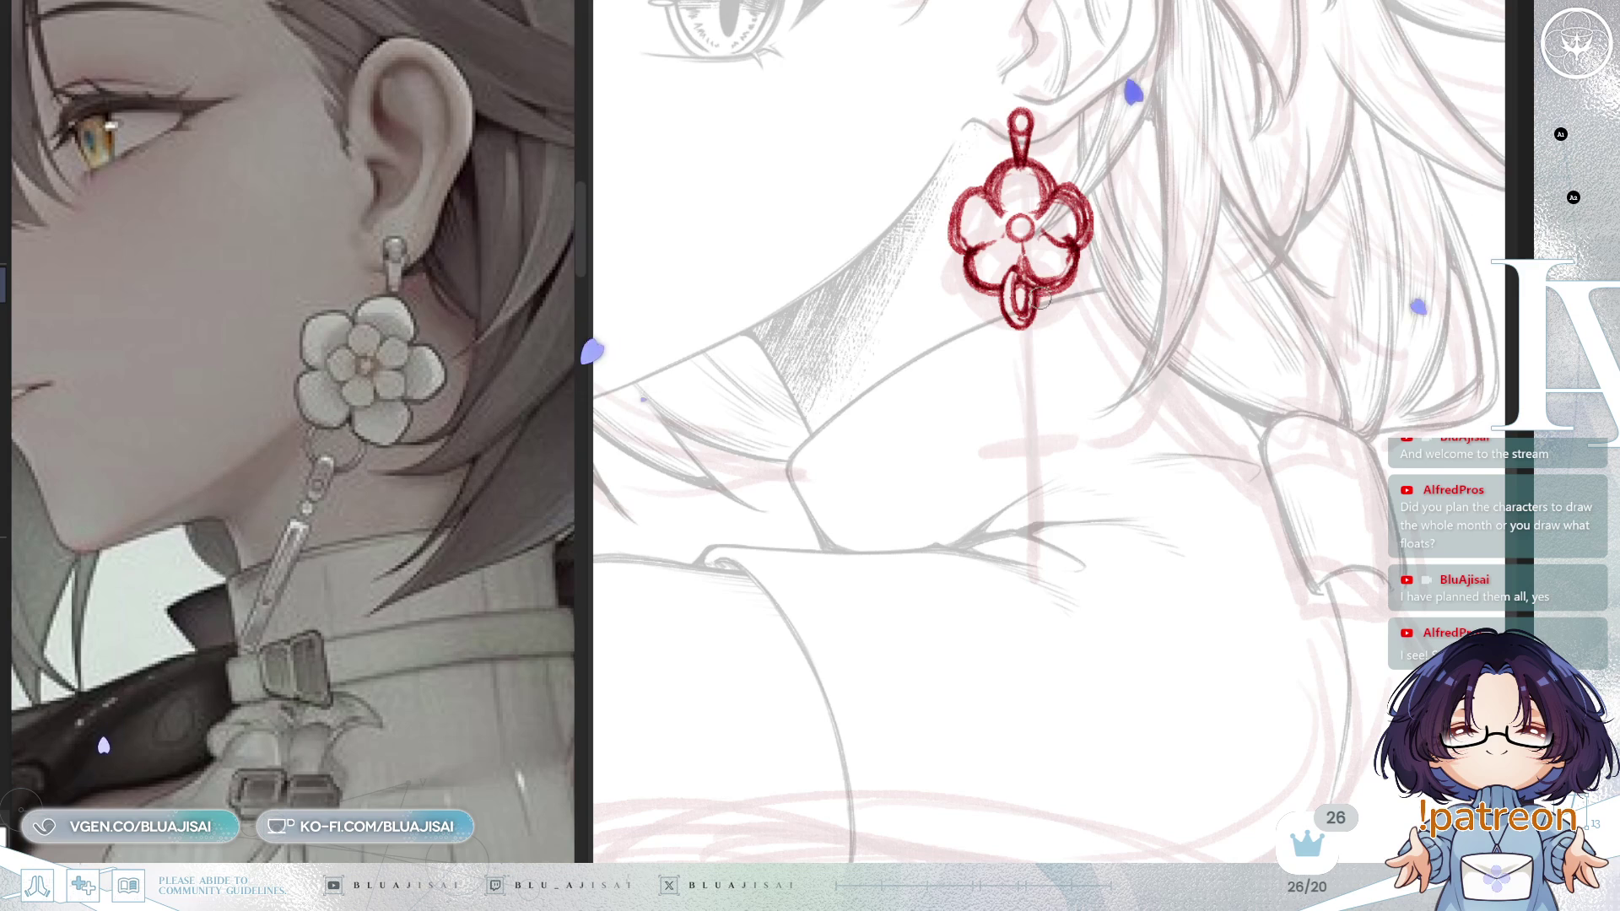
left_click_drag(1012, 291, 1047, 310)
Step: Enlarge the brush and zoom out to recentre the view on the portrait
scroll(1047, 310, "down", 5)
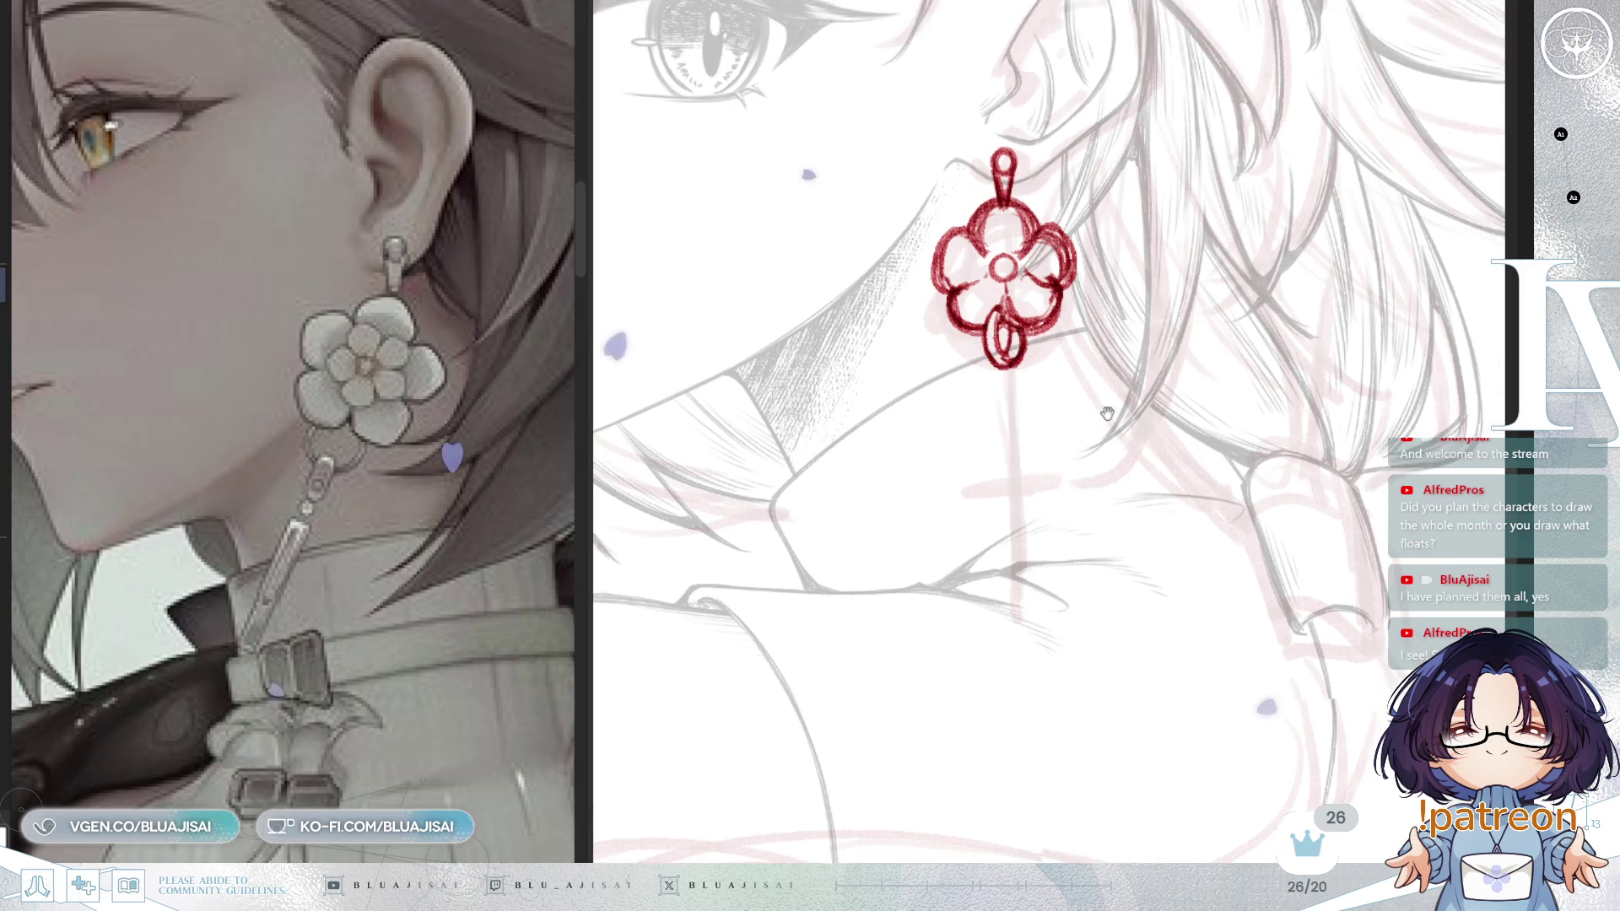
scroll(1080, 288, "up", 5)
scroll(1021, 202, "up", 2)
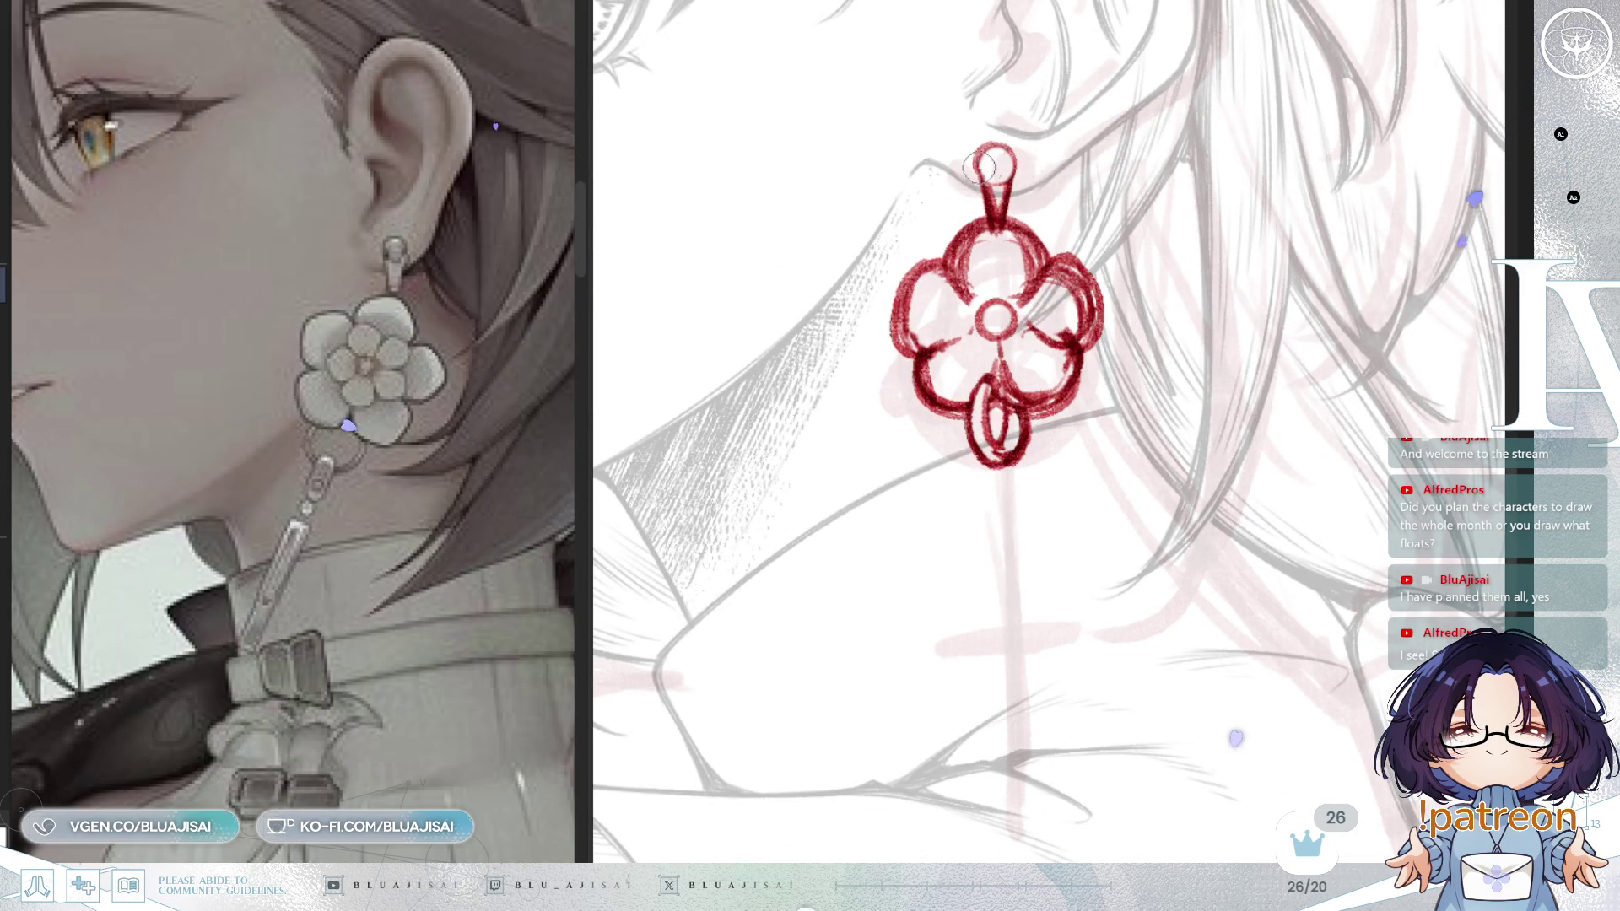
key("bracketright")
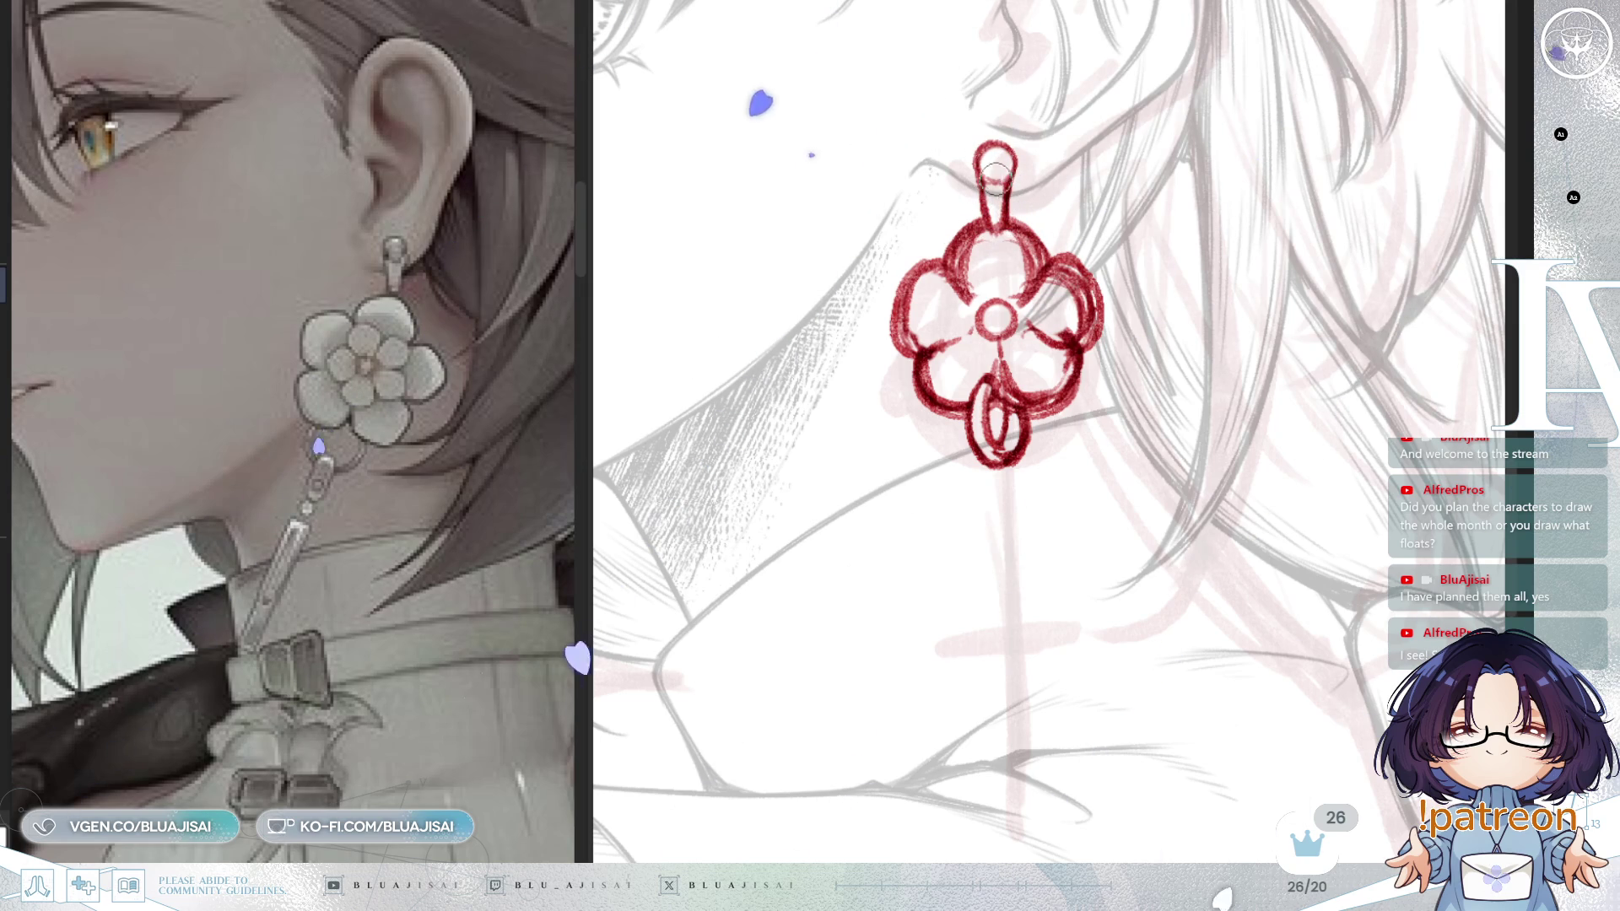
scroll(1165, 452, "down", 5)
mouse_move(1164, 452)
left_mouse_down()
mouse_move(1184, 384)
mouse_move(1189, 446)
left_mouse_up()
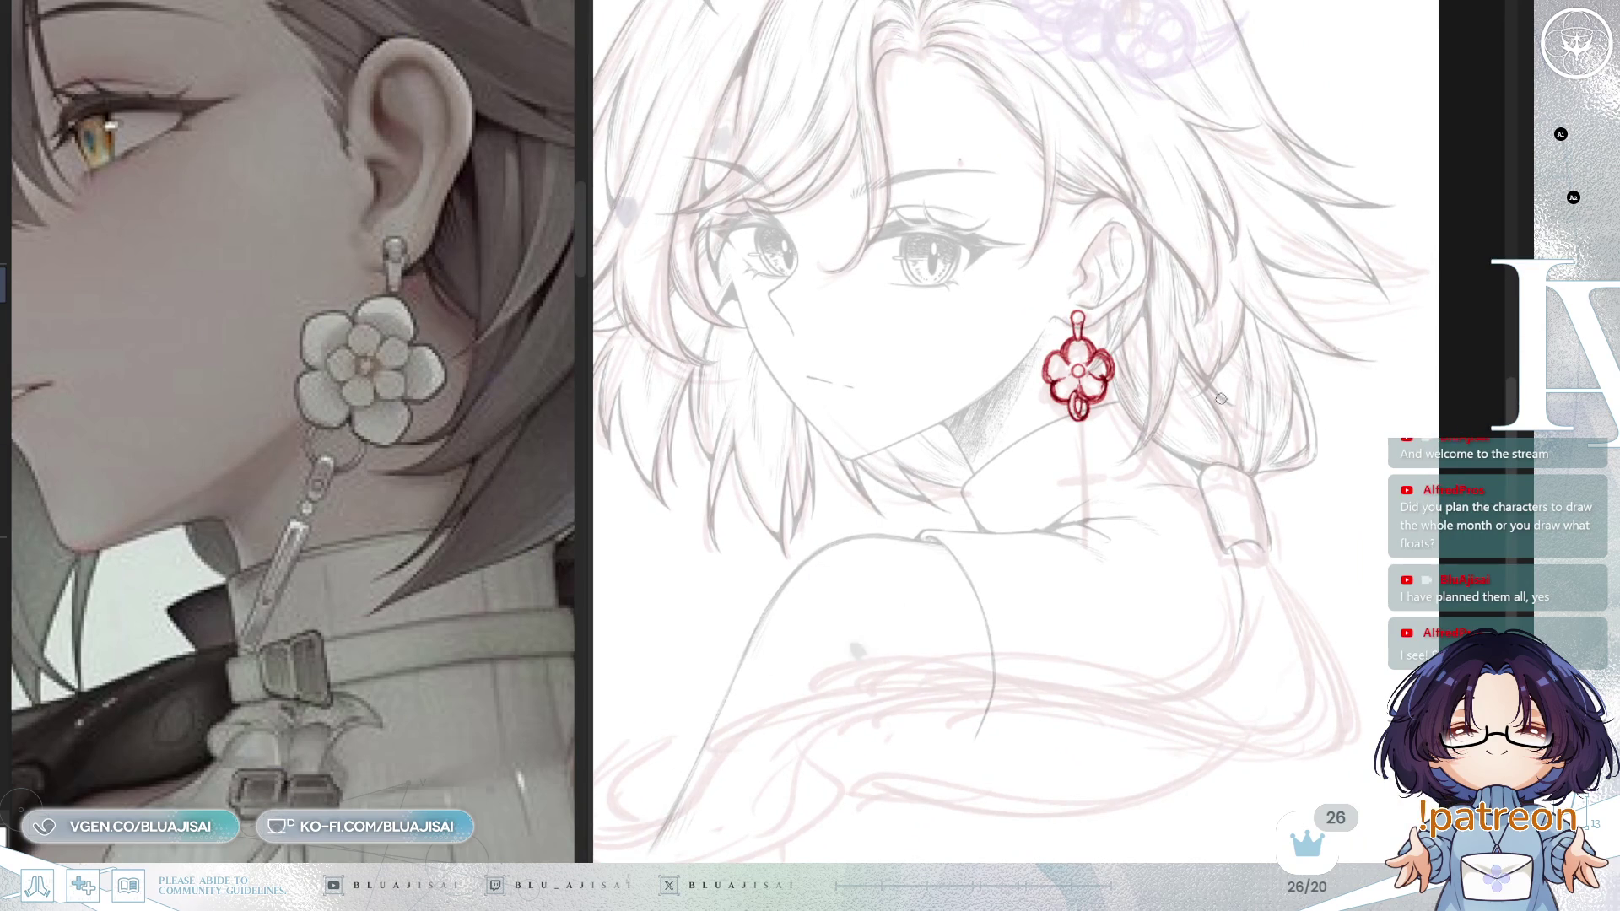
Step: Draw a second chain link below the flower, redrawing it once, and move the earring higher in view
scroll(1133, 405, "up", 5)
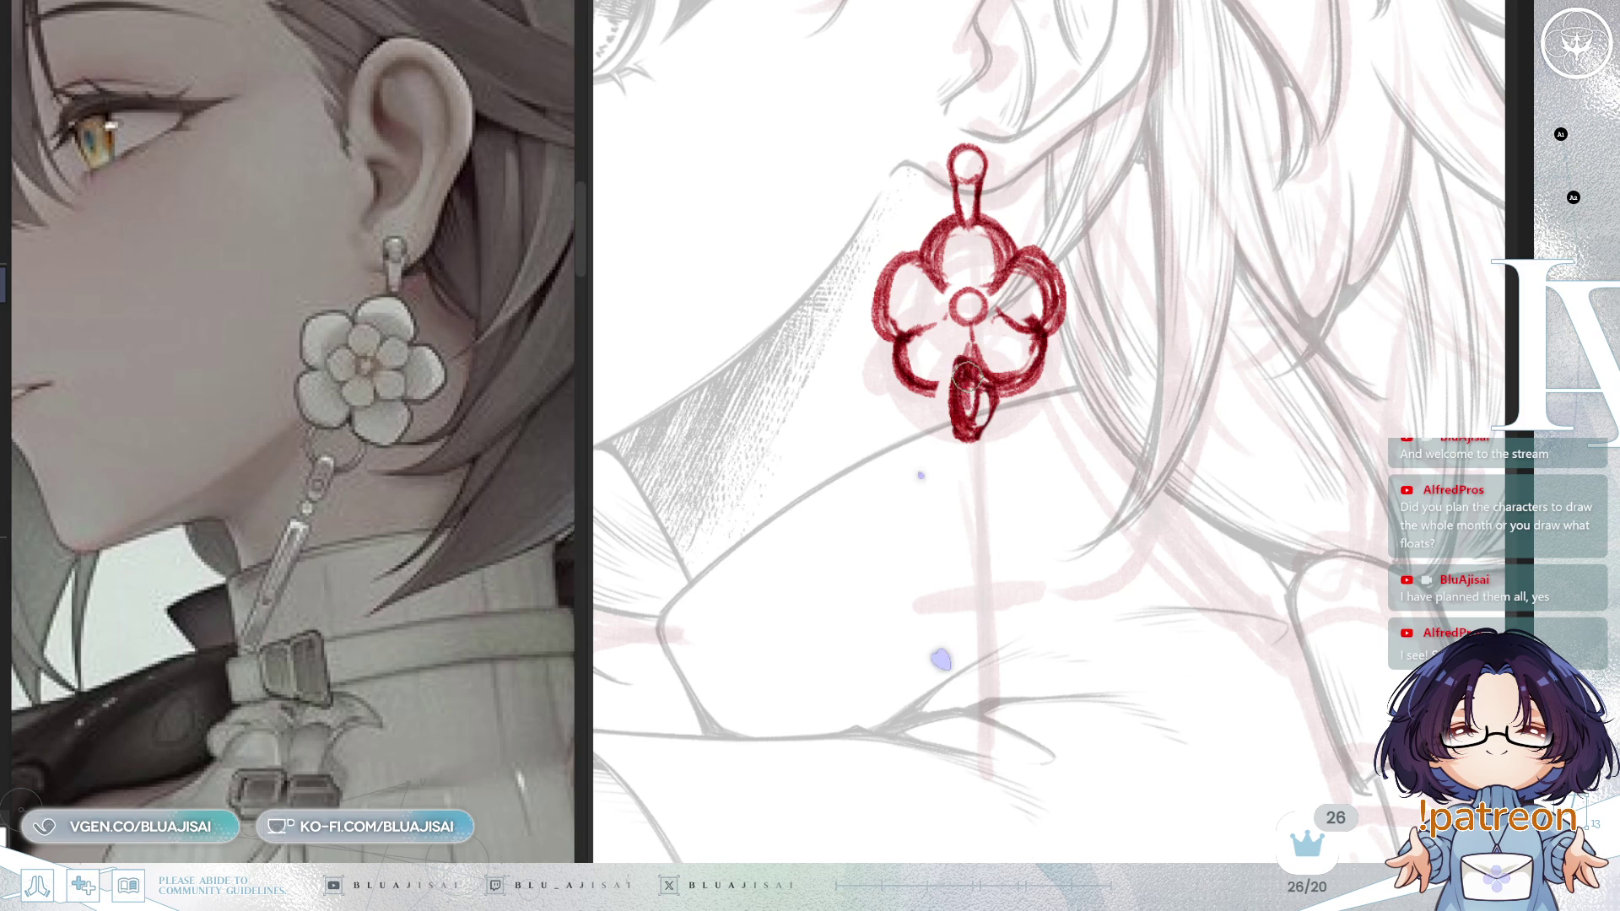
key("bracketright")
key("bracketleft")
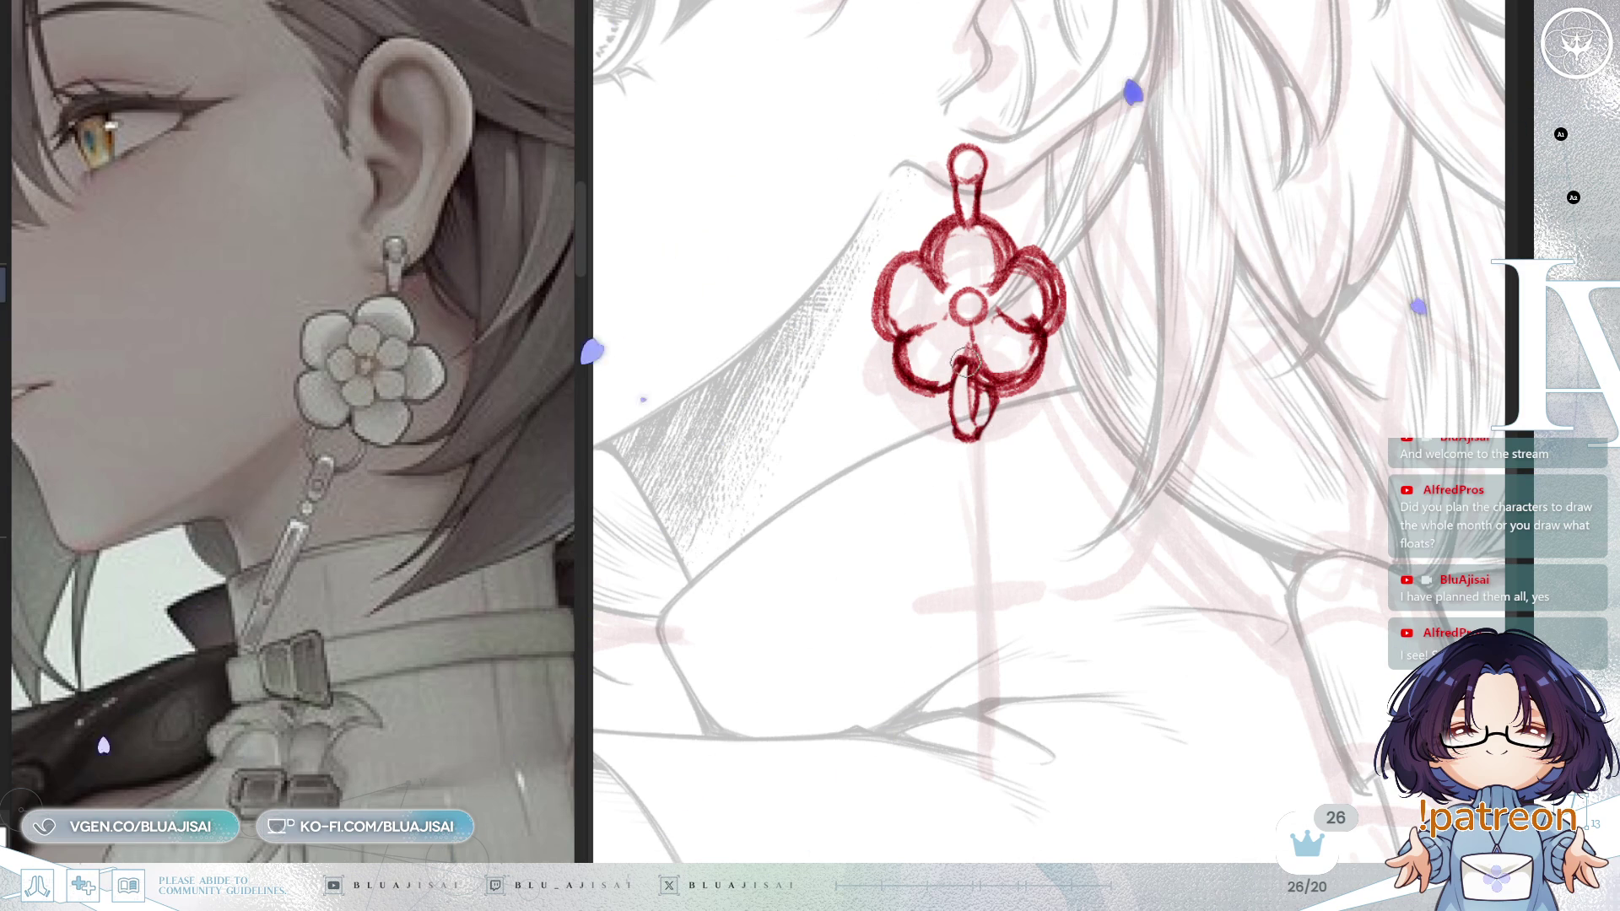
left_click_drag(971, 372, 988, 417)
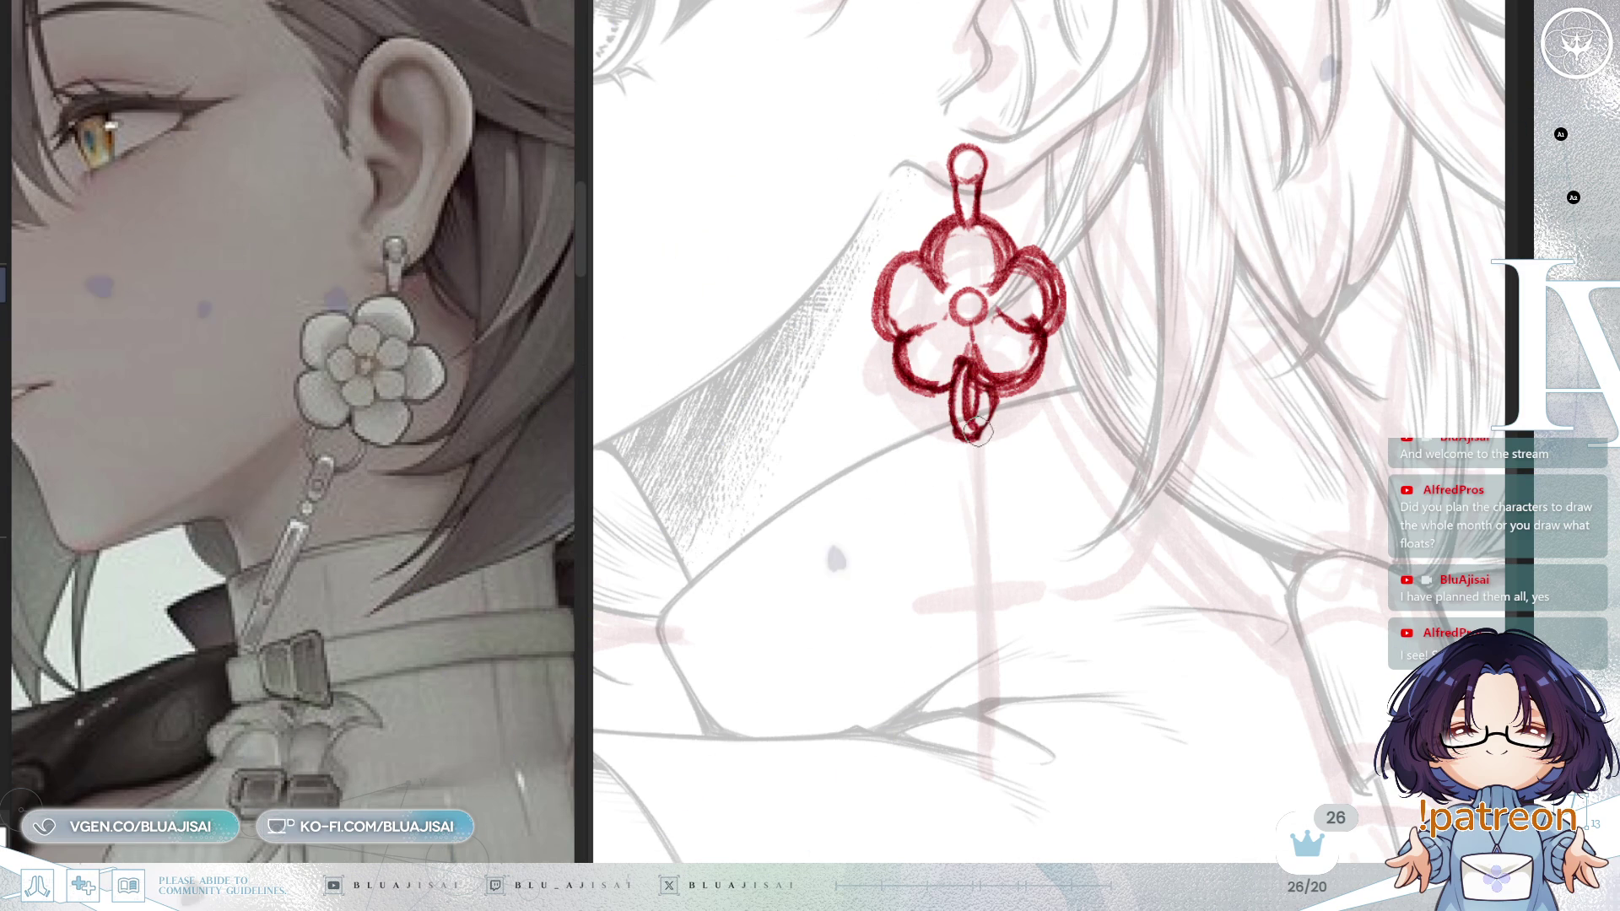
key("ctrl+z")
left_click_drag(972, 376, 979, 396)
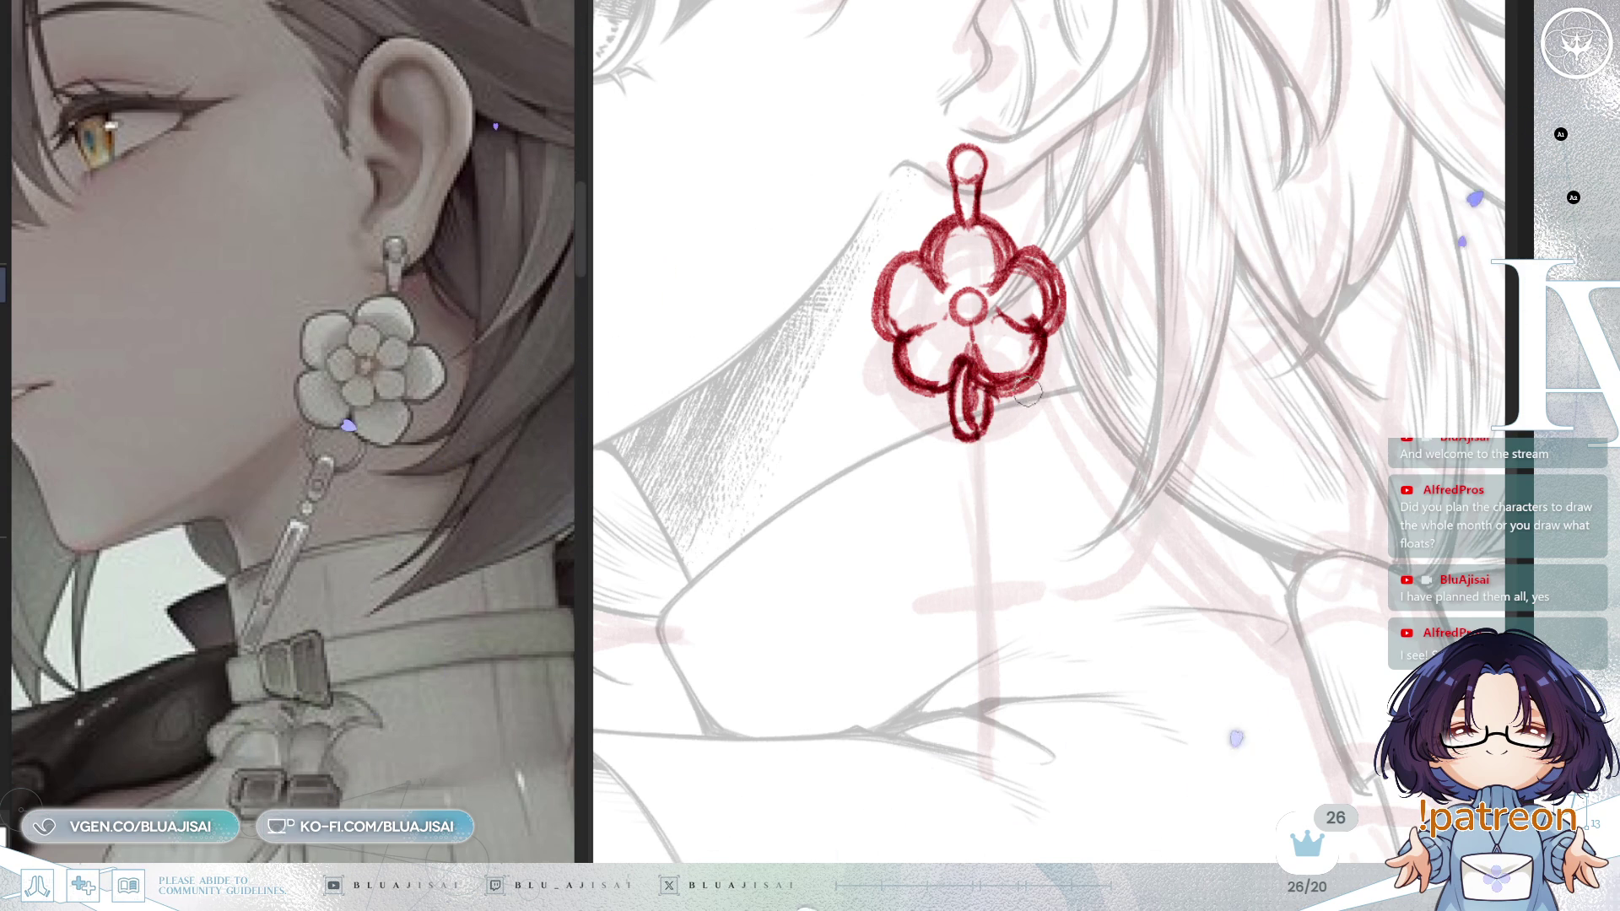
scroll(1097, 346, "down", 2)
left_click_drag(1063, 515, 1060, 472)
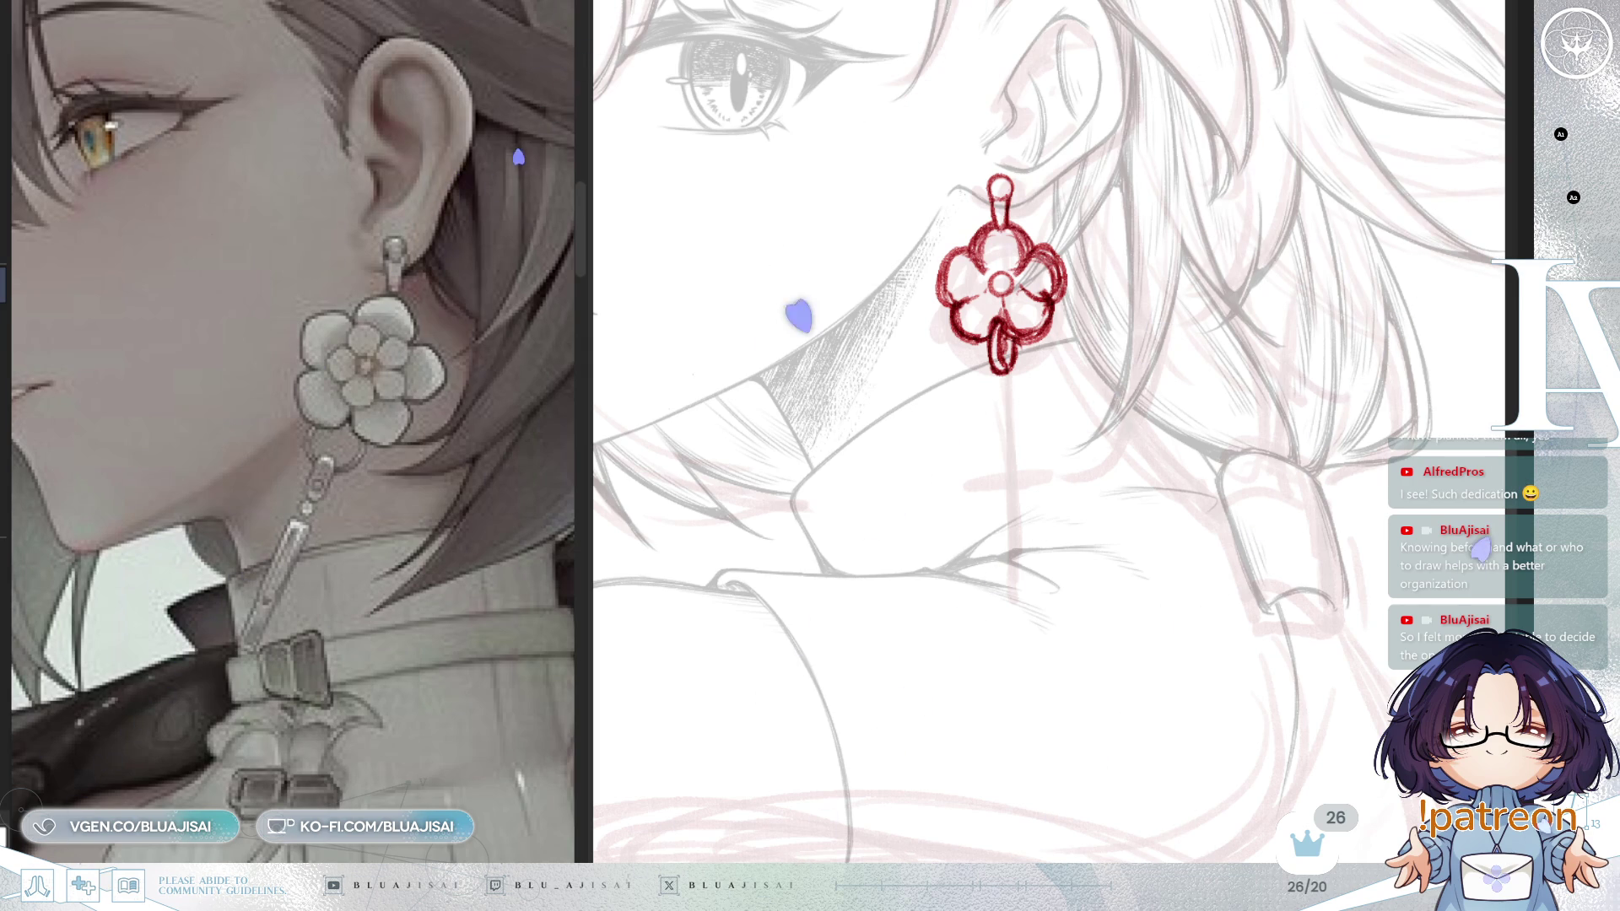
Step: Mirror the canvas view horizontally and zoom in on the earring to check it
left_click_drag(1051, 394, 992, 344)
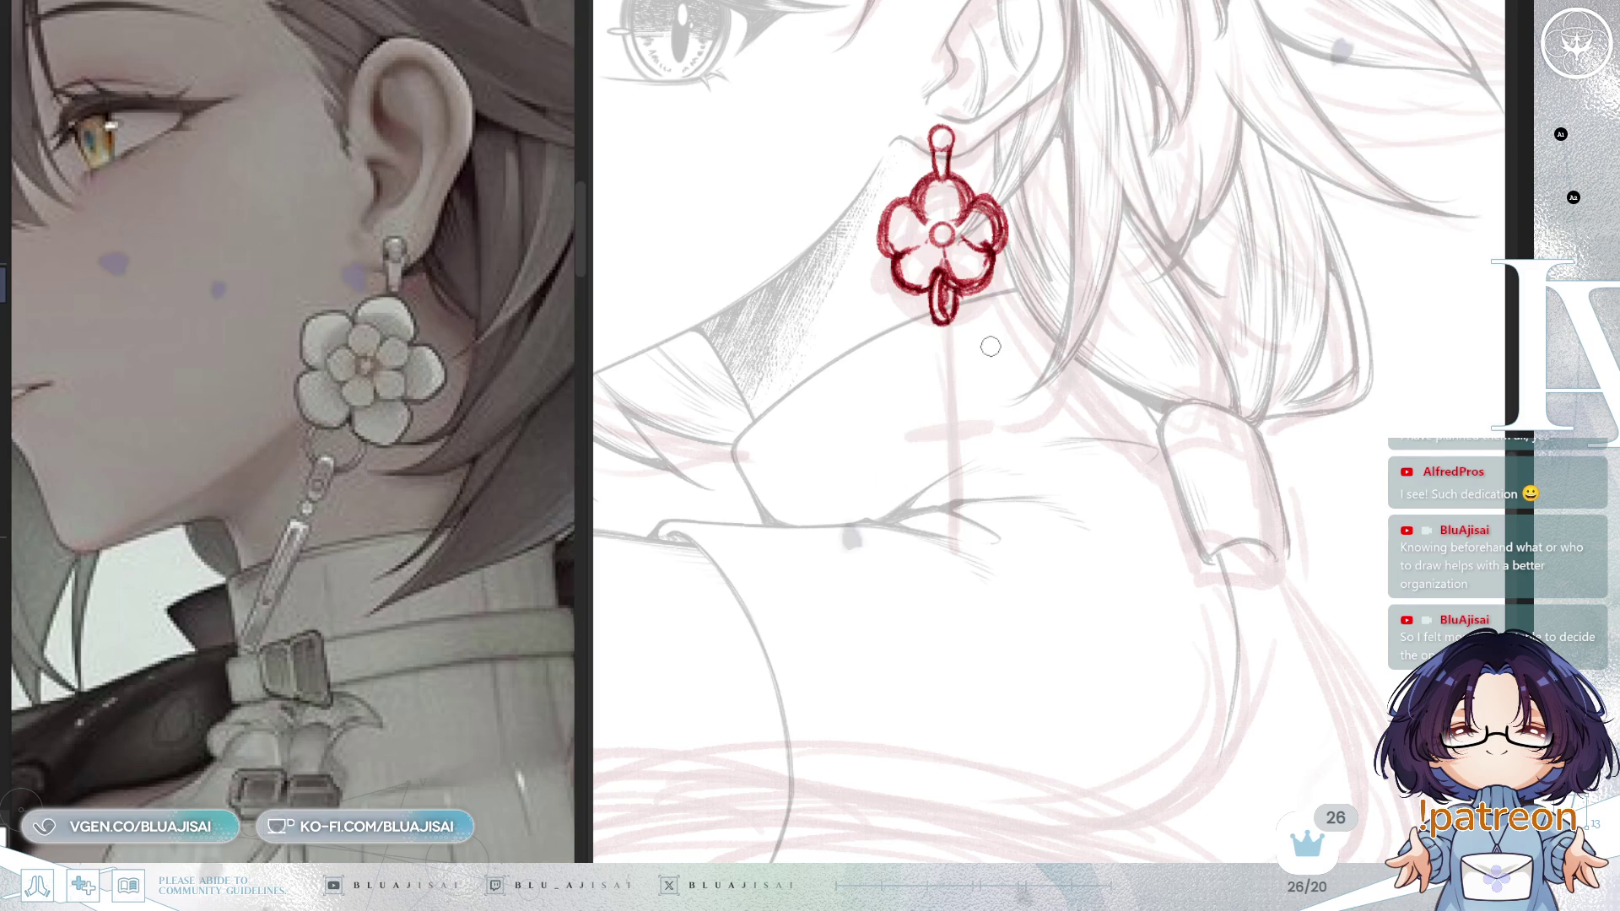
scroll(991, 346, "down", 2)
scroll(1056, 301, "up", 2)
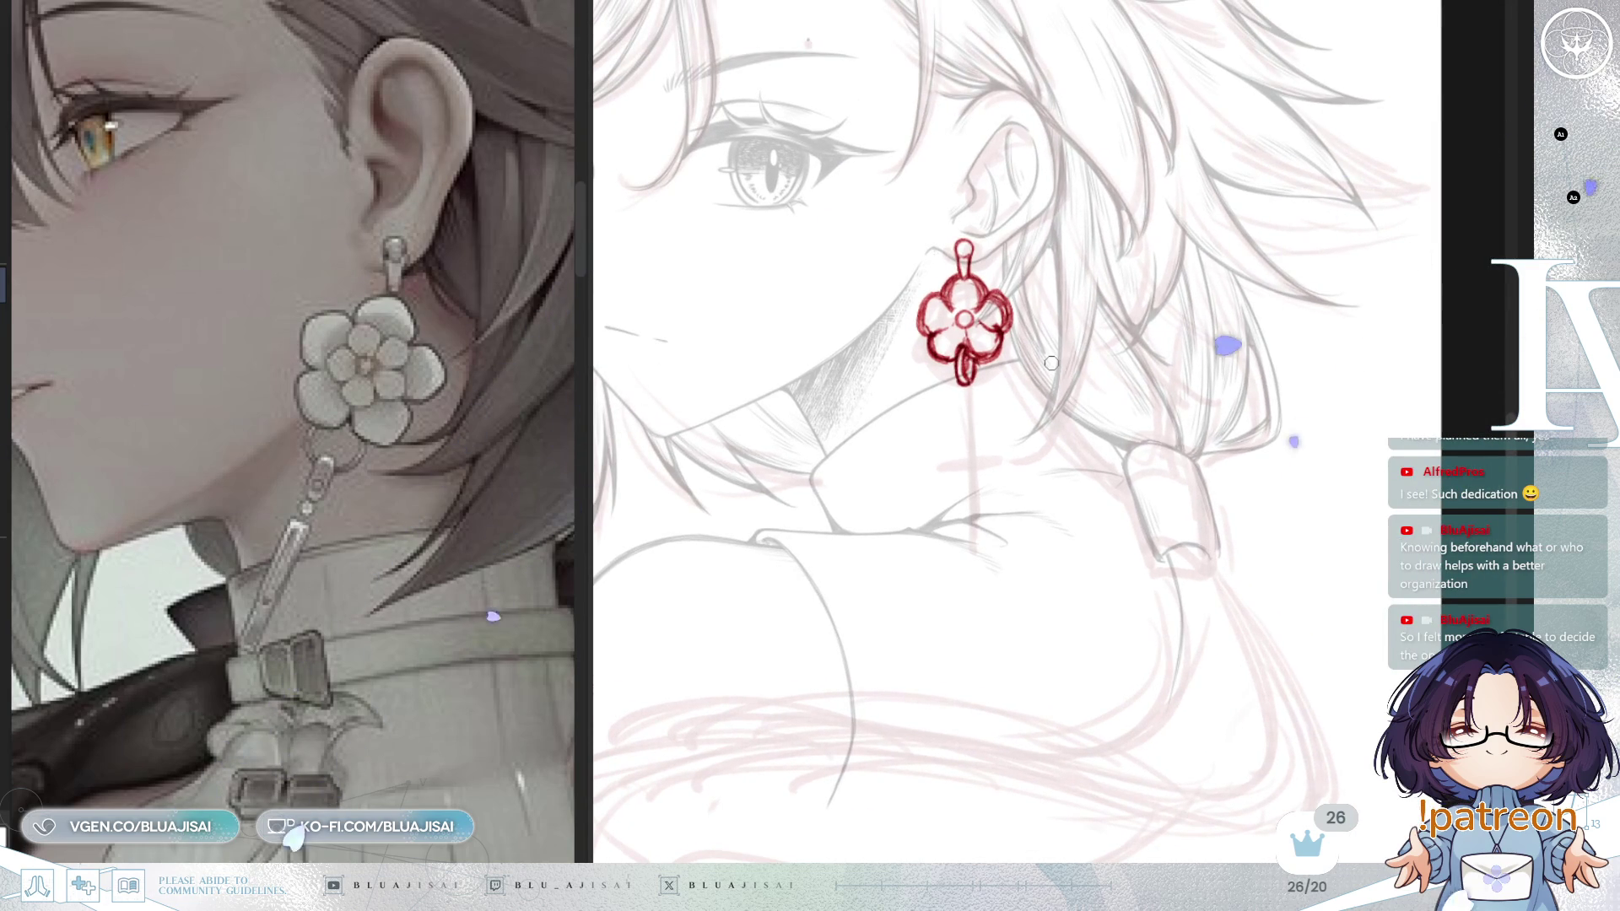
key("h")
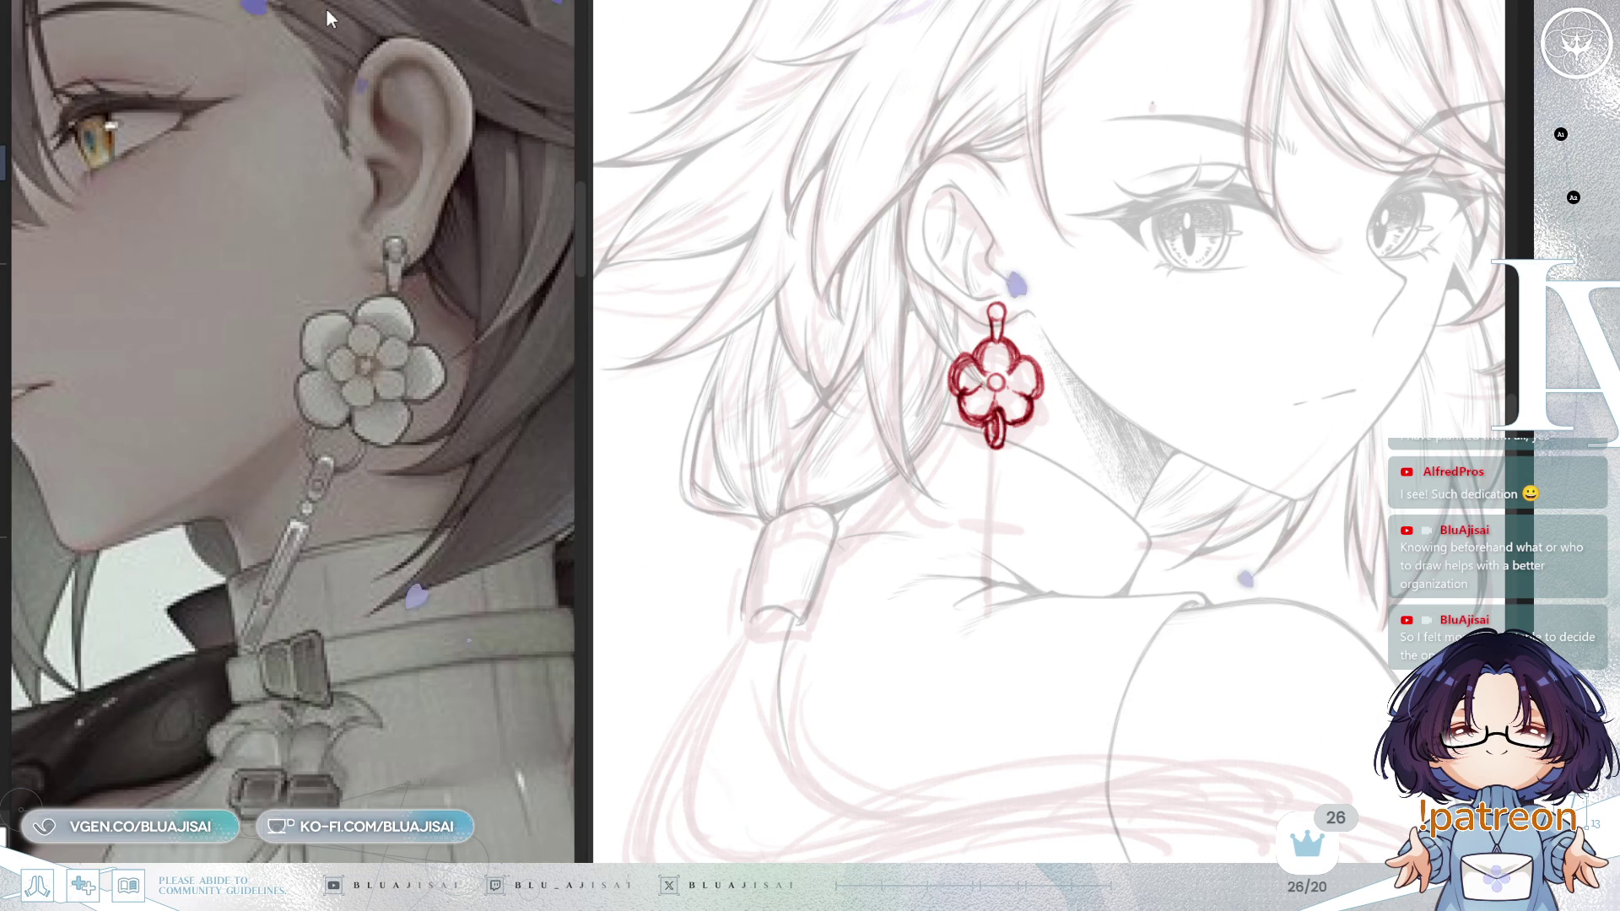
scroll(1064, 338, "up", 2)
Step: Tilt the earring slightly and nudge it up-left, then start a dangling link below the lower ring
mouse_move(946, 331)
left_mouse_down()
mouse_move(1005, 326)
mouse_move(994, 283)
mouse_move(946, 330)
left_mouse_up()
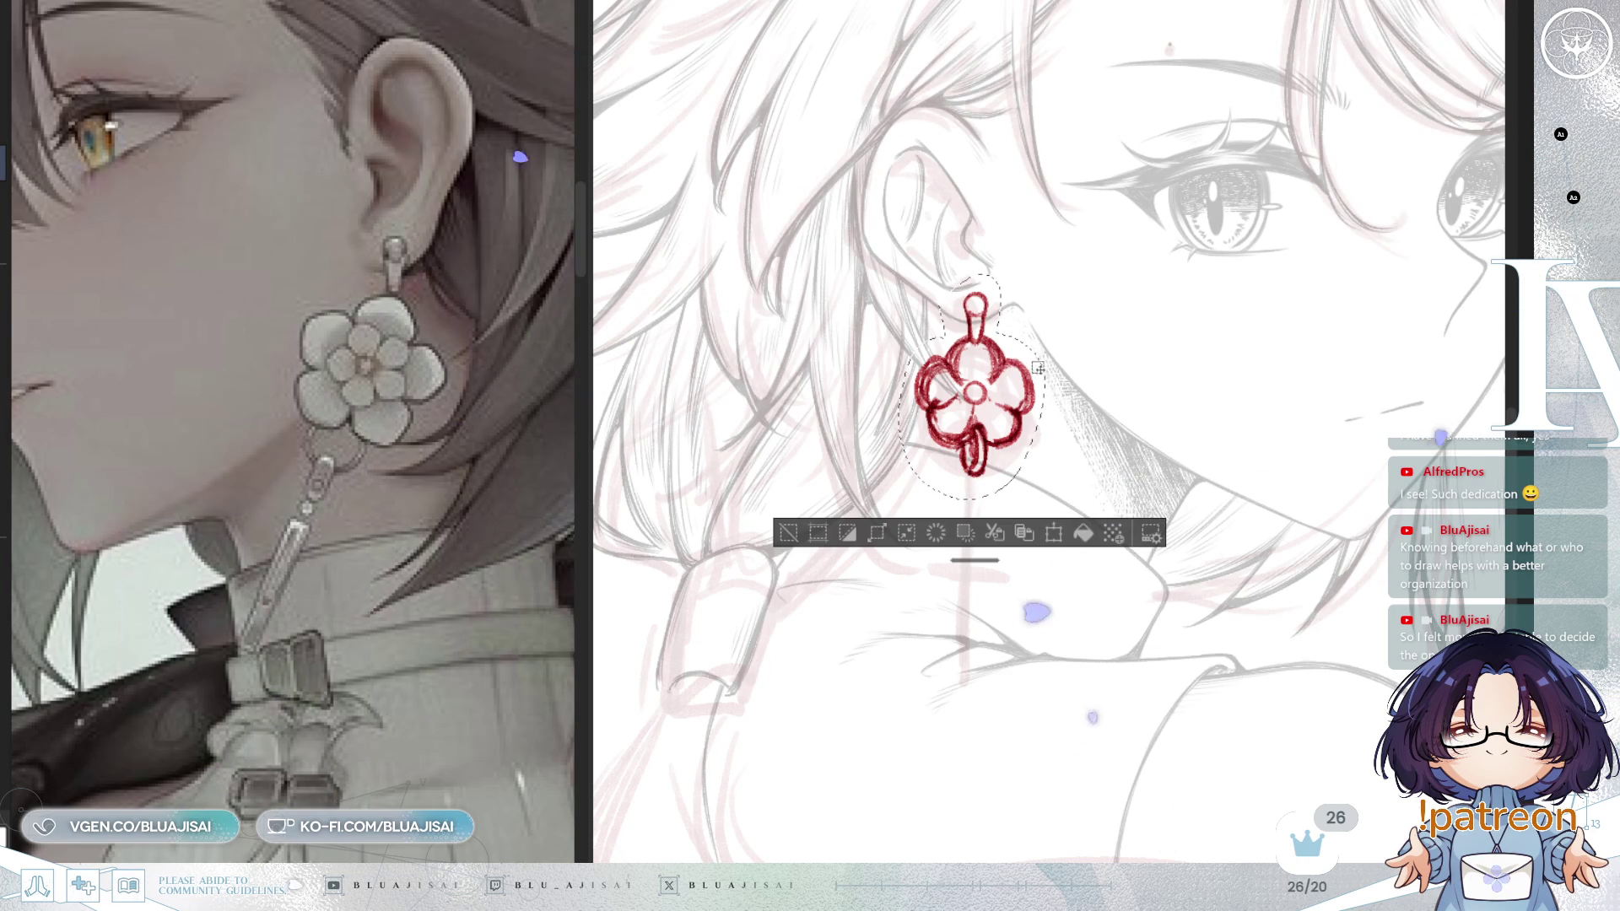
key("ctrl+t")
left_click_drag(1153, 344, 1145, 361)
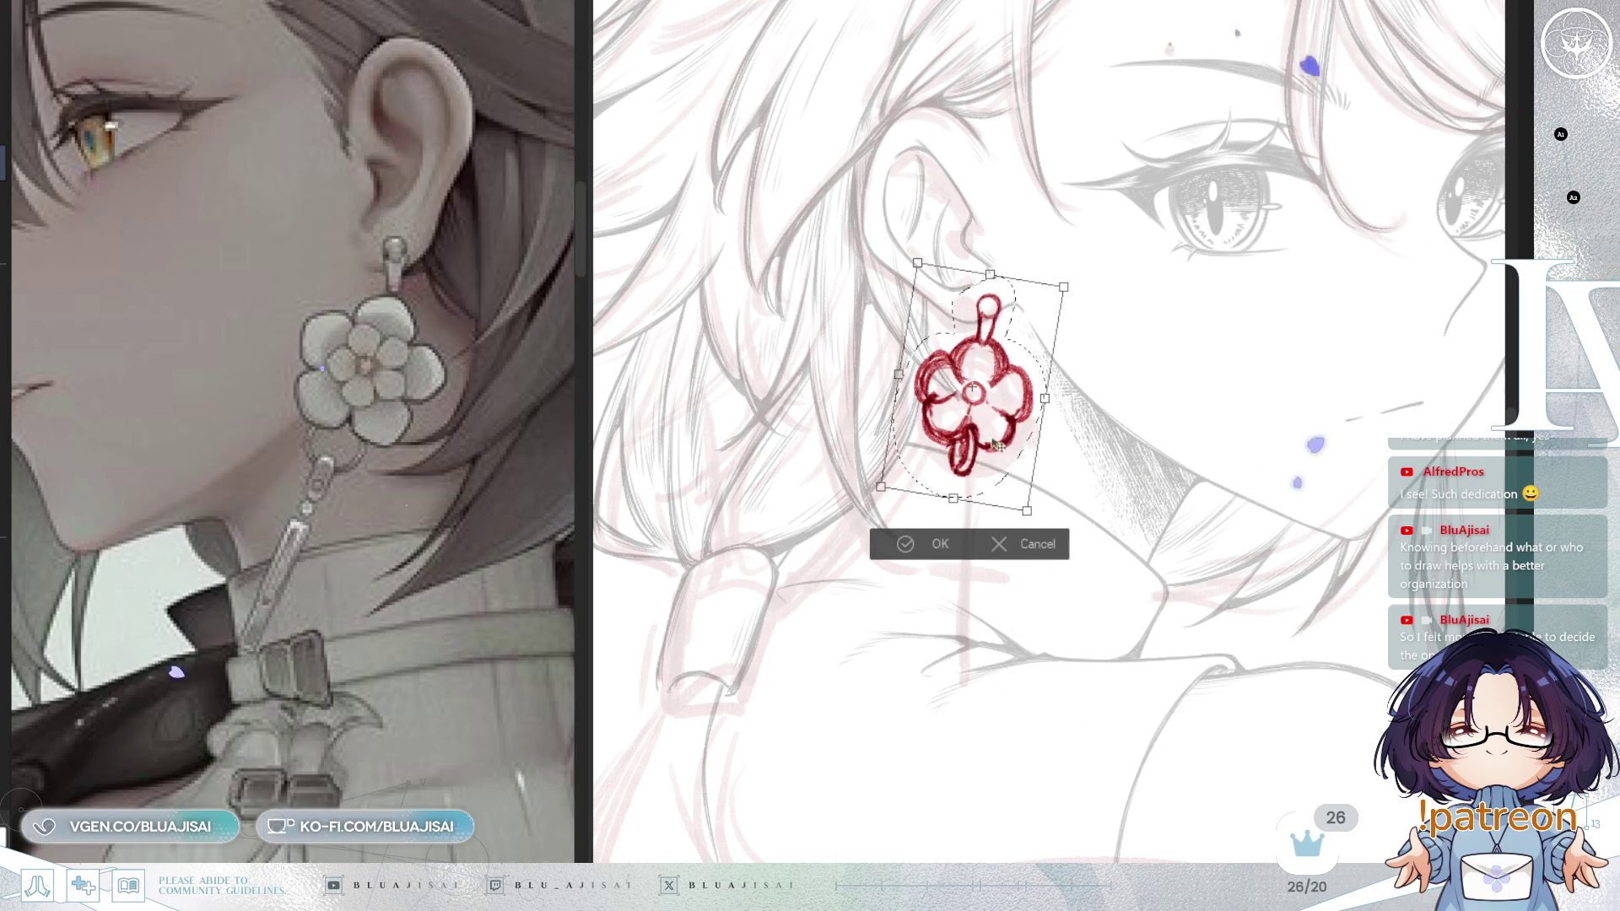
left_click_drag(985, 454, 983, 449)
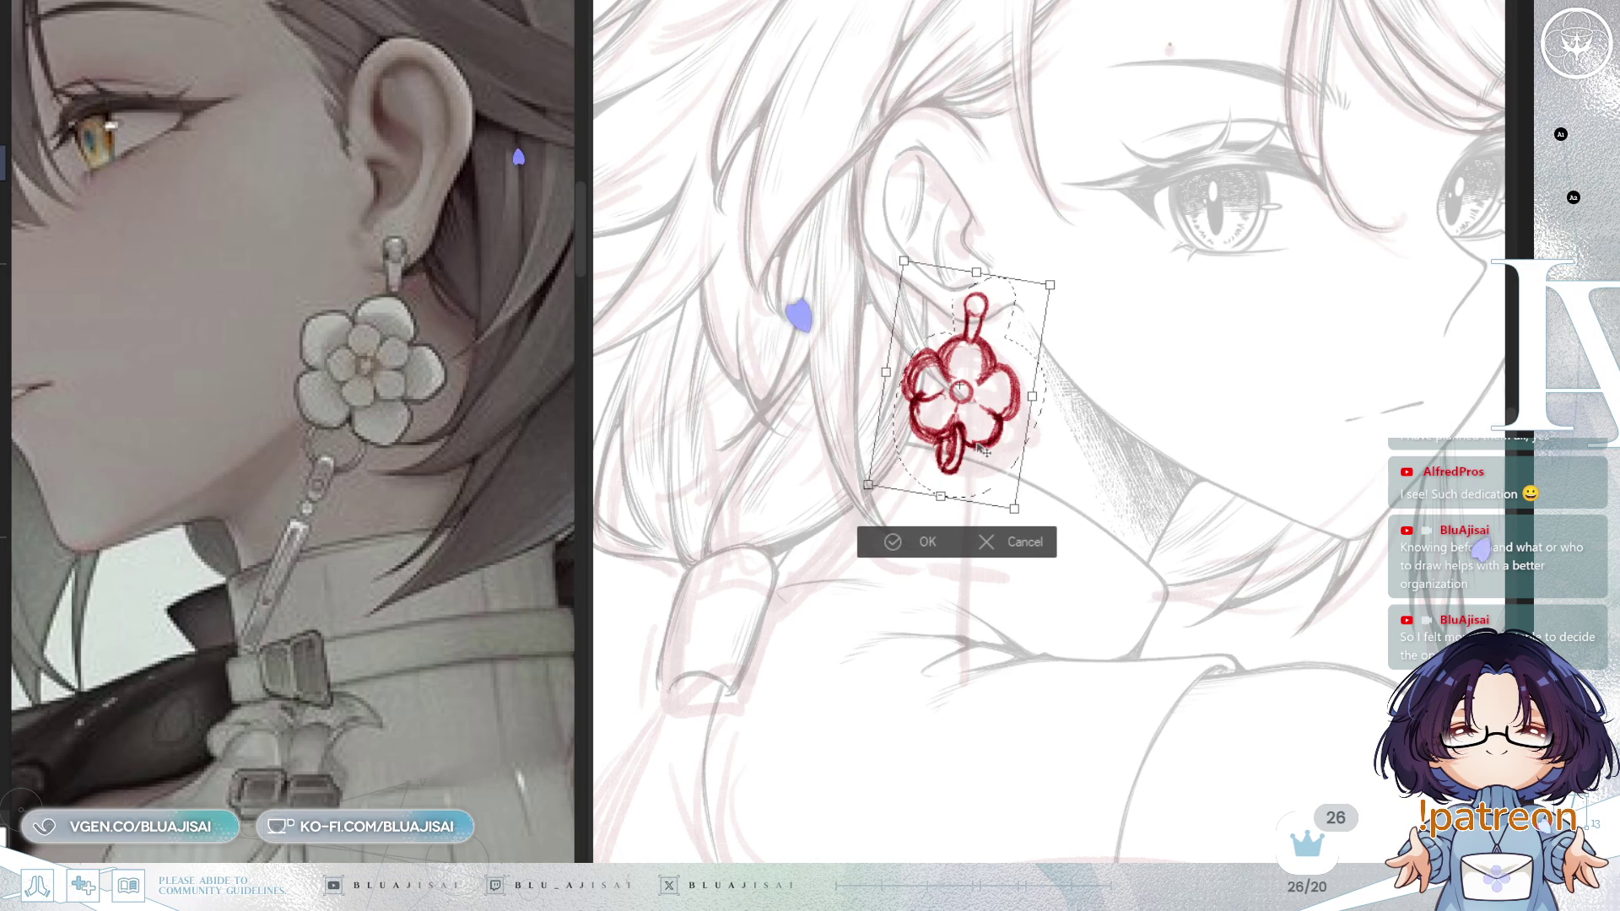
left_click(884, 541)
left_click(774, 532)
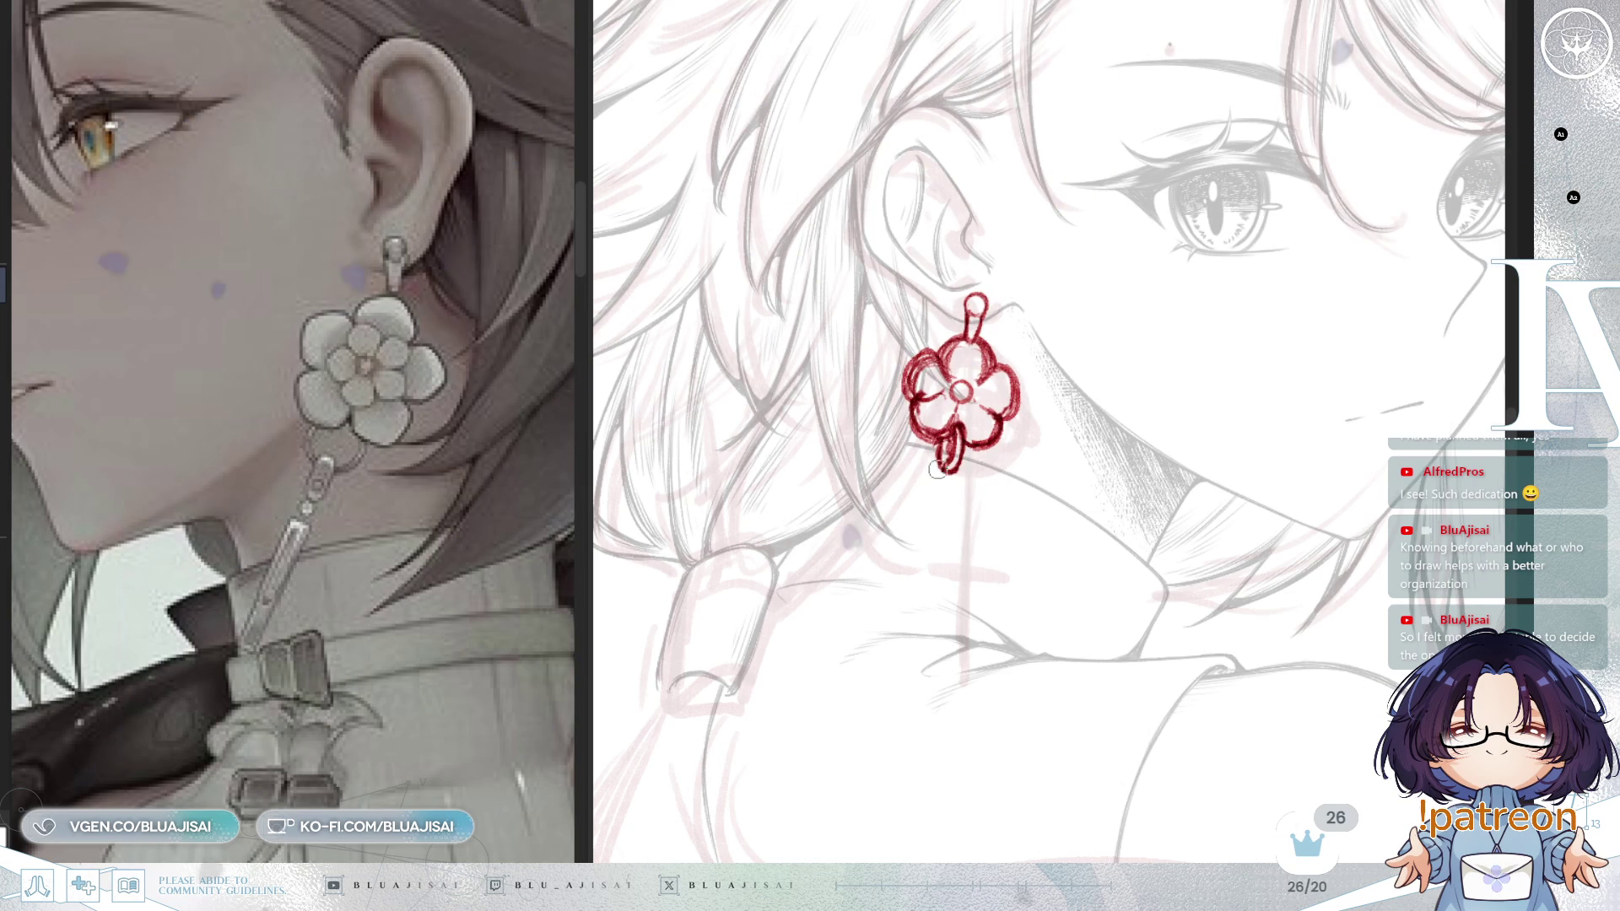
mouse_move(942, 460)
left_mouse_down()
mouse_move(934, 497)
mouse_move(950, 475)
left_mouse_up()
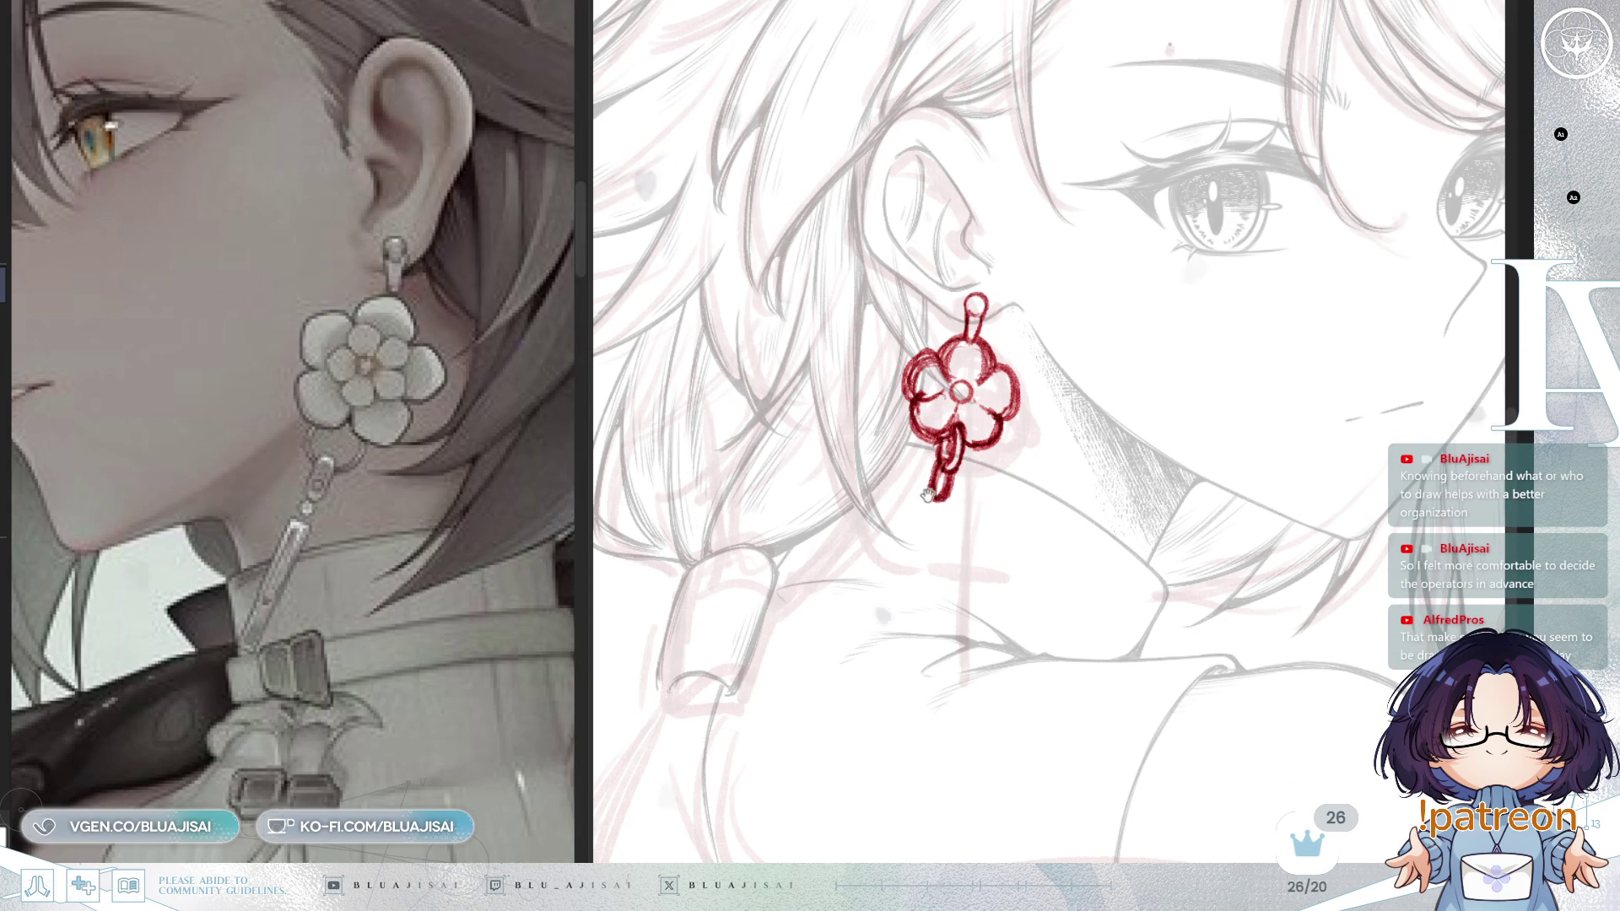
Step: Draw a small ring at the chain's end and a long thin two-edged bar pendant angling down-left
left_click_drag(926, 486, 920, 461)
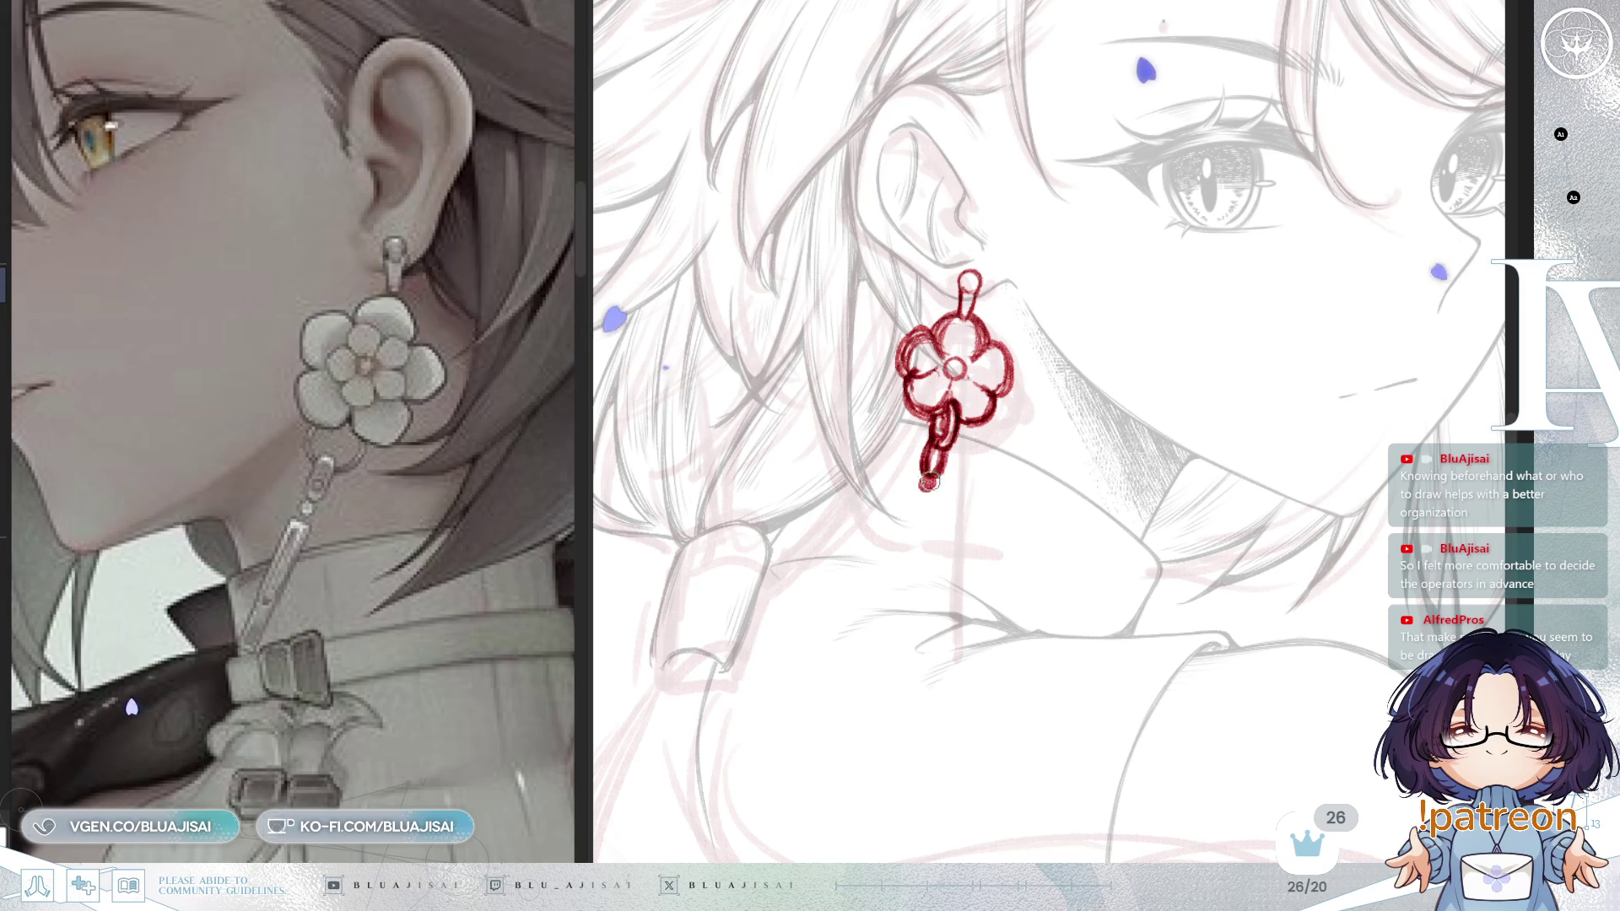
left_click_drag(935, 483, 849, 615)
key("ctrl+z")
left_click_drag(918, 499, 848, 615)
key("ctrl+z")
left_click_drag(918, 499, 849, 615)
left_click_drag(920, 496, 859, 578)
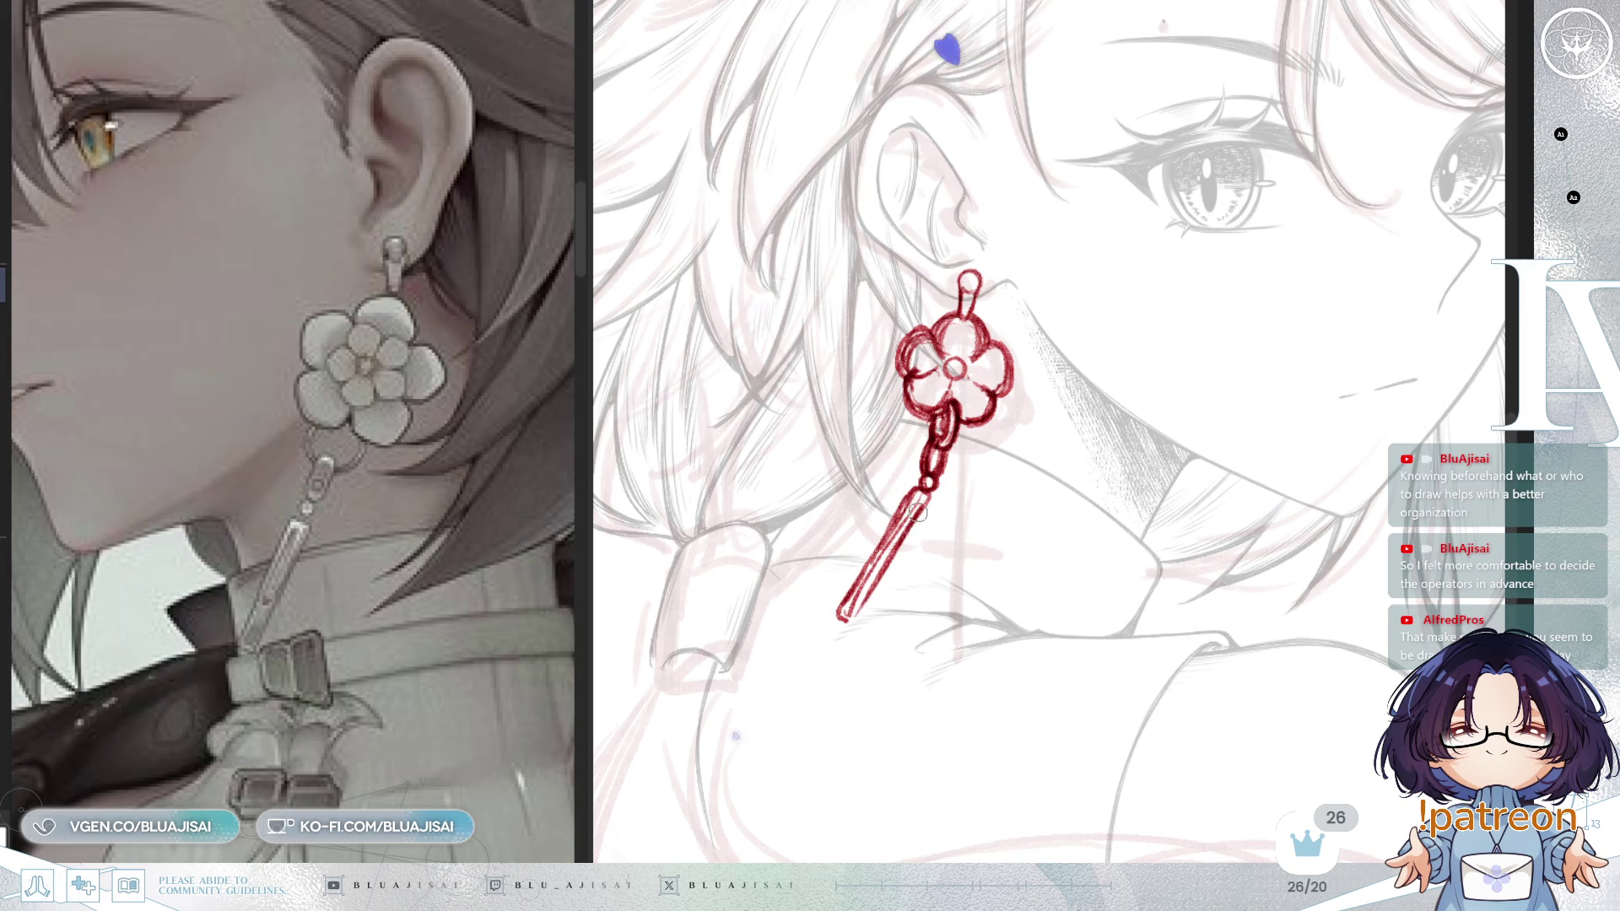
Step: Flip the view to check the pendant, flip back, and select the whole earring for transforming
key("h")
key("h")
key("h")
mouse_move(1249, 394)
left_mouse_down()
mouse_move(1240, 431)
mouse_move(1281, 379)
mouse_move(1241, 421)
mouse_move(1194, 434)
mouse_move(1176, 418)
mouse_move(1143, 291)
left_mouse_up()
scroll(1281, 379, "up", 2)
key("h")
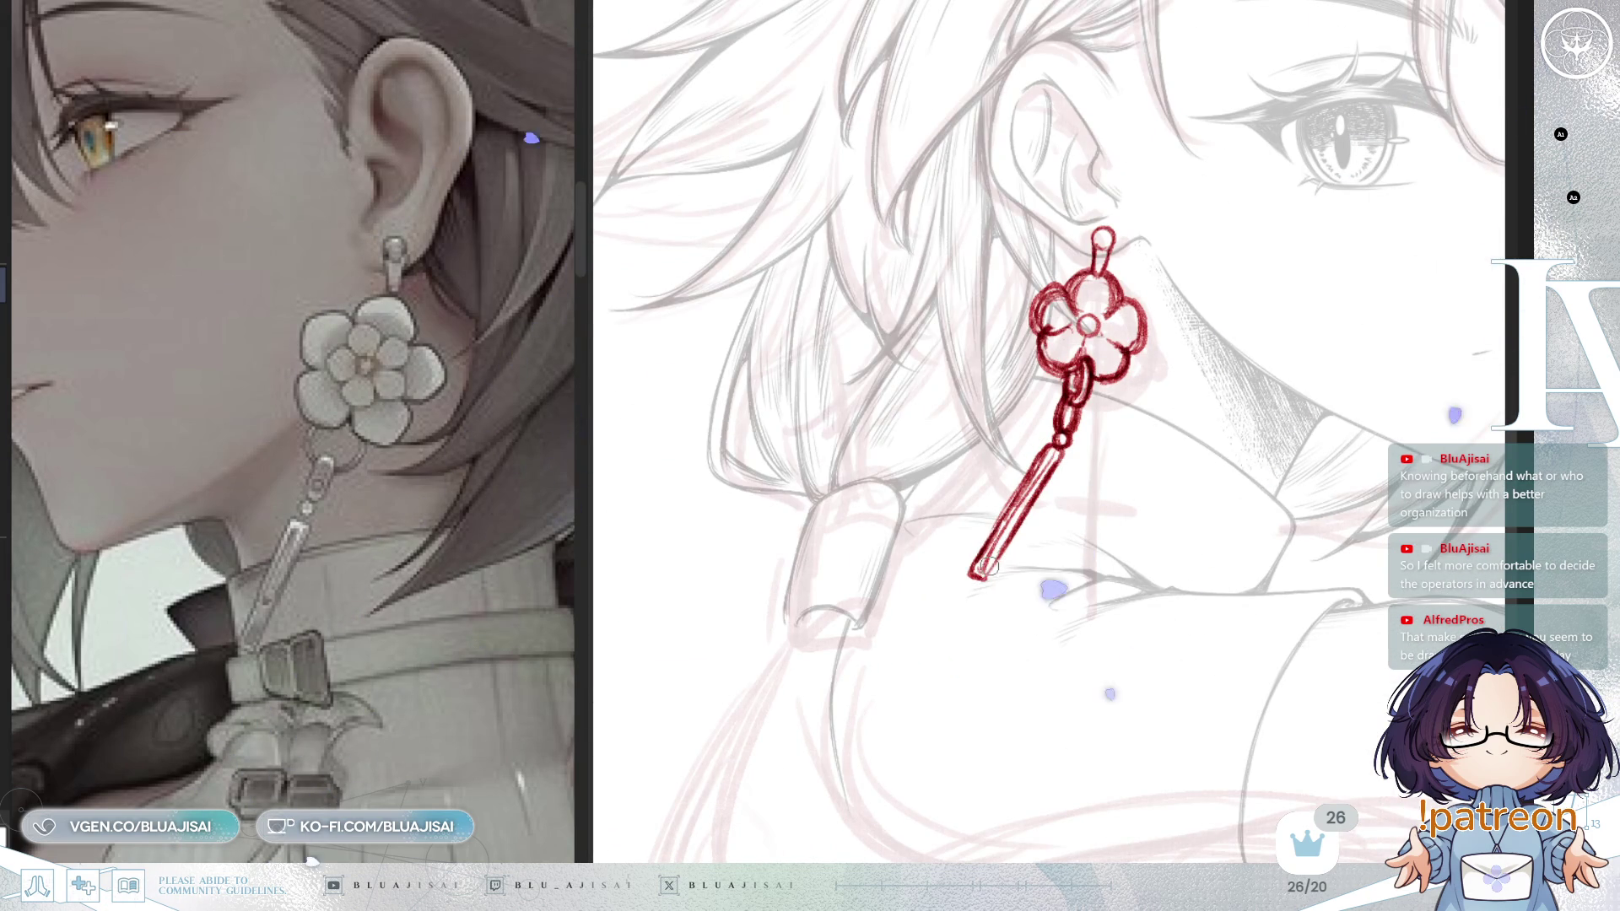
left_click_drag(1118, 449, 1063, 500)
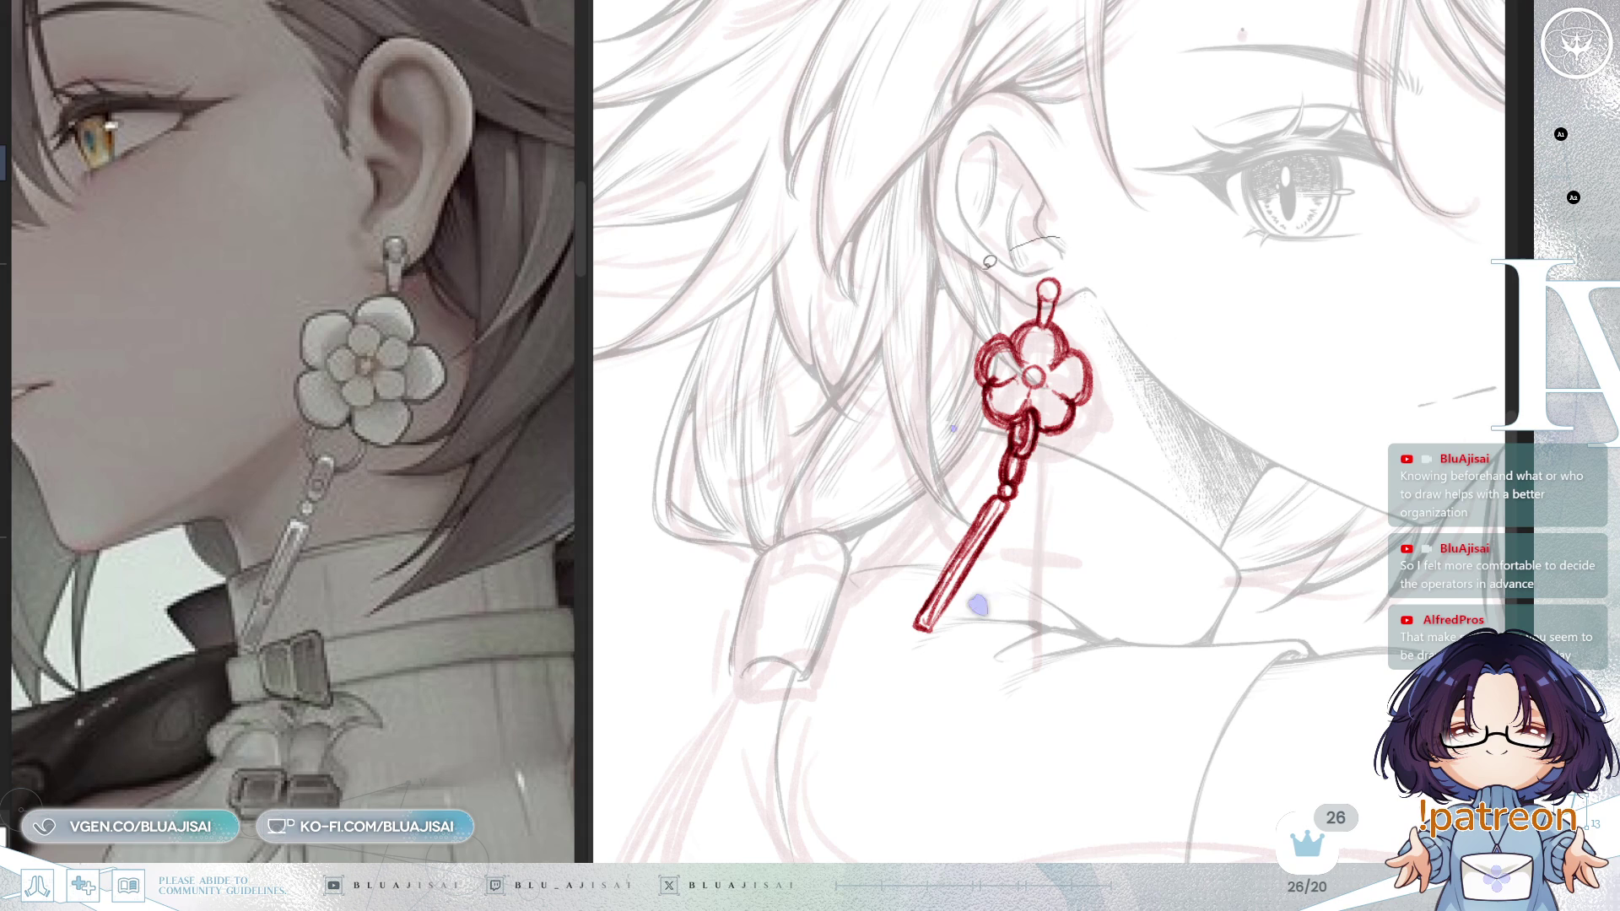
left_click_drag(1154, 293, 1142, 348)
key("ctrl+t")
Step: Angle the earring's dangle slightly to the right and apply the transform
left_click_drag(1097, 489, 1077, 530)
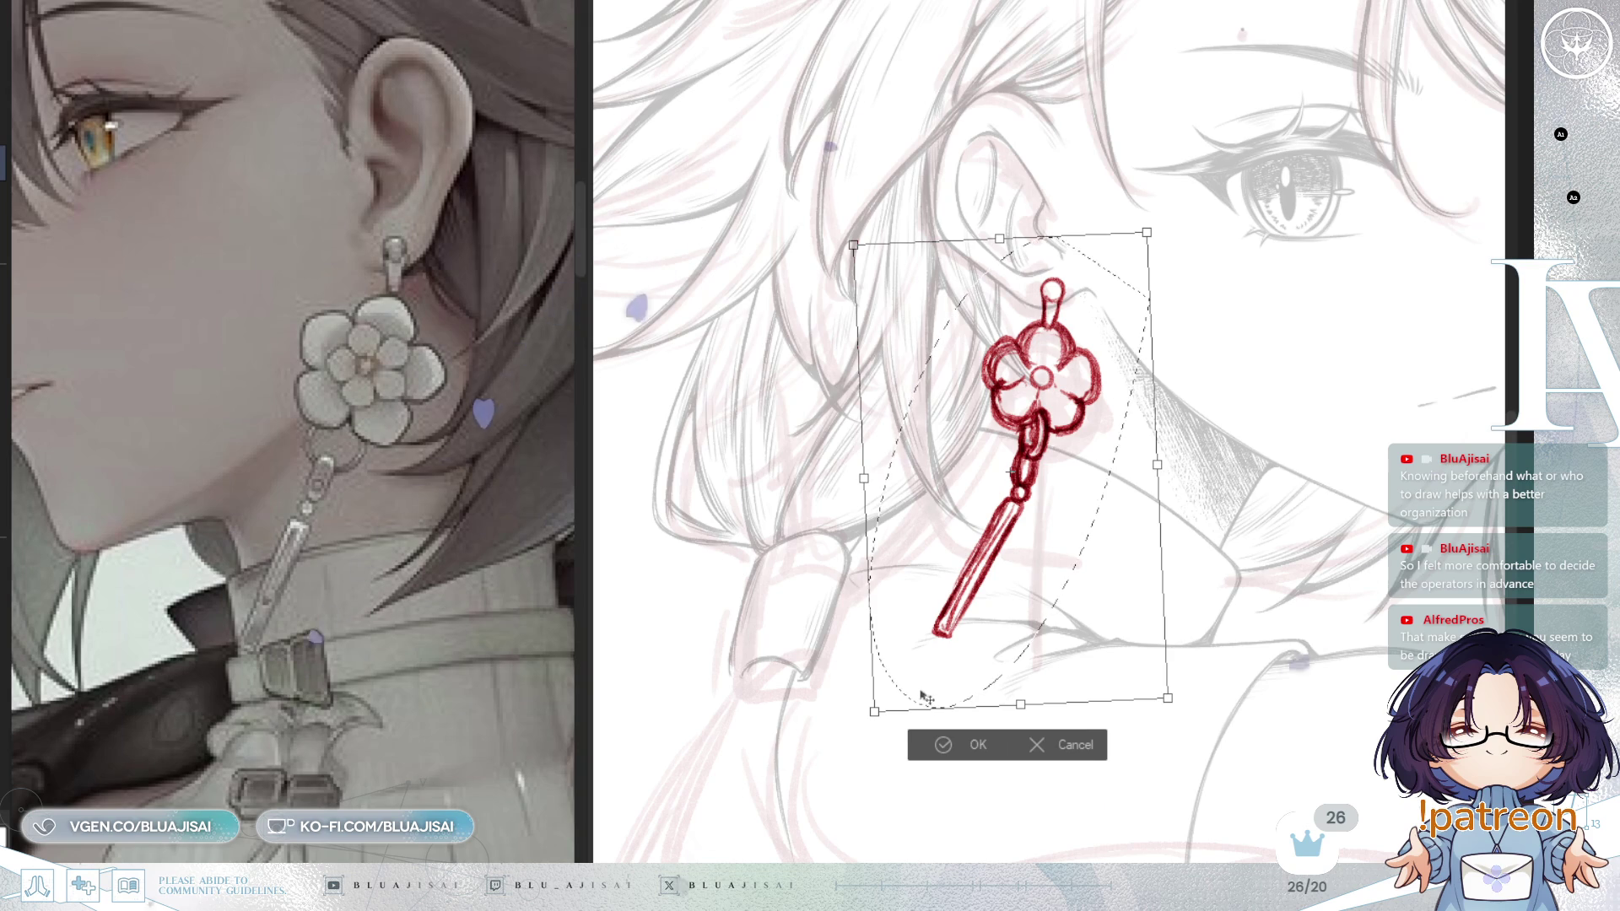
left_click(926, 747)
left_click(826, 750)
Step: Select only the bar pendant and shorten it, then zoom out to see the whole character
mouse_move(1021, 499)
left_mouse_down()
mouse_move(922, 669)
mouse_move(1008, 504)
left_mouse_up()
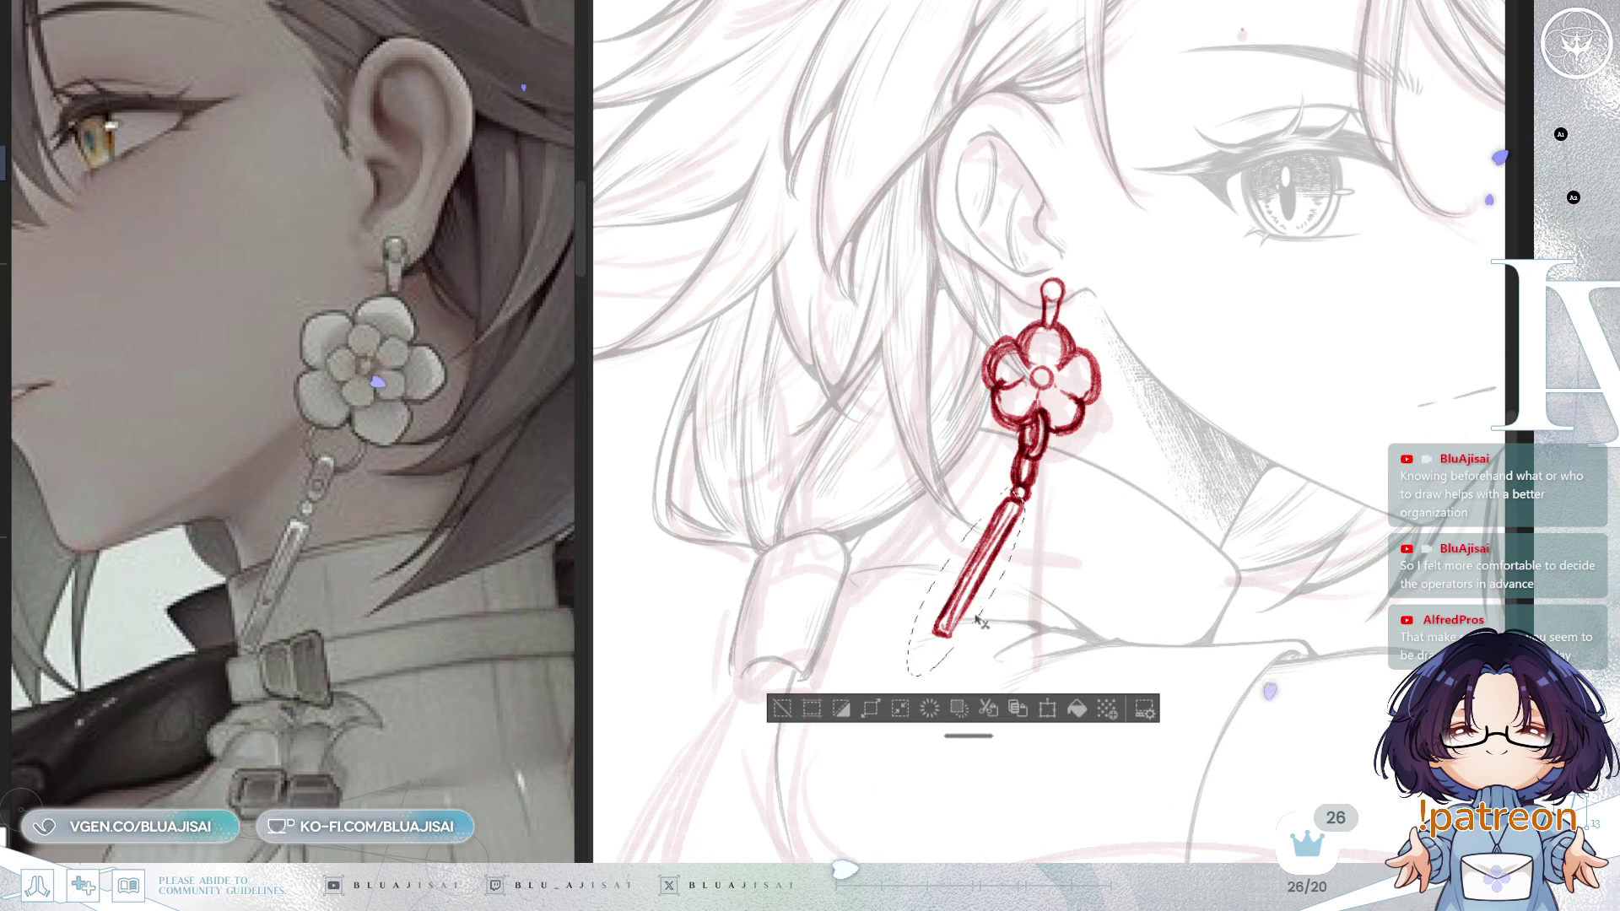
key("ctrl+t")
left_click_drag(966, 676, 982, 655)
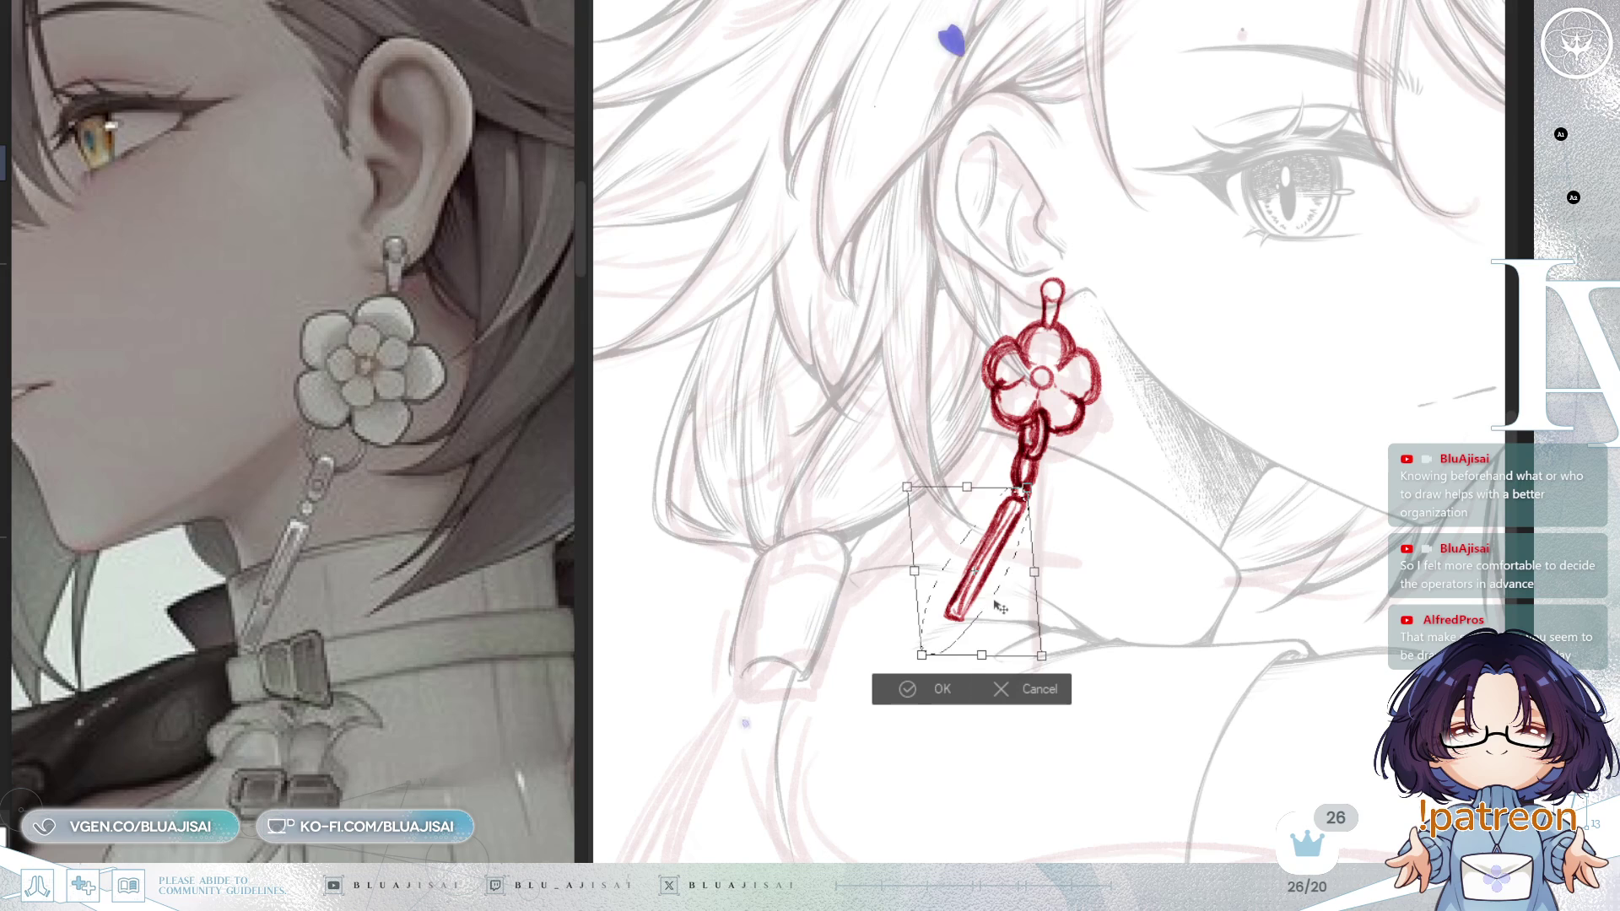
left_click(907, 690)
left_click(823, 690)
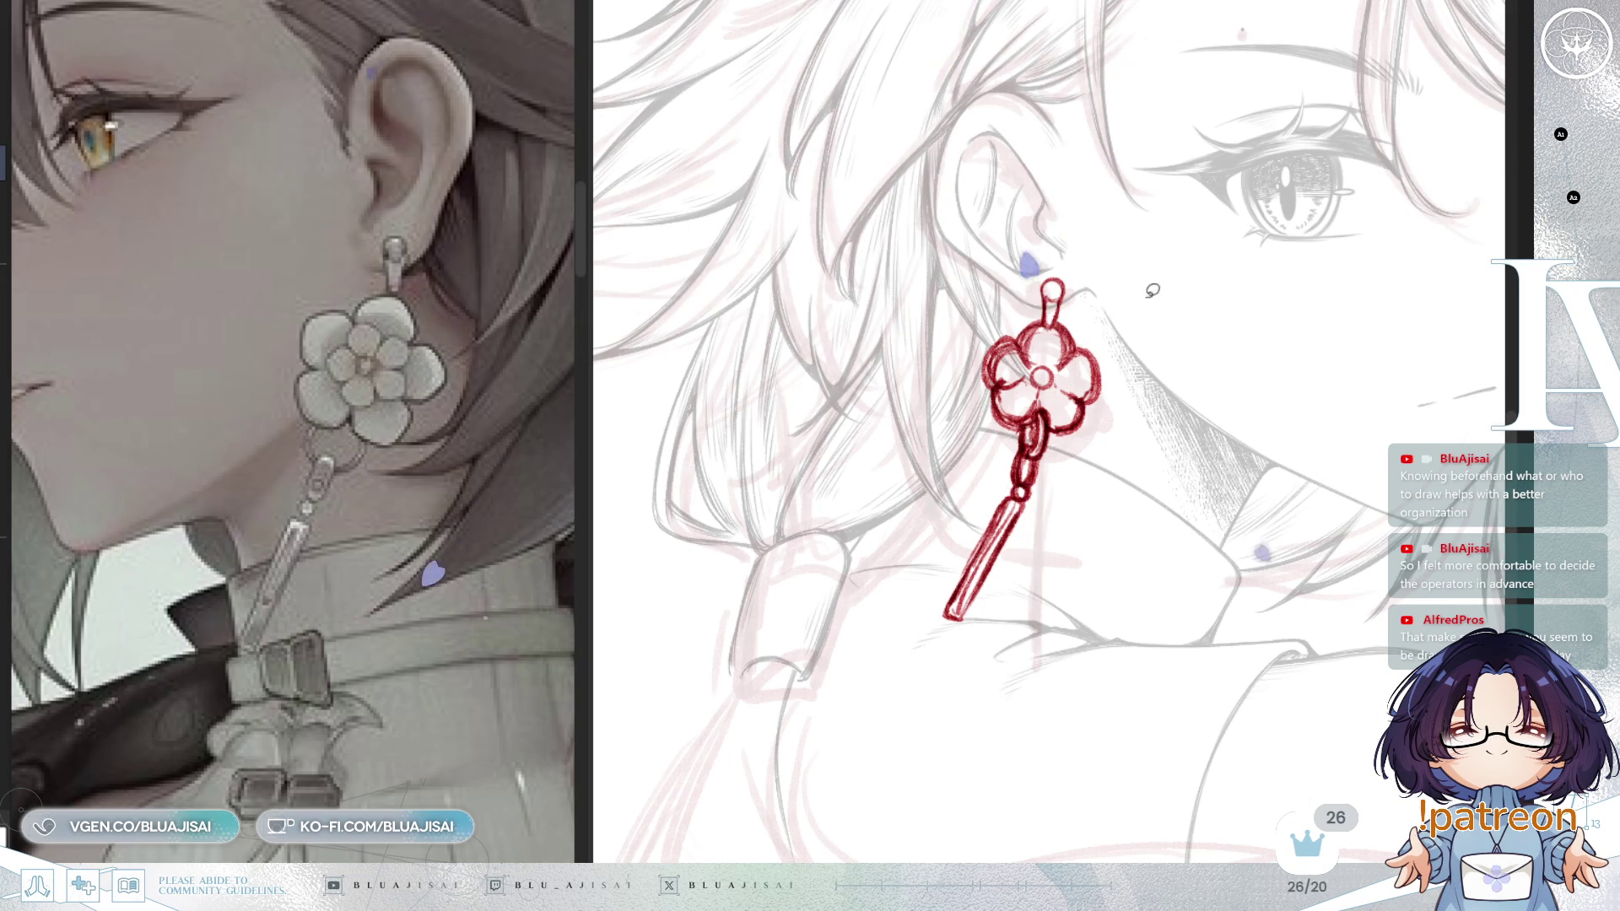
key("ctrl+minus")
key("ctrl+minus")
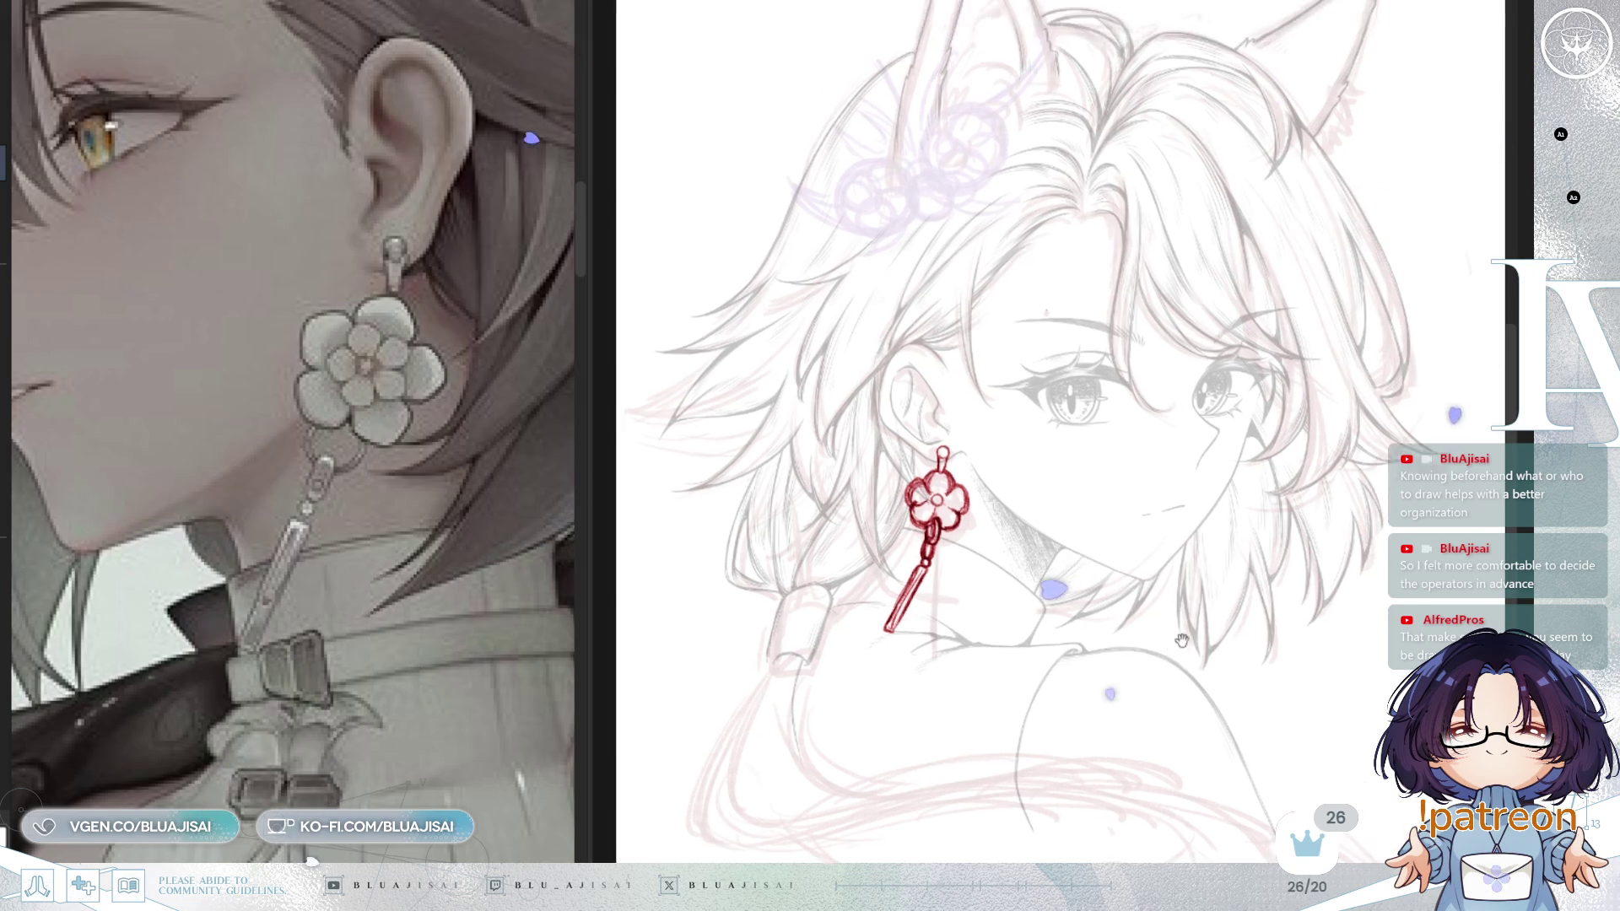
Step: Flip the canvas back to normal and zoom into the hair ornament area beside its reference
scroll(1216, 524, "down", 2)
left_click_drag(1198, 540, 1192, 650)
key("m")
scroll(1192, 650, "down", 2)
key("m")
key("m")
scroll(1208, 569, "up", 1)
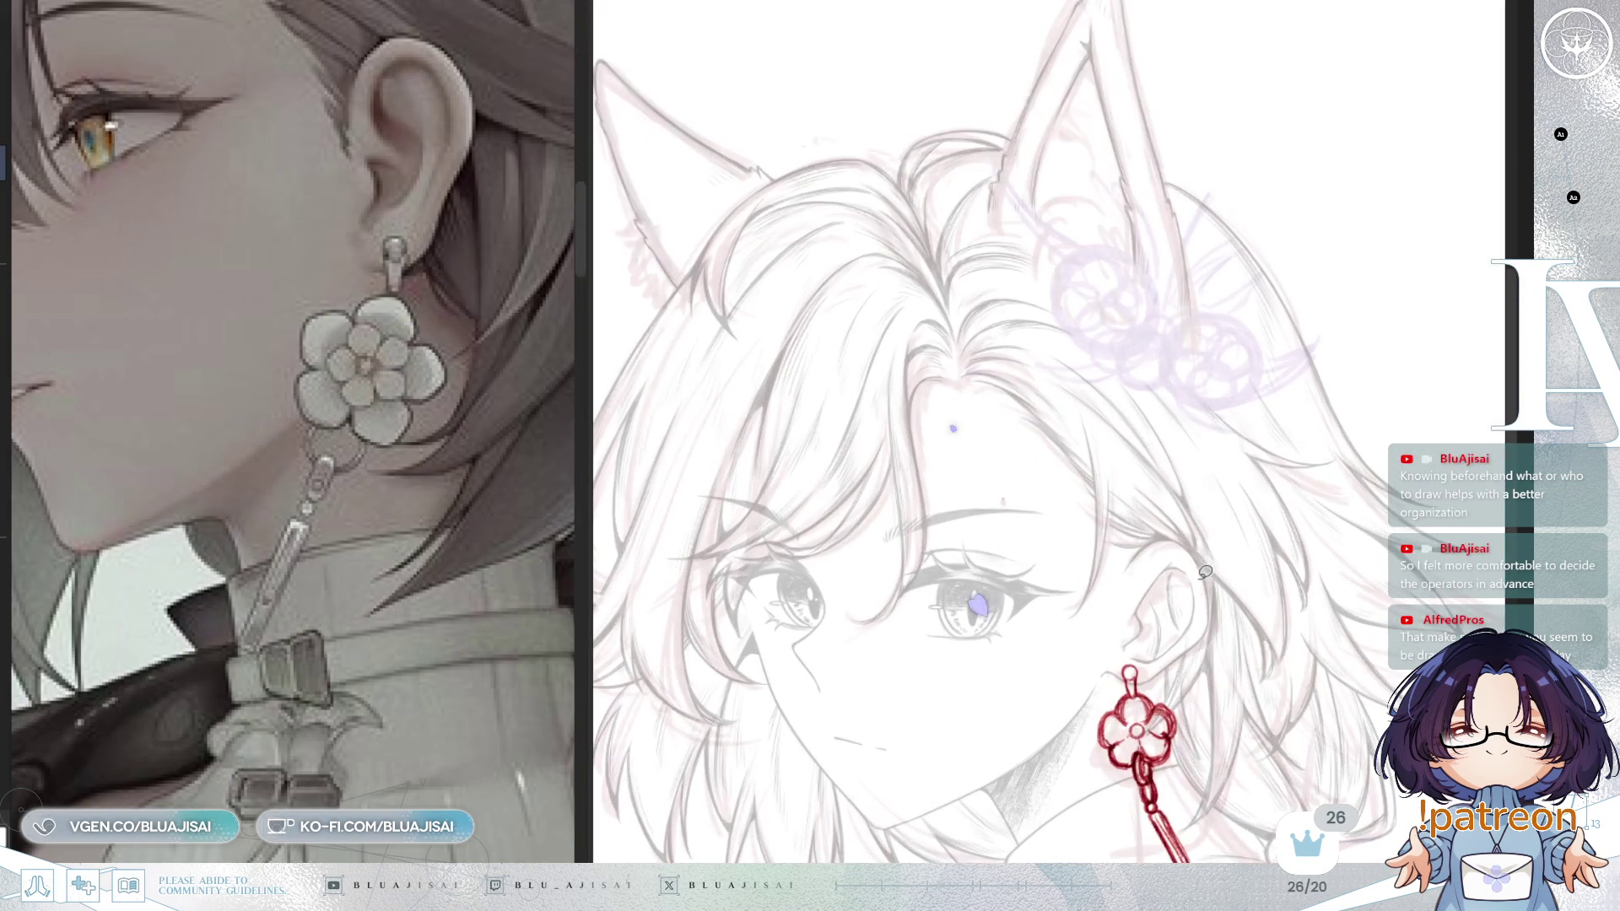
scroll(462, 575, "up", 5)
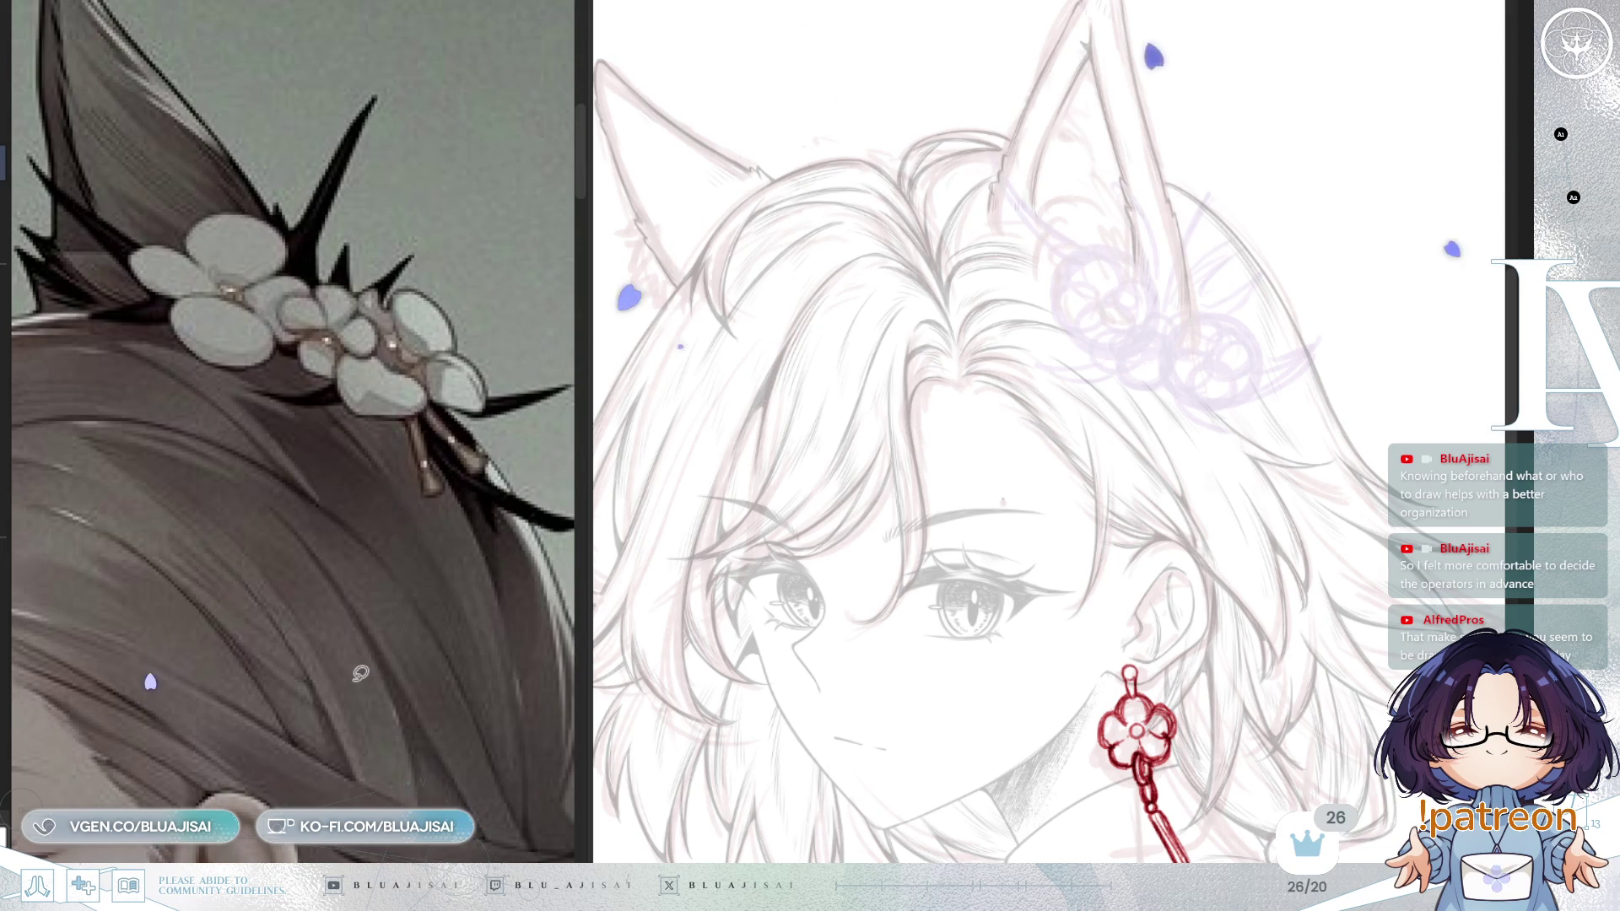
scroll(1148, 393, "up", 5)
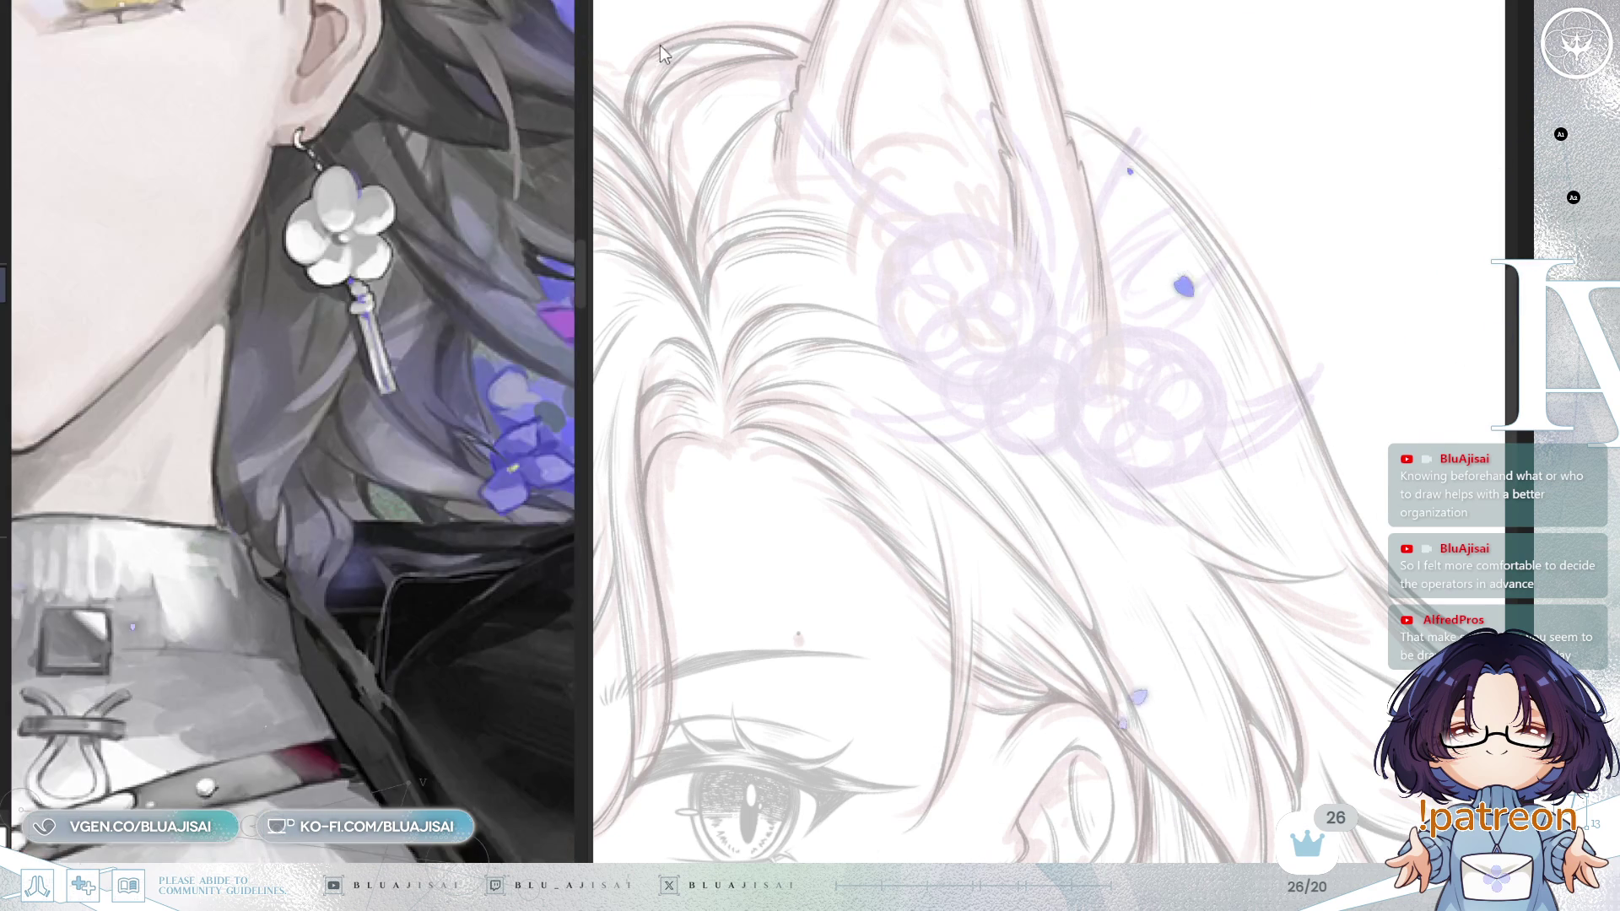
scroll(441, 185, "up", 8)
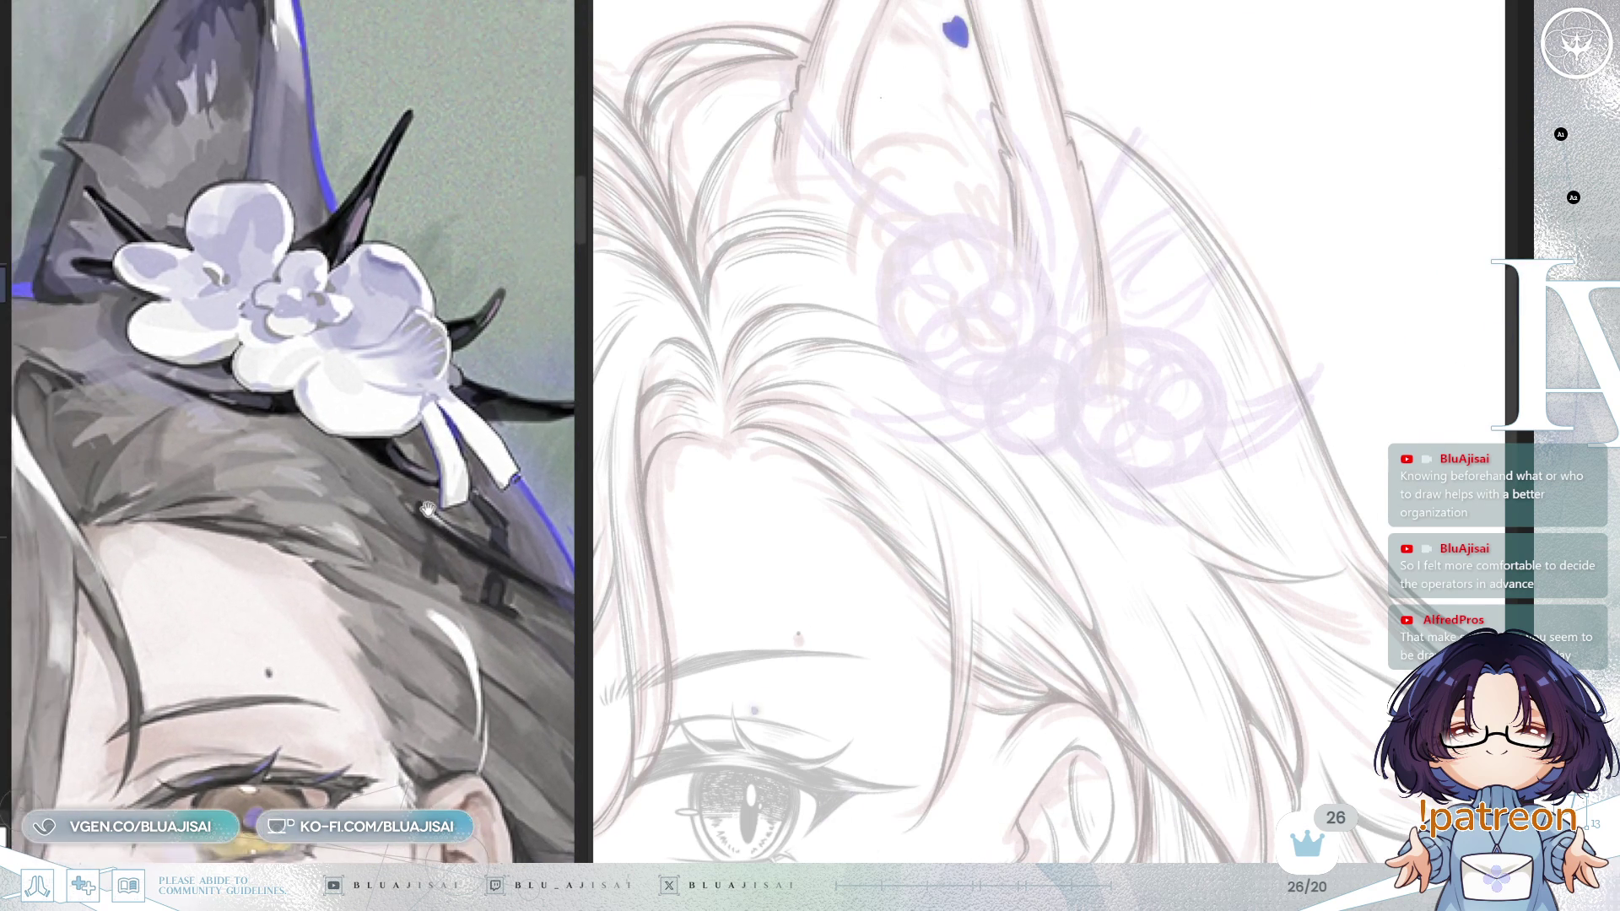